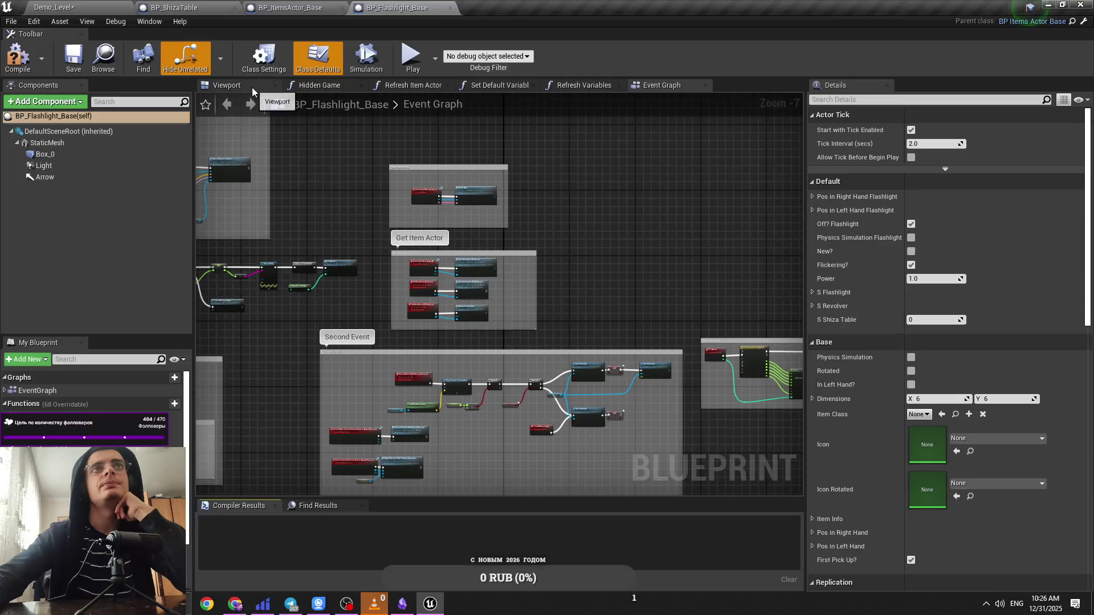
# Step: Move BP_Flashlight_Base's Event Graph tab to sit right after Viewport
pyautogui.click(319, 85)
pyautogui.moveTo(661, 85); pyautogui.dragTo(319, 90)
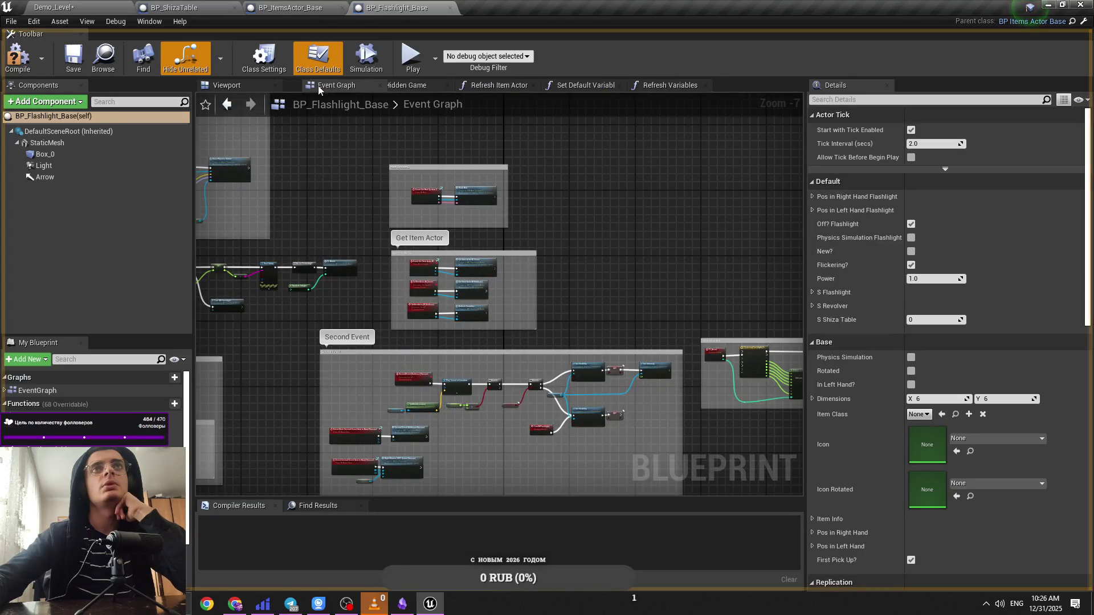
pyautogui.scroll(2, 536, 319)
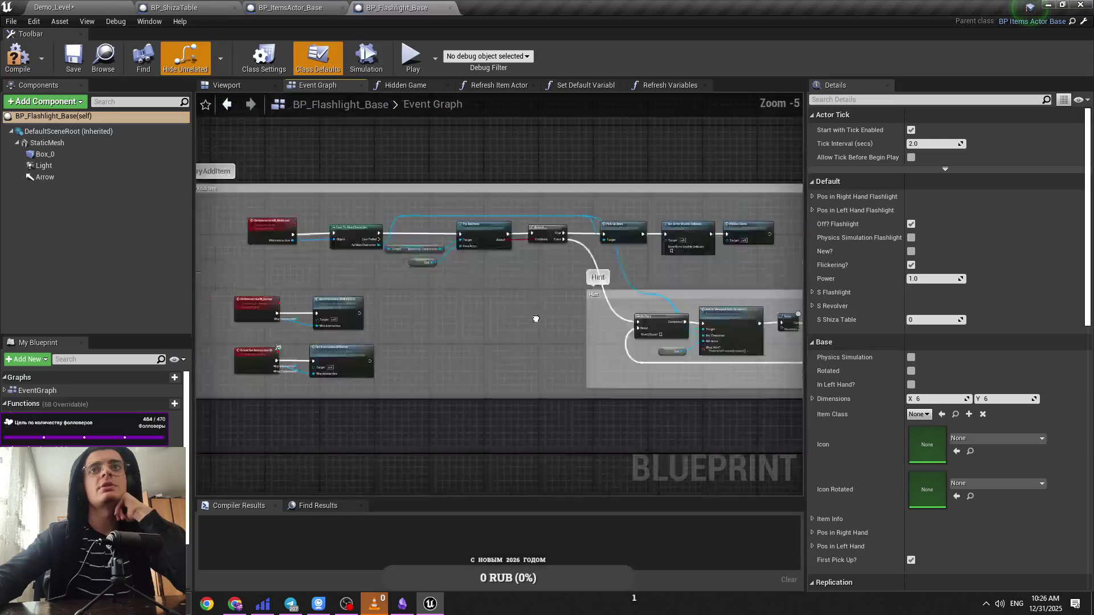
pyautogui.scroll(-4, 530, 313)
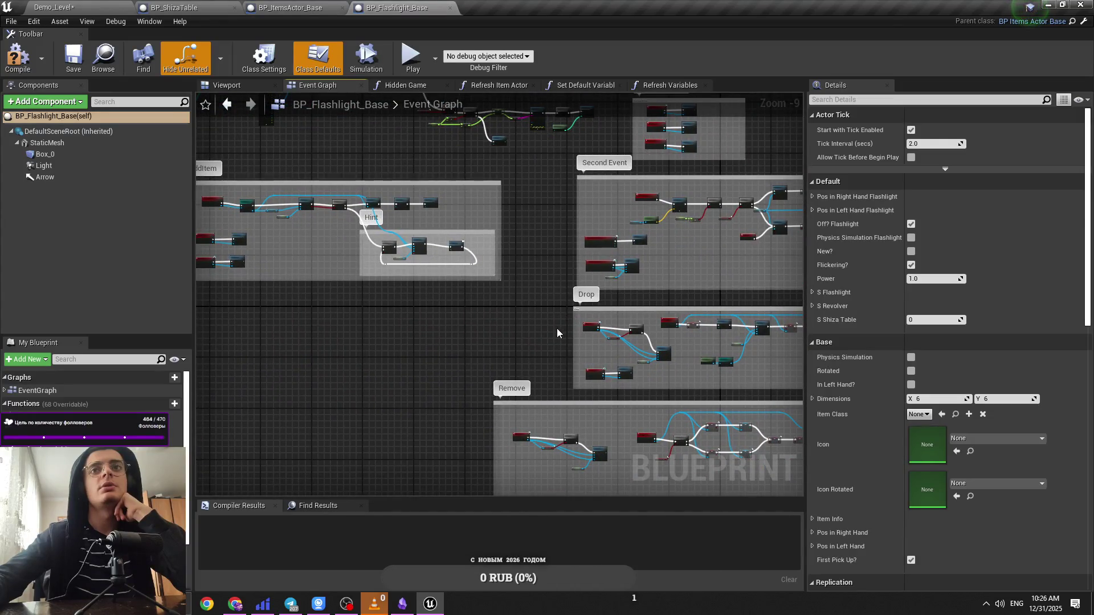
pyautogui.scroll(9, 555, 328)
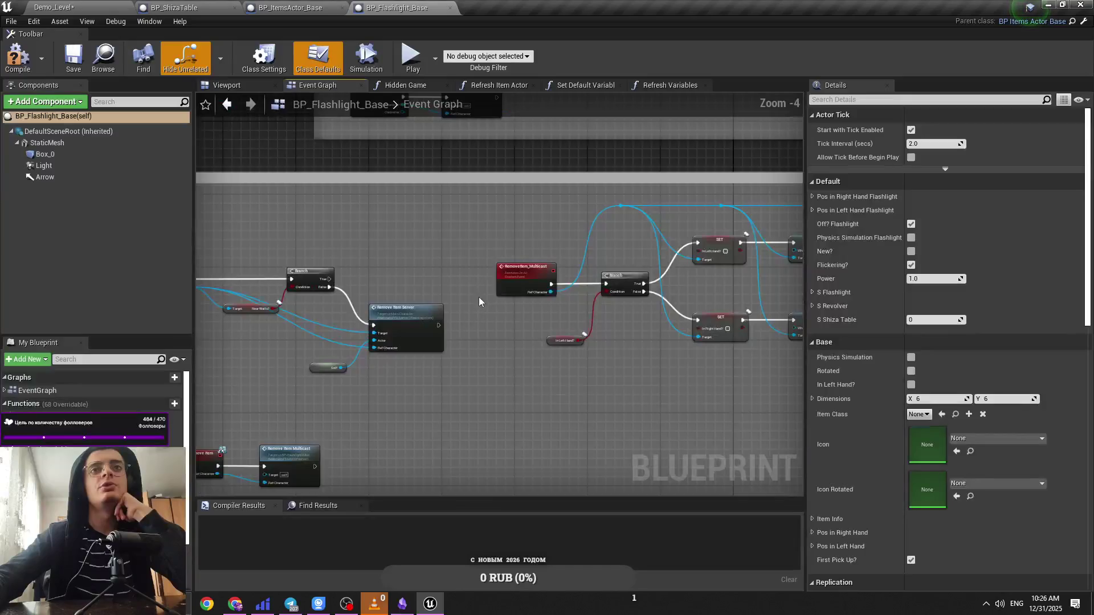
pyautogui.scroll(-2, 659, 301)
# Step: Open the Drop Item in Hand function graph to view its SpawnActor and Return Node
pyautogui.click(668, 380)
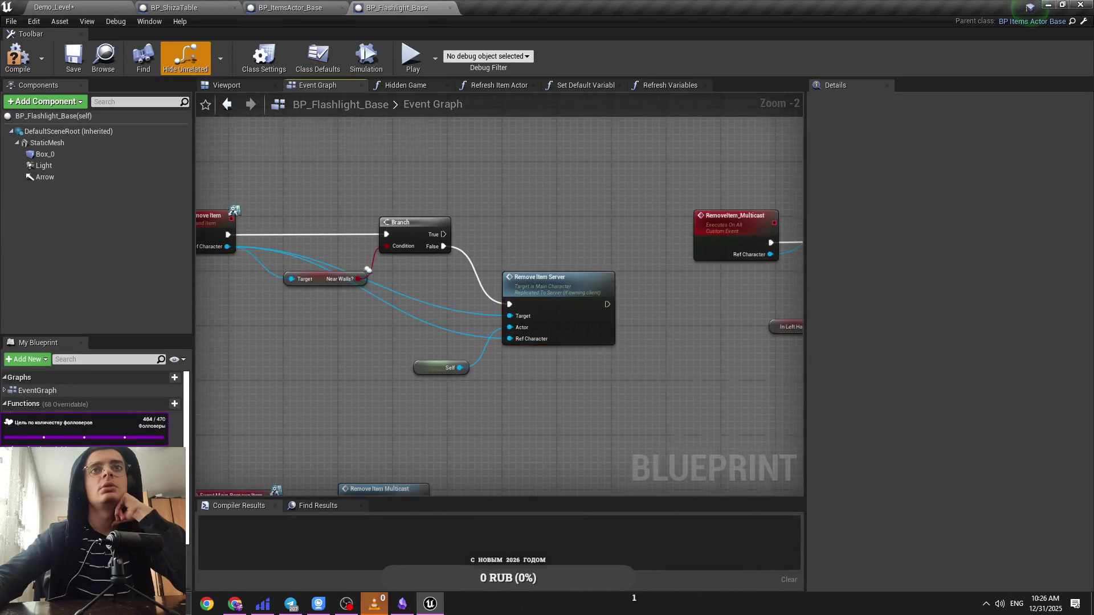
pyautogui.moveTo(564, 262); pyautogui.dragTo(399, 324)
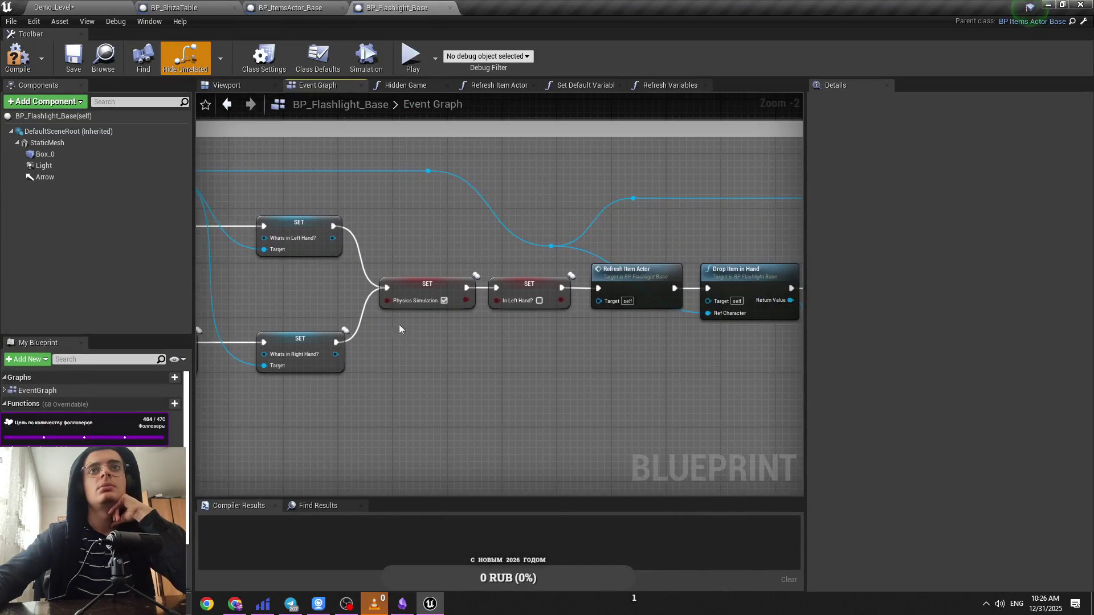
pyautogui.moveTo(599, 348)
pyautogui.mouseDown()
pyautogui.moveTo(470, 342)
pyautogui.moveTo(390, 281)
pyautogui.mouseUp()
pyautogui.click(433, 270)
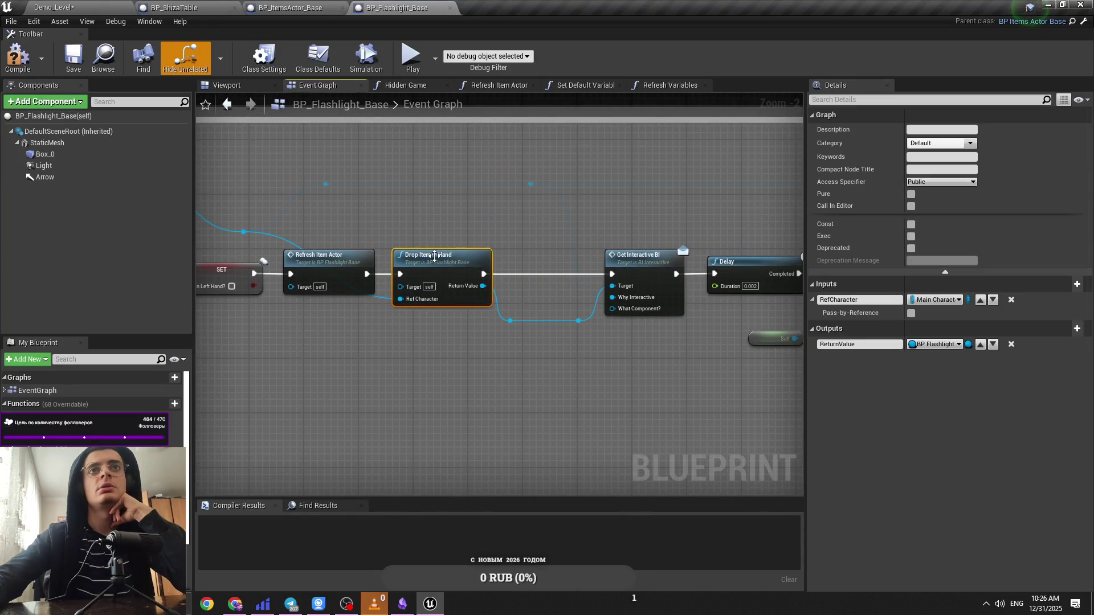
pyautogui.doubleClick(435, 257)
pyautogui.moveTo(697, 346); pyautogui.dragTo(613, 335)
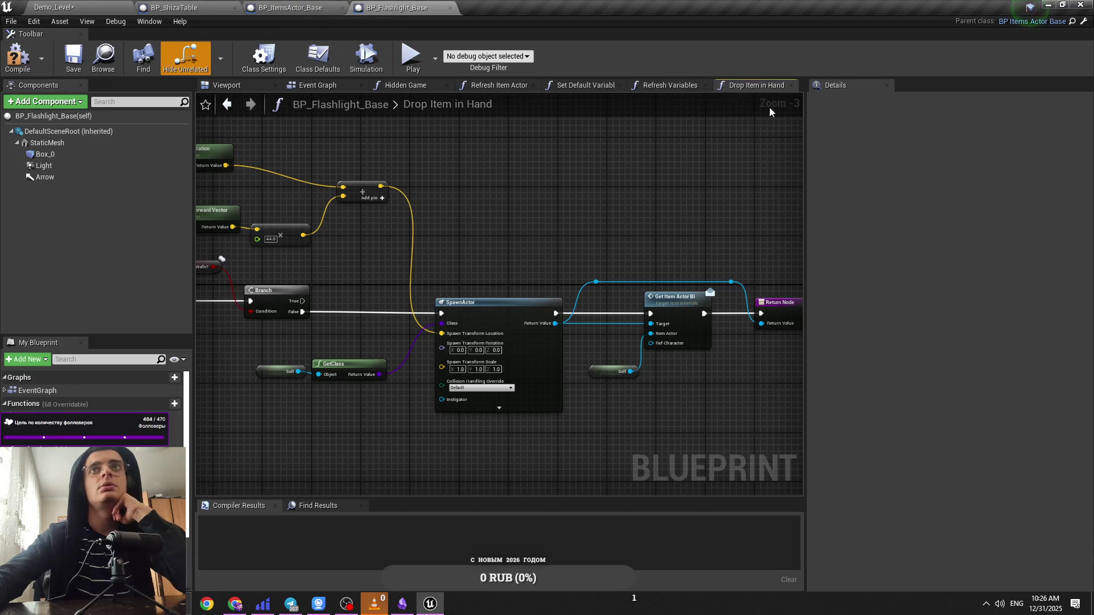
# Step: Look over BP_ShizaTable's Try Add Item nodes, then return to Demo_Level to play it
pyautogui.click(290, 7)
pyautogui.click(397, 8)
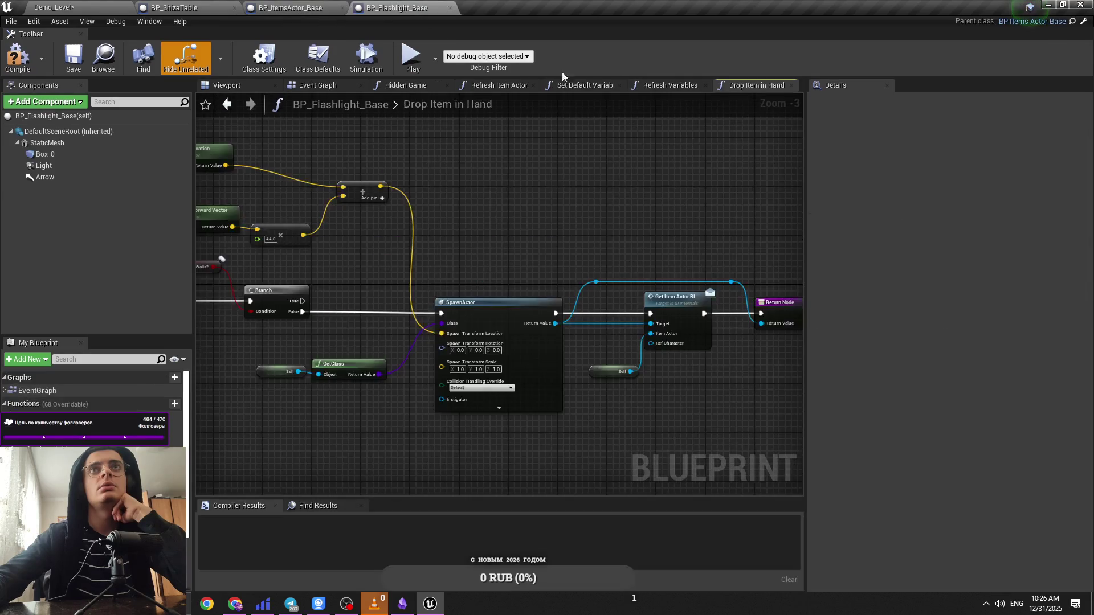
pyautogui.click(188, 8)
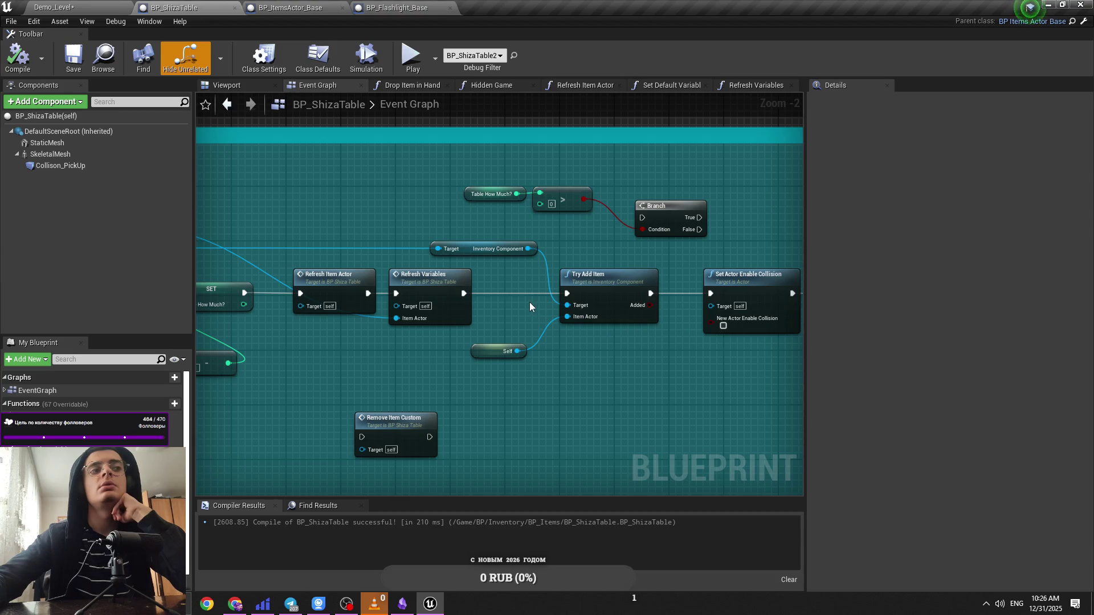
pyautogui.moveTo(529, 302); pyautogui.dragTo(393, 288)
pyautogui.click(84, 6)
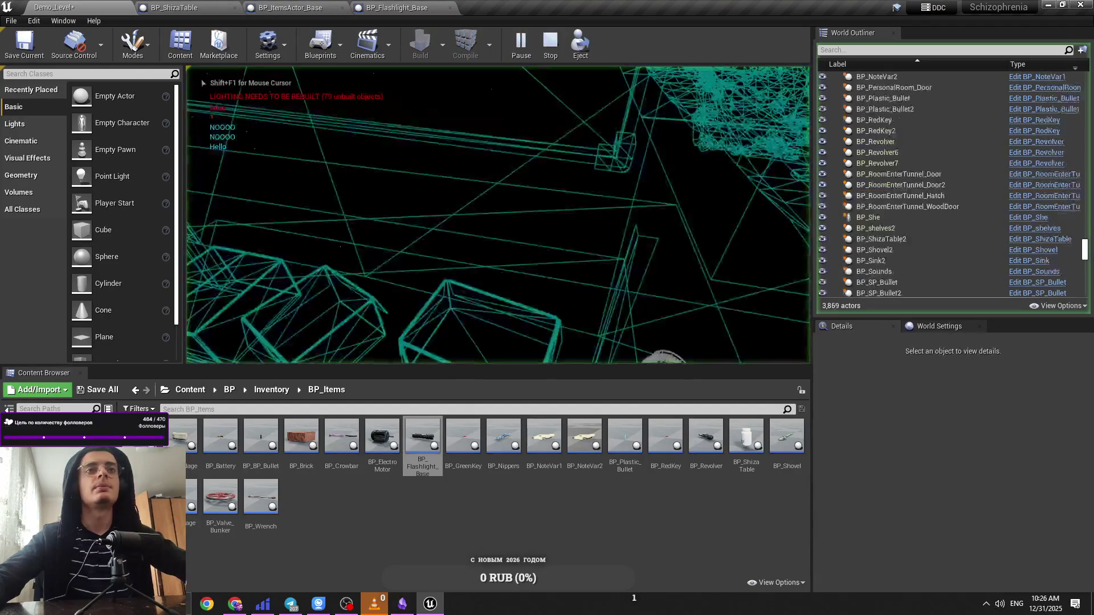
# Step: While playing, select BP_ShizaTable2, try the lit and shader complexity views, then eject with F8
pyautogui.click(623, 264)
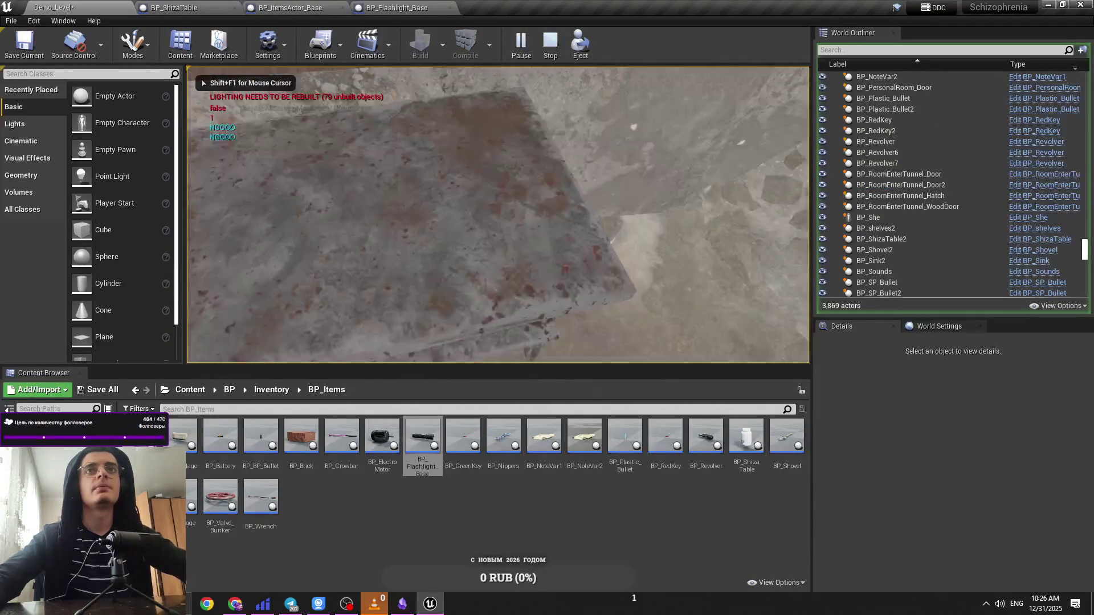
pyautogui.click(925, 241)
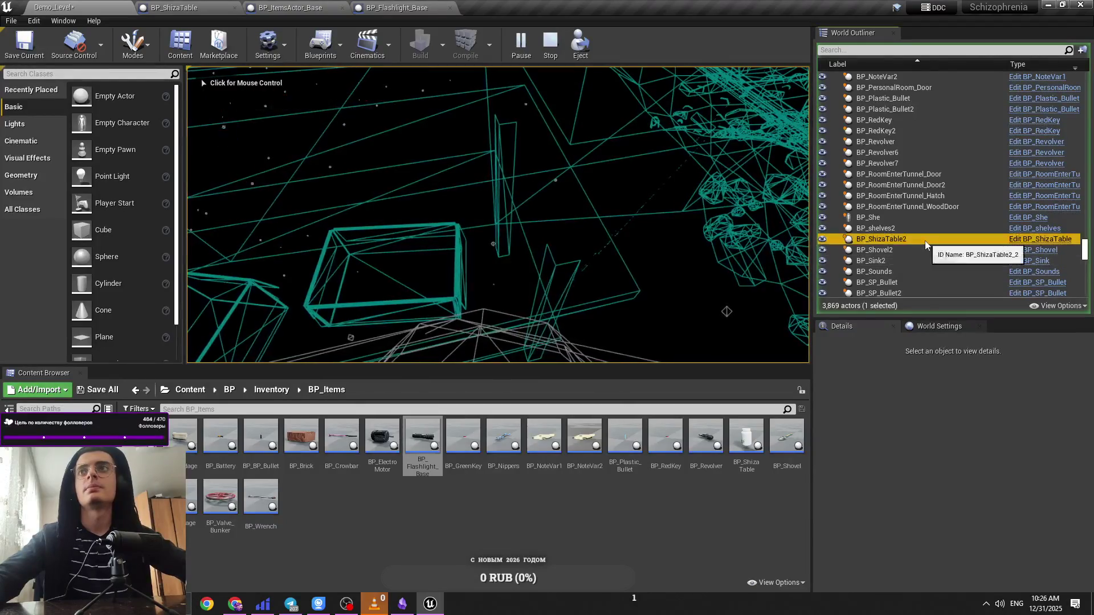
pyautogui.click(655, 245)
pyautogui.press('F3')
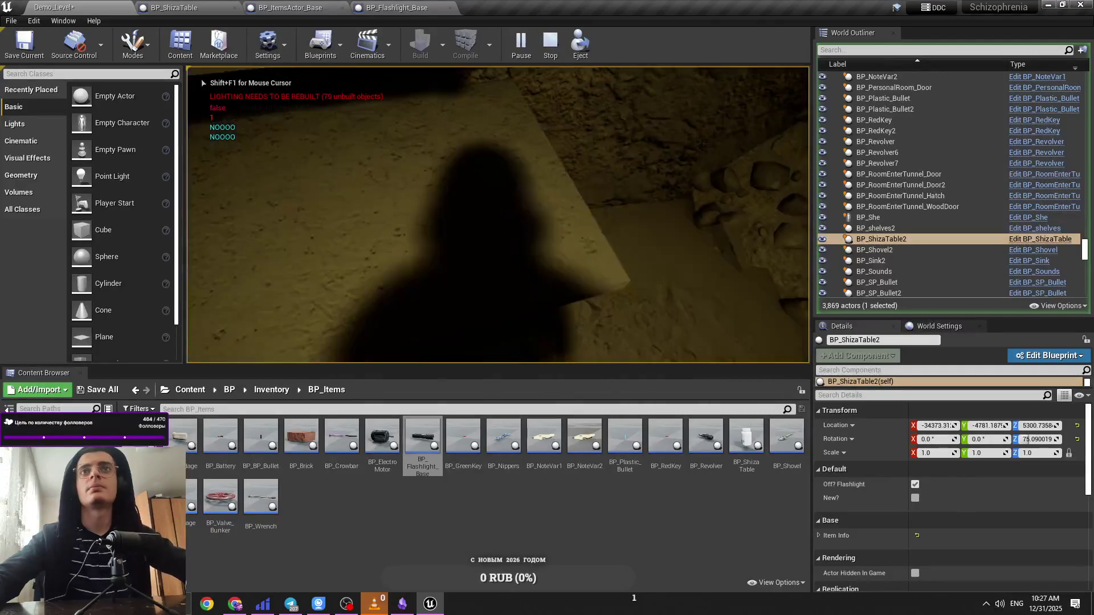
pyautogui.press('F5')
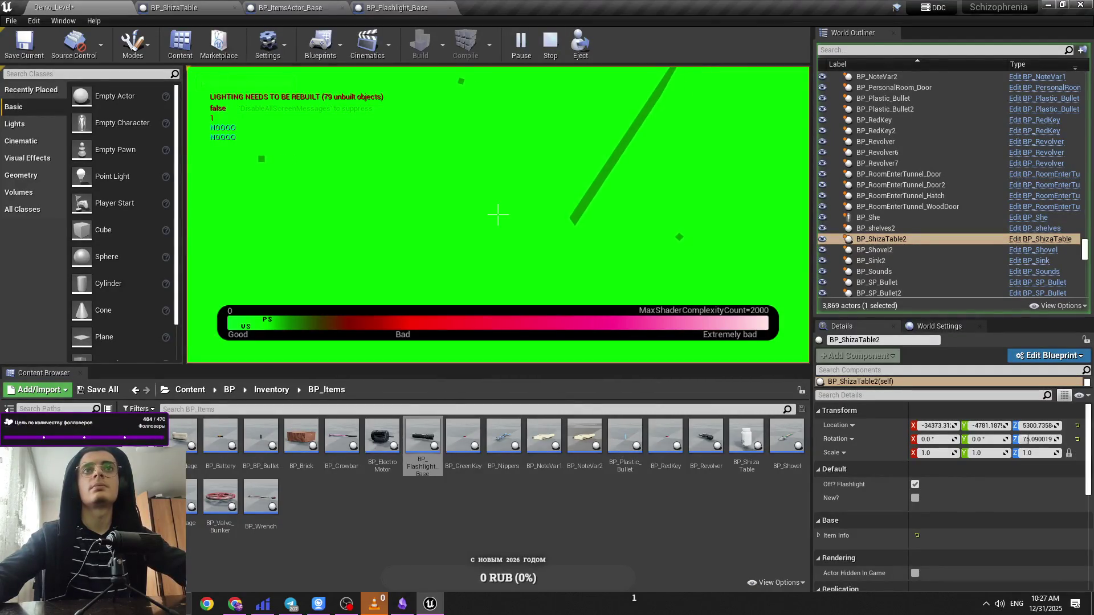
pyautogui.press('F8')
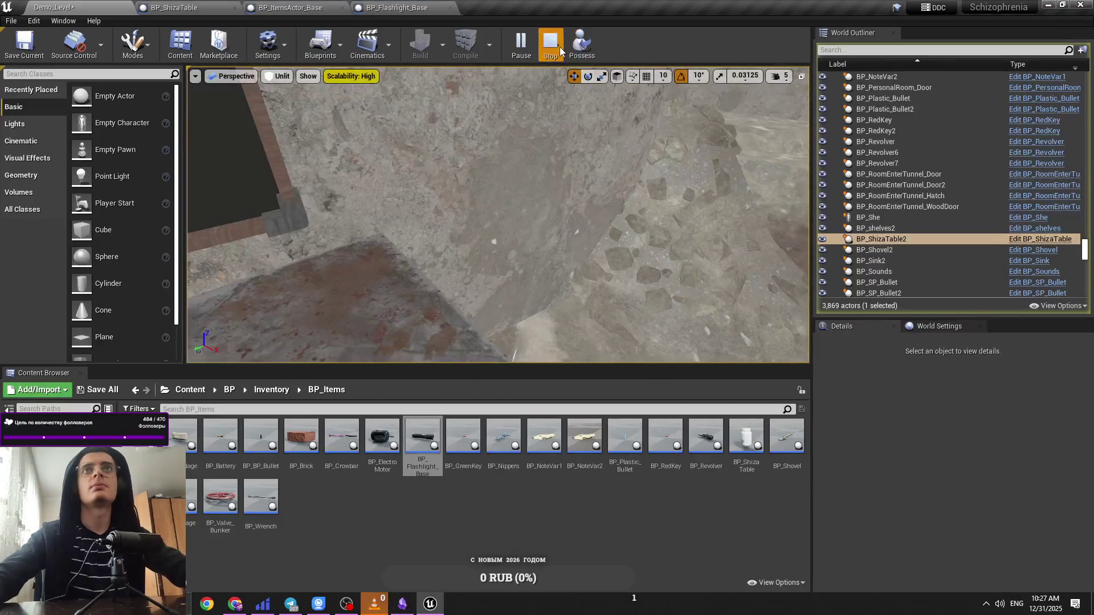
# Step: Stop play, frame BP_ShizaTable2, and set the viewport camera speed to 8
pyautogui.click(560, 49)
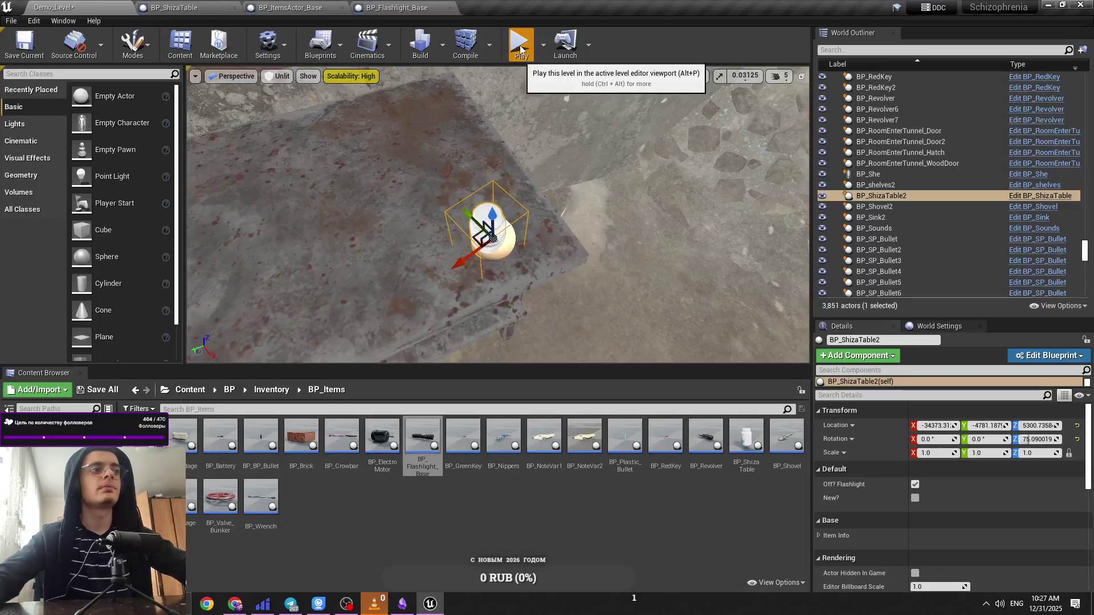
pyautogui.press('Escape')
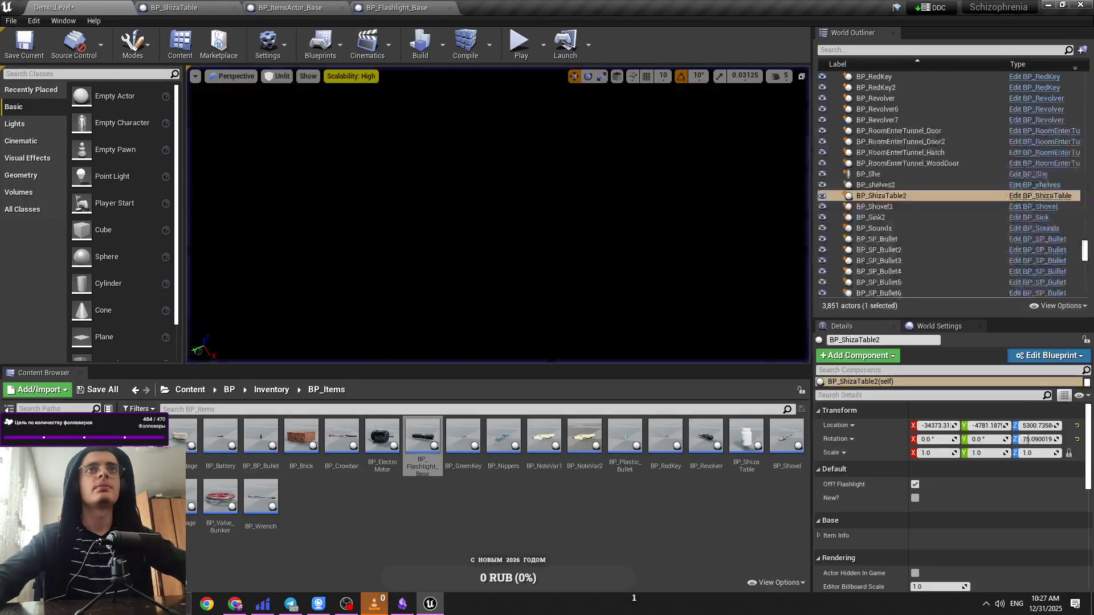
pyautogui.press('f')
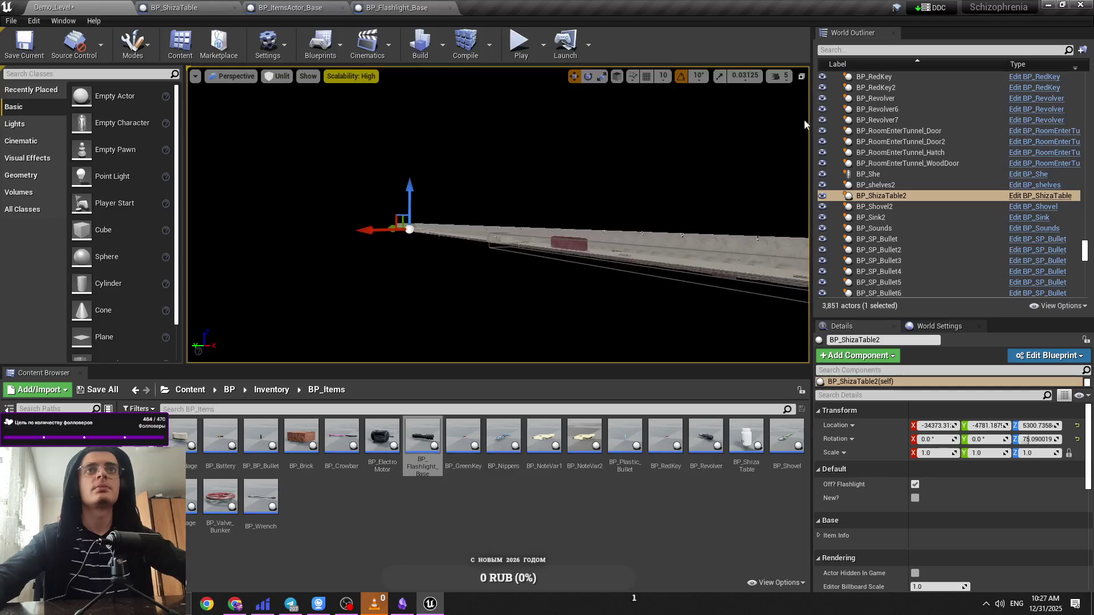
pyautogui.click(783, 81)
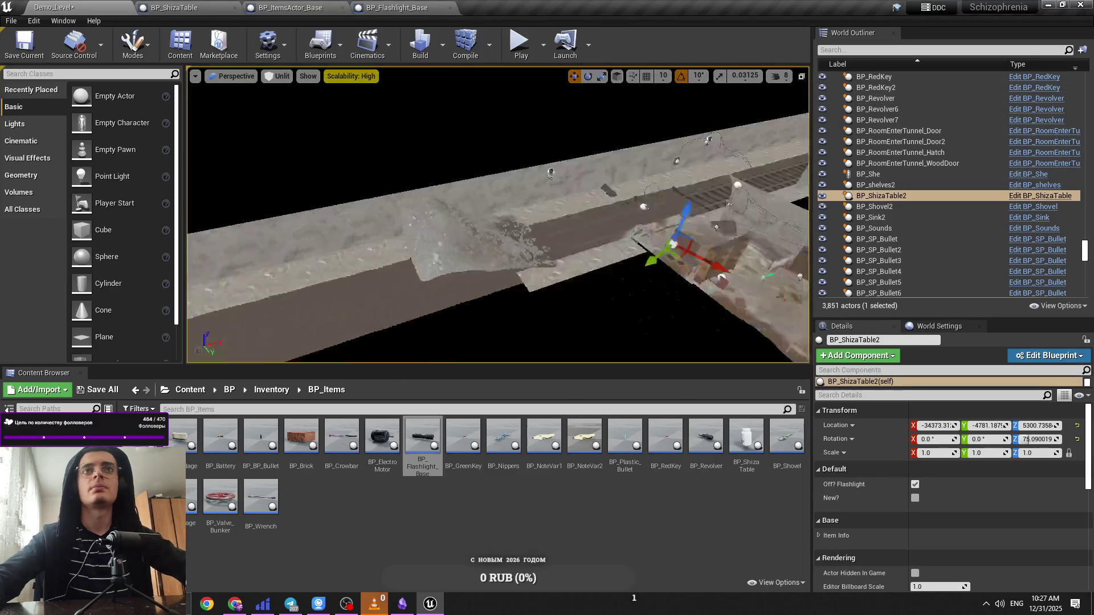
pyautogui.click(780, 76)
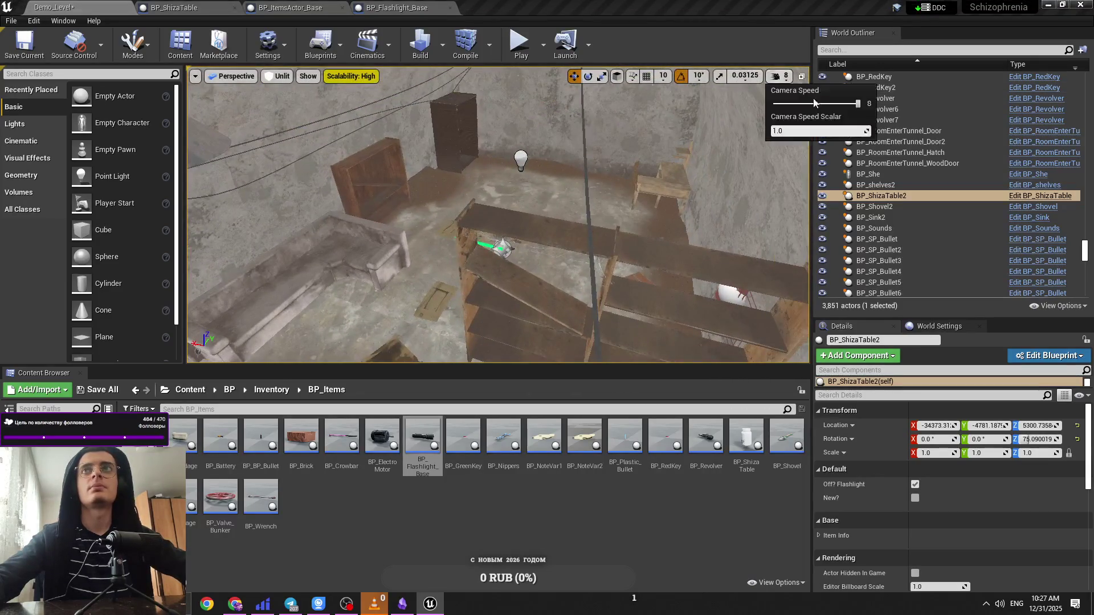
pyautogui.press('f')
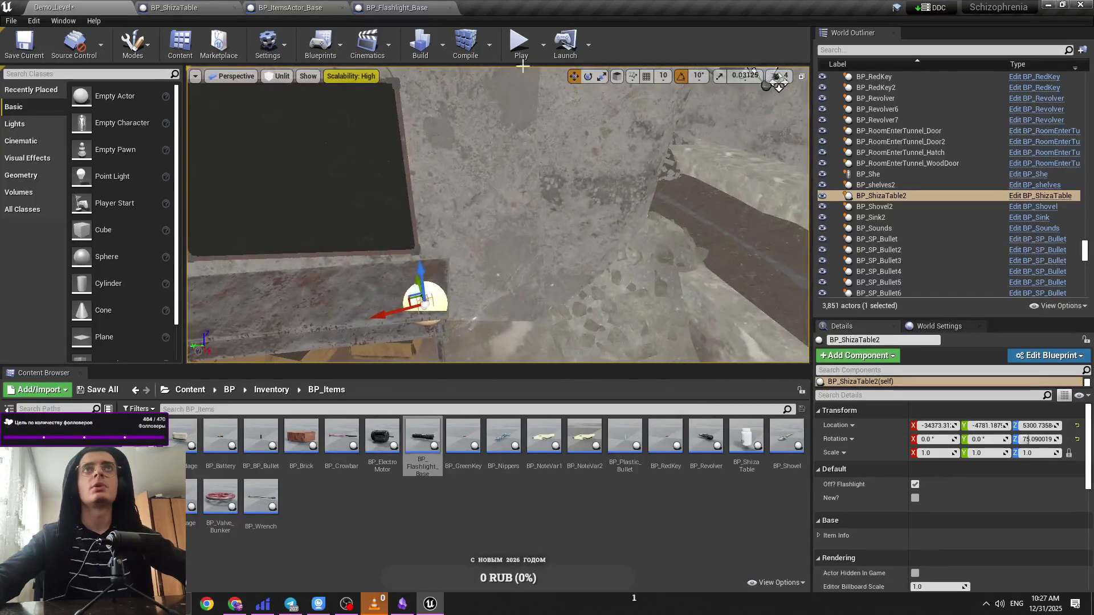
# Step: Bring the BP_ShizaTable blueprint's Event Graph back into view
pyautogui.click(328, 7)
pyautogui.click(182, 8)
pyautogui.scroll(-5, 497, 228)
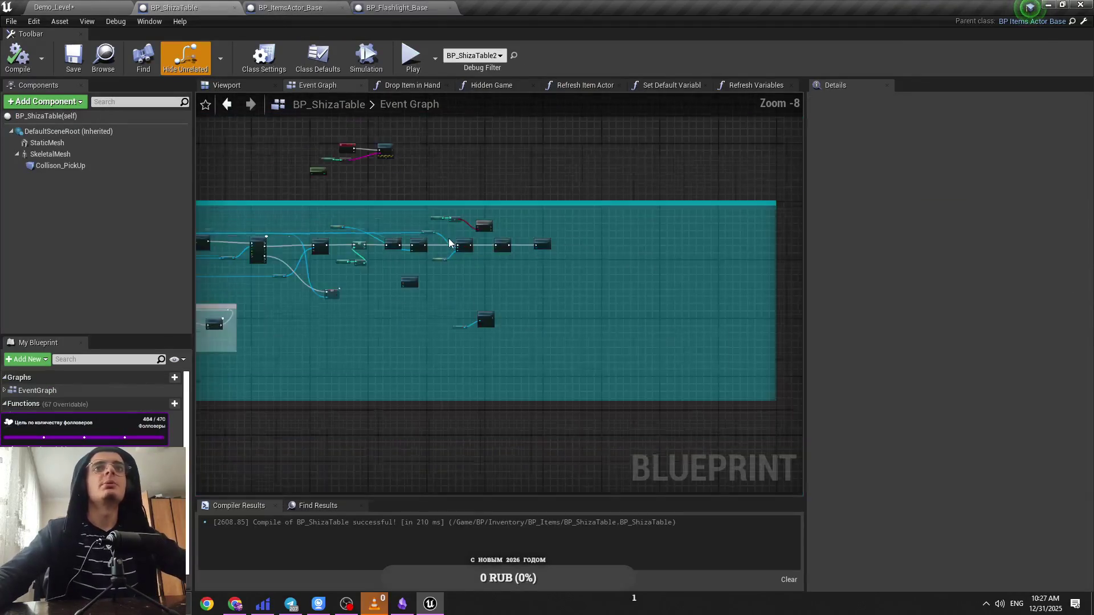
# Step: Review BP_ShizaTable's TryAddItem, Remove, Second Event and First Event groups, then play with Alt+P
pyautogui.moveTo(416, 318); pyautogui.dragTo(677, 264)
pyautogui.scroll(11, 441, 308)
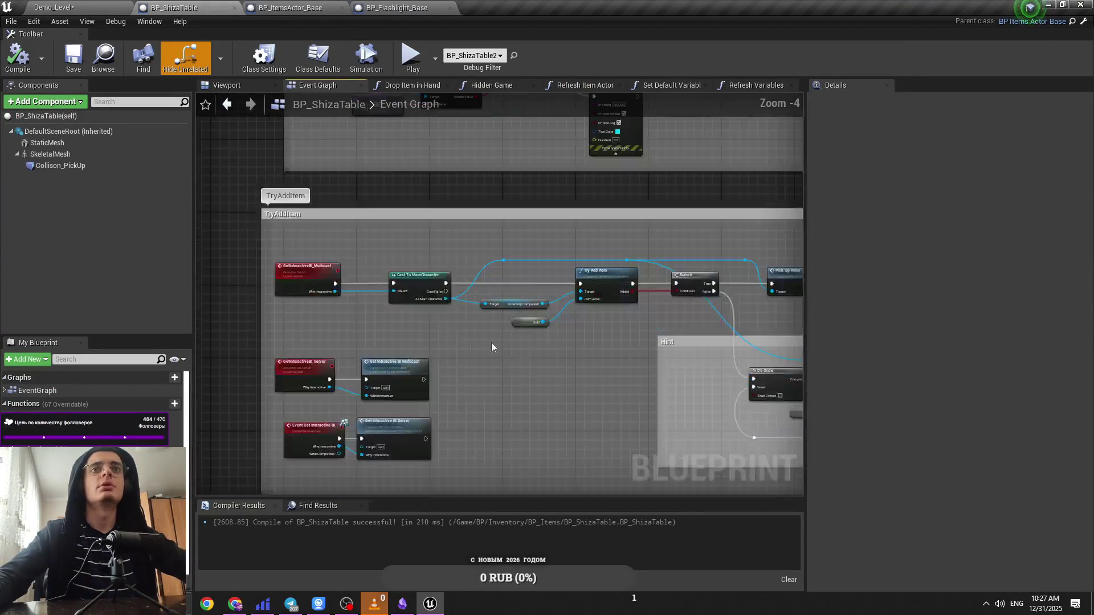
pyautogui.moveTo(452, 322); pyautogui.dragTo(339, 312)
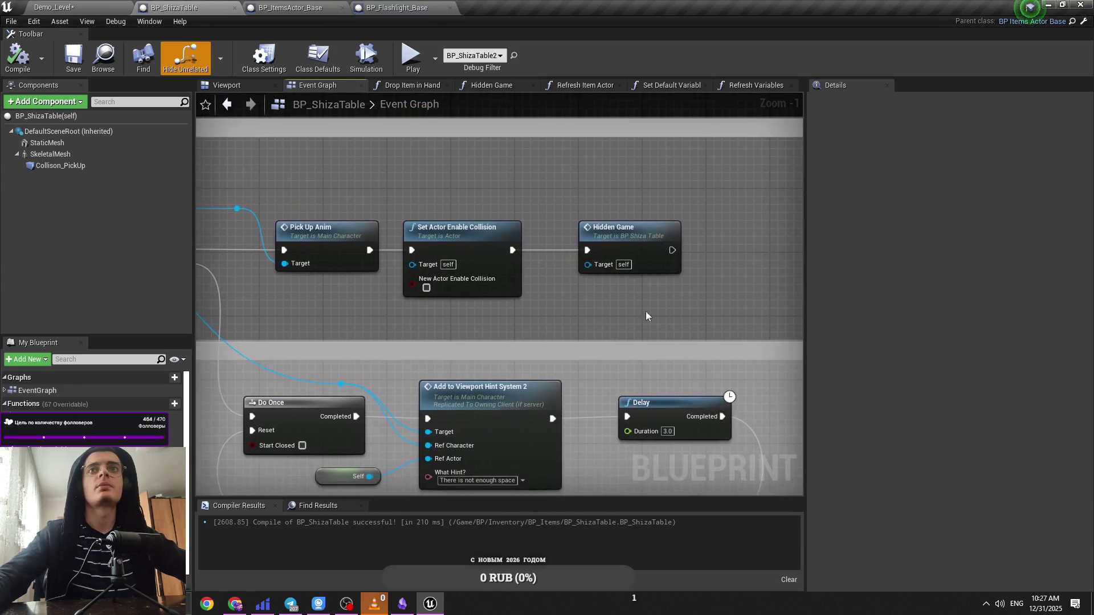
pyautogui.moveTo(623, 313); pyautogui.dragTo(451, 296)
pyautogui.scroll(-3, 452, 296)
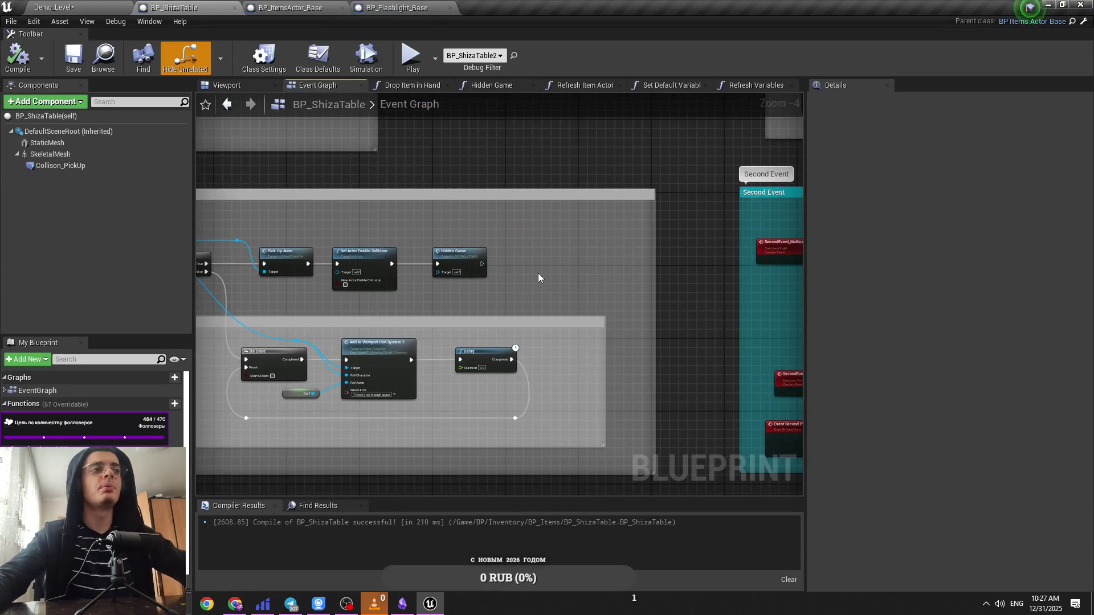
pyautogui.scroll(-3, 538, 272)
pyautogui.moveTo(538, 272); pyautogui.dragTo(265, 374)
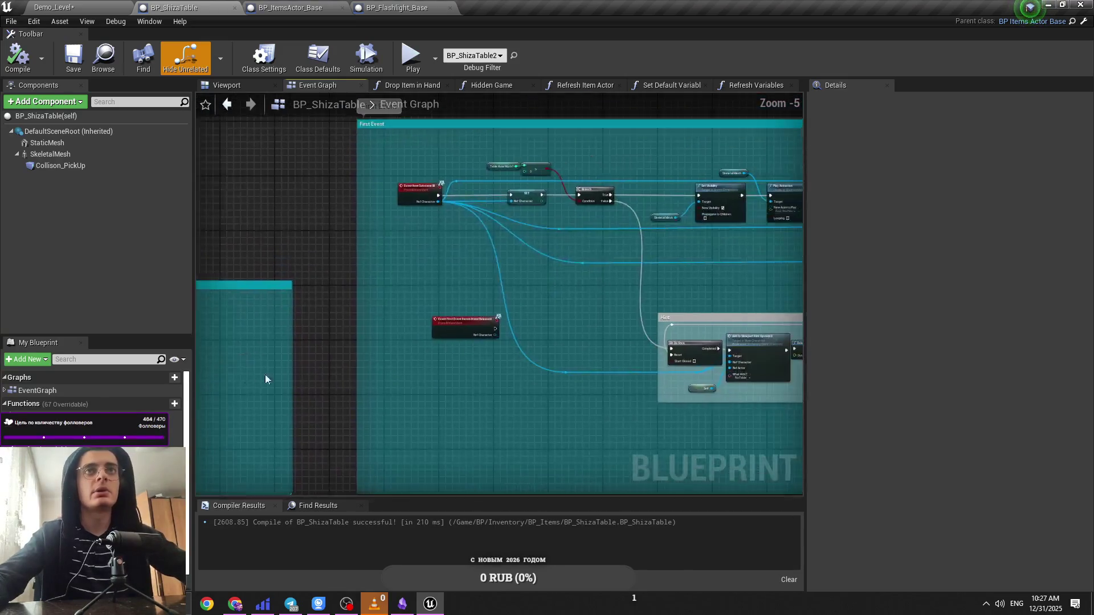
pyautogui.hotkey('alt', 'p')
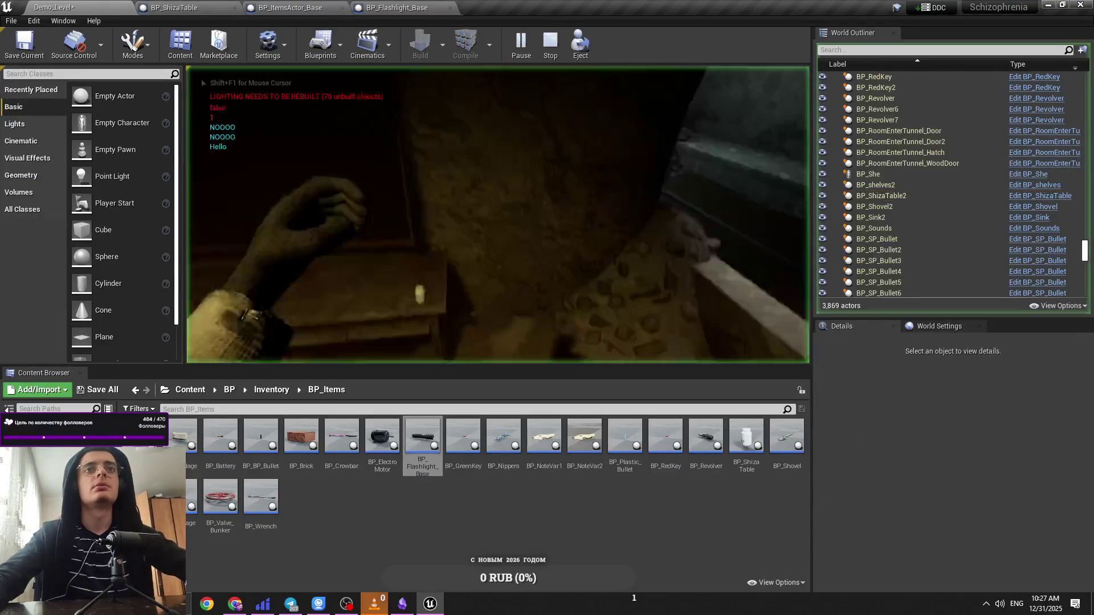
# Step: In play, open the wall cabinet and drop the pill bottle onto the floor
pyautogui.press('e')
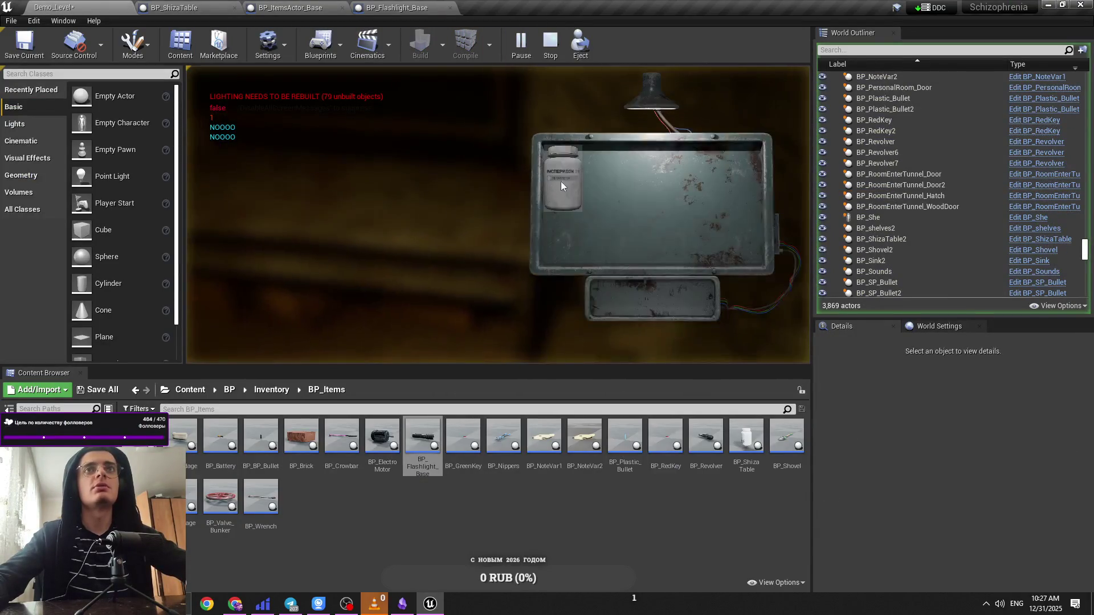
pyautogui.click(397, 180)
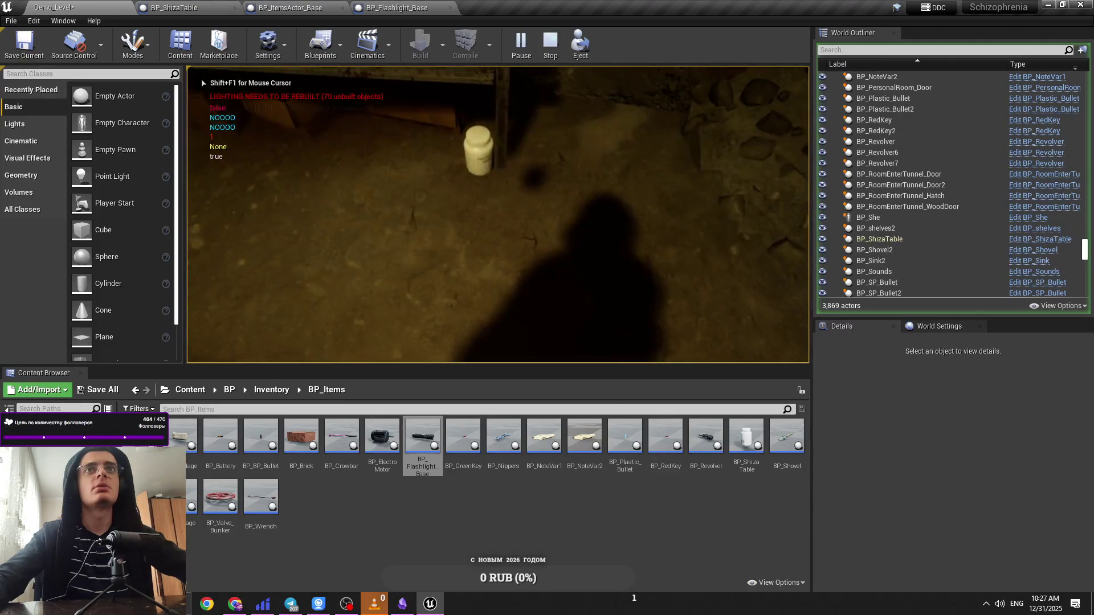
pyautogui.press('e')
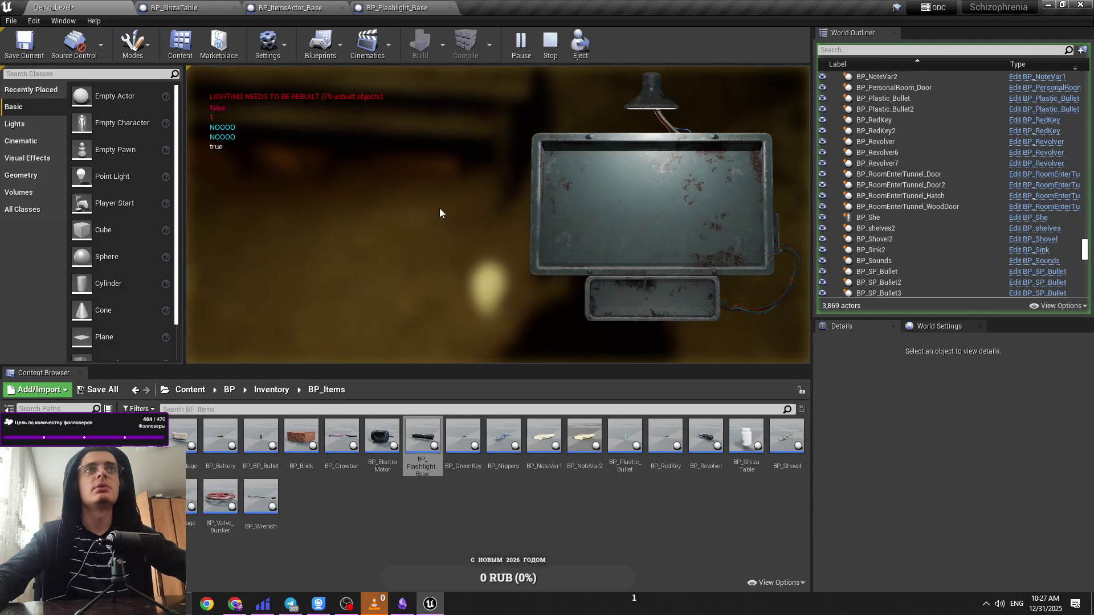
pyautogui.click(550, 173)
pyautogui.click(576, 202)
# Step: Drop the pill bottle from the cabinet three more times, then stop the play session
pyautogui.press('e')
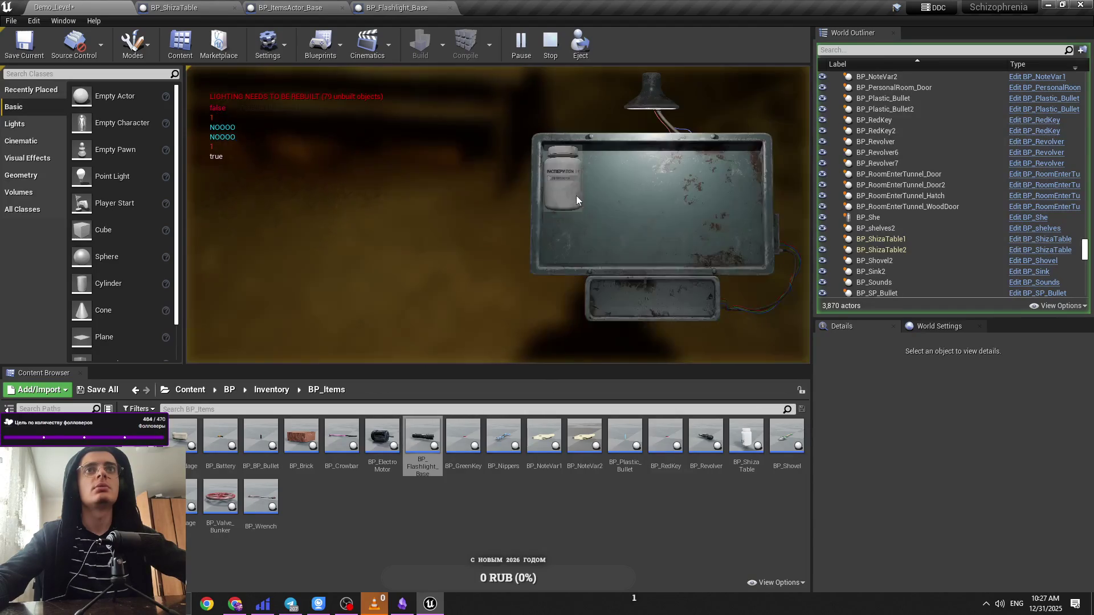
pyautogui.click(580, 200)
pyautogui.click(602, 234)
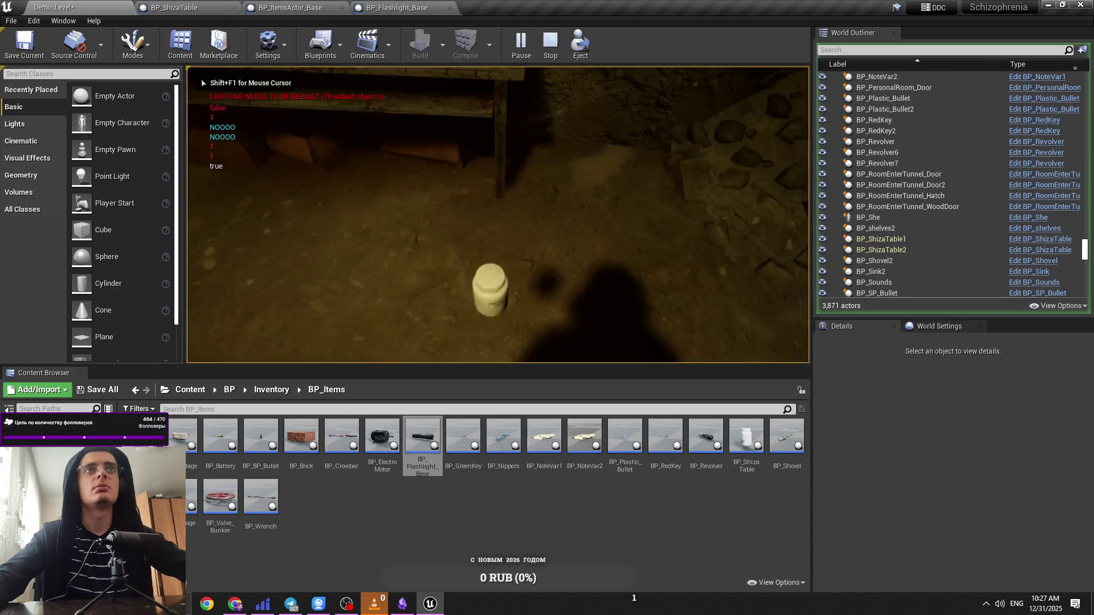
pyautogui.press('e')
pyautogui.click(581, 200)
pyautogui.click(593, 228)
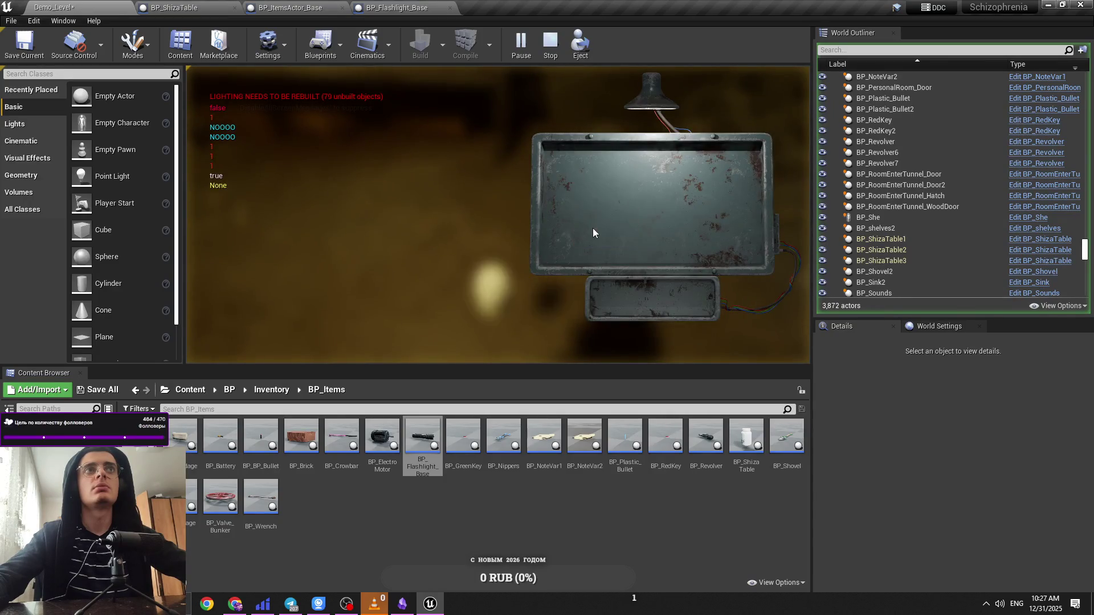
pyautogui.press('e')
pyautogui.click(580, 201)
pyautogui.click(593, 228)
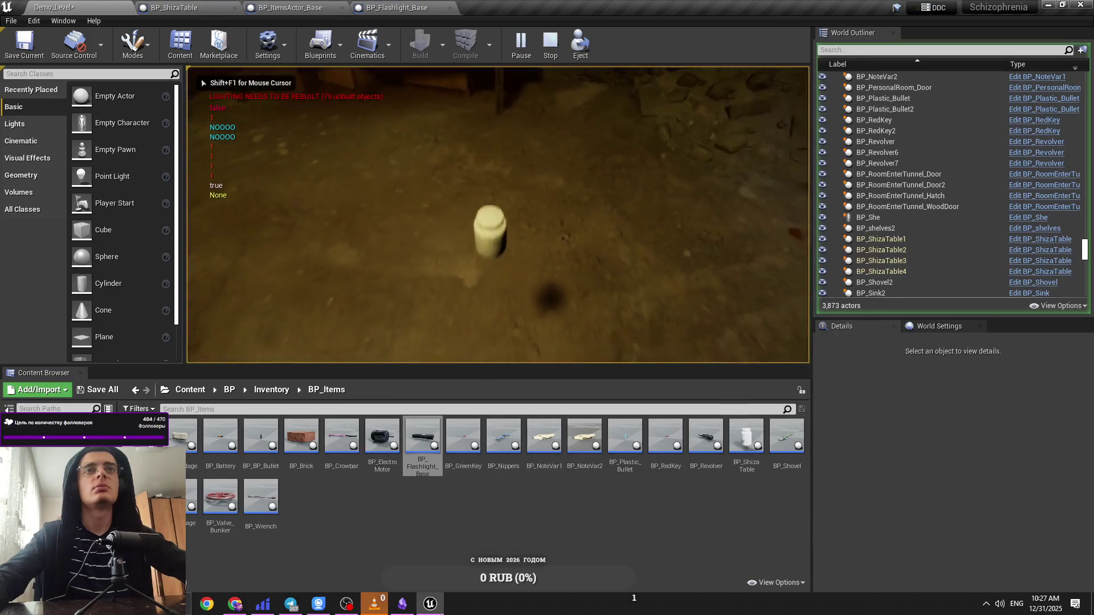
pyautogui.press('Escape')
pyautogui.click(381, 6)
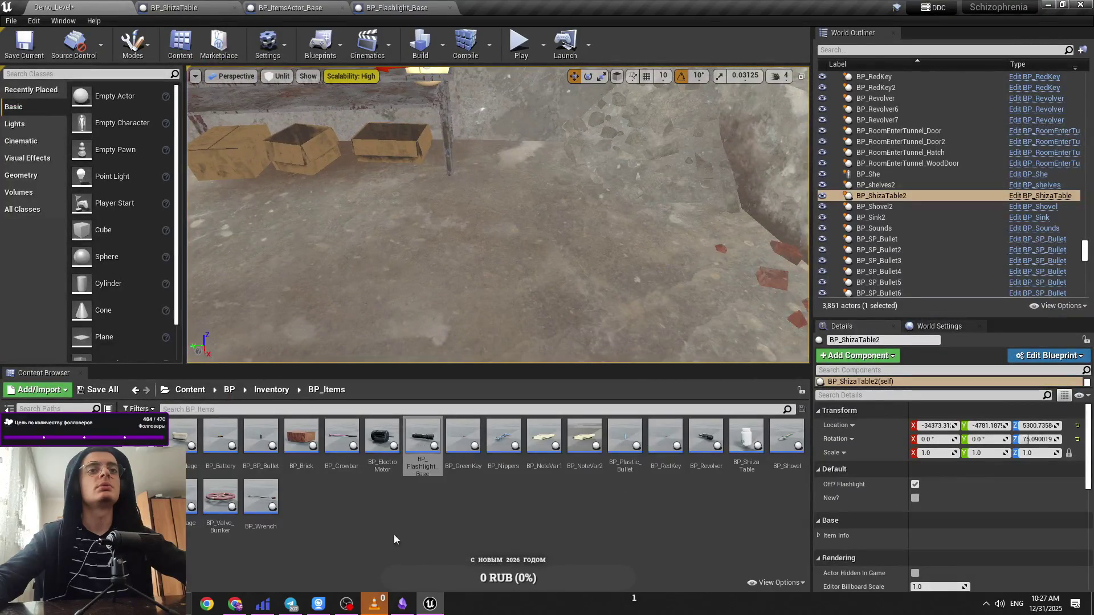
# Step: Review BP_ShizaTable's Refresh Variables and Hidden Game nodes, then play Demo_Level again with Alt+P
pyautogui.click(399, 8)
pyautogui.click(291, 7)
pyautogui.click(166, 5)
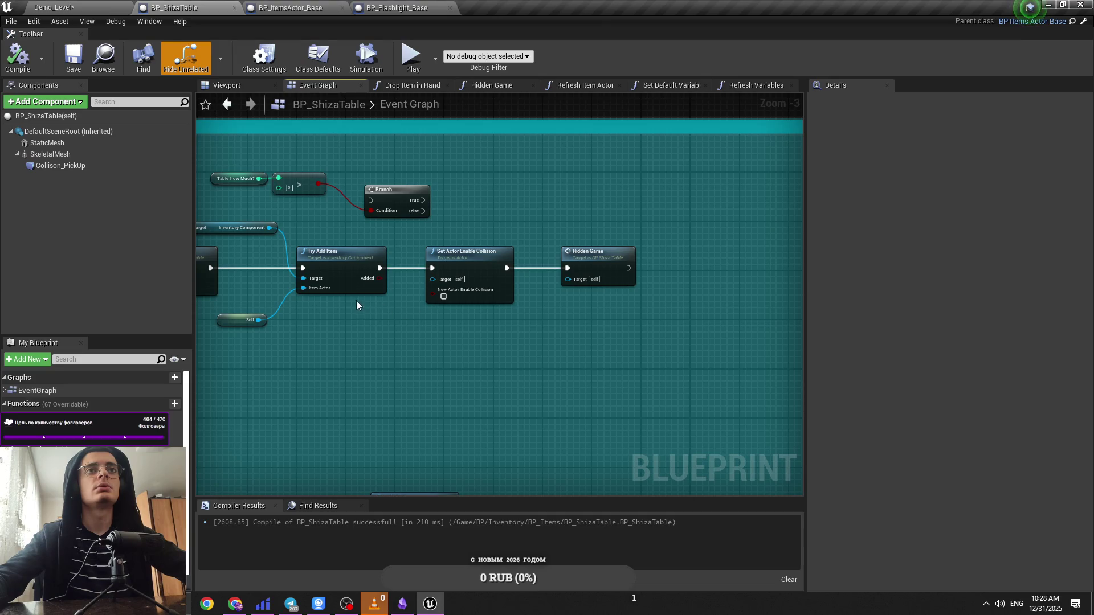
pyautogui.moveTo(357, 300); pyautogui.dragTo(416, 305)
pyautogui.click(615, 278)
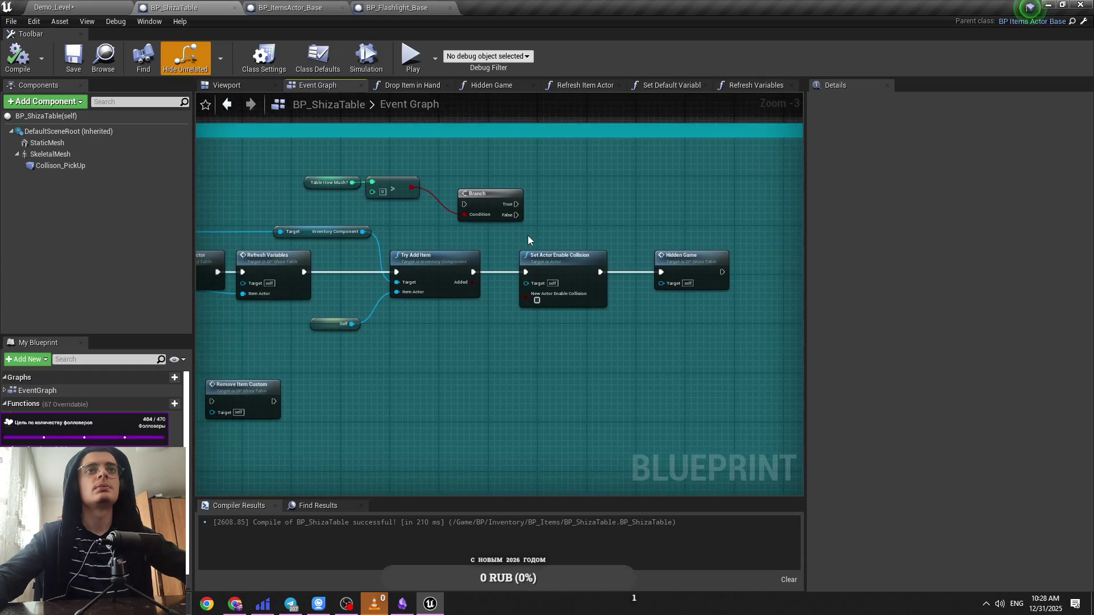
pyautogui.hotkey('ctrl', 'Tab')
pyautogui.hotkey('alt', 'p')
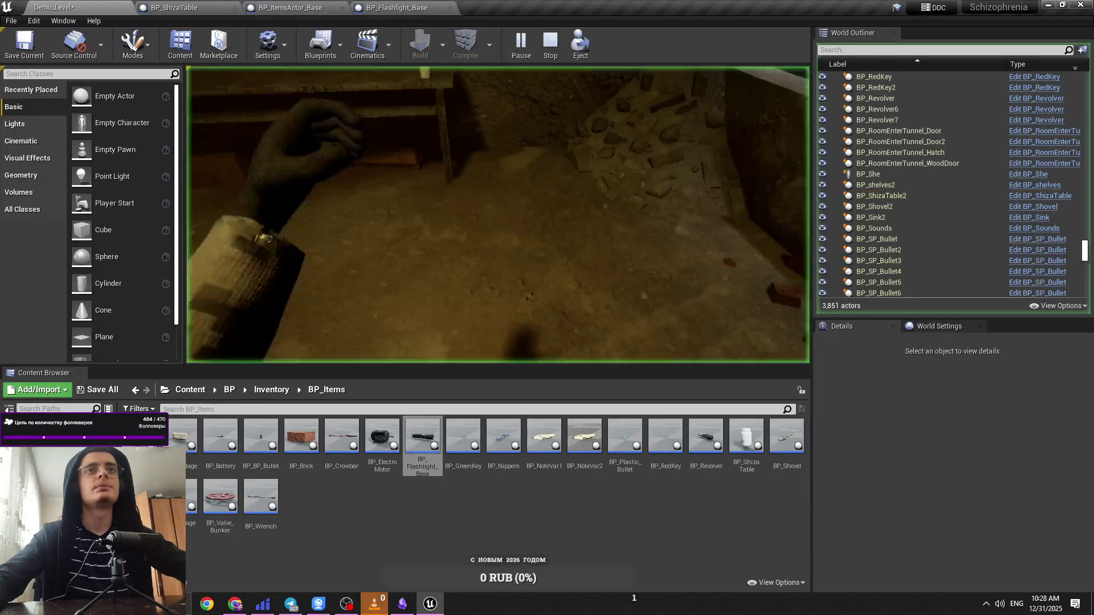
# Step: At the Shiza table, open the pill bottle's item menu and try its Use and Drop options
pyautogui.press('e')
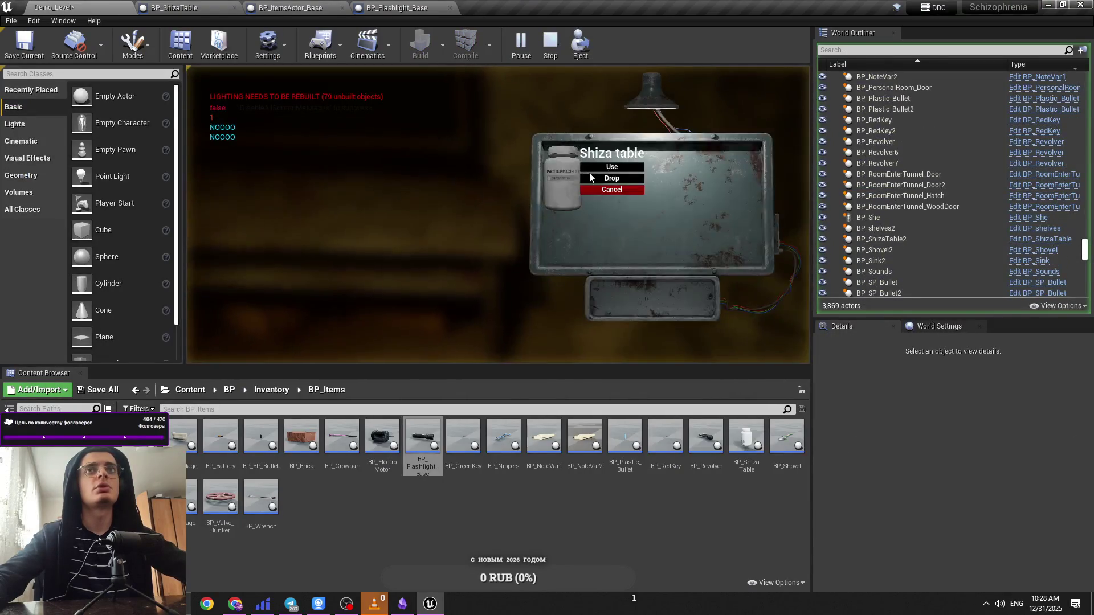
pyautogui.click(610, 169)
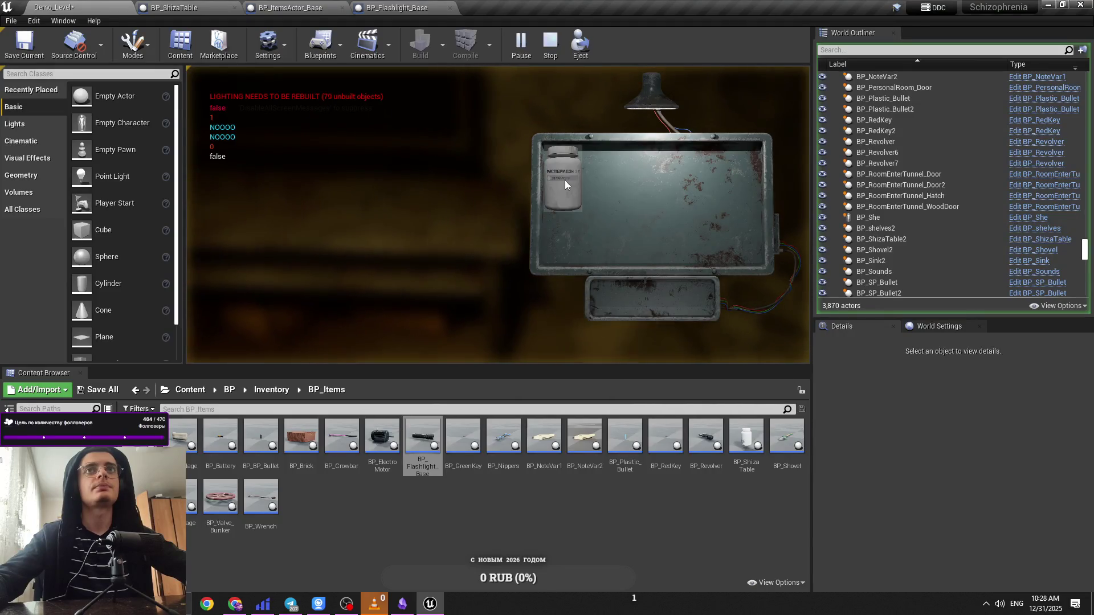
pyautogui.click(588, 201)
pyautogui.click(588, 206)
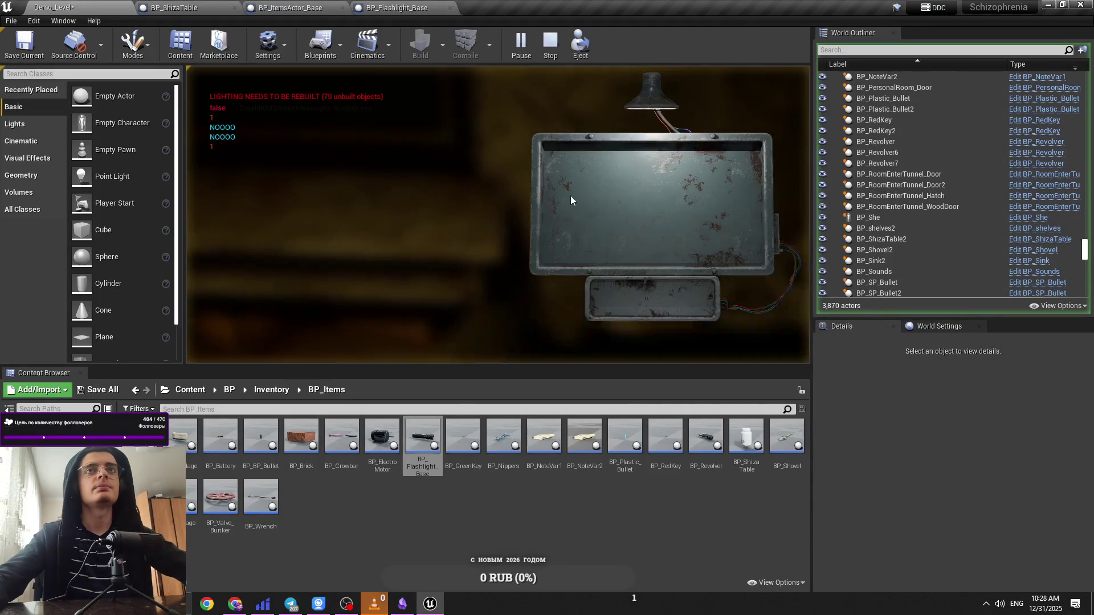
pyautogui.click(558, 187)
pyautogui.click(606, 293)
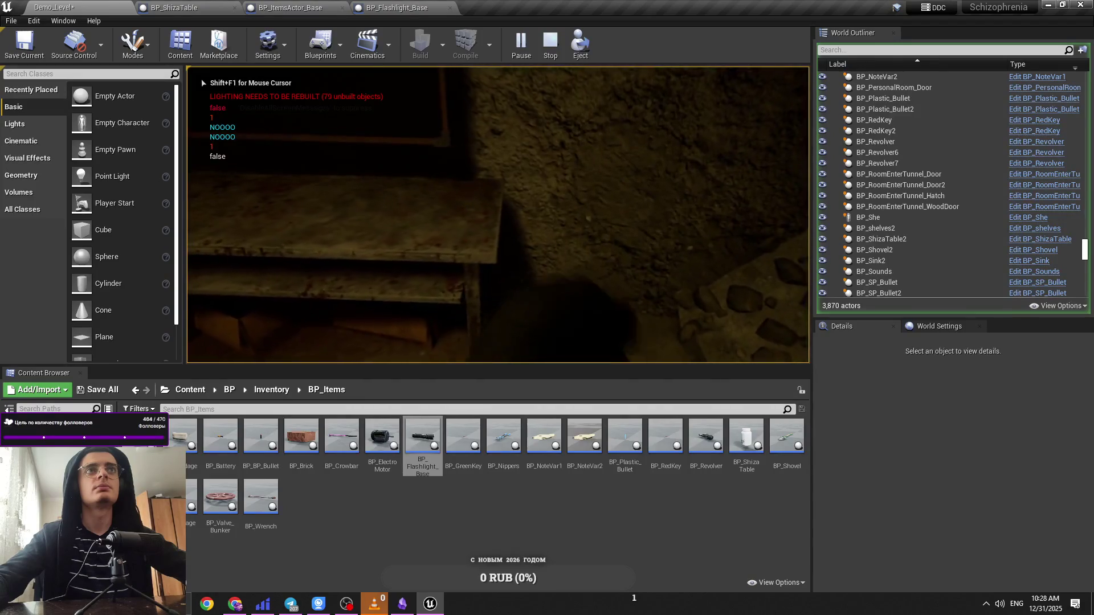
# Step: Reopen and dismiss the bottle's item menu a couple of times, then stop play
pyautogui.press('e')
pyautogui.click(579, 214)
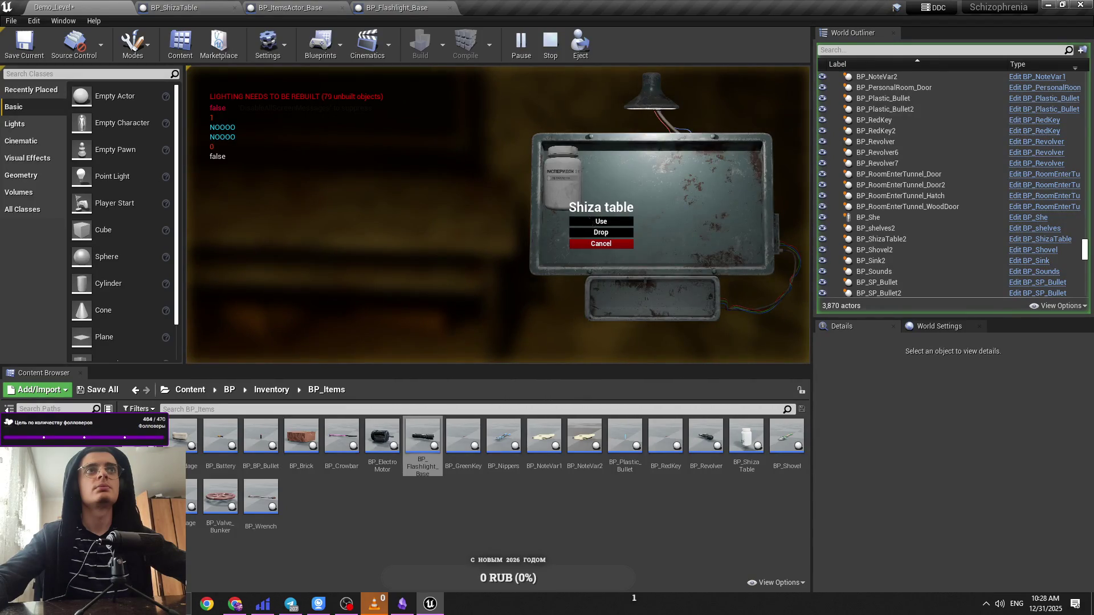
pyautogui.press('e')
pyautogui.click(579, 208)
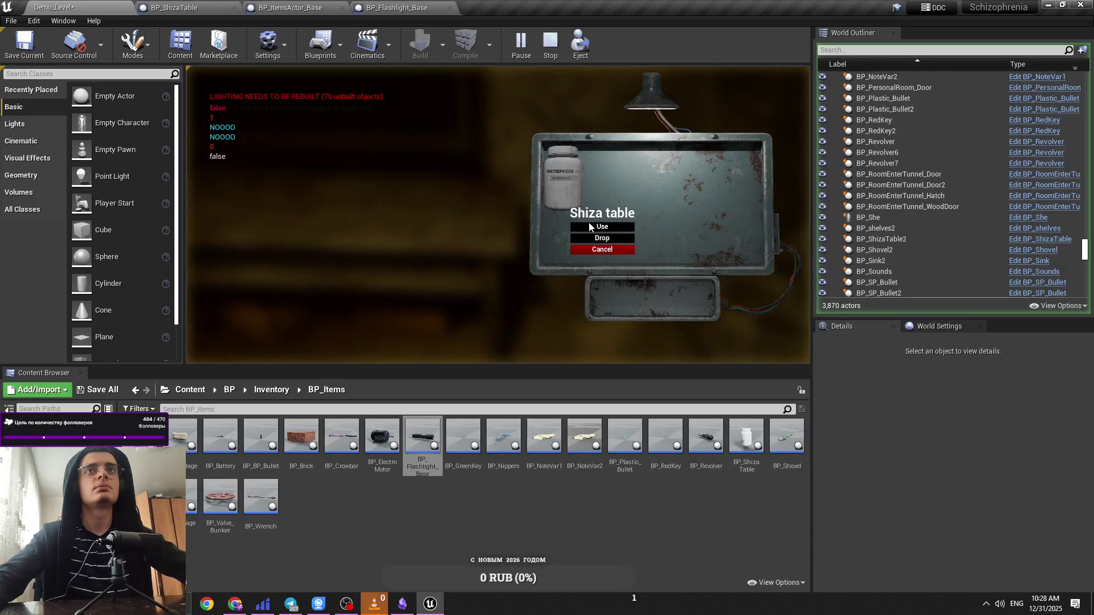
pyautogui.press('e')
pyautogui.press('e')
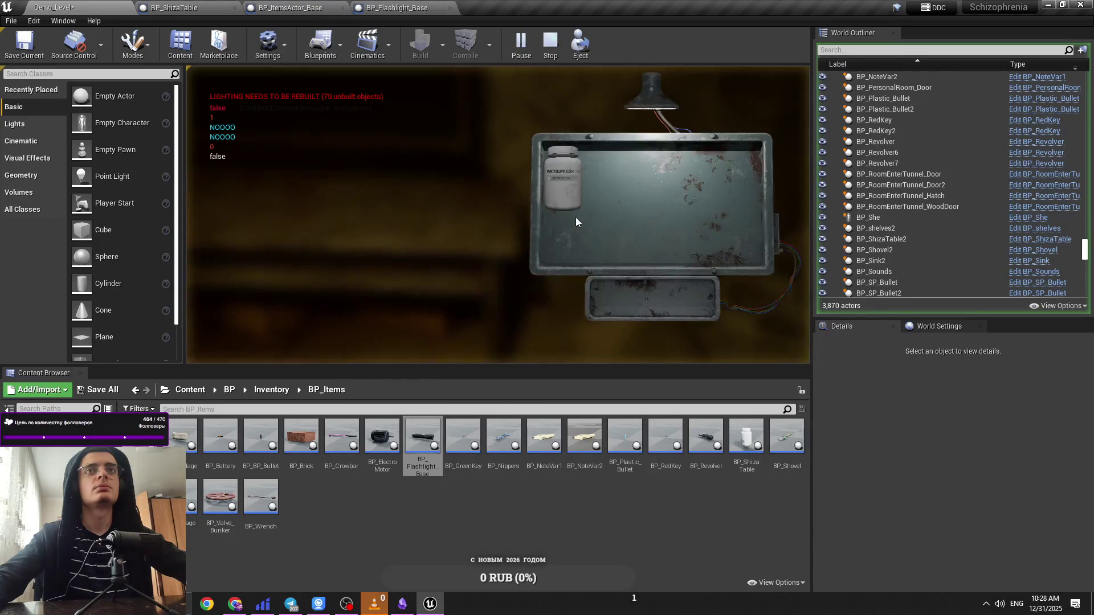
pyautogui.press('e')
pyautogui.press('e')
pyautogui.press('Escape')
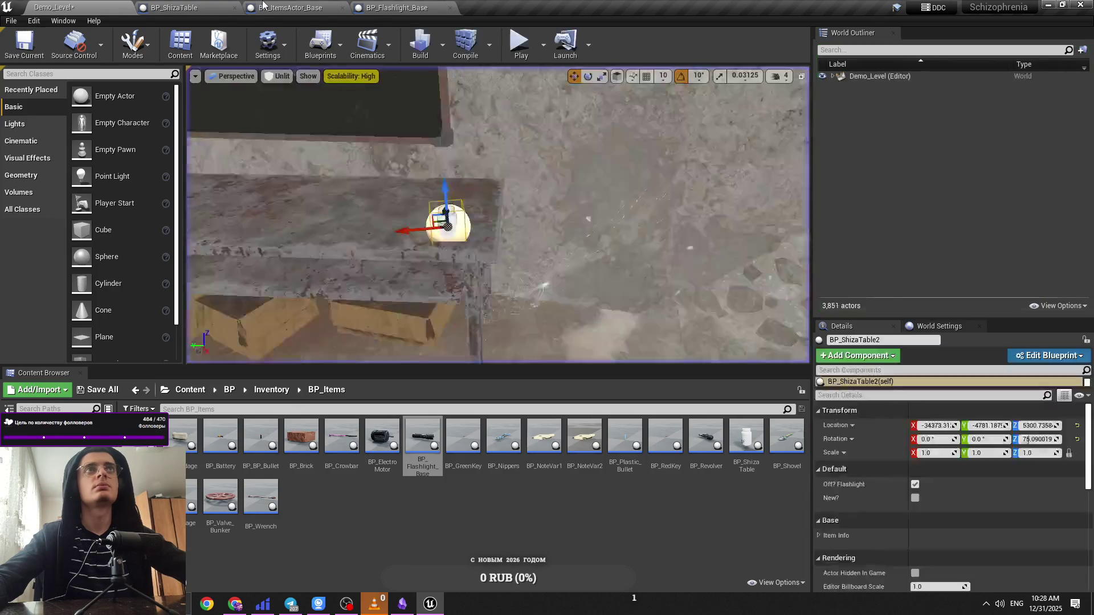
# Step: Save all modified assets from the BP_Flashlight_Base Drop Item in Hand graph
pyautogui.click(290, 7)
pyautogui.click(188, 8)
pyautogui.click(397, 7)
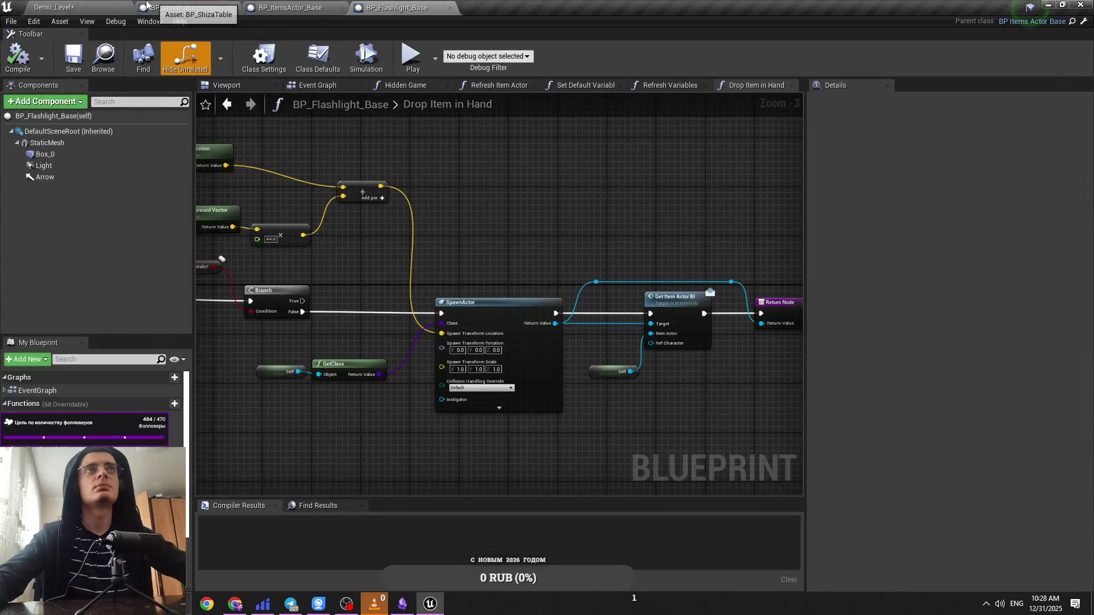
pyautogui.hotkey('ctrl', 's')
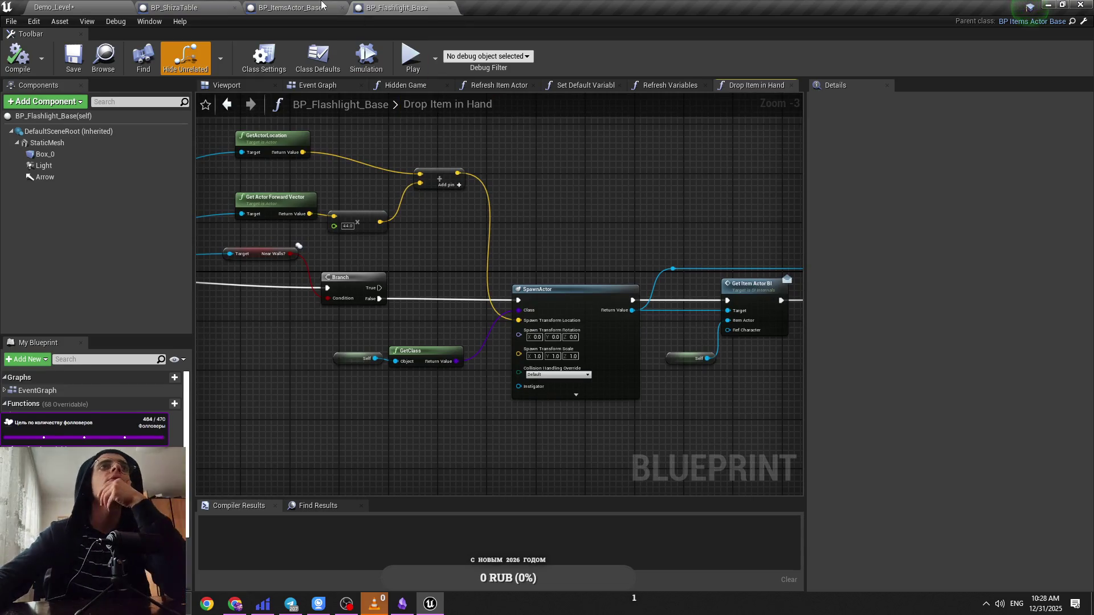
# Step: Inspect BP_ShizaTable's Hidden Game function, then open the Try Add Item function
pyautogui.click(262, 6)
pyautogui.click(188, 7)
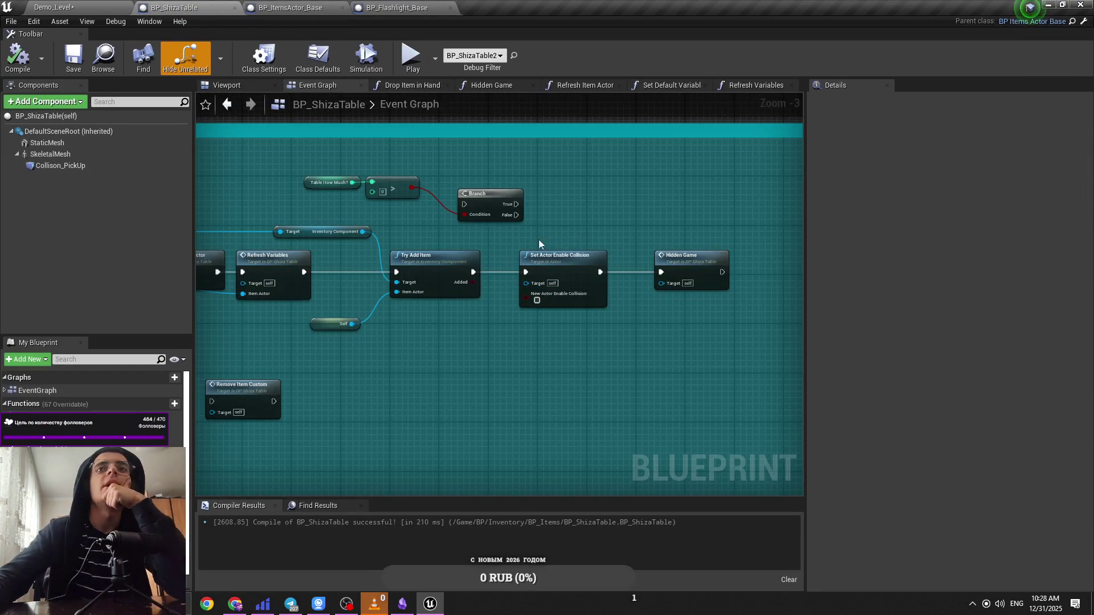
pyautogui.click(701, 261)
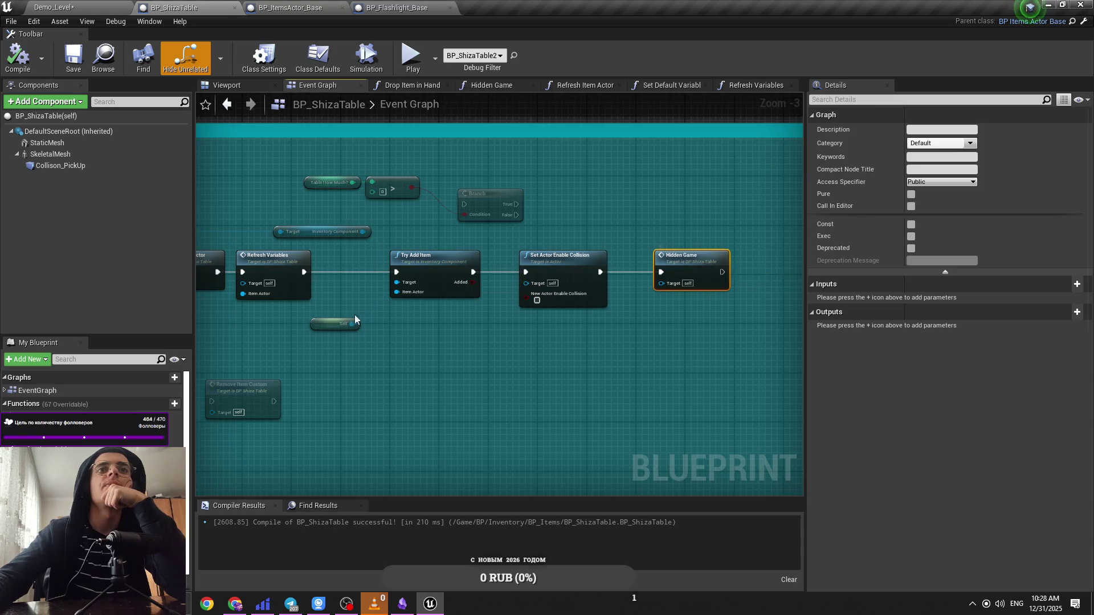
pyautogui.doubleClick(664, 268)
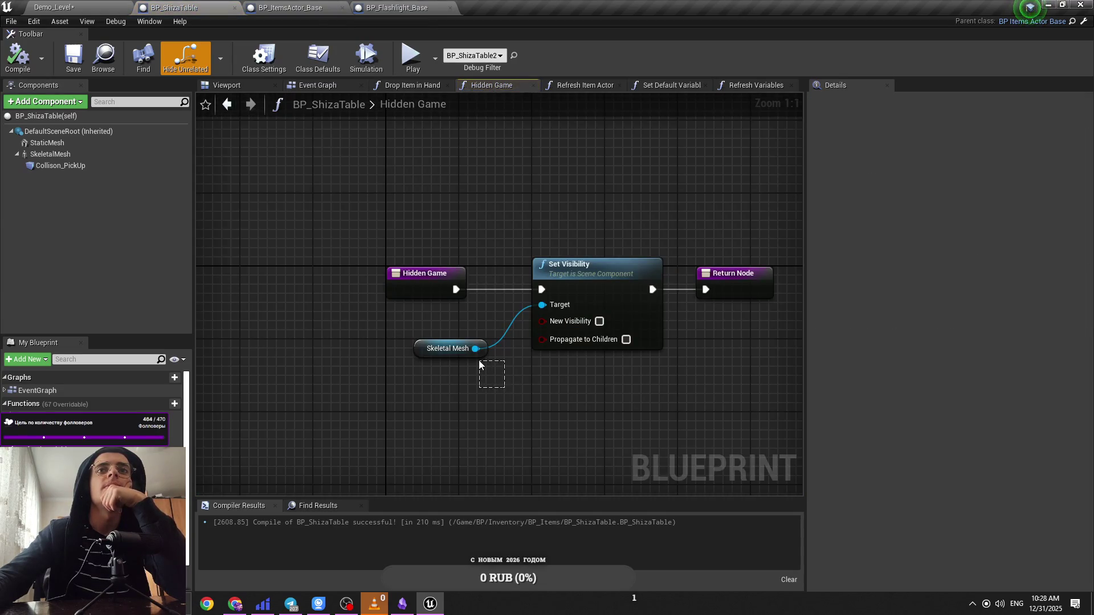
pyautogui.moveTo(473, 363); pyautogui.dragTo(470, 364)
pyautogui.click(318, 86)
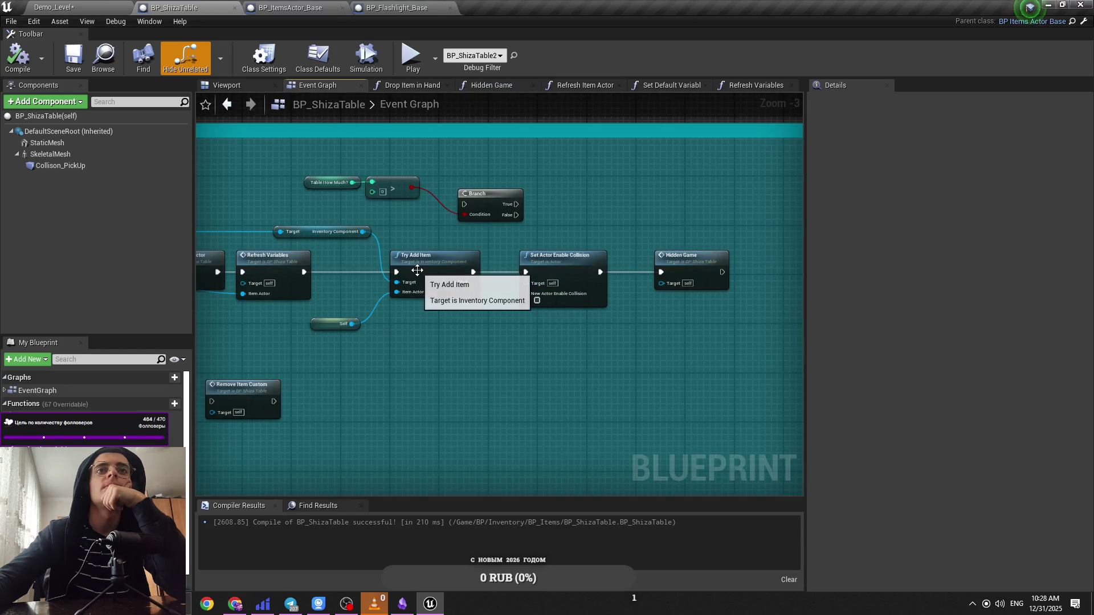
pyautogui.doubleClick(417, 271)
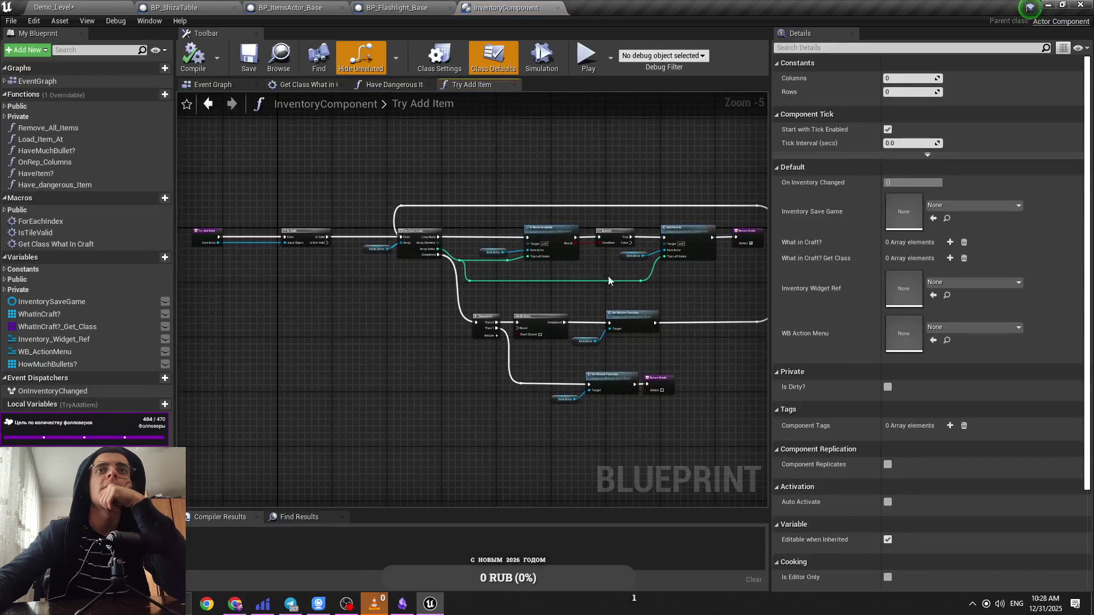
pyautogui.click(270, 9)
pyautogui.click(155, 8)
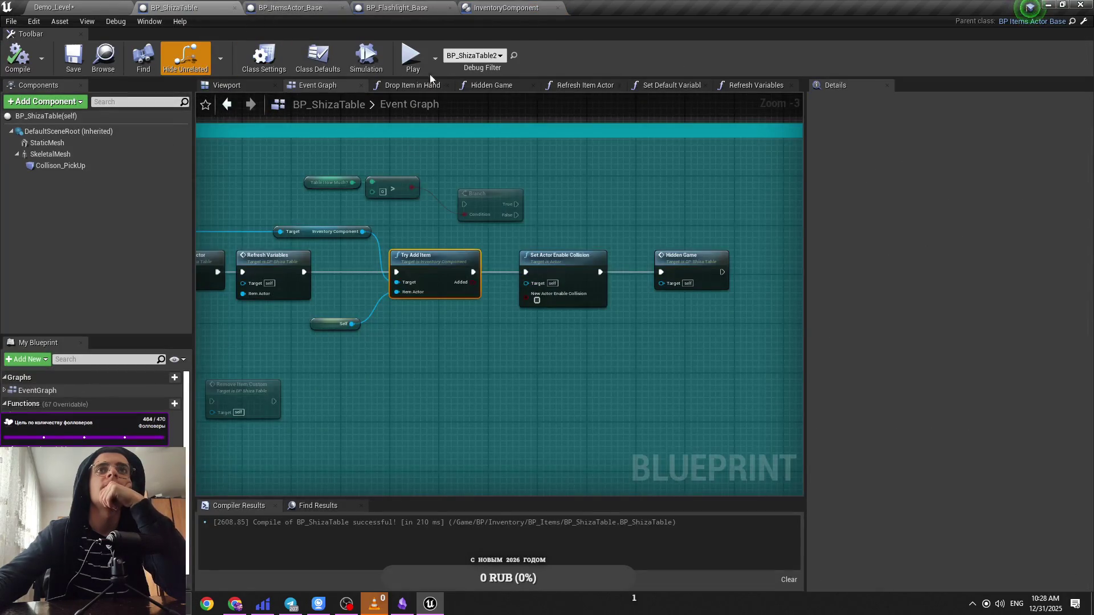
pyautogui.scroll(-9, 426, 308)
pyautogui.scroll(4, 478, 275)
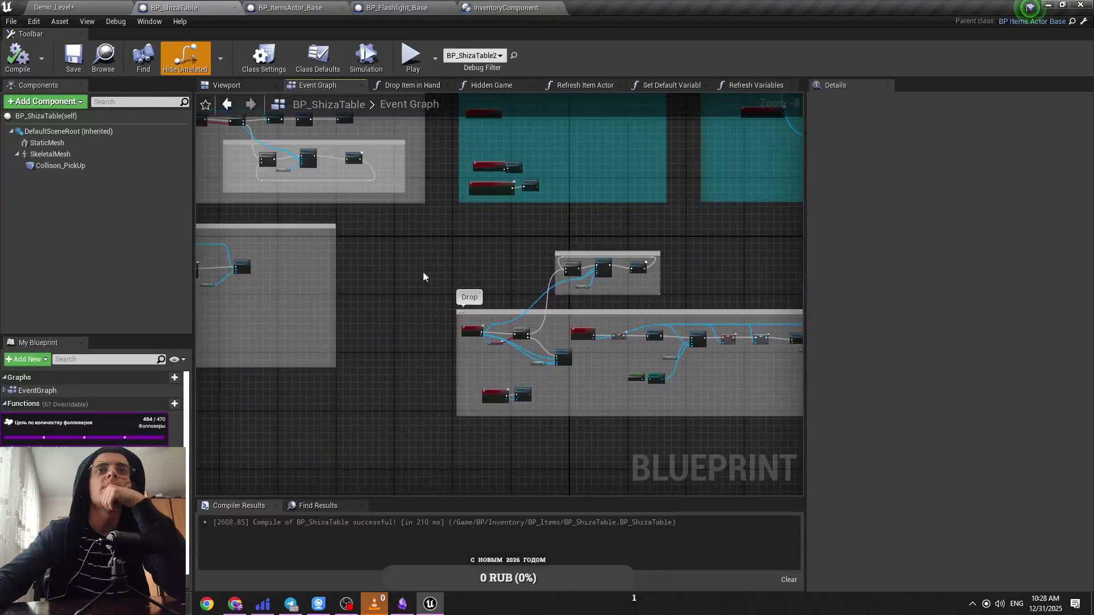
pyautogui.scroll(7, 423, 277)
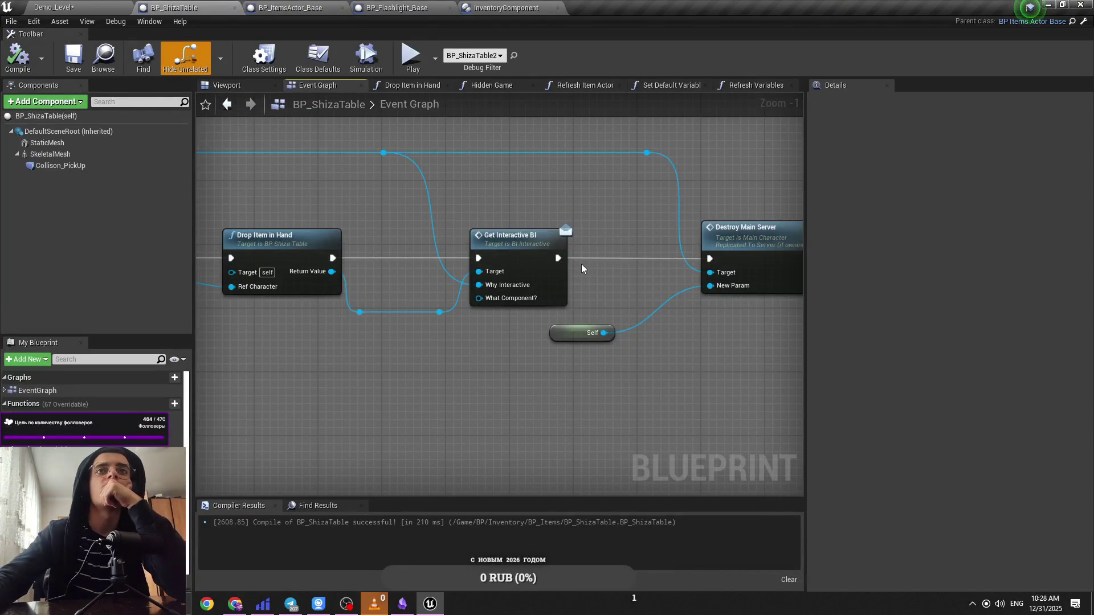
pyautogui.scroll(-1, 378, 289)
pyautogui.moveTo(379, 288); pyautogui.dragTo(599, 289)
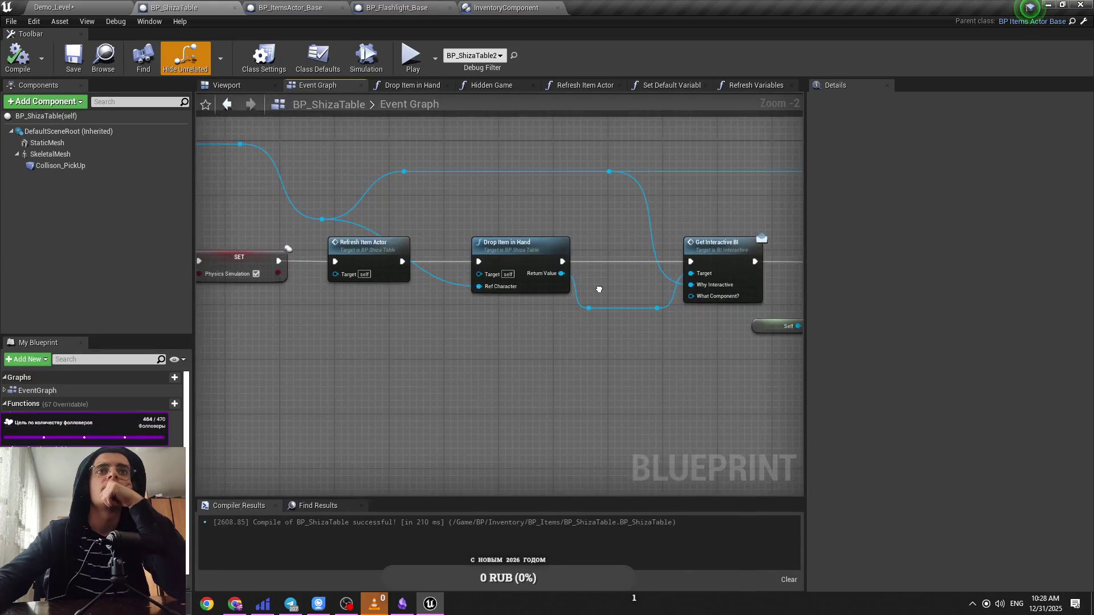
pyautogui.scroll(-6, 599, 290)
pyautogui.scroll(5, 513, 293)
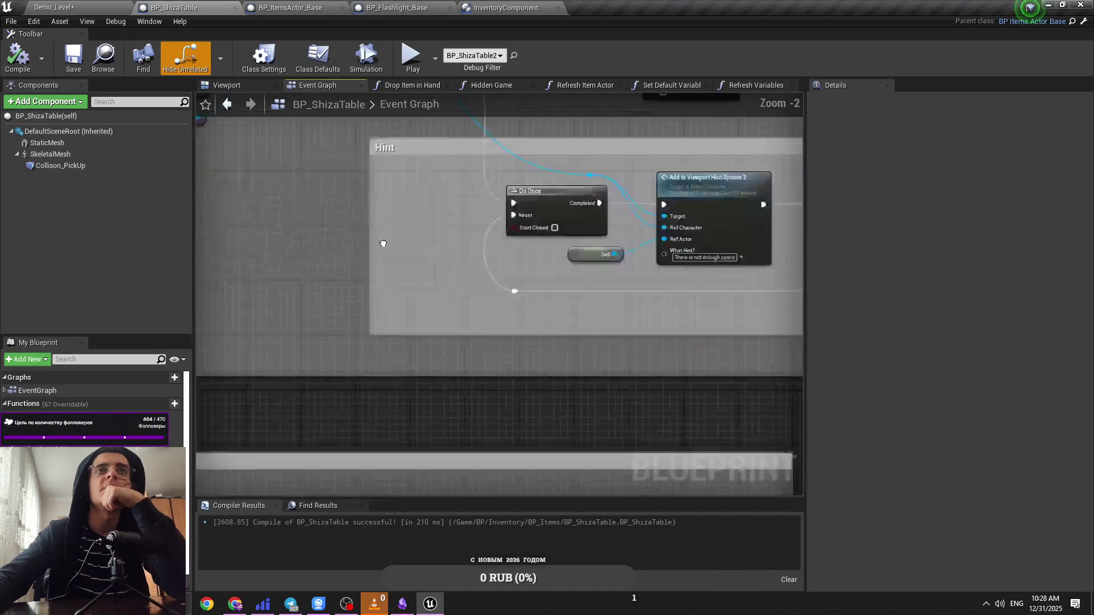
pyautogui.scroll(-2, 653, 427)
pyautogui.scroll(3, 653, 427)
pyautogui.scroll(2, 587, 269)
pyautogui.moveTo(587, 268); pyautogui.dragTo(249, 297)
pyautogui.click(521, 239)
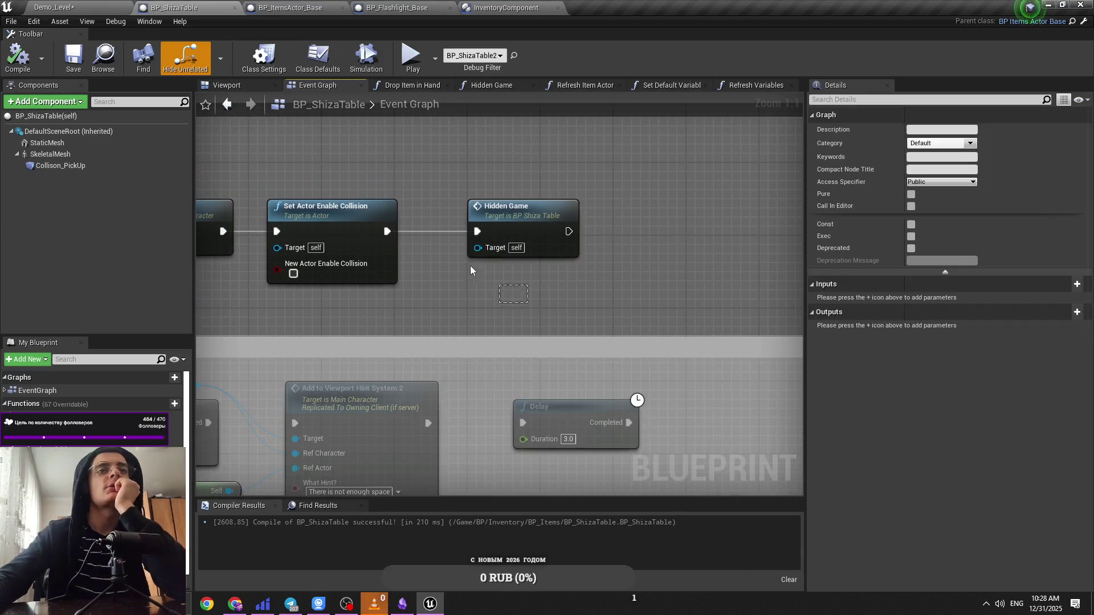
pyautogui.click(530, 325)
pyautogui.click(504, 251)
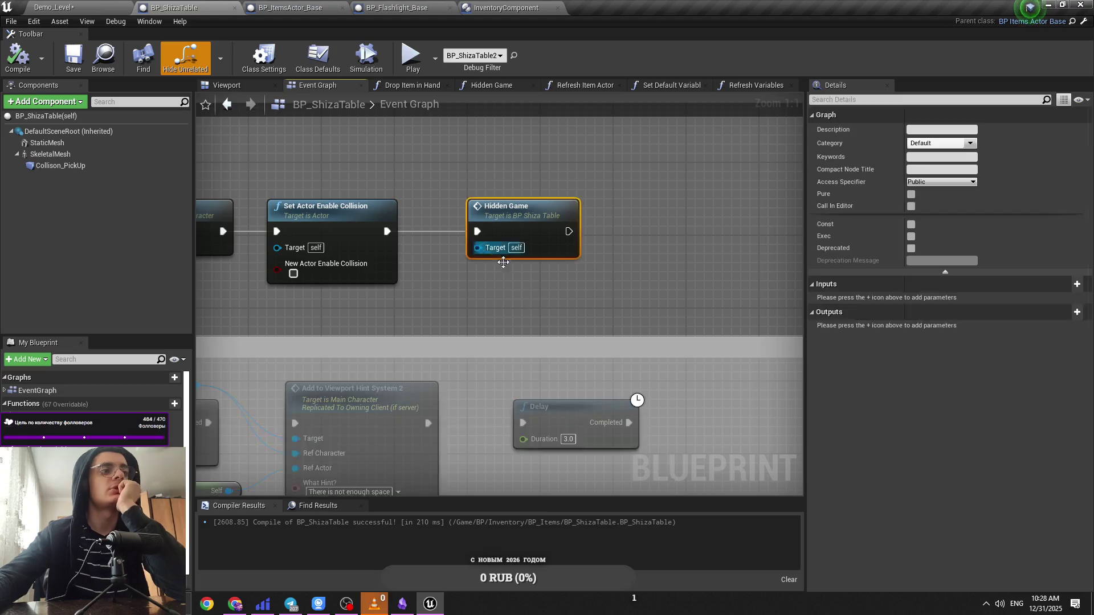
pyautogui.click(519, 296)
pyautogui.scroll(-2, 518, 295)
pyautogui.moveTo(534, 304)
pyautogui.mouseDown()
pyautogui.moveTo(774, 304)
pyautogui.moveTo(735, 298)
pyautogui.mouseUp()
pyautogui.scroll(-4, 736, 298)
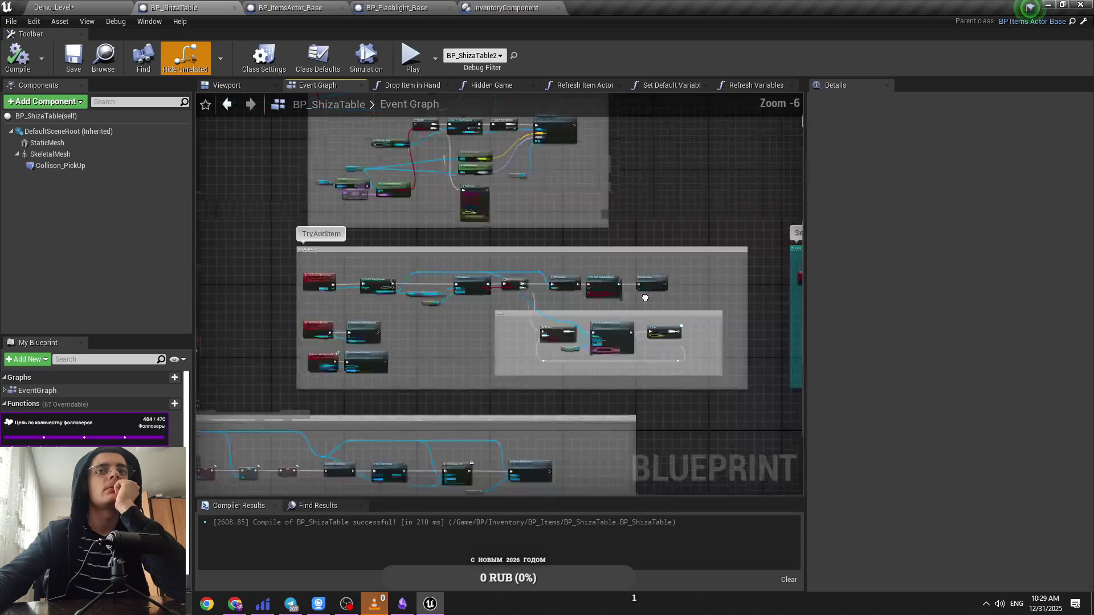
pyautogui.scroll(2, 613, 237)
pyautogui.scroll(-2, 468, 239)
pyautogui.scroll(1, 469, 239)
pyautogui.scroll(-4, 444, 256)
pyautogui.scroll(10, 386, 285)
pyautogui.scroll(-3, 430, 334)
pyautogui.moveTo(413, 336)
pyautogui.mouseDown()
pyautogui.moveTo(762, 292)
pyautogui.moveTo(471, 275)
pyautogui.moveTo(451, 296)
pyautogui.mouseUp()
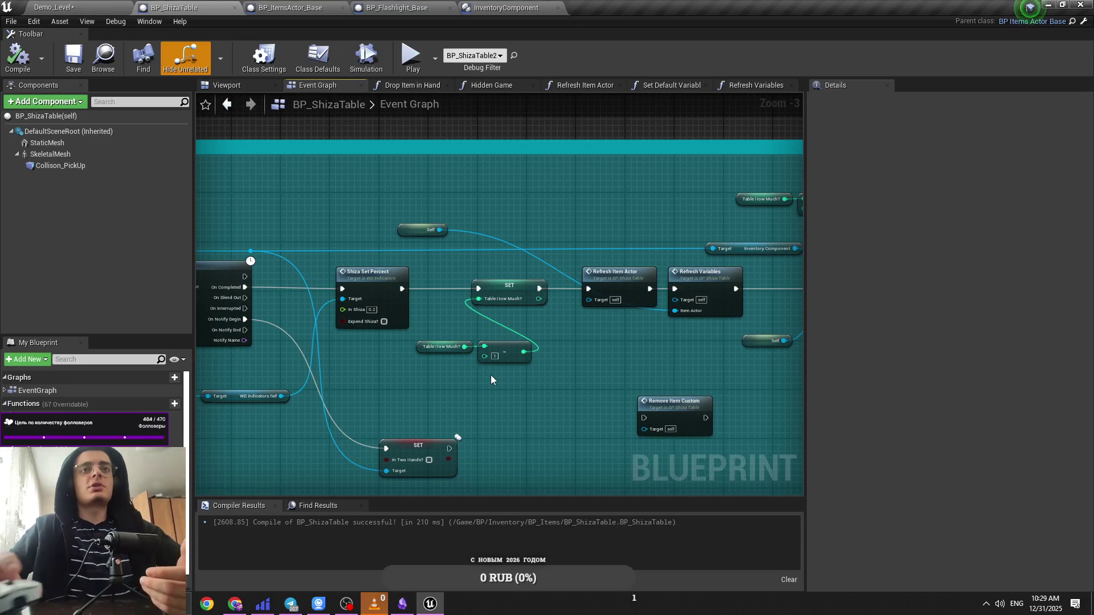
# Step: Inspect the SET node and its Table_HowMuch? variable details in BP_ShizaTable
pyautogui.scroll(3, 491, 375)
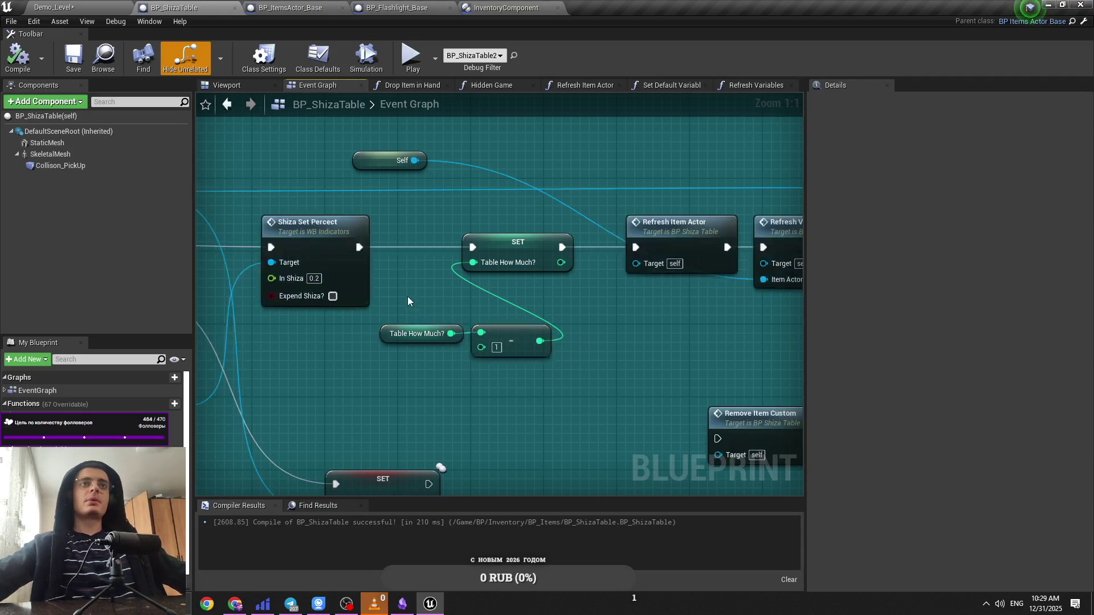
pyautogui.scroll(-4, 408, 297)
pyautogui.scroll(1, 471, 298)
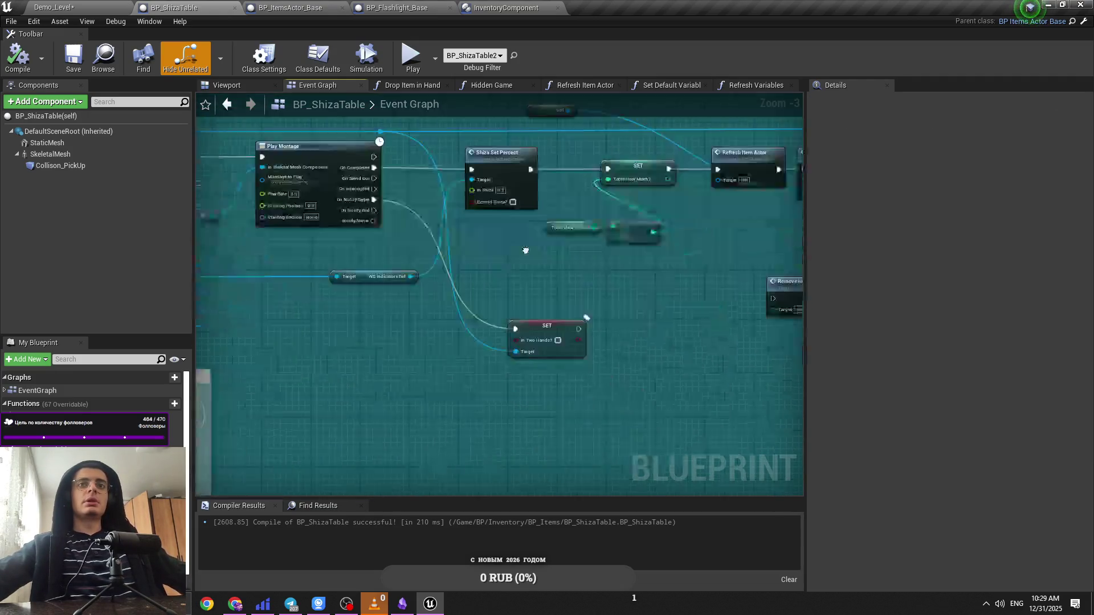
pyautogui.scroll(-2, 437, 374)
pyautogui.scroll(5, 496, 276)
pyautogui.click(479, 246)
pyautogui.click(494, 263)
pyautogui.click(473, 247)
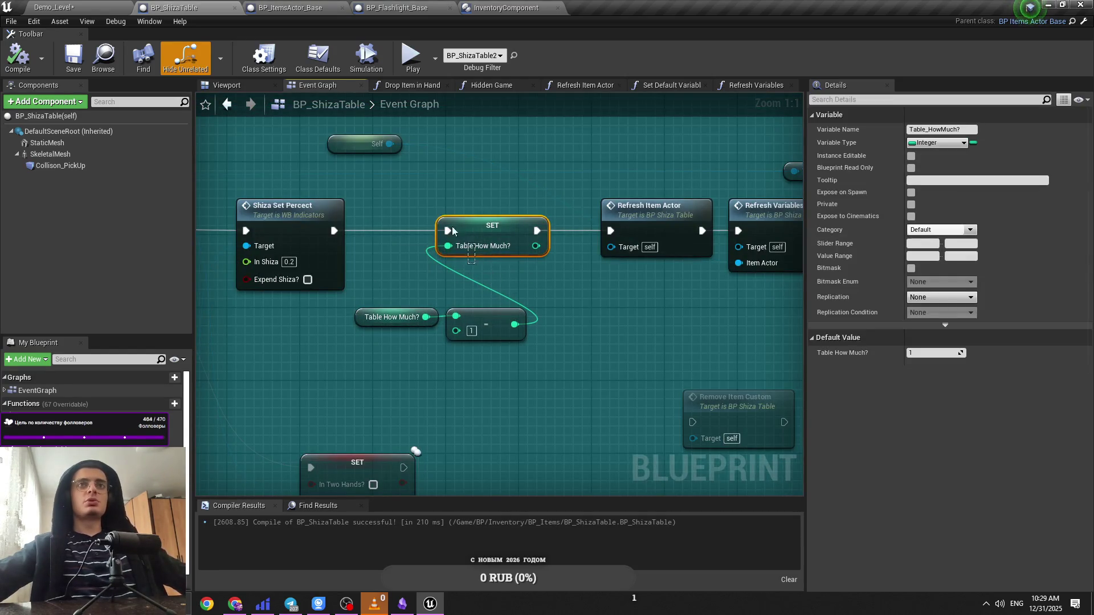
pyautogui.click(496, 272)
pyautogui.click(505, 242)
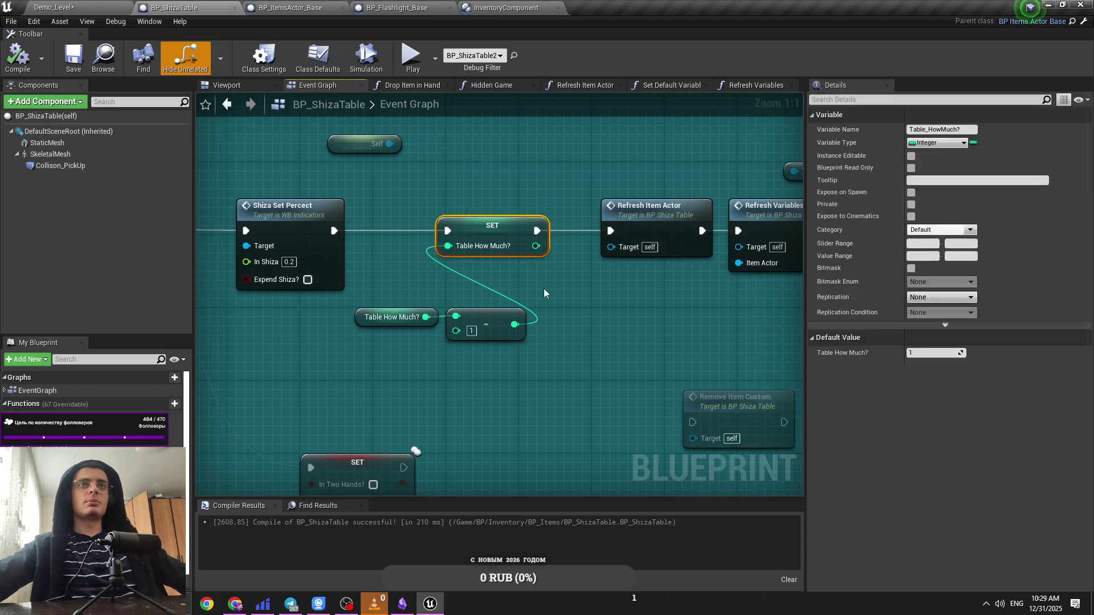
pyautogui.click(544, 289)
pyautogui.scroll(-5, 722, 279)
pyautogui.scroll(1, 268, 234)
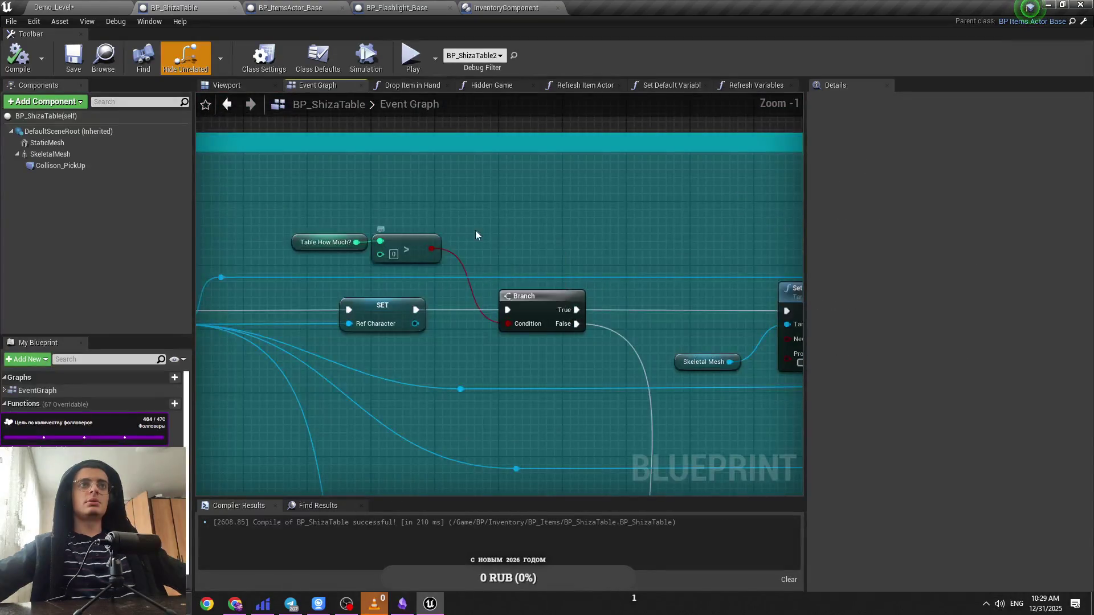
# Step: Check the Shiza Set Percect node and the Table How Much? getter
pyautogui.moveTo(262, 239); pyautogui.dragTo(382, 262)
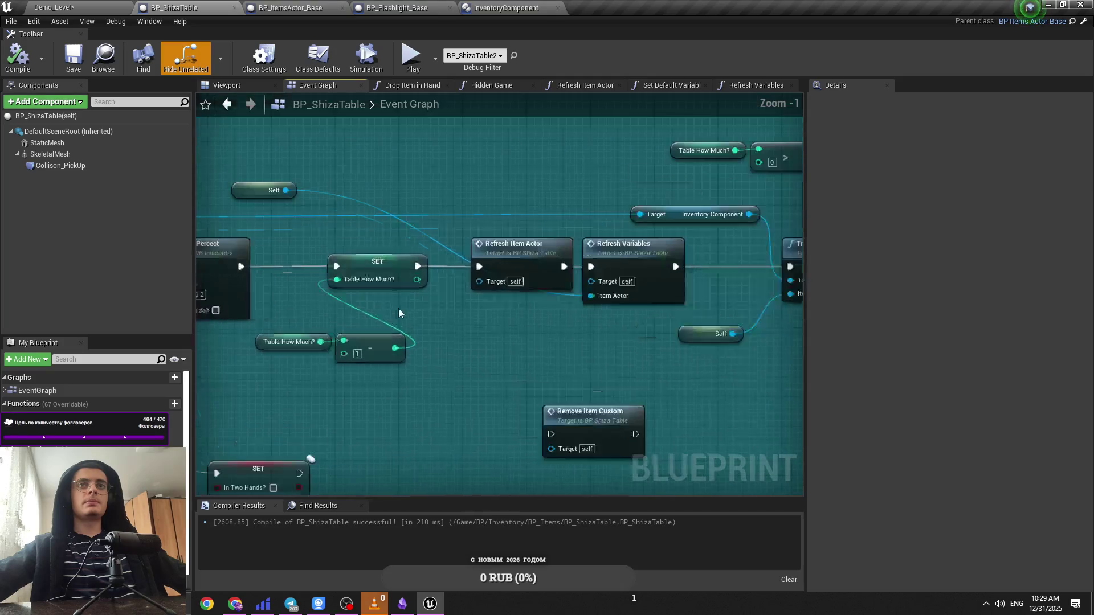
pyautogui.scroll(-2, 619, 339)
pyautogui.scroll(5, 619, 339)
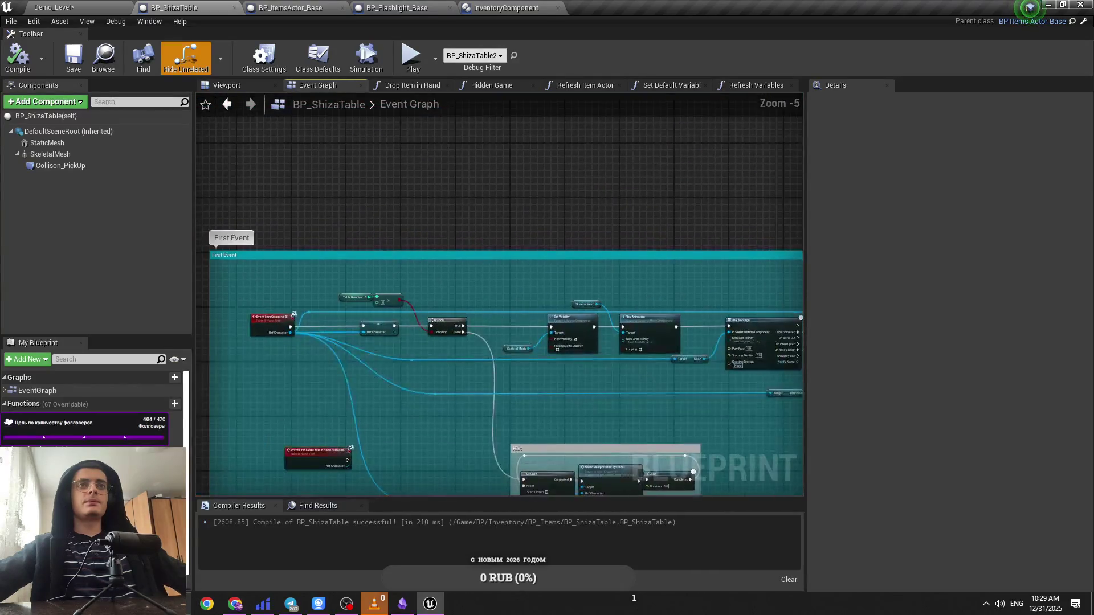
pyautogui.click(423, 301)
pyautogui.click(413, 323)
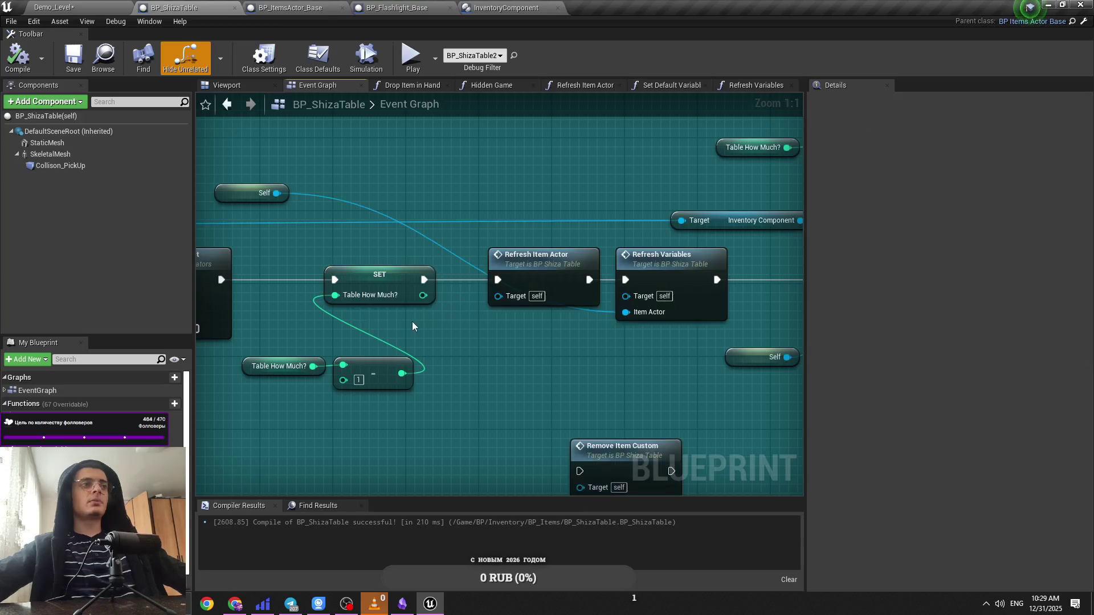
pyautogui.moveTo(412, 330); pyautogui.dragTo(579, 320)
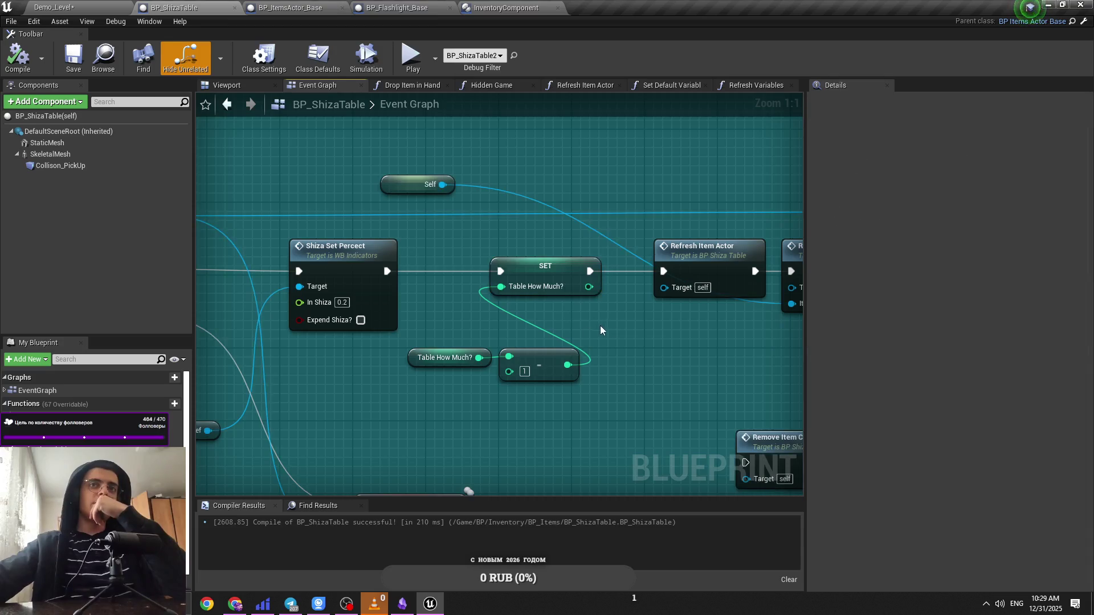
pyautogui.click(450, 359)
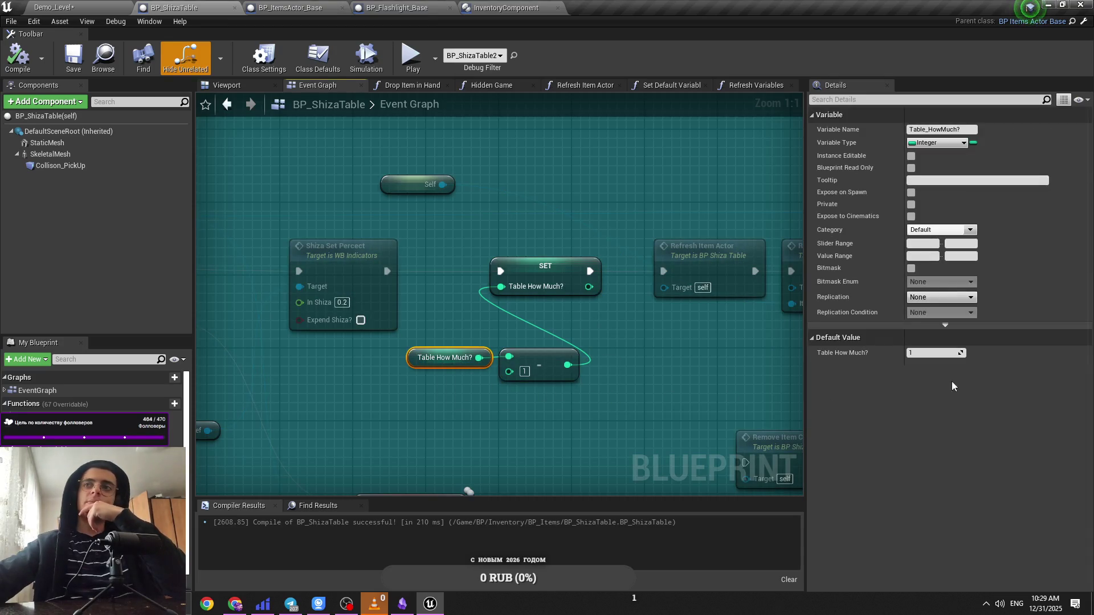
pyautogui.click(569, 365)
# Step: Nudge the Refresh Item Actor node slightly to the left
pyautogui.moveTo(463, 346)
pyautogui.mouseDown()
pyautogui.moveTo(377, 317)
pyautogui.moveTo(409, 323)
pyautogui.mouseUp()
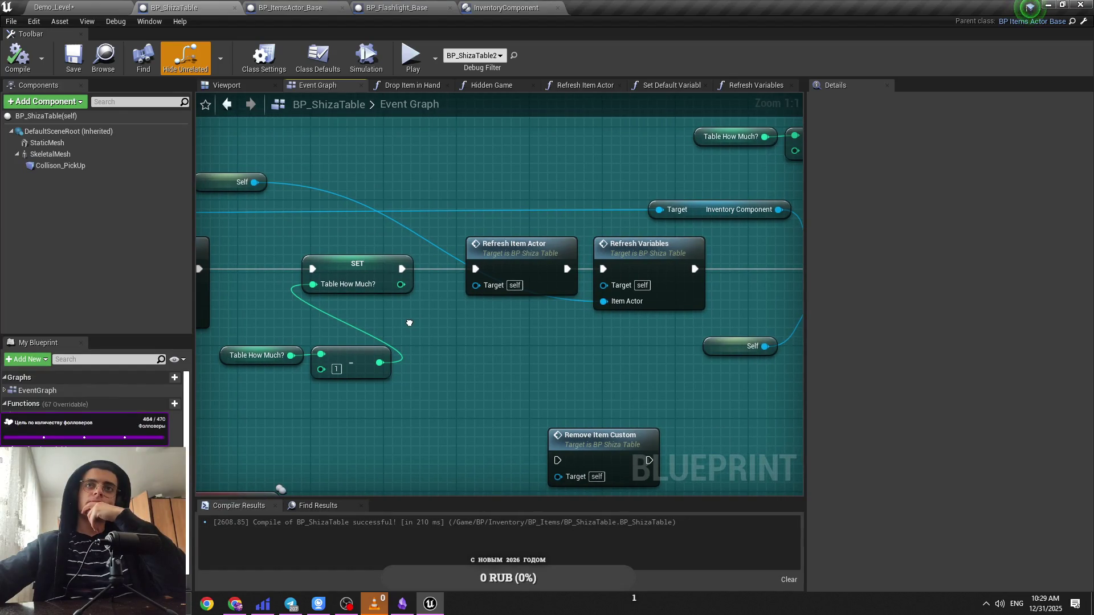
pyautogui.moveTo(409, 323); pyautogui.dragTo(342, 344)
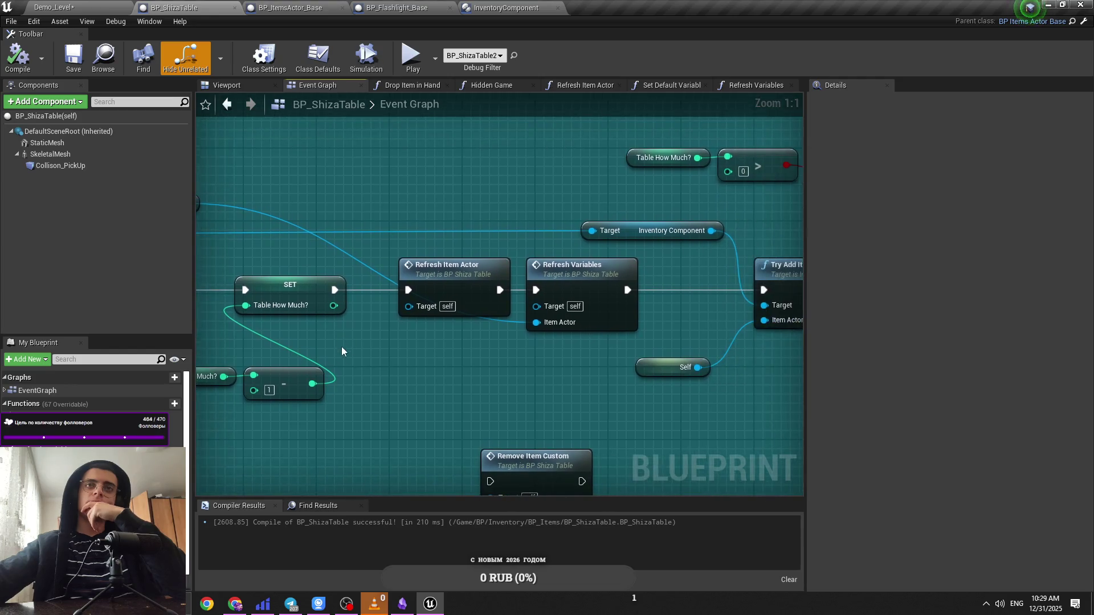
pyautogui.moveTo(456, 295); pyautogui.dragTo(448, 294)
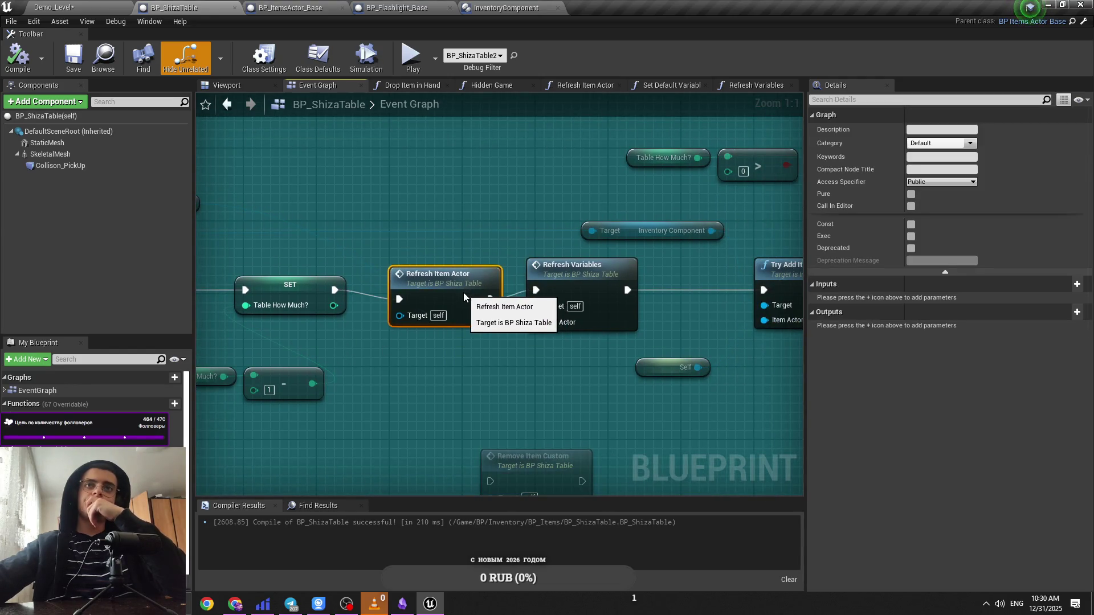
pyautogui.click(555, 350)
# Step: Review the Try Add Item, Branch, collision, Set Visibility and Play Animation nodes, then return to Demo_Level
pyautogui.moveTo(556, 351); pyautogui.dragTo(205, 347)
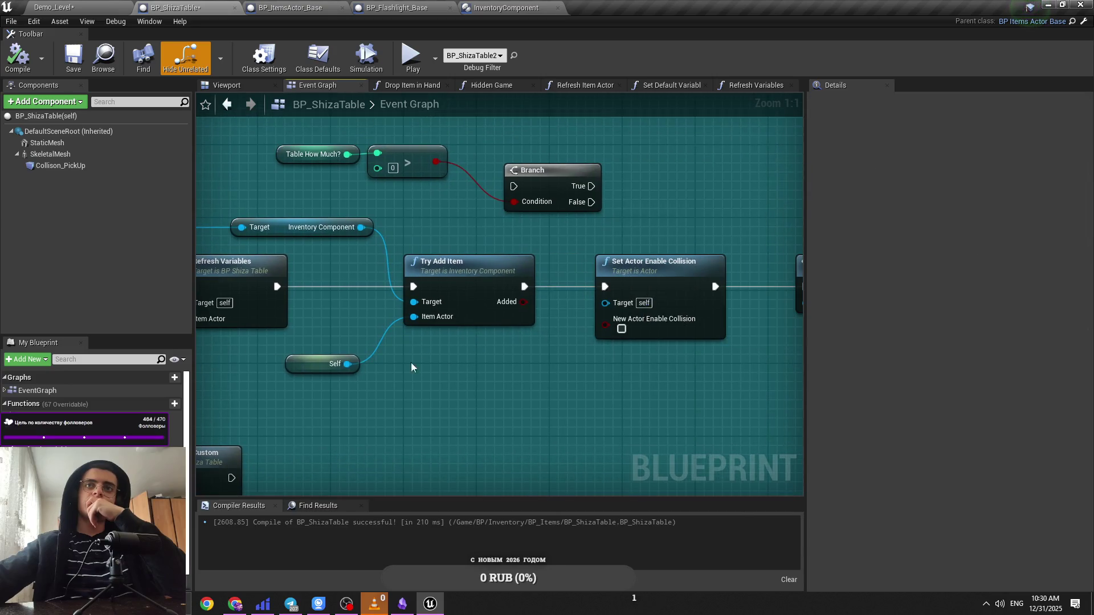
pyautogui.click(476, 319)
pyautogui.click(484, 342)
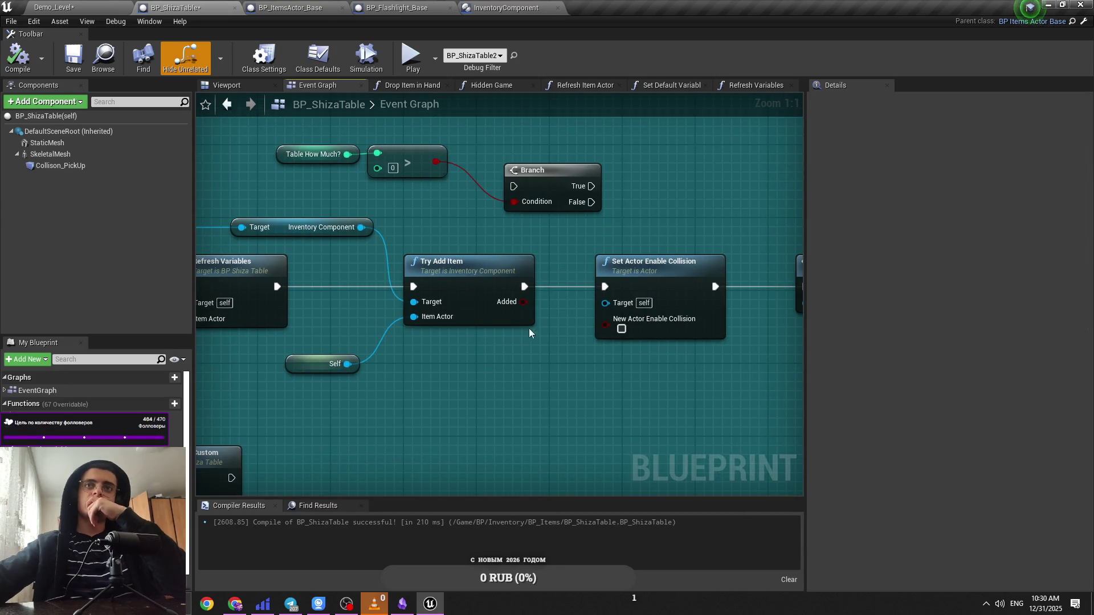
pyautogui.click(501, 316)
pyautogui.moveTo(483, 378)
pyautogui.mouseDown()
pyautogui.moveTo(469, 317)
pyautogui.moveTo(477, 342)
pyautogui.moveTo(476, 326)
pyautogui.mouseUp()
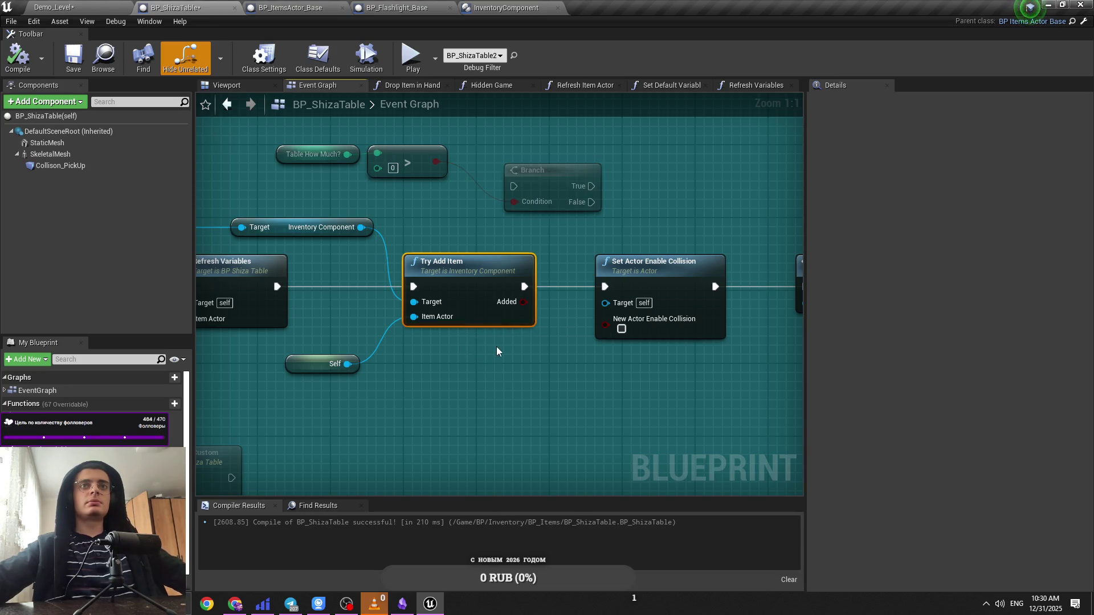
pyautogui.scroll(-5, 497, 344)
pyautogui.scroll(4, 369, 321)
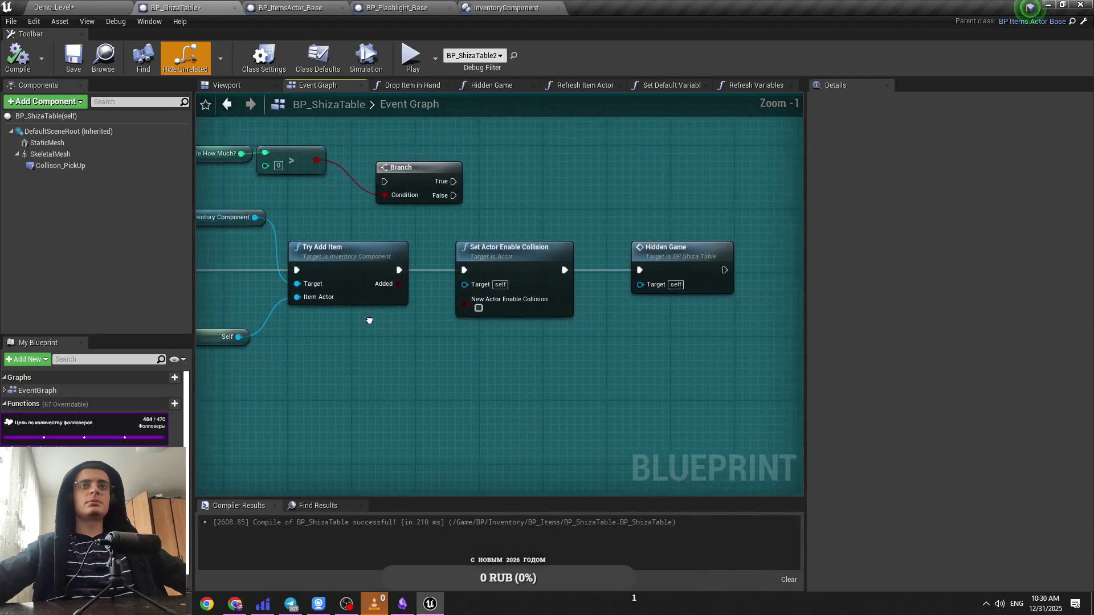
pyautogui.moveTo(369, 321); pyautogui.dragTo(353, 321)
pyautogui.scroll(-8, 353, 321)
pyautogui.scroll(5, 472, 325)
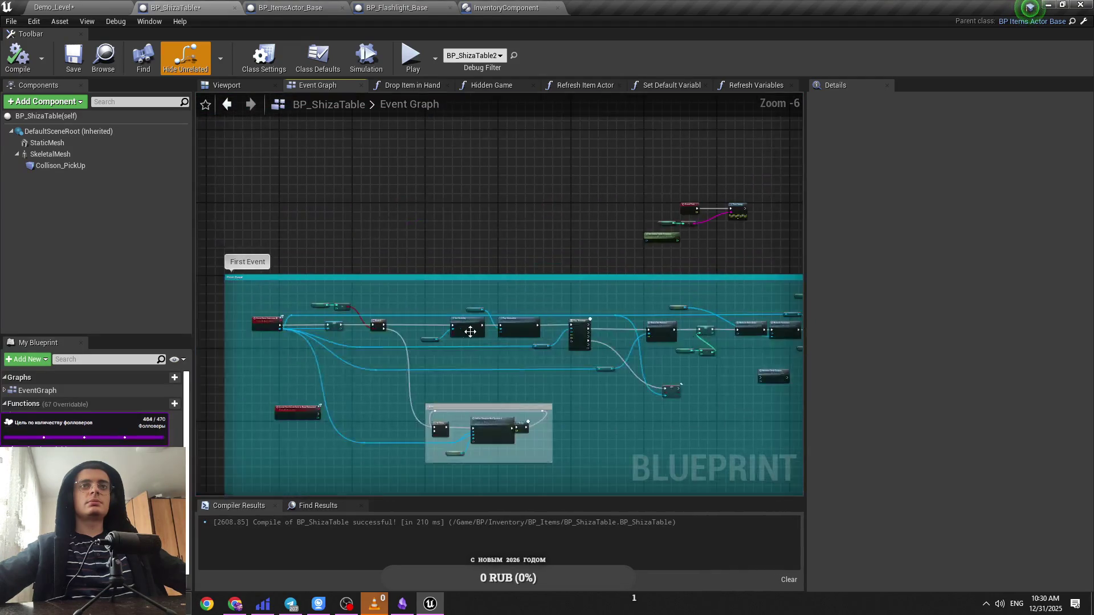
pyautogui.moveTo(518, 334); pyautogui.dragTo(648, 347)
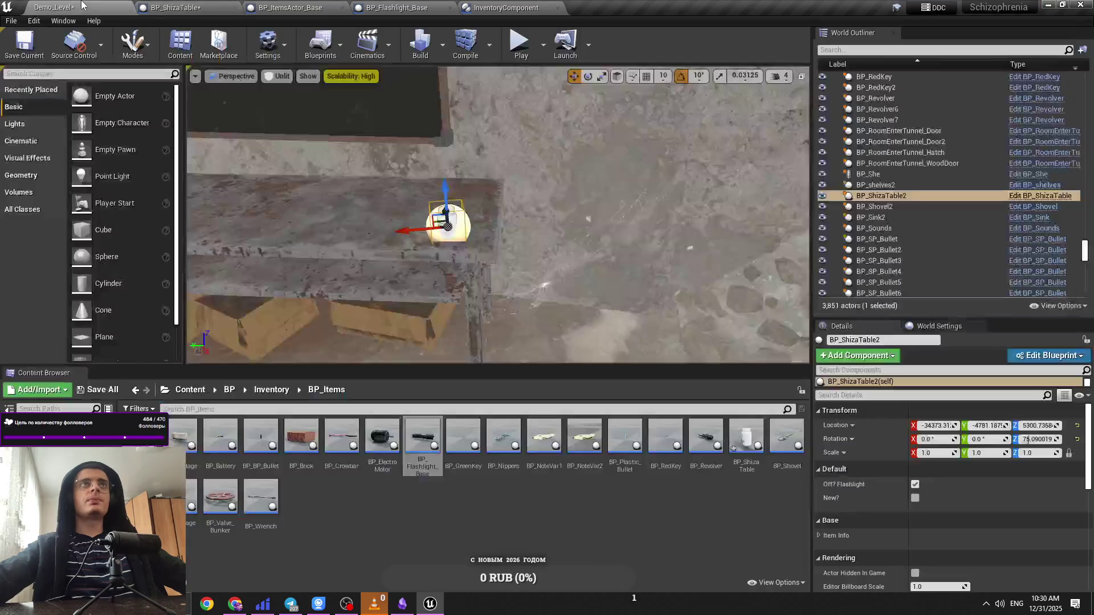
pyautogui.click(57, 8)
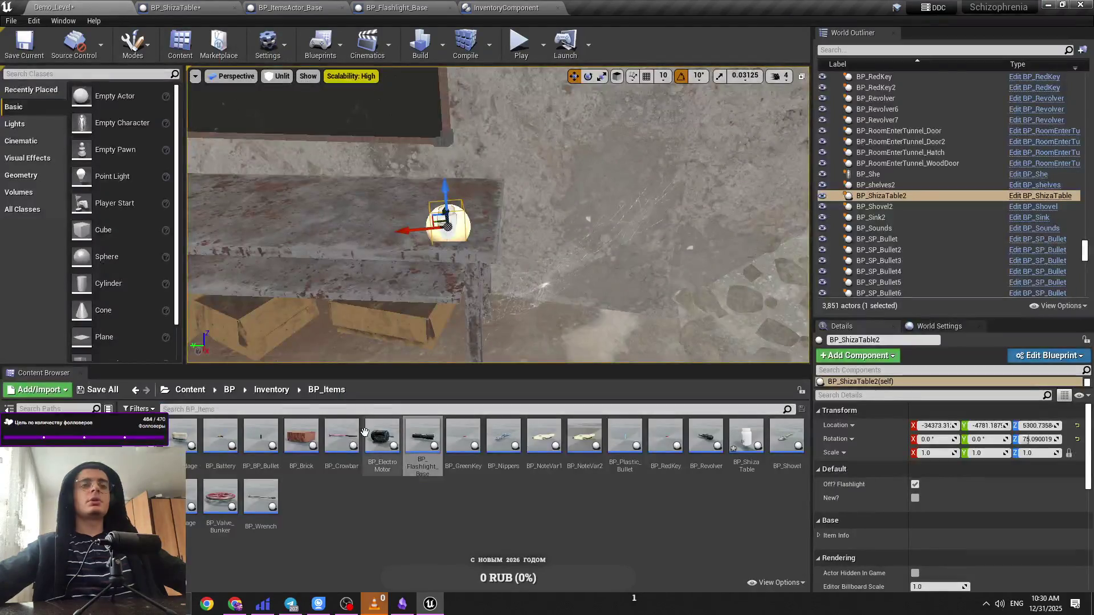
# Step: Browse to Content/BP/Inventory and open ActionMenuItem_Widget
pyautogui.click(200, 394)
pyautogui.doubleClick(256, 438)
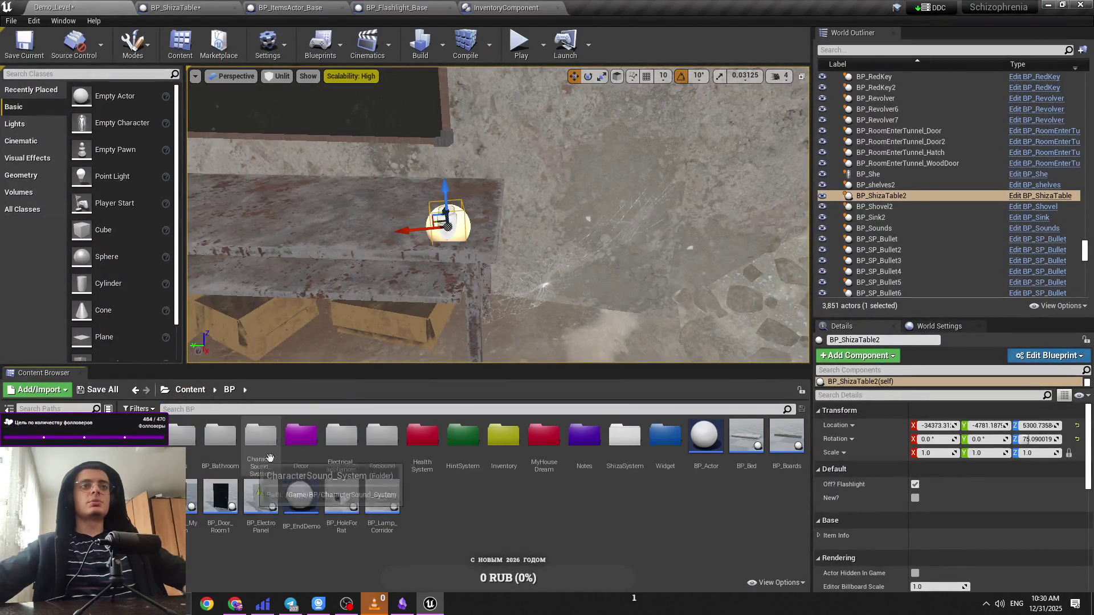
pyautogui.doubleClick(502, 442)
pyautogui.doubleClick(226, 469)
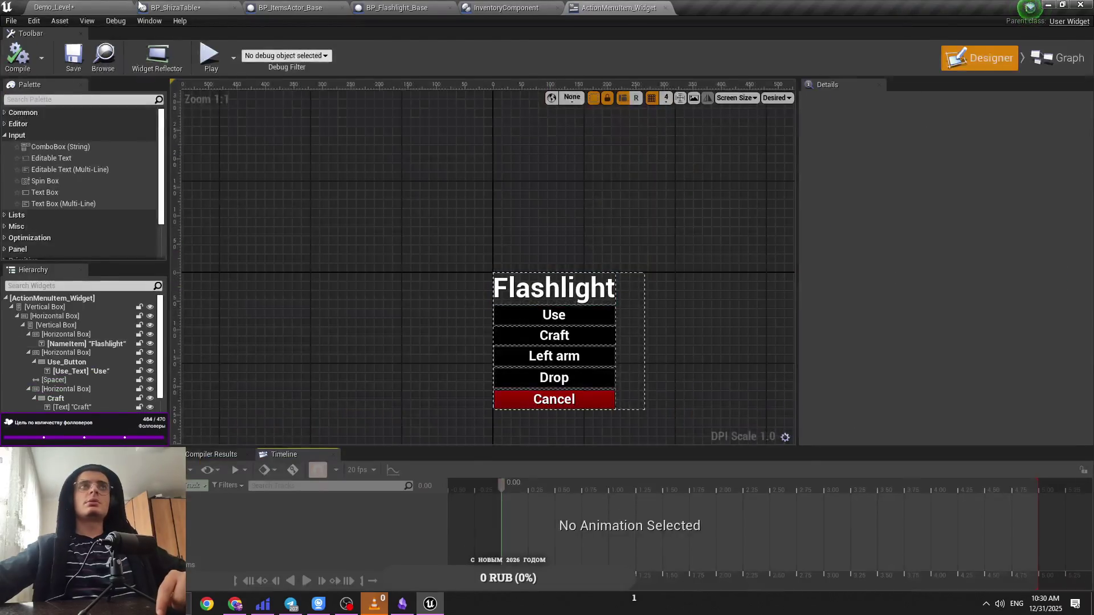
# Step: Close ActionMenuItem_Widget, open and close Inventory_Widget, then open InventoryGrid_Widget
pyautogui.click(86, 7)
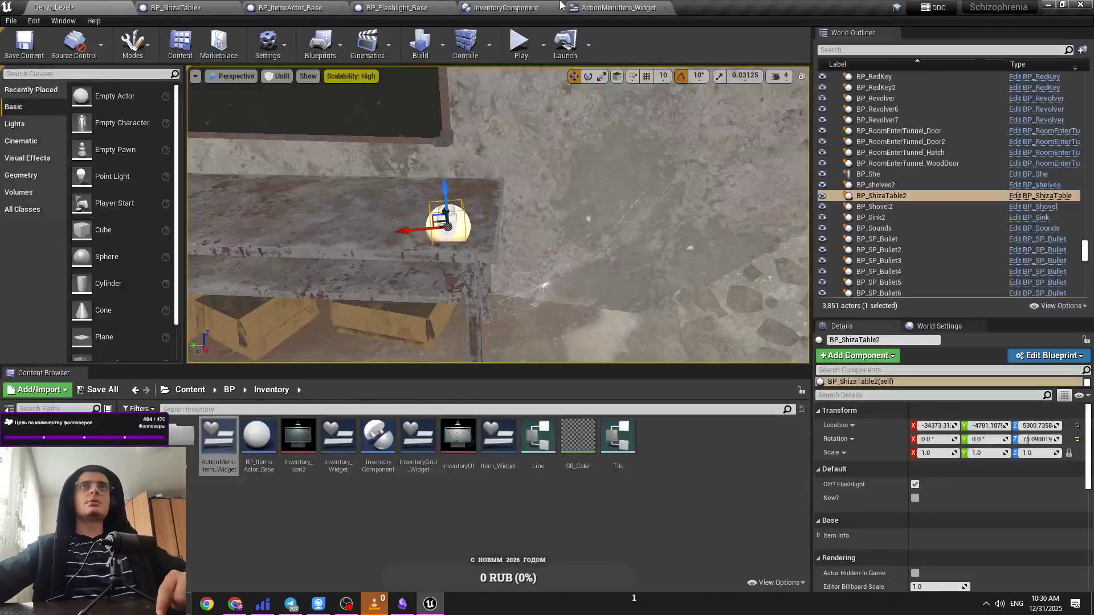
pyautogui.click(666, 7)
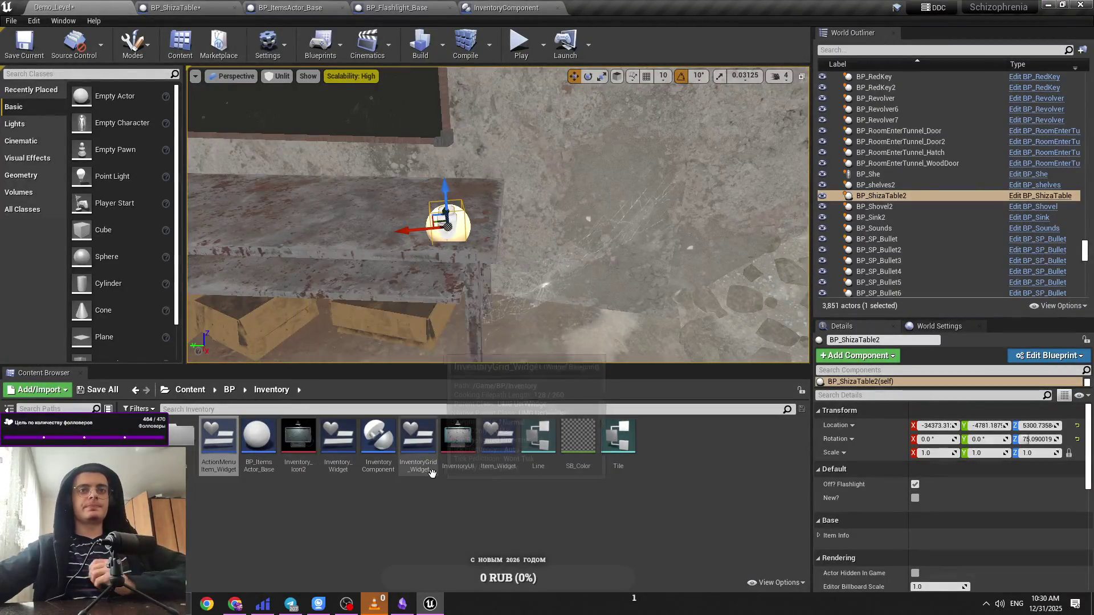
pyautogui.doubleClick(349, 453)
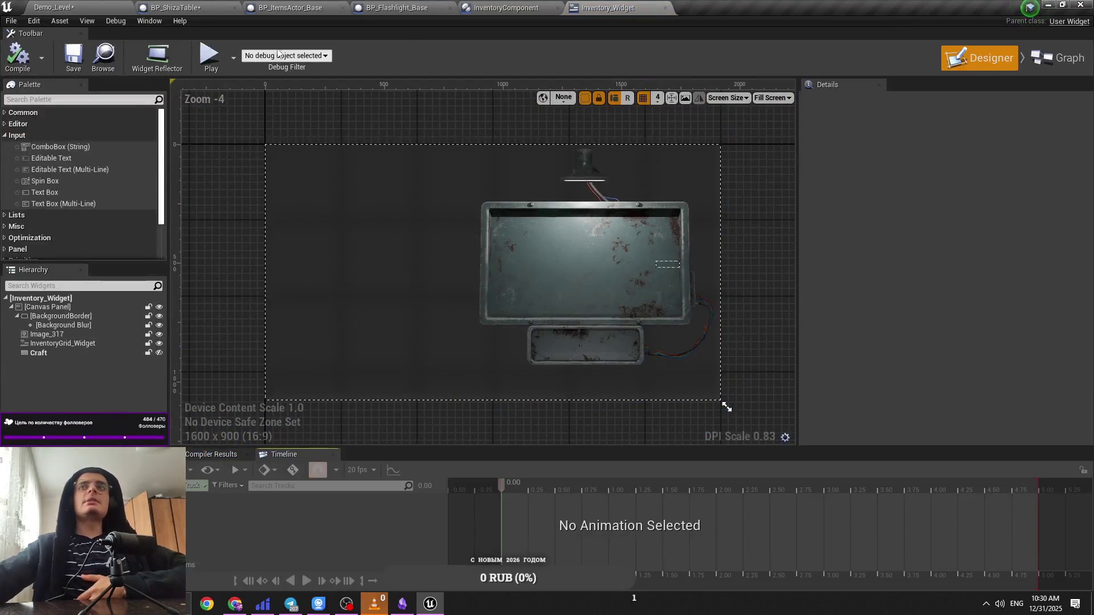
pyautogui.click(665, 7)
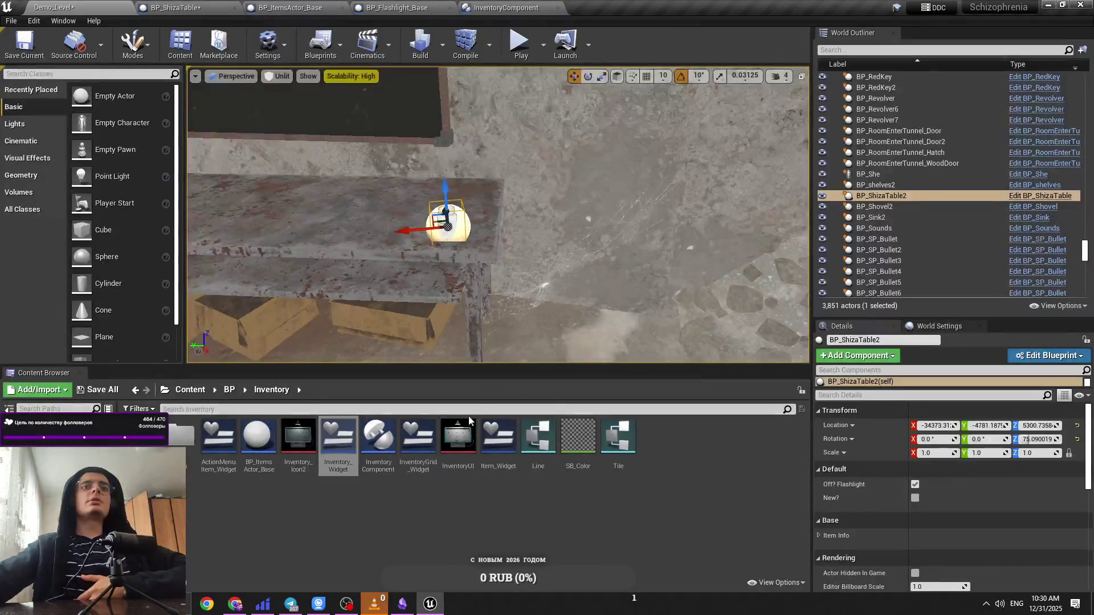
pyautogui.doubleClick(418, 438)
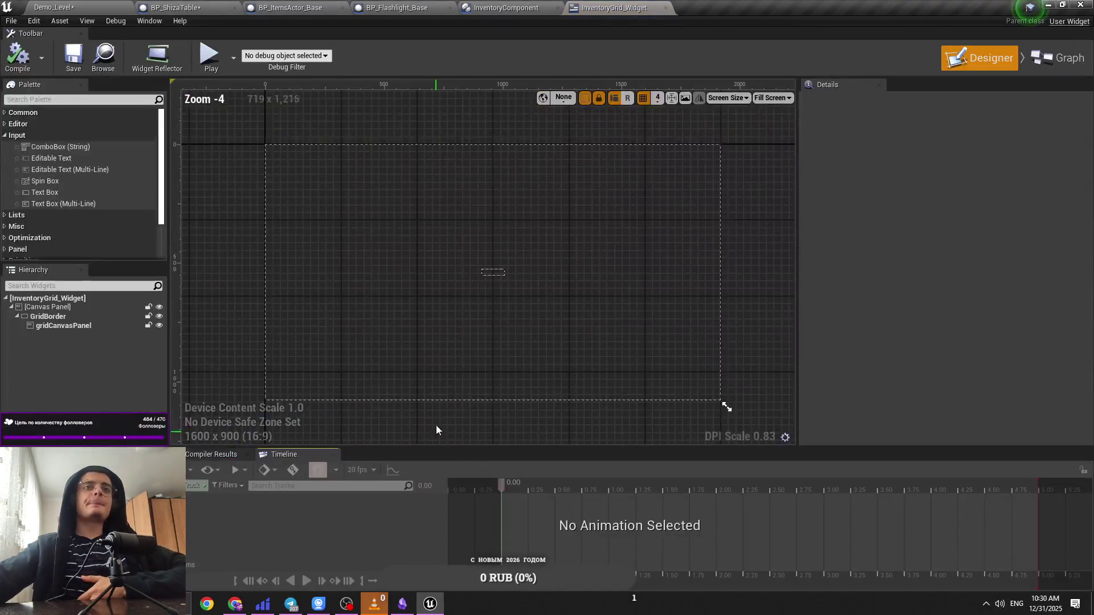
pyautogui.click(95, 8)
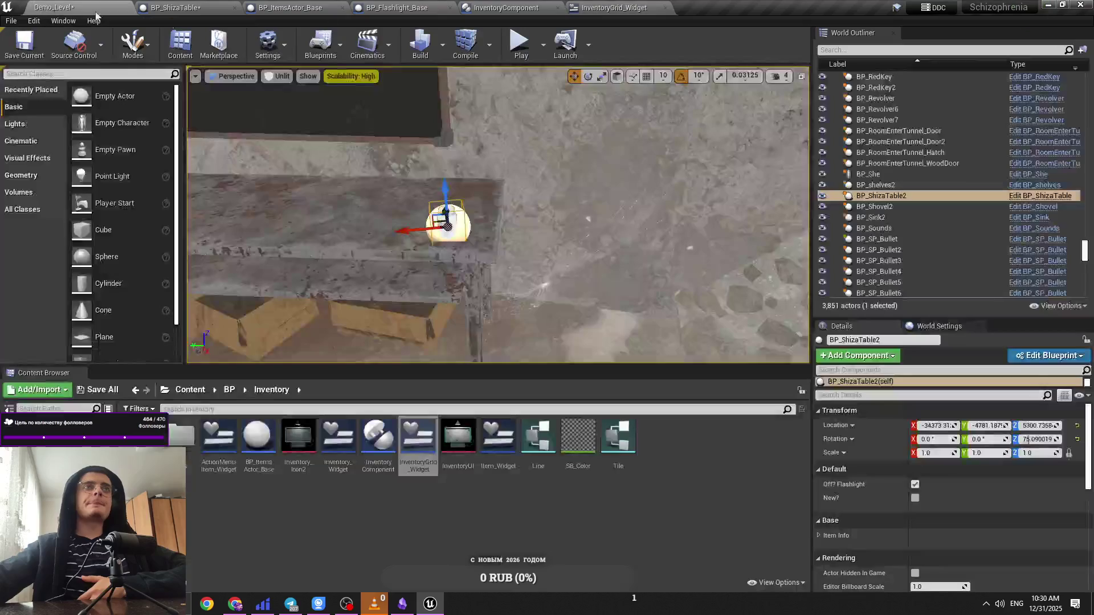
# Step: Open Item_Widget and view its Equipment Item Right Hand and On Mouse Button Double Click graphs
pyautogui.click(665, 7)
pyautogui.doubleClick(498, 438)
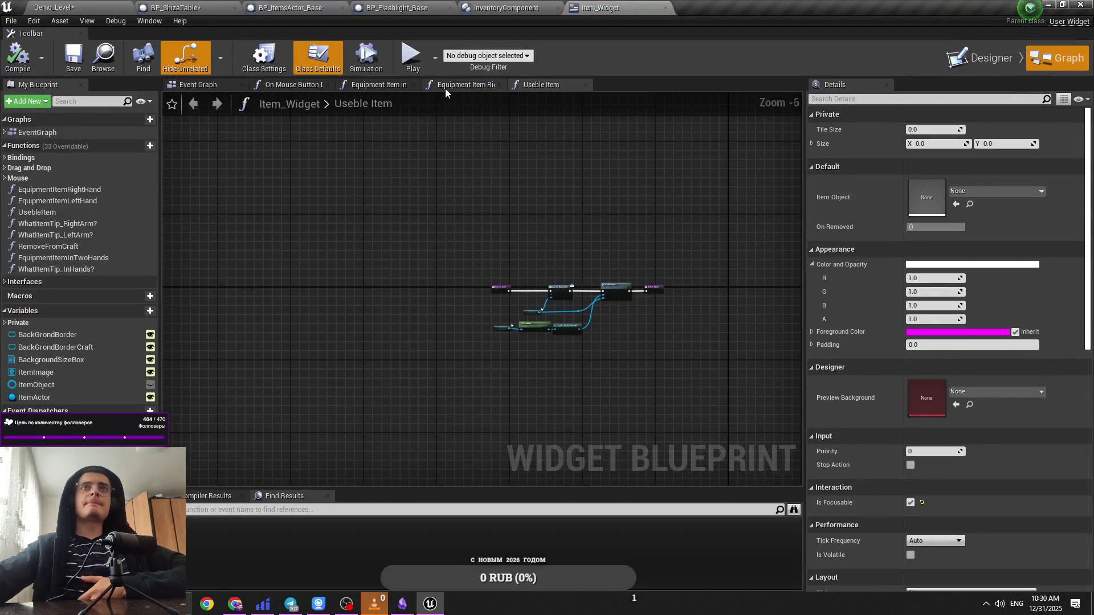
pyautogui.click(445, 89)
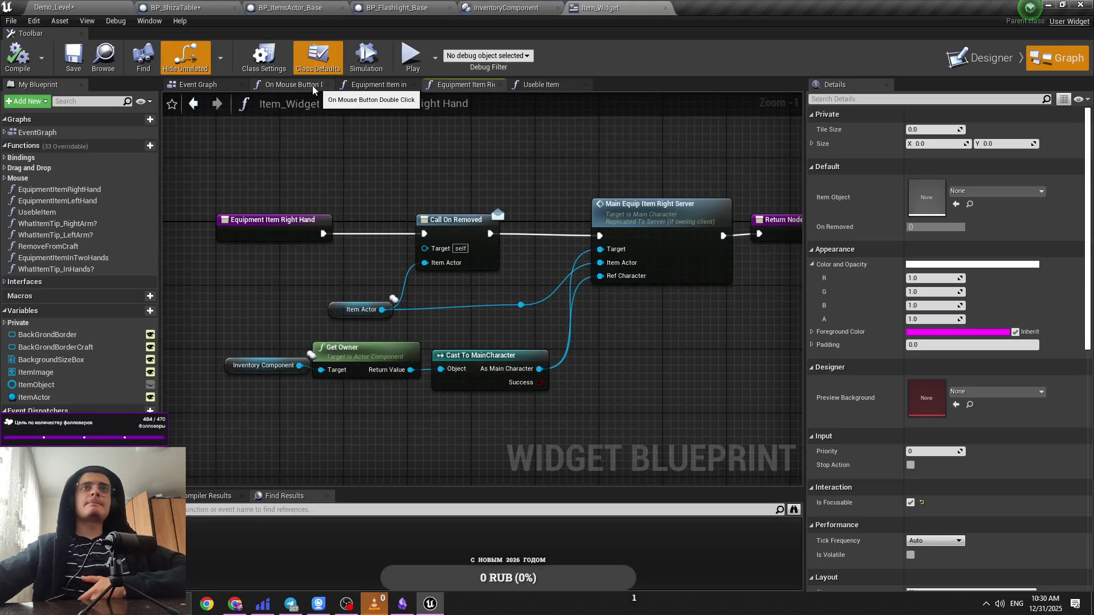
pyautogui.click(313, 87)
pyautogui.scroll(-4, 538, 255)
pyautogui.scroll(4, 470, 261)
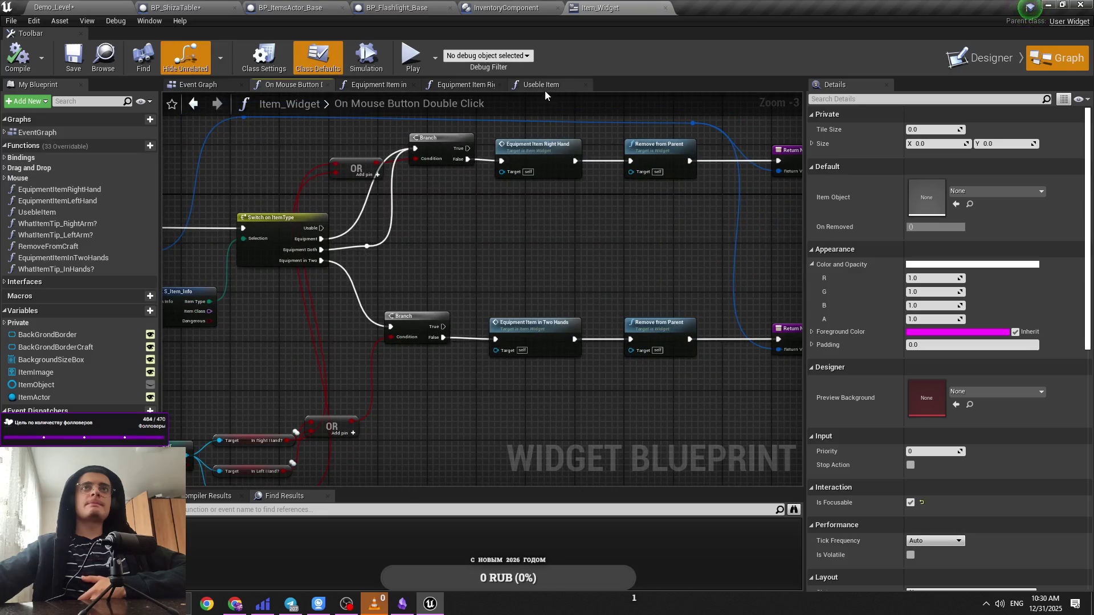
# Step: From Item_Widget's Useble Item function, jump to the Useble Item event in MainCharacter
pyautogui.click(545, 90)
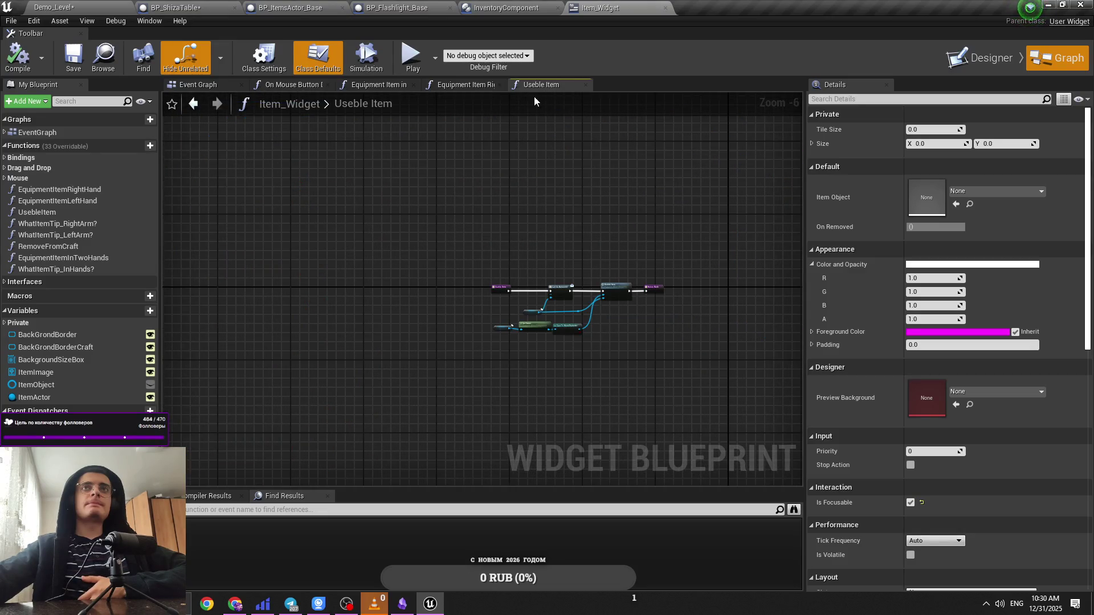
pyautogui.scroll(7, 604, 297)
pyautogui.click(439, 344)
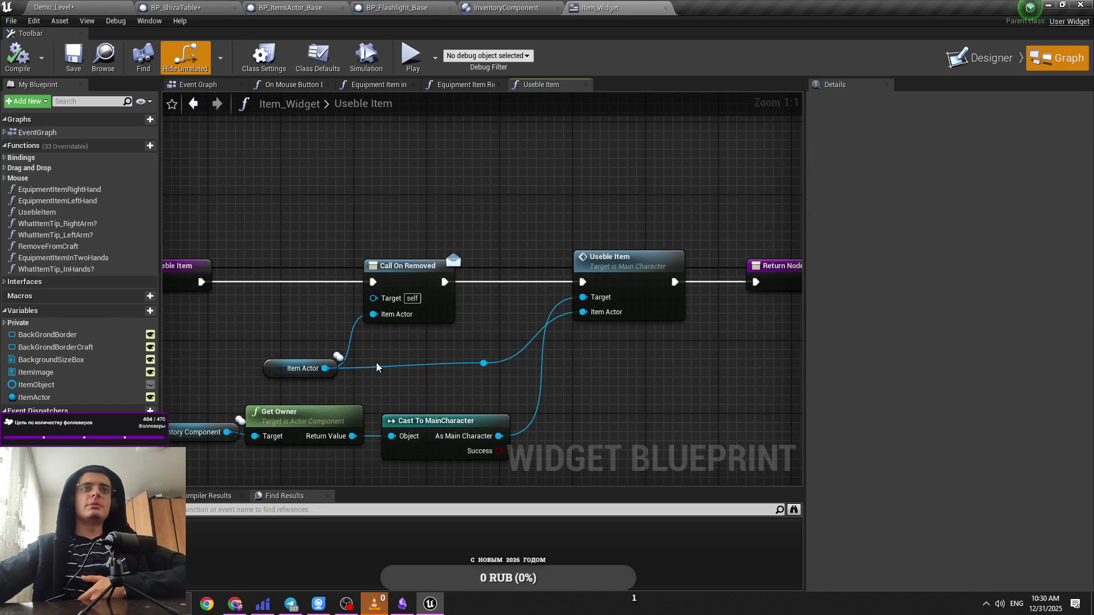
pyautogui.doubleClick(625, 299)
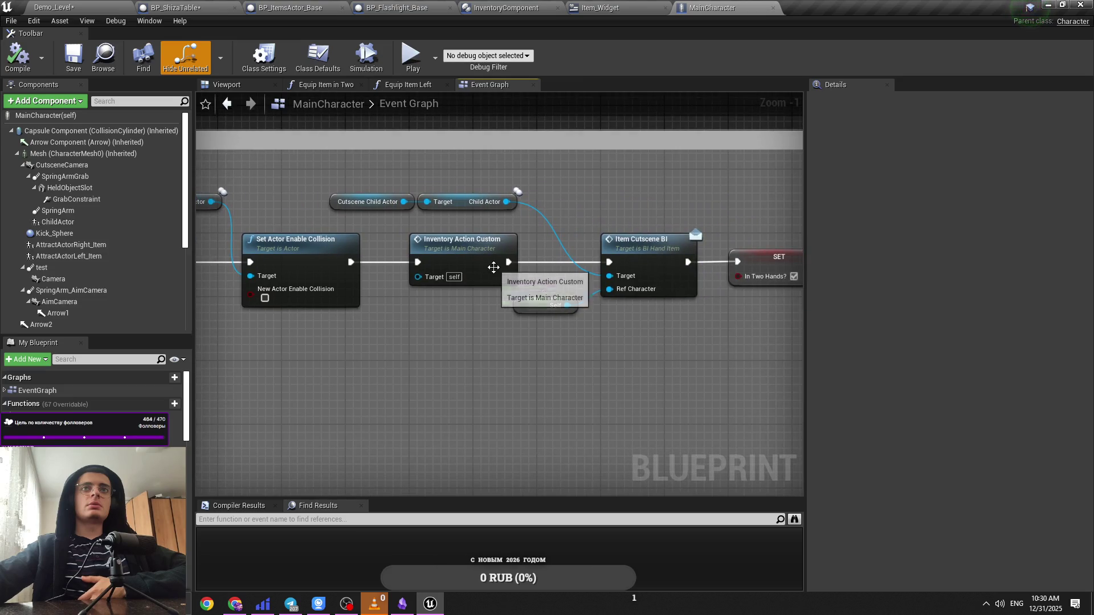
# Step: Locate the UsebleItem event and move the Cutscene Child Actor getter lower right
pyautogui.doubleClick(494, 268)
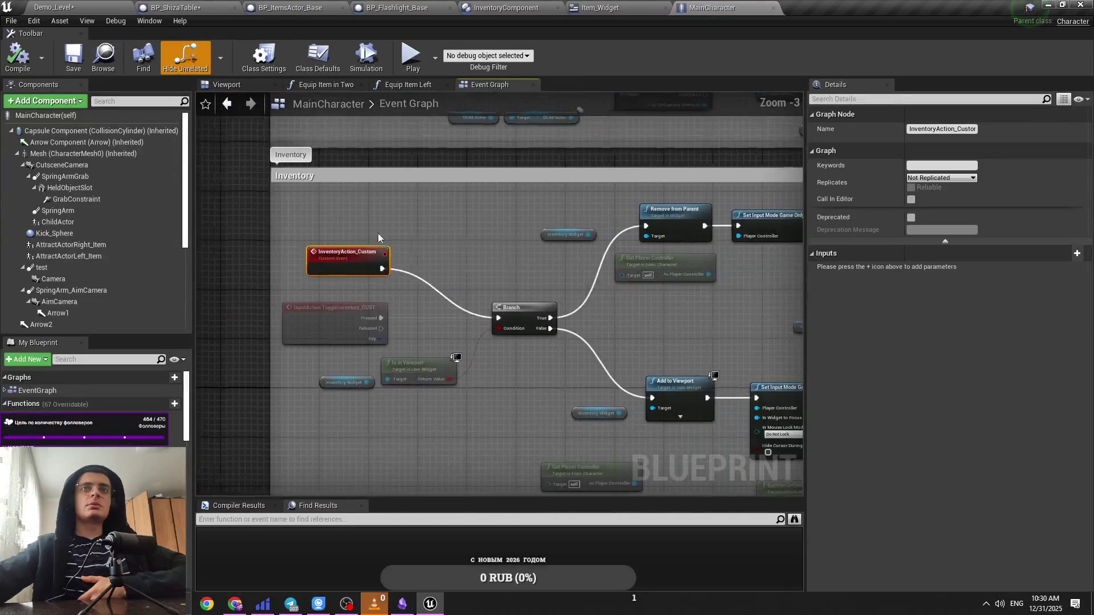
pyautogui.click(485, 256)
pyautogui.scroll(-2, 453, 272)
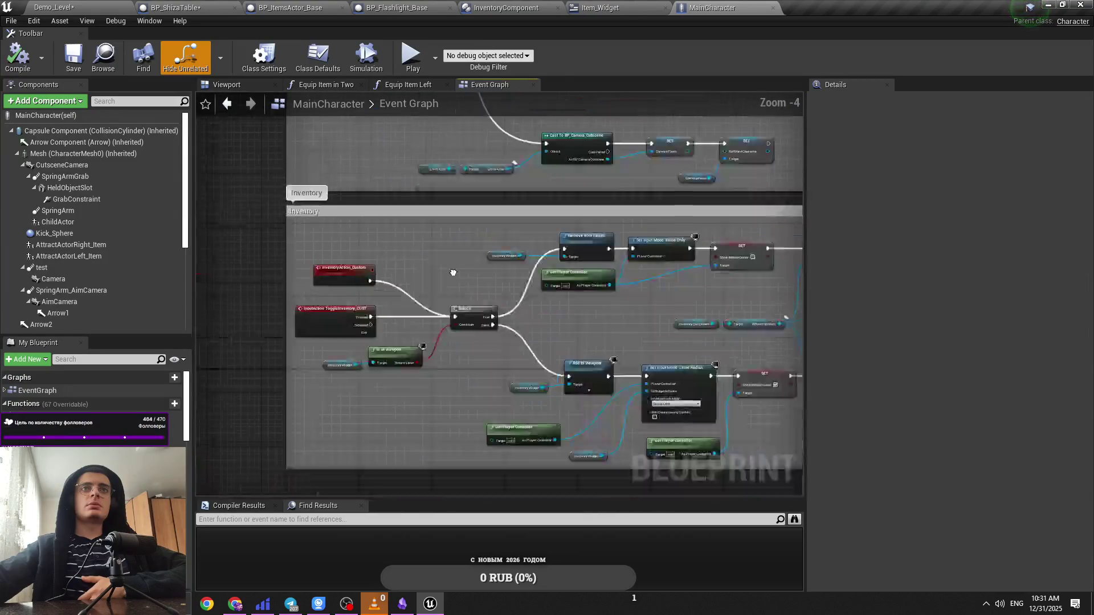
pyautogui.scroll(1, 453, 273)
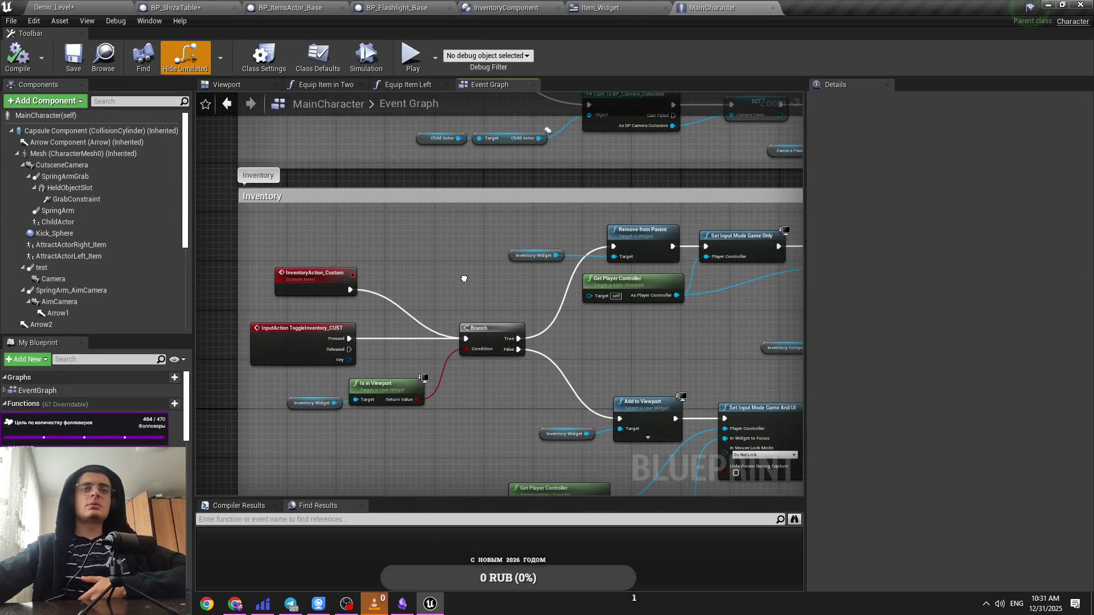
pyautogui.scroll(-9, 465, 279)
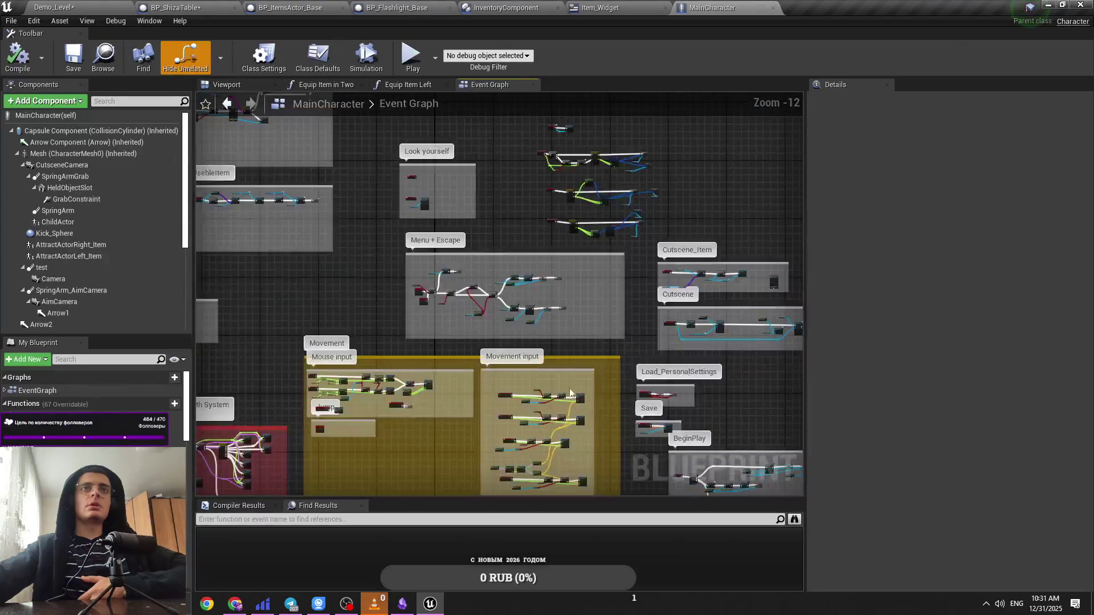
pyautogui.scroll(13, 475, 359)
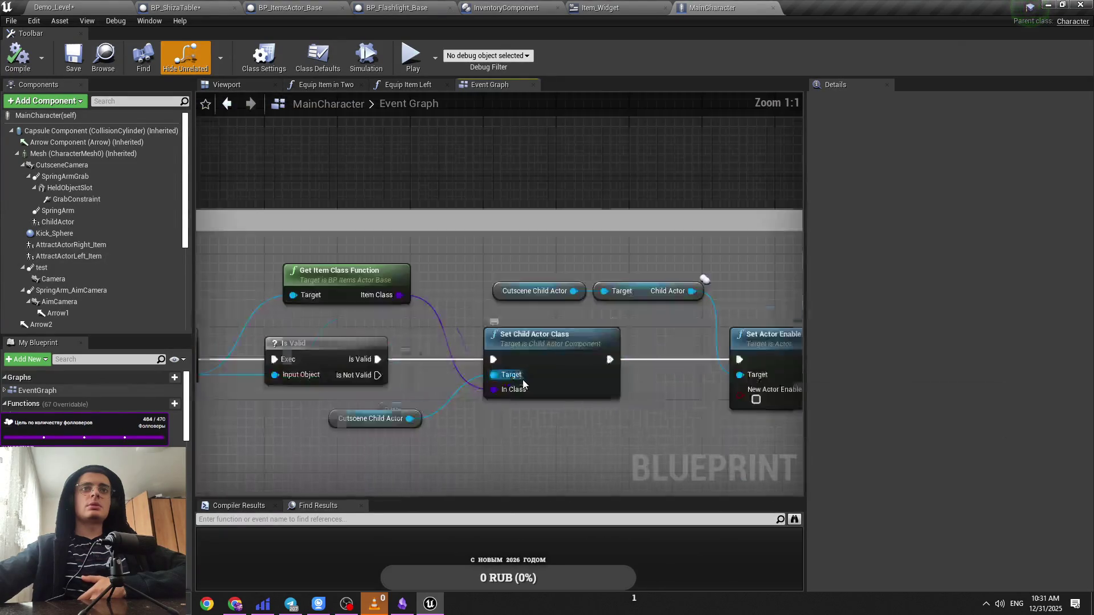
pyautogui.moveTo(572, 422); pyautogui.dragTo(541, 377)
pyautogui.moveTo(622, 385); pyautogui.dragTo(571, 348)
pyautogui.moveTo(489, 371)
pyautogui.mouseDown()
pyautogui.moveTo(513, 381)
pyautogui.moveTo(671, 375)
pyautogui.mouseUp()
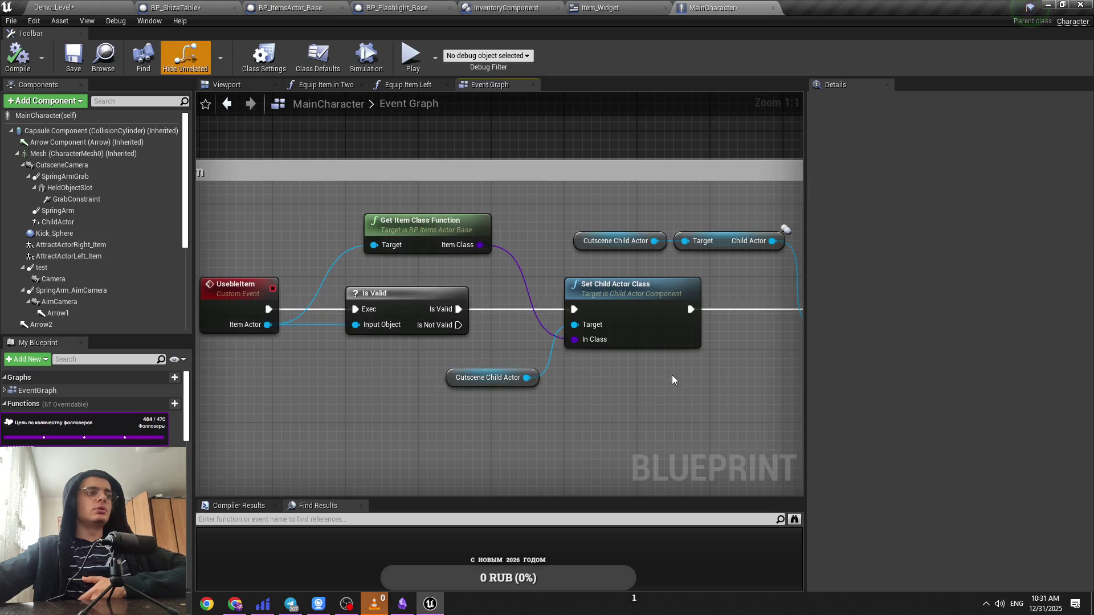
pyautogui.scroll(-4, 670, 373)
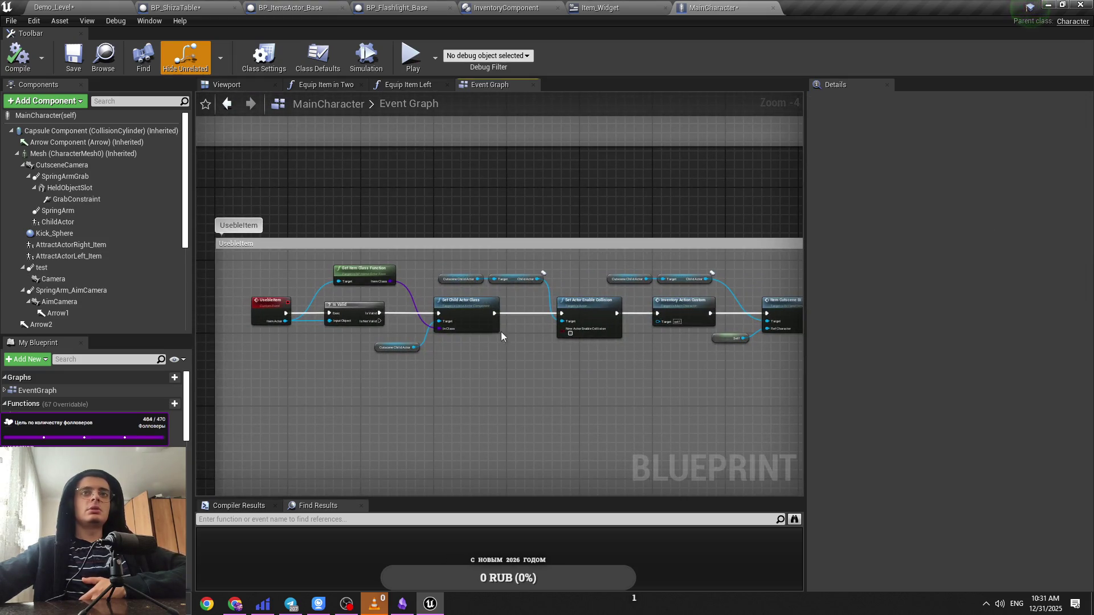
pyautogui.scroll(3, 501, 331)
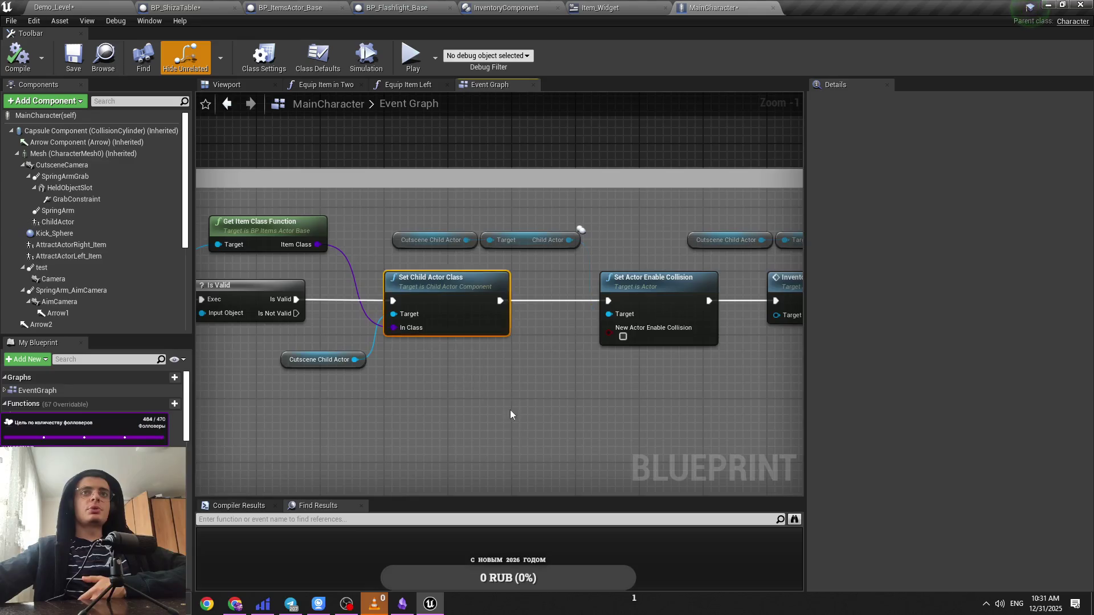
# Step: Shift the Cutscene Child Actor and Child Actor getters right, above Inventory Action Custom
pyautogui.moveTo(414, 362)
pyautogui.mouseDown()
pyautogui.moveTo(355, 313)
pyautogui.moveTo(280, 283)
pyautogui.mouseUp()
pyautogui.click(518, 384)
pyautogui.moveTo(518, 384)
pyautogui.mouseDown()
pyautogui.moveTo(424, 368)
pyautogui.moveTo(541, 379)
pyautogui.mouseUp()
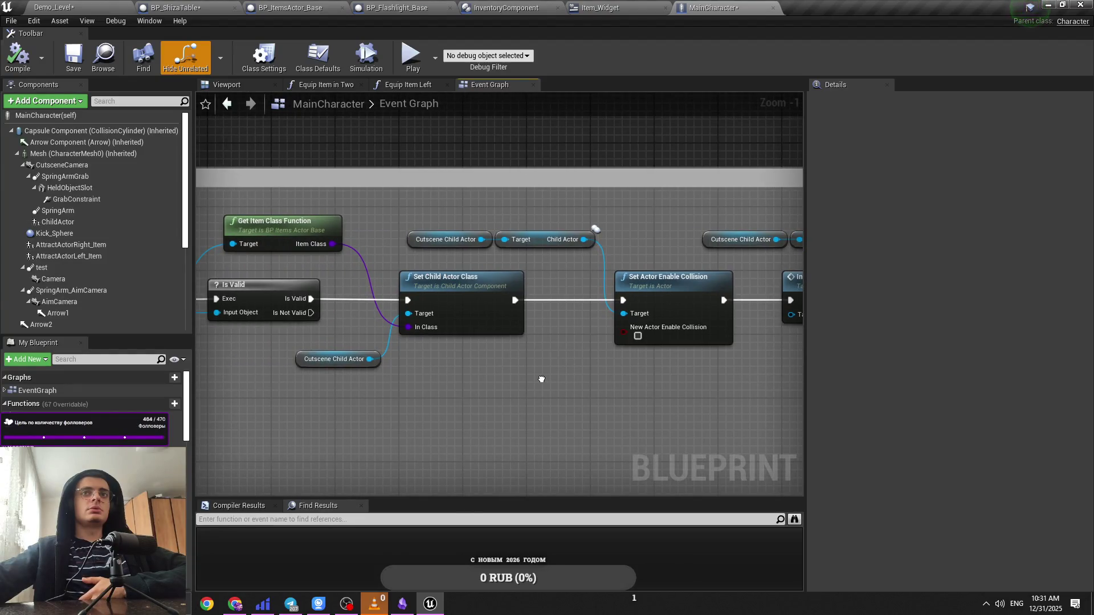
pyautogui.moveTo(542, 379)
pyautogui.mouseDown()
pyautogui.moveTo(412, 383)
pyautogui.moveTo(421, 391)
pyautogui.moveTo(367, 379)
pyautogui.mouseUp()
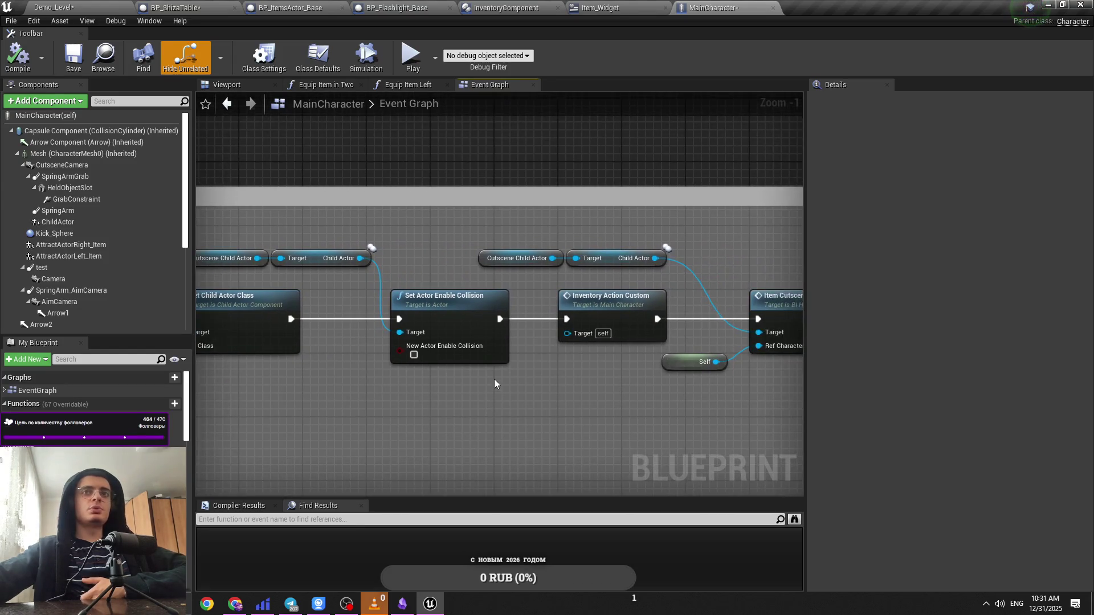
pyautogui.moveTo(543, 368); pyautogui.dragTo(310, 370)
pyautogui.moveTo(425, 259); pyautogui.dragTo(317, 267)
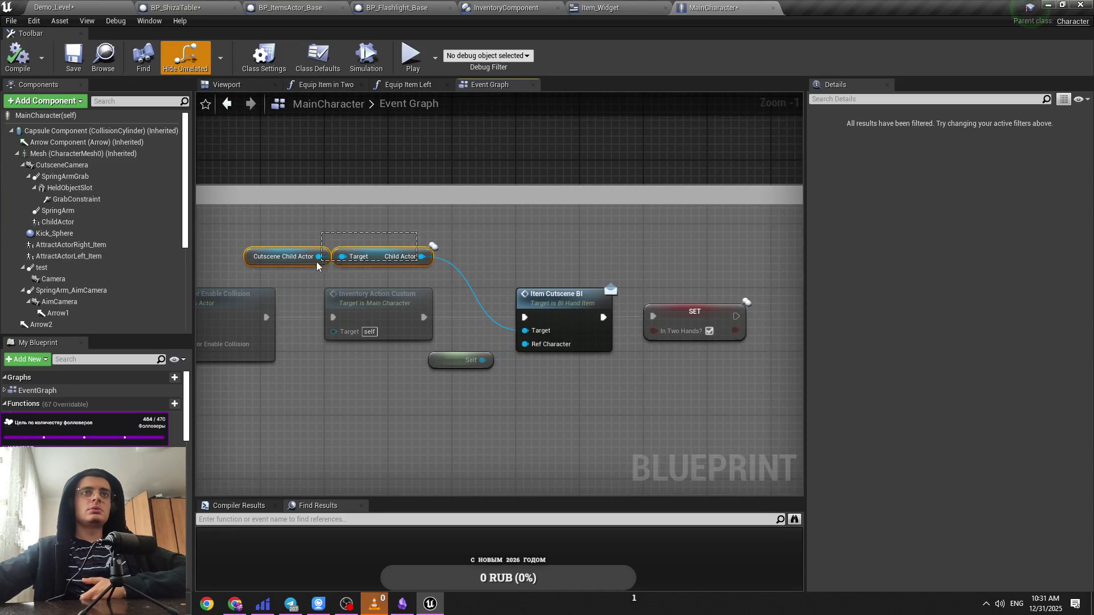
pyautogui.moveTo(388, 260); pyautogui.dragTo(453, 258)
pyautogui.click(611, 258)
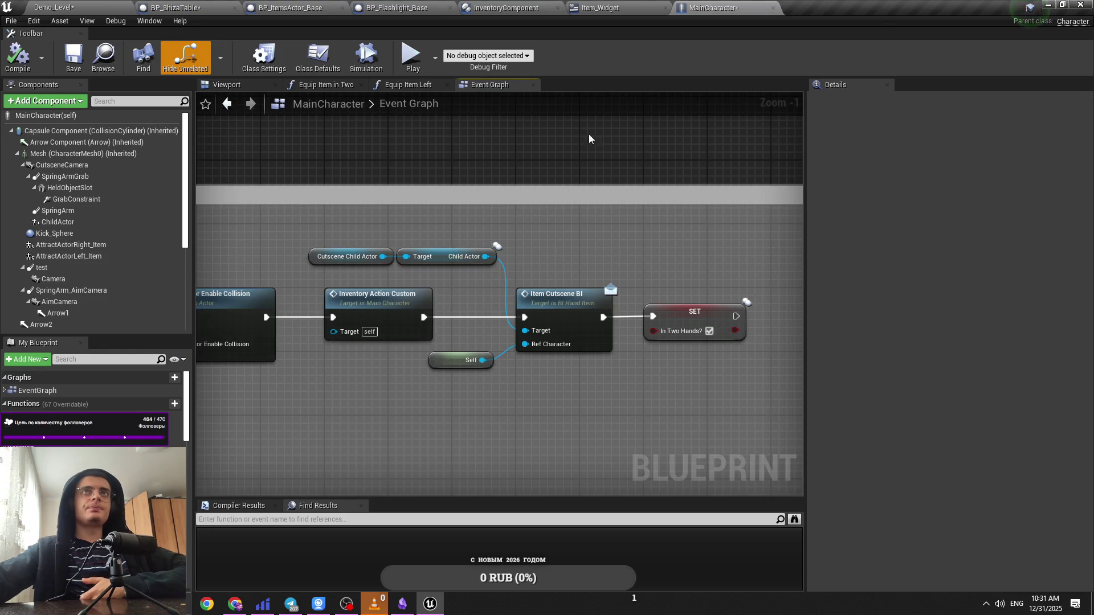
# Step: Select the Equip Item Left node to bring up its function graph
pyautogui.scroll(-4, 580, 256)
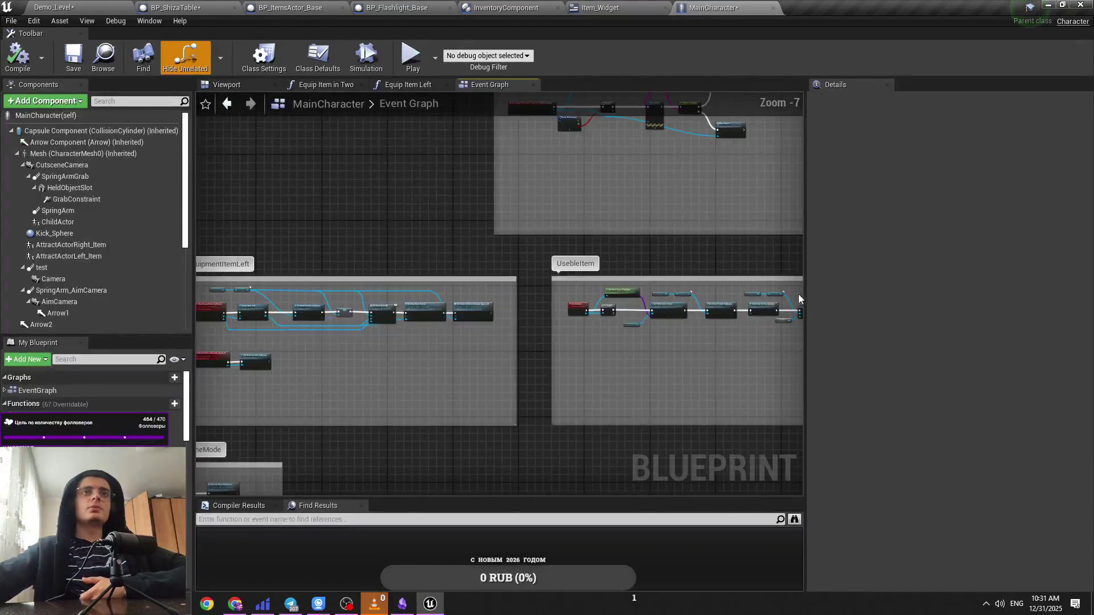
pyautogui.scroll(2, 403, 340)
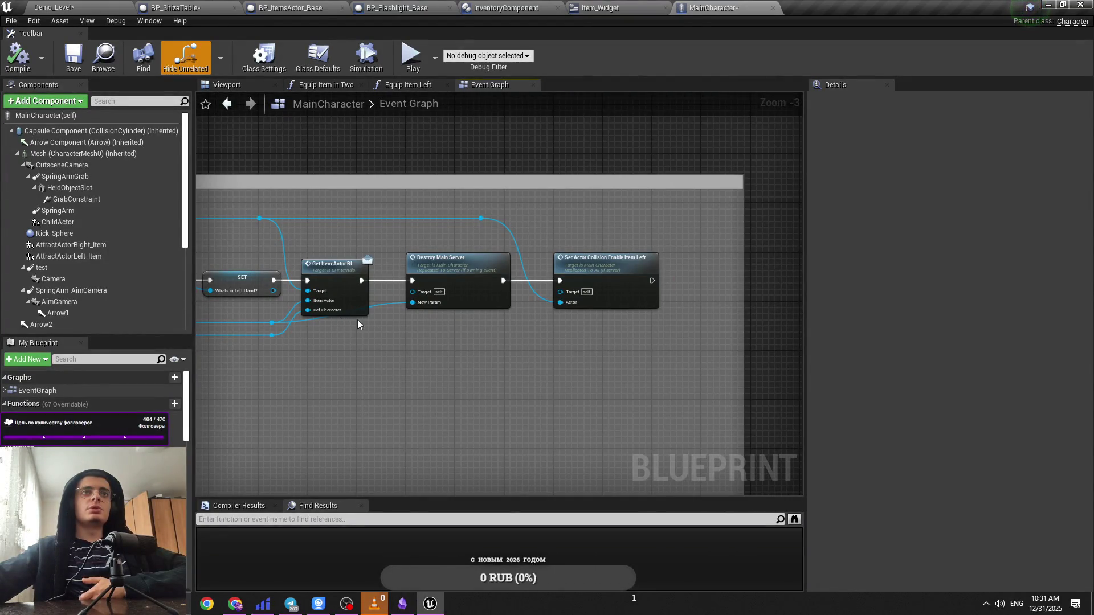
pyautogui.scroll(-4, 506, 331)
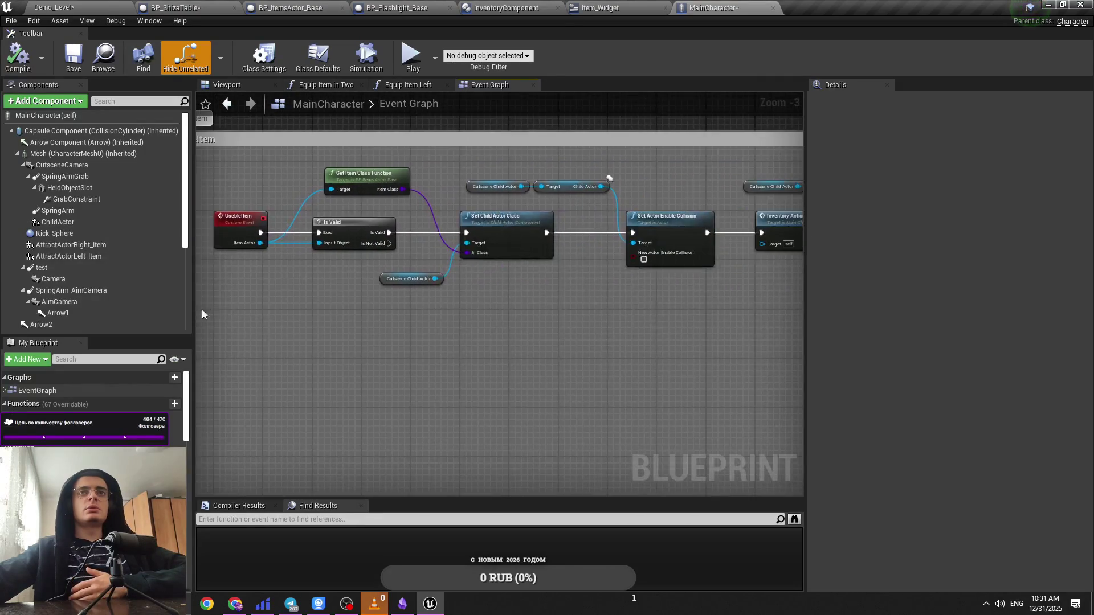
pyautogui.scroll(5, 522, 330)
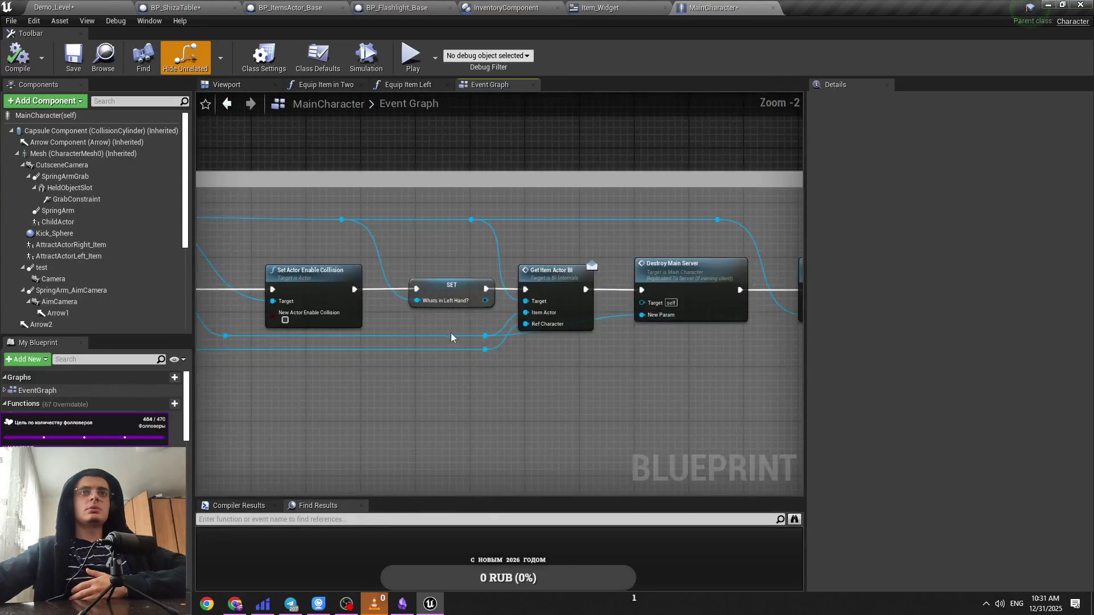
pyautogui.click(308, 294)
pyautogui.click(329, 215)
pyautogui.moveTo(326, 277); pyautogui.dragTo(433, 287)
pyautogui.doubleClick(433, 288)
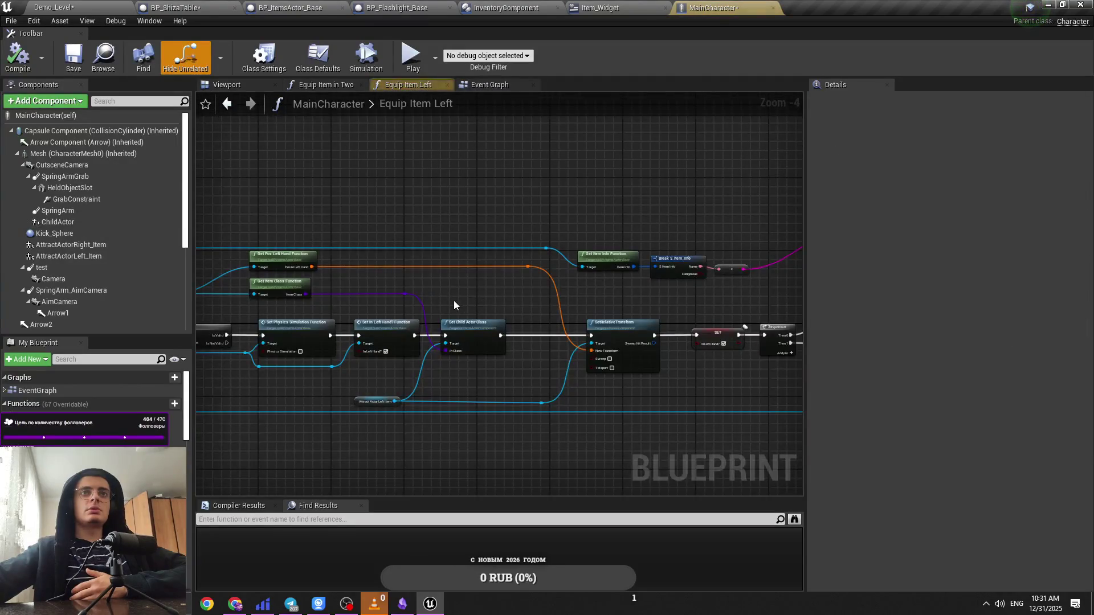
pyautogui.scroll(3, 467, 314)
pyautogui.moveTo(309, 358)
pyautogui.mouseDown()
pyautogui.moveTo(231, 348)
pyautogui.moveTo(415, 341)
pyautogui.mouseUp()
pyautogui.moveTo(477, 364)
pyautogui.mouseDown()
pyautogui.moveTo(431, 358)
pyautogui.moveTo(560, 378)
pyautogui.moveTo(230, 355)
pyautogui.mouseUp()
pyautogui.moveTo(693, 293); pyautogui.dragTo(544, 278)
pyautogui.moveTo(711, 206)
pyautogui.mouseDown()
pyautogui.moveTo(343, 272)
pyautogui.moveTo(603, 272)
pyautogui.moveTo(427, 285)
pyautogui.moveTo(387, 306)
pyautogui.mouseUp()
pyautogui.click(484, 86)
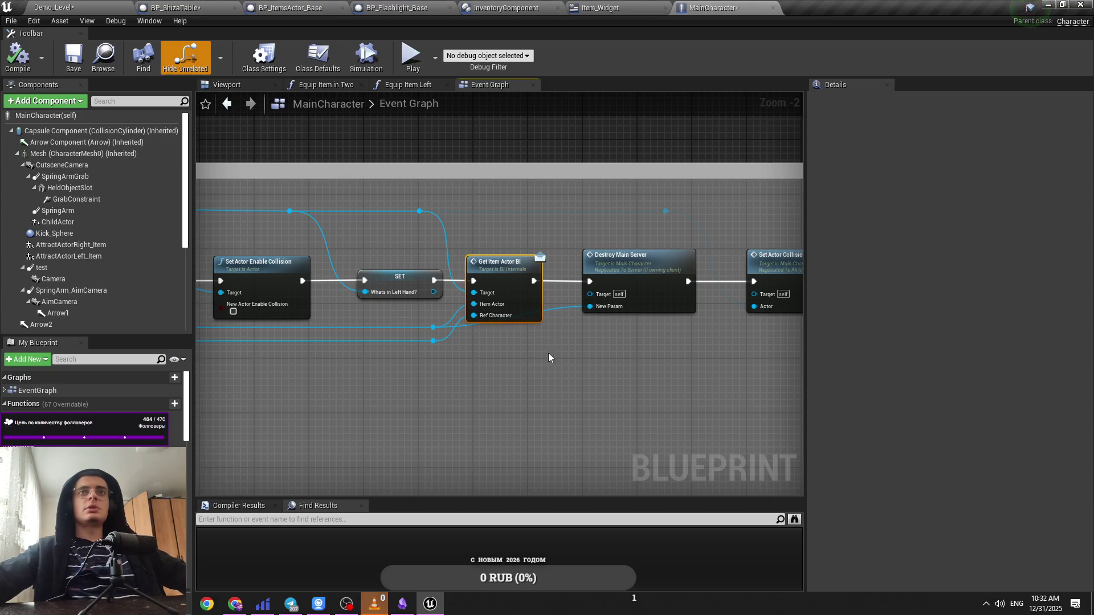
pyautogui.moveTo(548, 358); pyautogui.dragTo(485, 346)
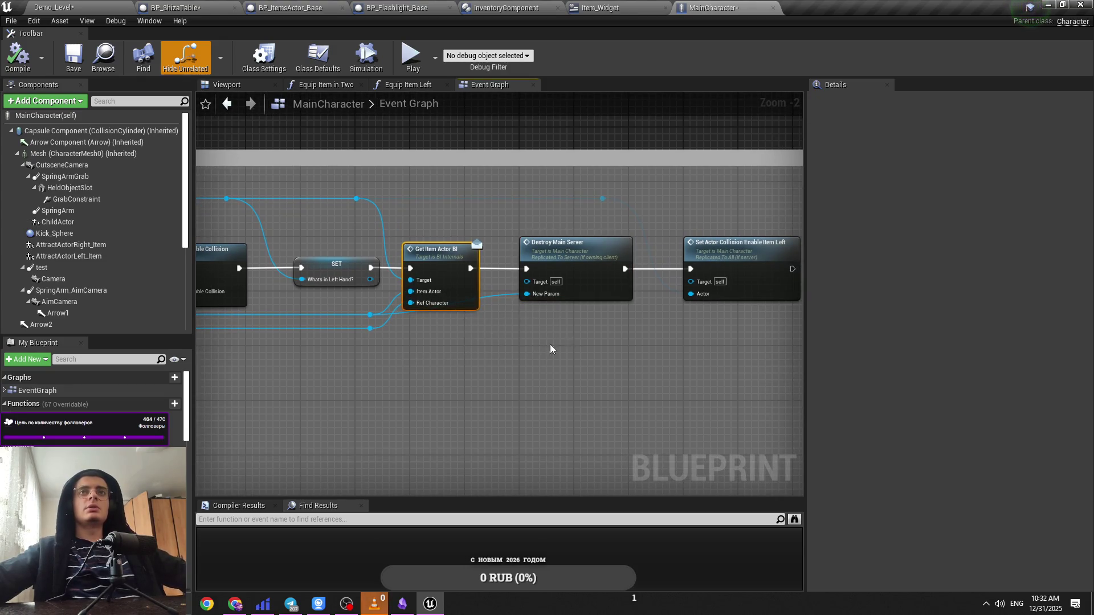
pyautogui.moveTo(550, 348); pyautogui.dragTo(388, 348)
pyautogui.click(176, 7)
pyautogui.scroll(-6, 381, 266)
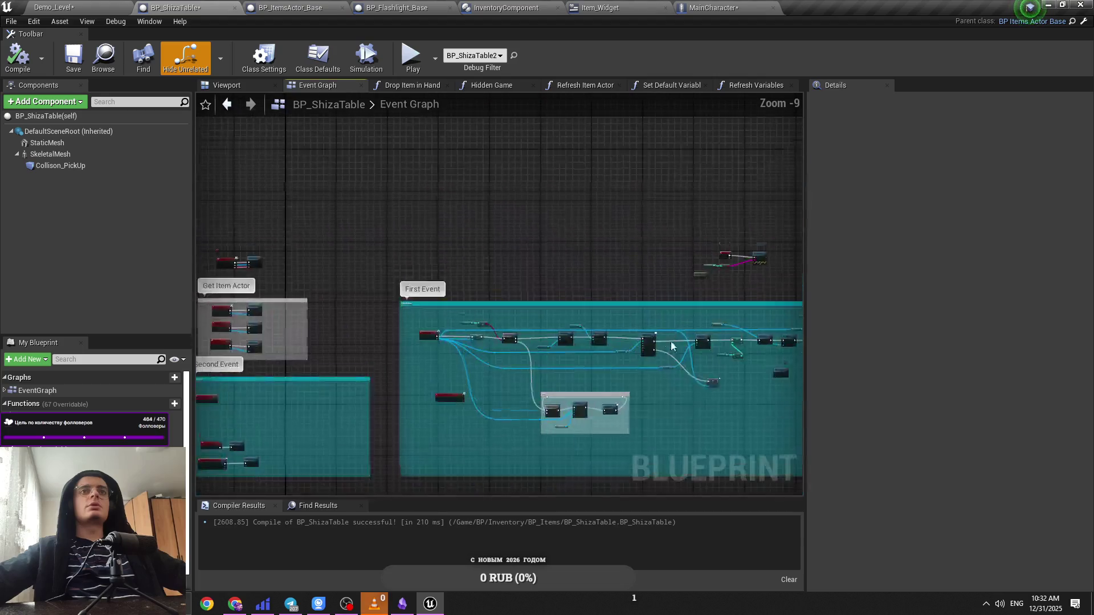
pyautogui.scroll(5, 510, 282)
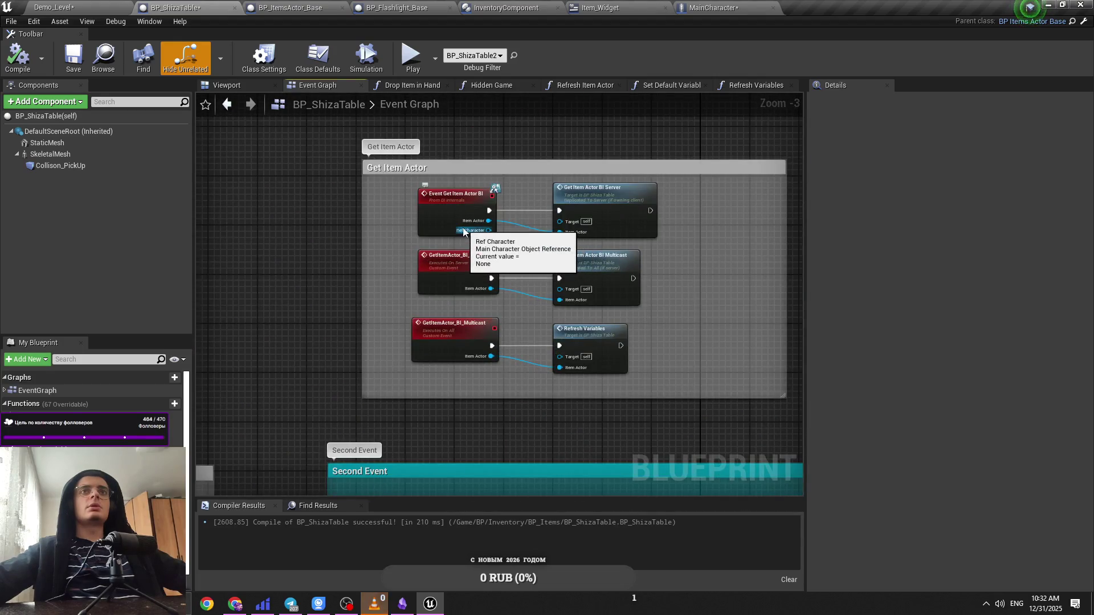
pyautogui.click(712, 7)
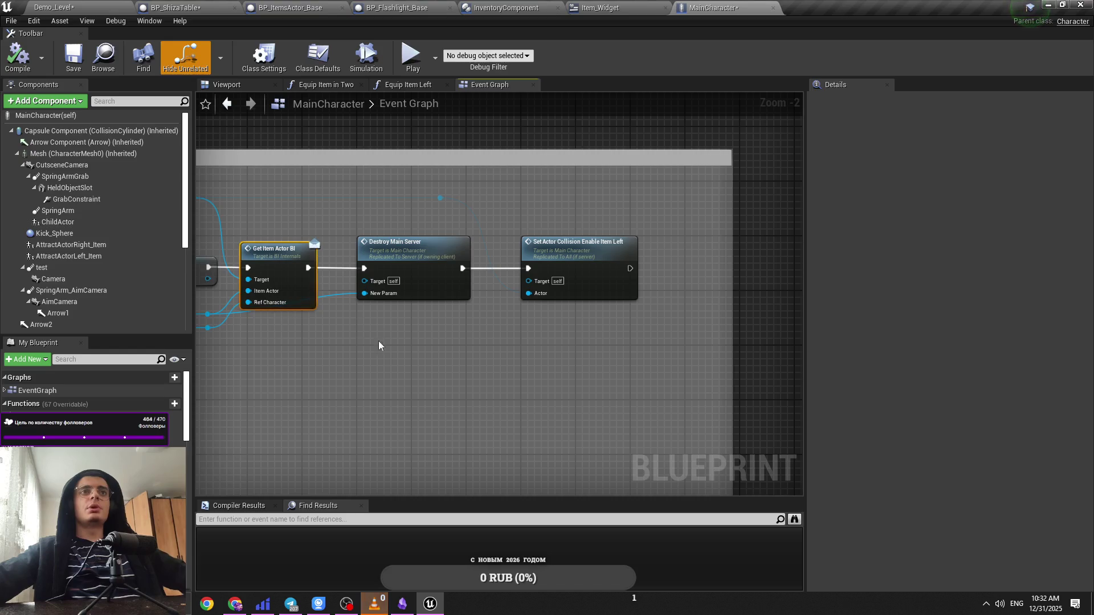
pyautogui.scroll(-5, 378, 344)
pyautogui.scroll(5, 539, 319)
# Step: Paste a duplicate Get Item Actor BI call near Set Child Actor Class
pyautogui.moveTo(438, 344)
pyautogui.mouseDown()
pyautogui.moveTo(605, 384)
pyautogui.moveTo(446, 370)
pyautogui.mouseUp()
pyautogui.hotkey('ctrl', 'v')
pyautogui.rightClick(555, 379)
pyautogui.press('Escape')
pyautogui.moveTo(855, 281); pyautogui.dragTo(638, 283)
# Step: Shift the cutscene nodes and Set Actor Enable Collision right, placing Get Item Actor BI in the gap
pyautogui.moveTo(641, 228); pyautogui.dragTo(385, 347)
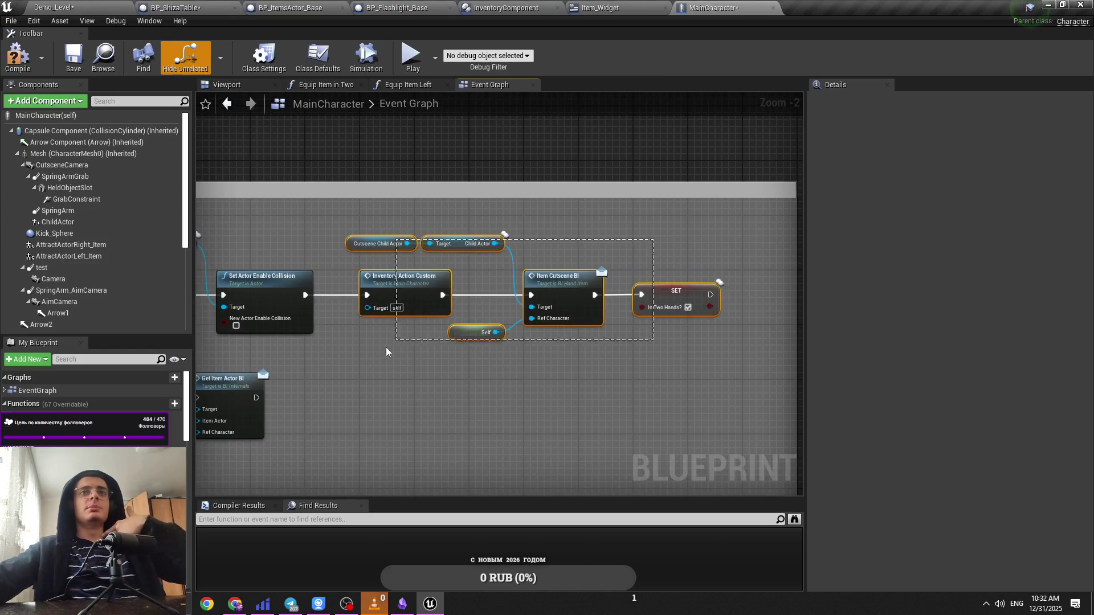
pyautogui.moveTo(519, 263); pyautogui.dragTo(663, 261)
pyautogui.click(532, 340)
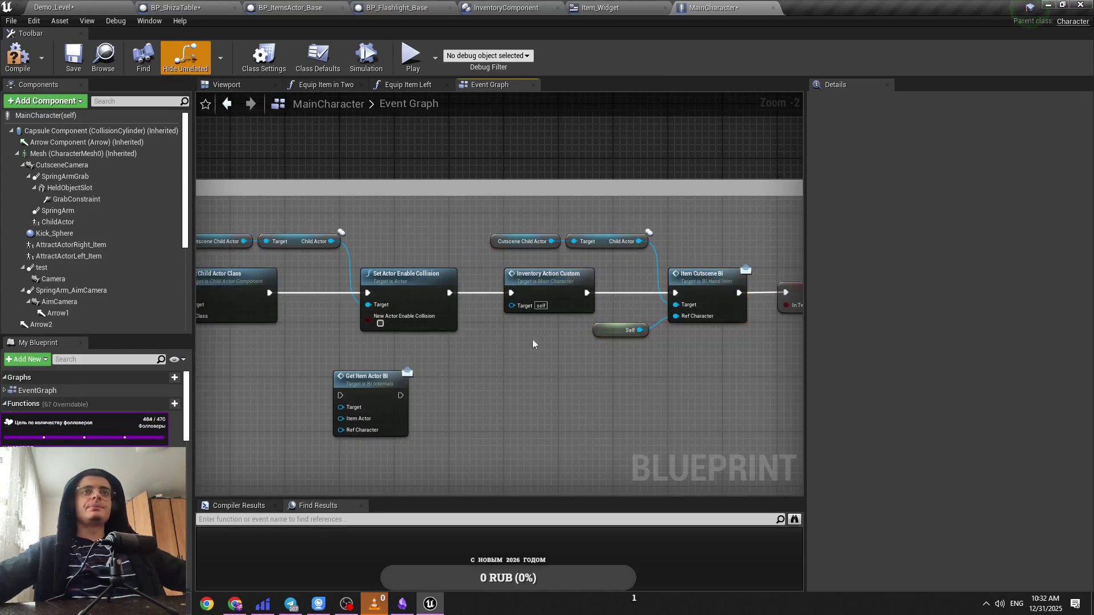
pyautogui.moveTo(532, 339); pyautogui.dragTo(412, 319)
pyautogui.moveTo(682, 206); pyautogui.dragTo(388, 325)
pyautogui.moveTo(423, 261); pyautogui.dragTo(485, 261)
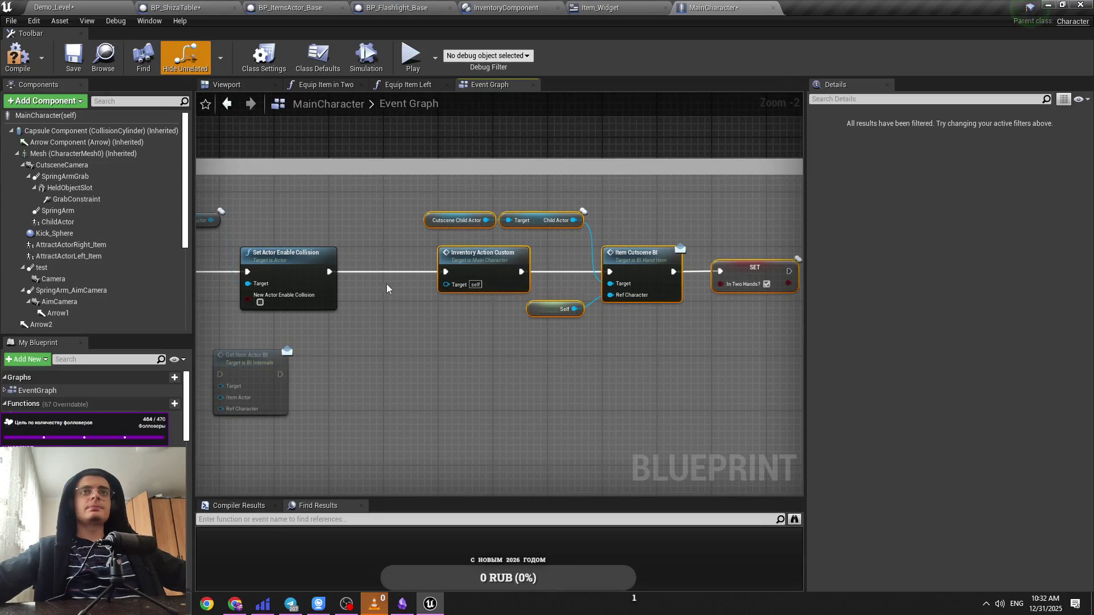
pyautogui.moveTo(387, 284); pyautogui.dragTo(519, 305)
pyautogui.moveTo(435, 286); pyautogui.dragTo(609, 297)
pyautogui.moveTo(497, 386)
pyautogui.mouseDown()
pyautogui.moveTo(484, 337)
pyautogui.moveTo(385, 310)
pyautogui.mouseUp()
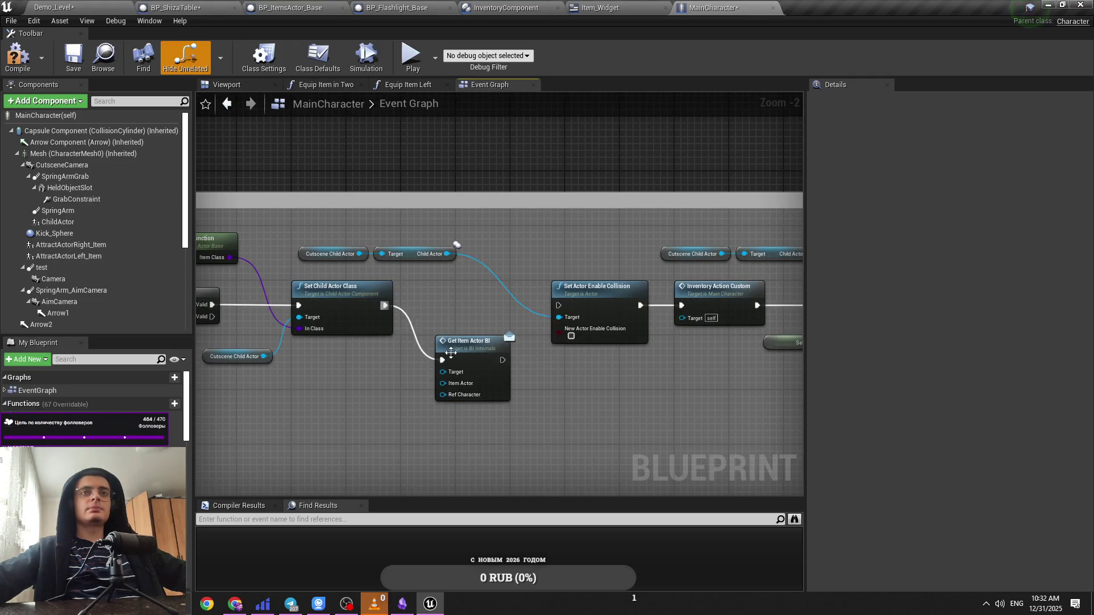
pyautogui.moveTo(447, 355); pyautogui.dragTo(461, 300)
# Step: Chain Set Child Actor Class into Get Item Actor BI, reroute the Target wire, and save MainCharacter
pyautogui.moveTo(448, 253); pyautogui.dragTo(463, 304)
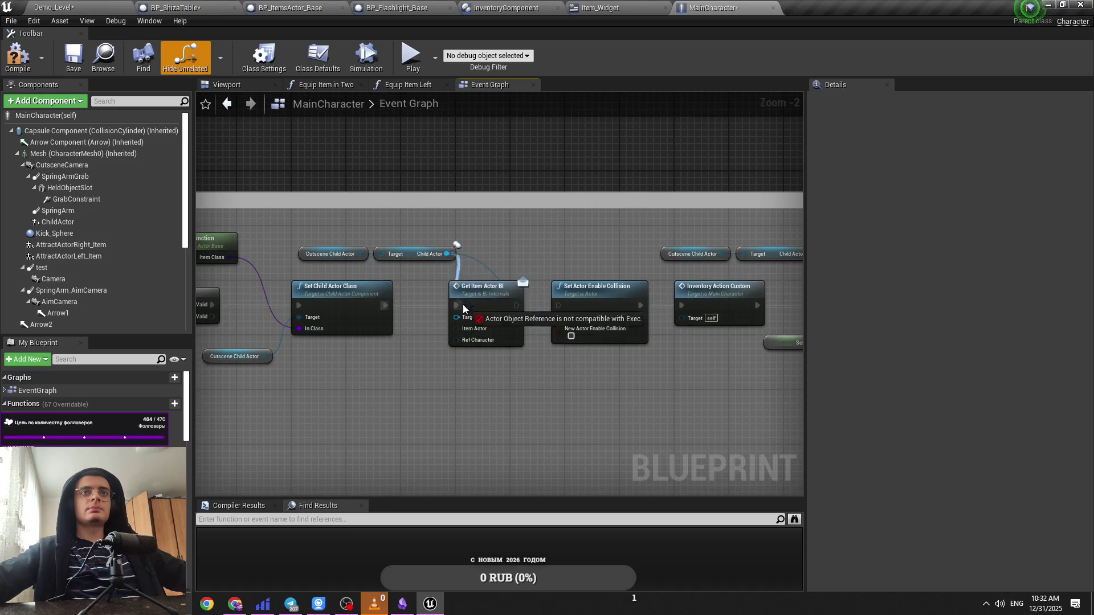
pyautogui.moveTo(400, 253); pyautogui.dragTo(366, 254)
pyautogui.click(419, 282)
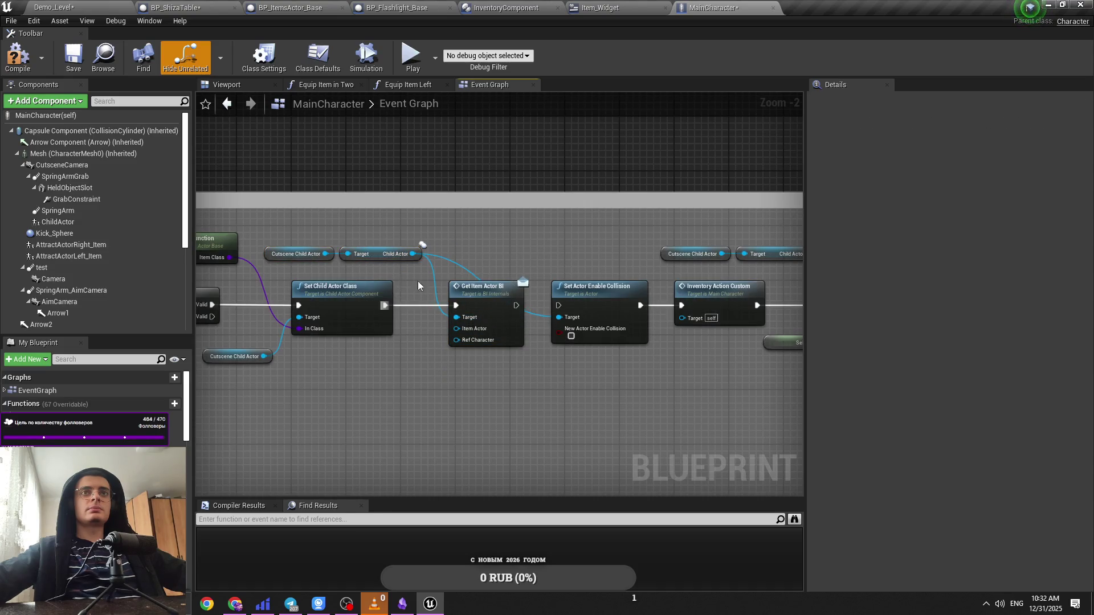
pyautogui.doubleClick(539, 316)
pyautogui.moveTo(539, 316); pyautogui.dragTo(523, 261)
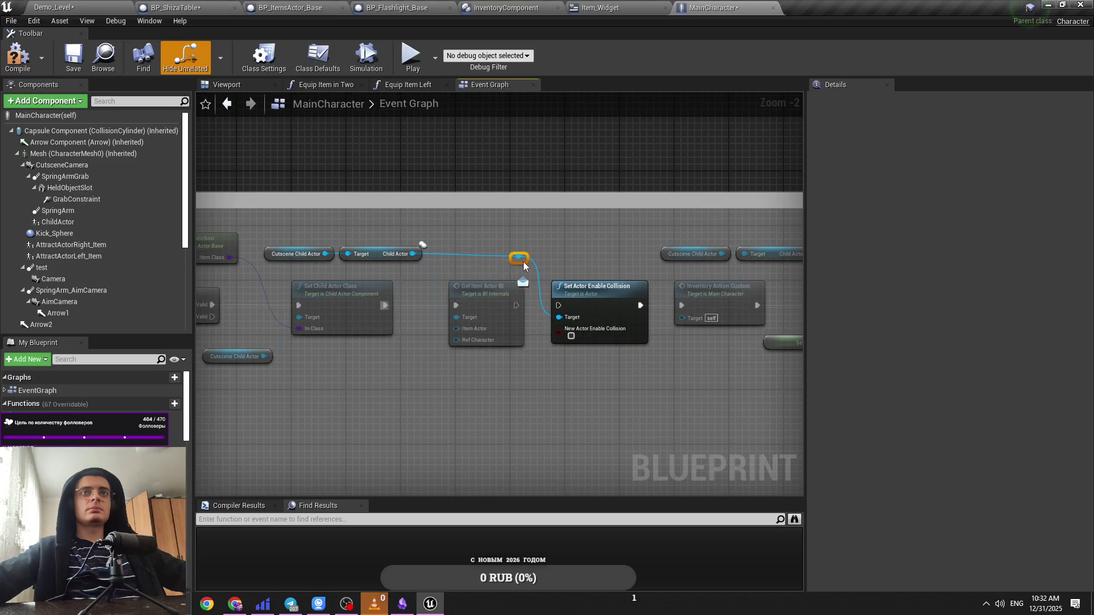
pyautogui.hotkey('ctrl', 's')
# Step: Wire the event's Item Actor into Get Item Actor BI via reroutes, then on to Set Actor Enable Collision
pyautogui.moveTo(261, 317)
pyautogui.mouseDown()
pyautogui.moveTo(710, 347)
pyautogui.moveTo(648, 328)
pyautogui.moveTo(547, 379)
pyautogui.moveTo(547, 391)
pyautogui.moveTo(300, 394)
pyautogui.mouseUp()
pyautogui.doubleClick(617, 327)
pyautogui.doubleClick(546, 391)
pyautogui.moveTo(655, 422); pyautogui.dragTo(454, 406)
pyautogui.moveTo(418, 310); pyautogui.dragTo(376, 310)
# Step: Review the rewired cutscene chain, then return to the Demo_Level editor
pyautogui.moveTo(349, 351)
pyautogui.mouseDown()
pyautogui.moveTo(463, 368)
pyautogui.moveTo(408, 384)
pyautogui.mouseUp()
pyautogui.click(411, 409)
pyautogui.moveTo(524, 418); pyautogui.dragTo(398, 409)
pyautogui.moveTo(556, 406); pyautogui.dragTo(480, 407)
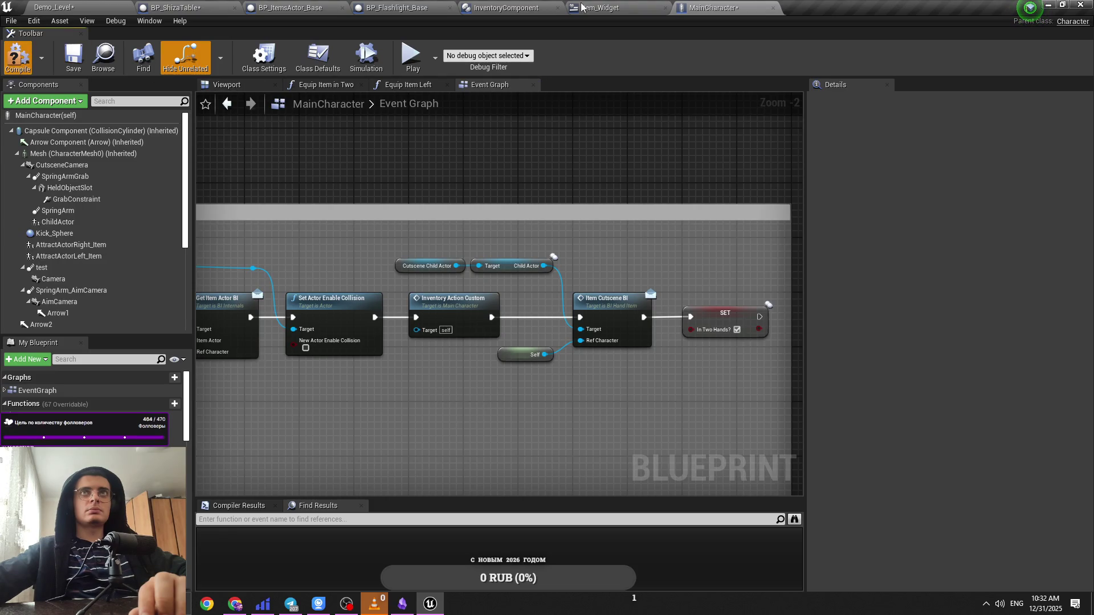
pyautogui.click(87, 6)
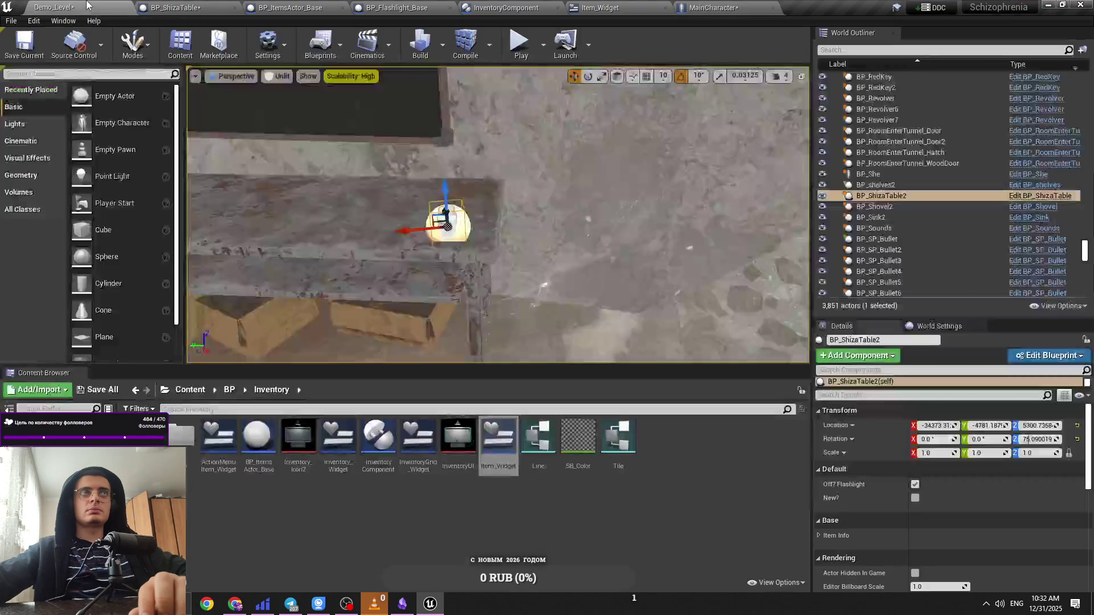
# Step: Play-test using the Shiza table from the inventory, then stop and go to BP_Flashlight_Base
pyautogui.hotkey('alt', 'p')
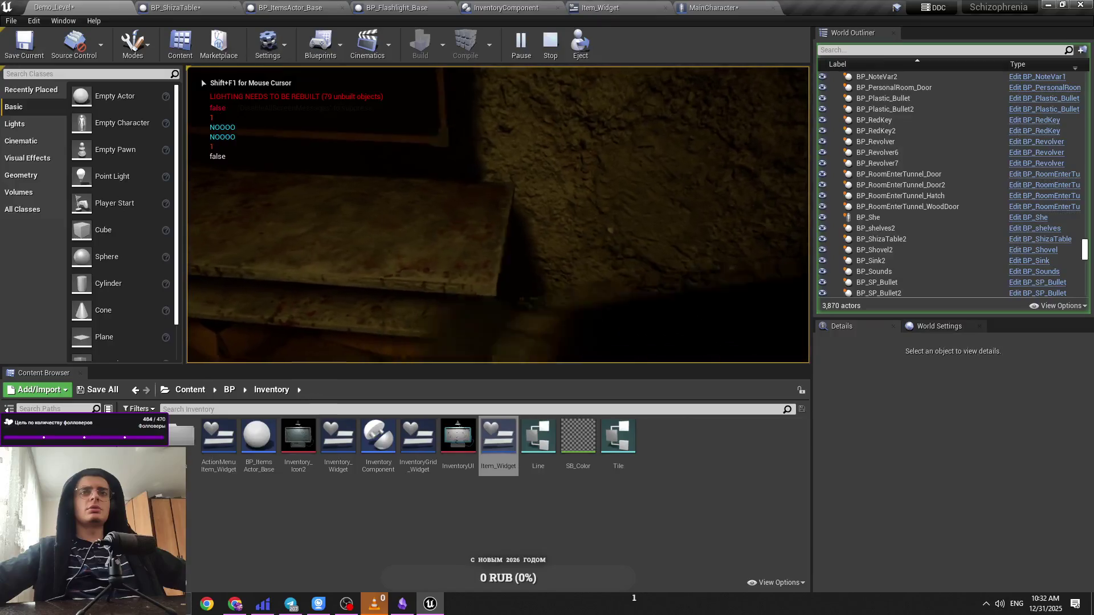
pyautogui.press('Tab')
pyautogui.click(577, 199)
pyautogui.click(599, 215)
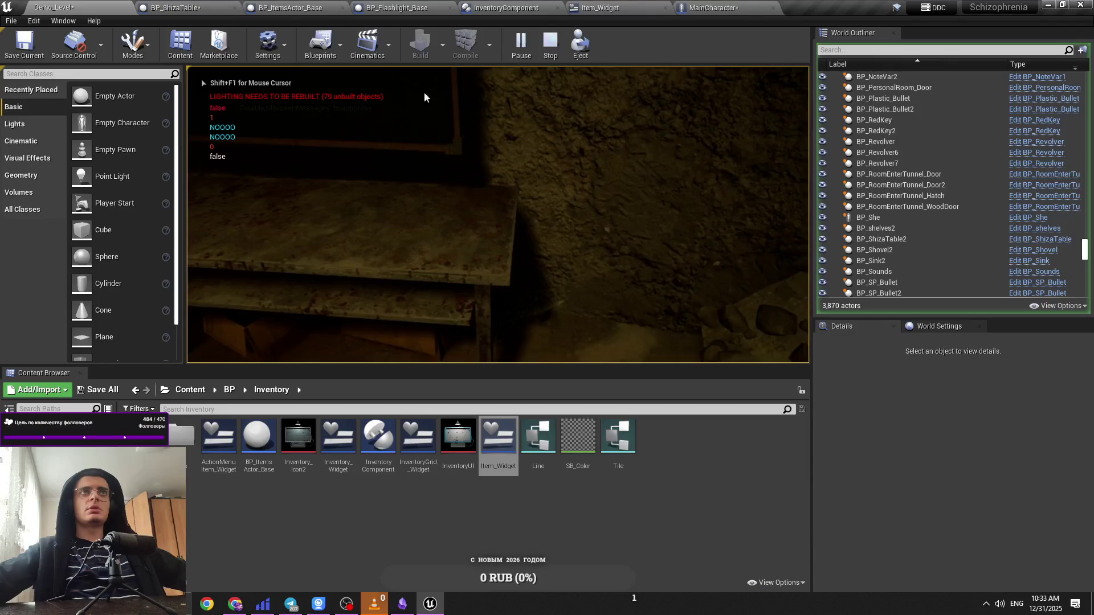
pyautogui.press('Escape')
pyautogui.click(291, 7)
pyautogui.click(433, 7)
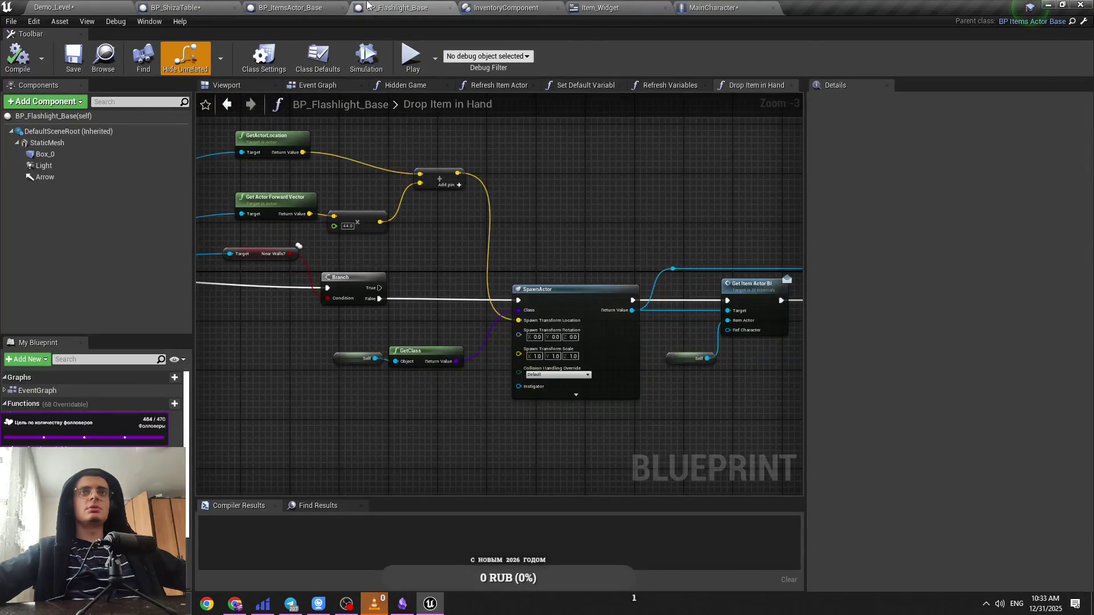
# Step: Save MainCharacter and switch over to the BP_ShizaTable blueprint
pyautogui.click(298, 7)
pyautogui.click(707, 7)
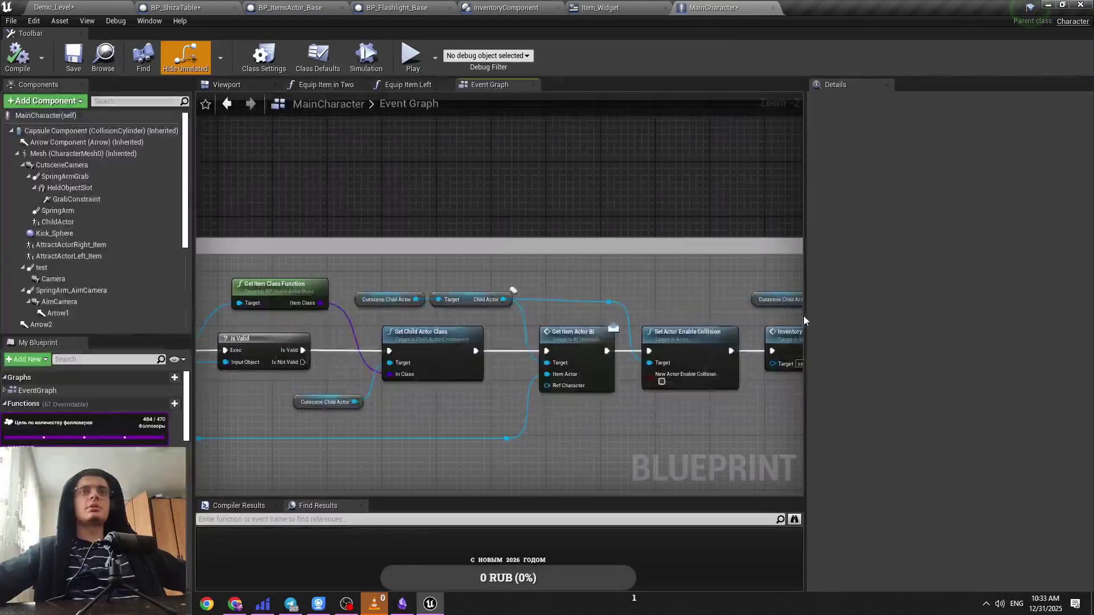
pyautogui.hotkey('ctrl', 's')
pyautogui.click(601, 8)
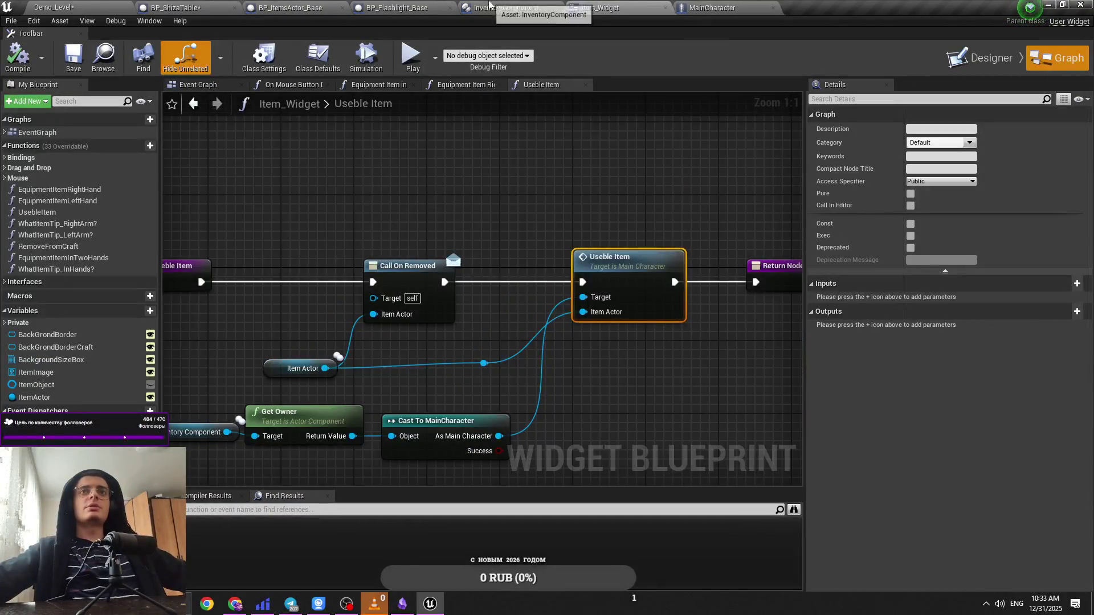
pyautogui.click(175, 8)
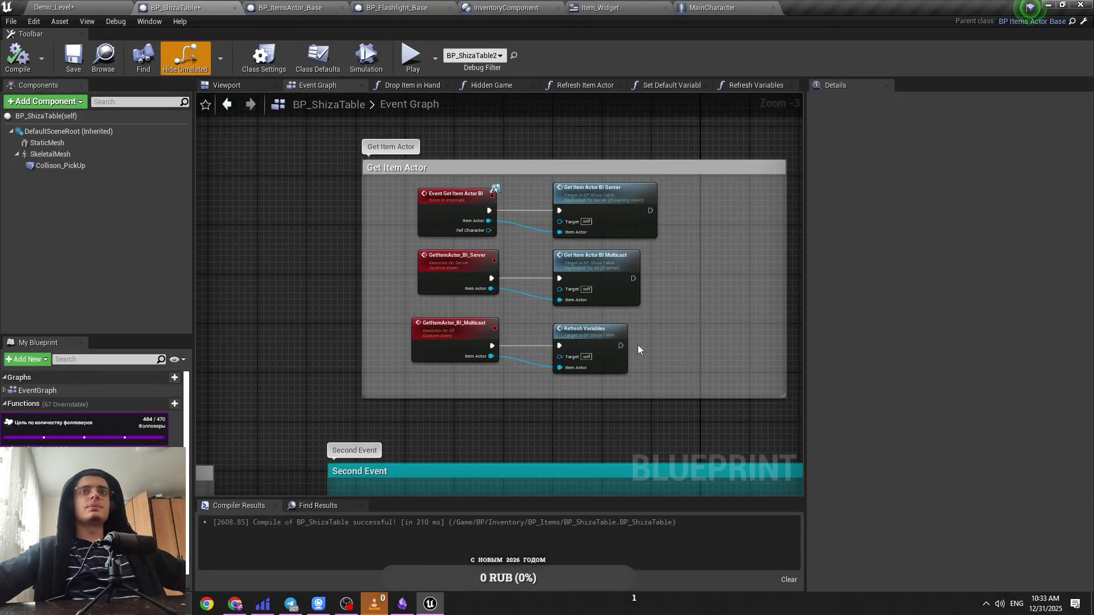
pyautogui.scroll(-2, 638, 344)
pyautogui.scroll(2, 535, 303)
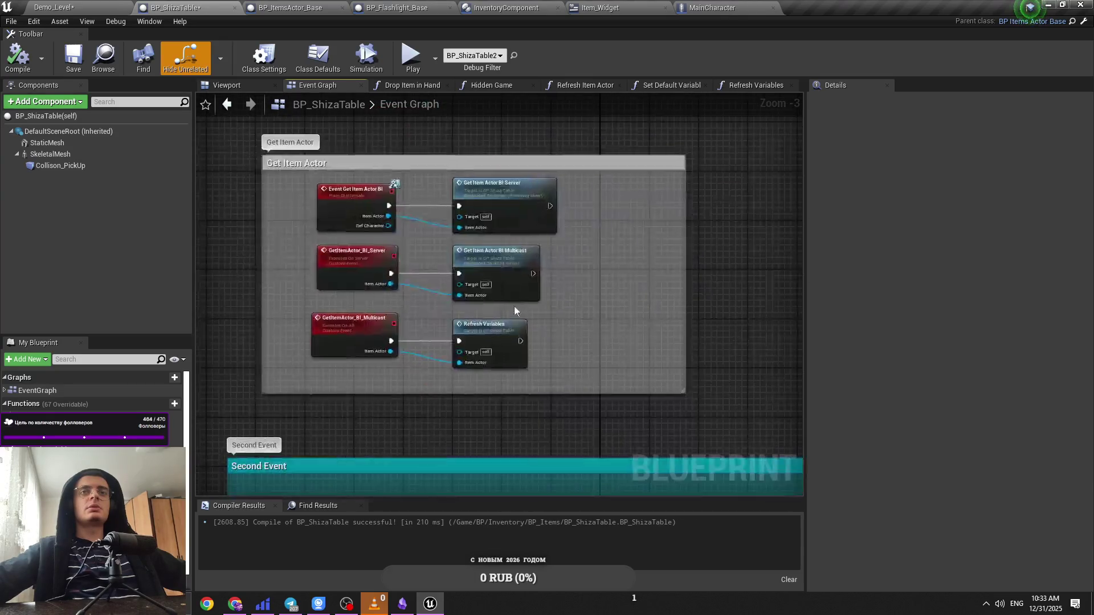
# Step: Open BP_ShizaTable's Refresh Variables function graph and inspect its SET node
pyautogui.doubleClick(507, 324)
pyautogui.click(611, 404)
pyautogui.click(568, 340)
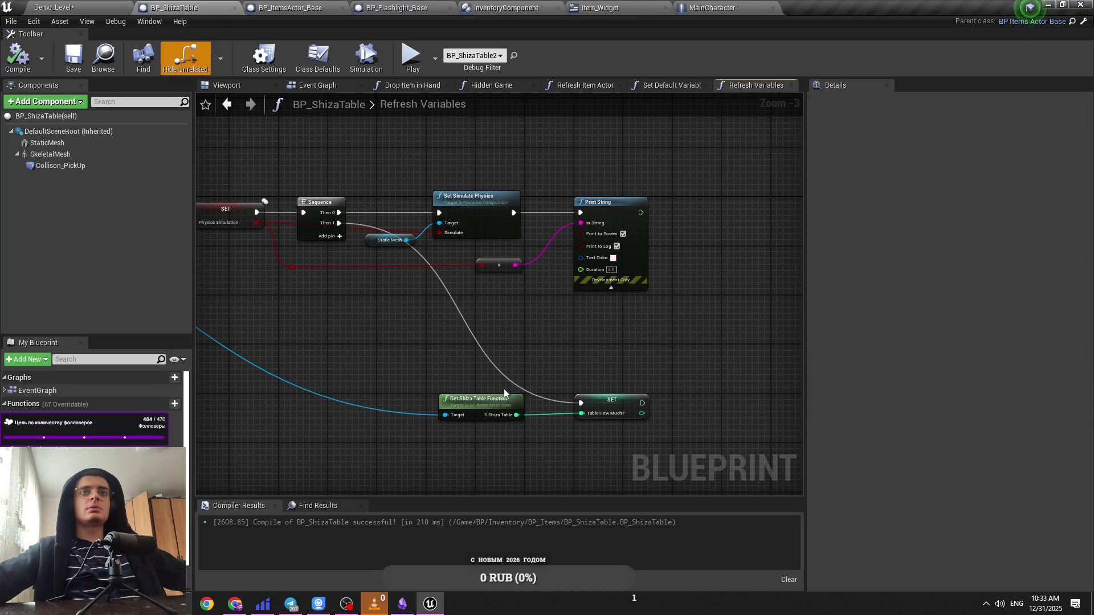
pyautogui.scroll(-2, 505, 393)
pyautogui.scroll(2, 601, 412)
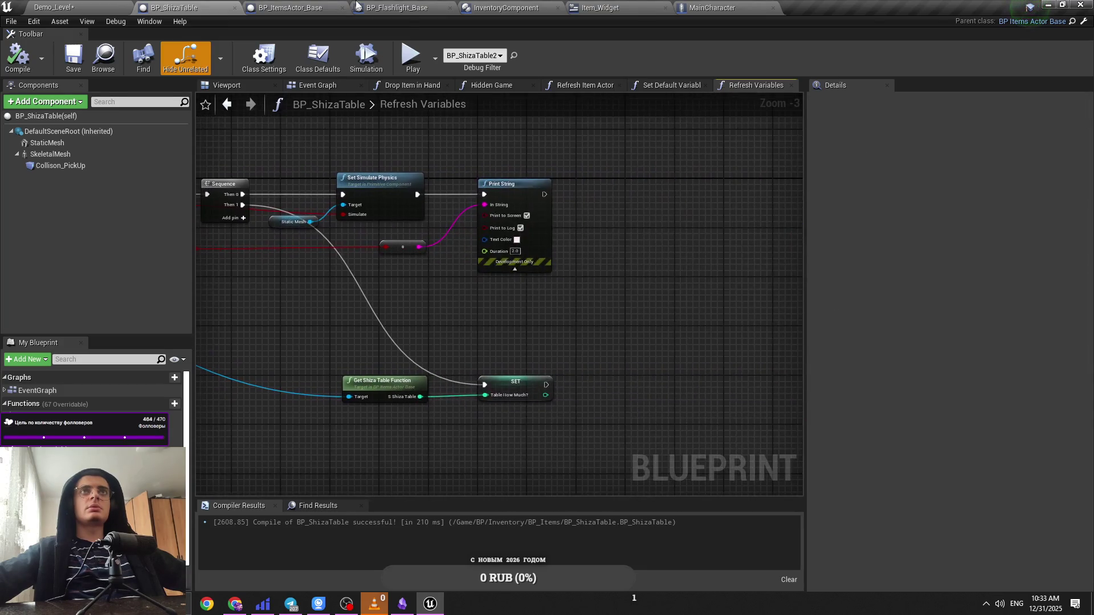
pyautogui.click(677, 90)
pyautogui.click(760, 89)
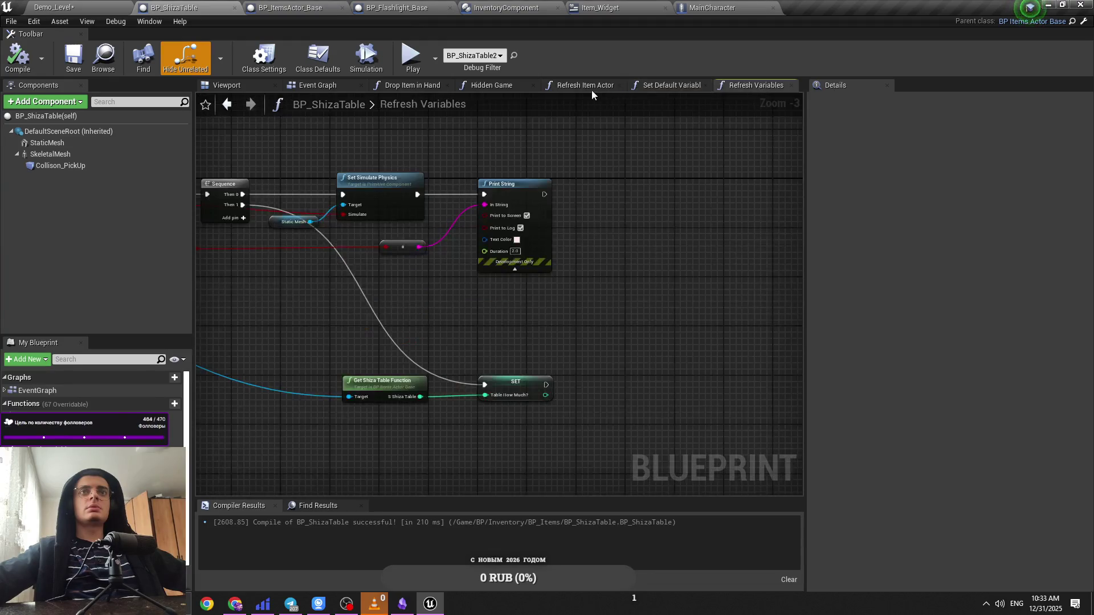
# Step: Open the Refresh Item Actor graph, save the blueprint, and browse its node actions list
pyautogui.click(591, 90)
pyautogui.hotkey('ctrl', 's')
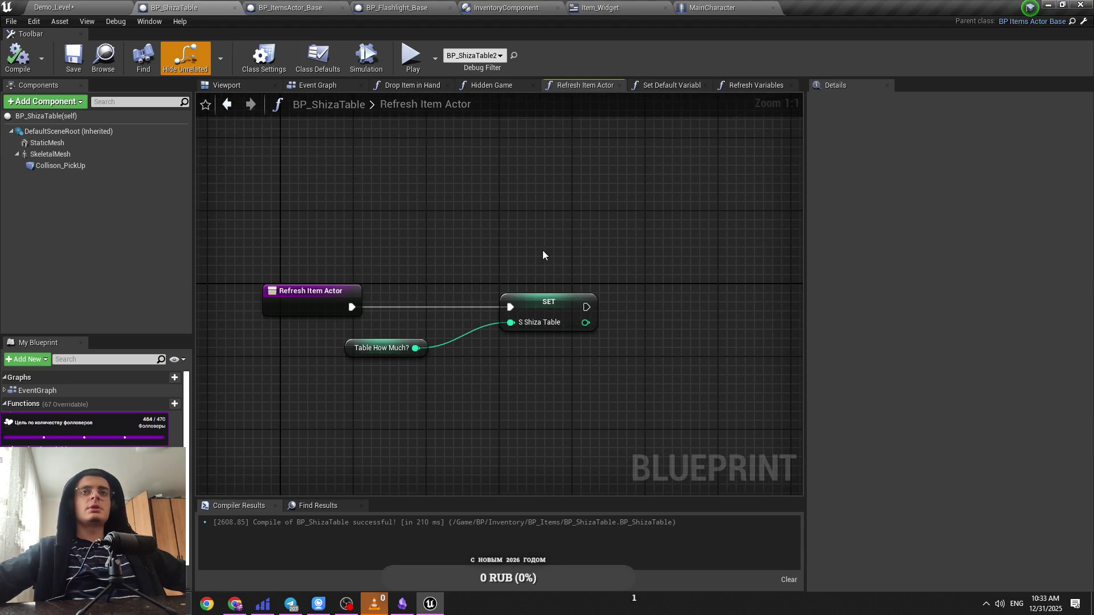
pyautogui.rightClick(543, 250)
pyautogui.rightClick(515, 245)
pyautogui.rightClick(541, 225)
pyautogui.click(528, 220)
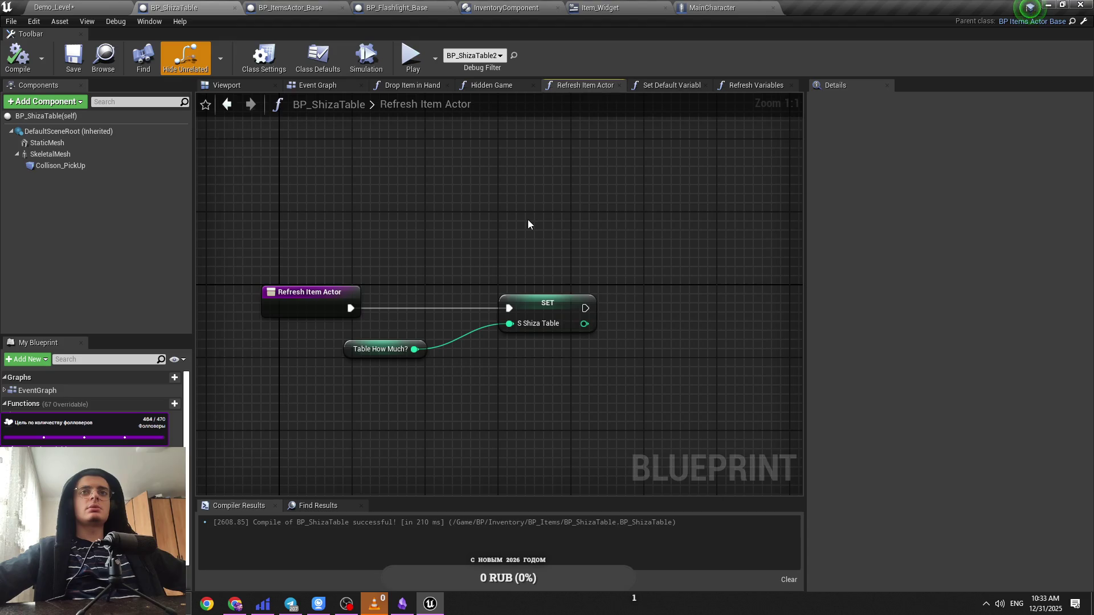
pyautogui.click(655, 90)
pyautogui.click(579, 88)
# Step: Review the Set Default Variables, Hidden Game and Drop Item in Hand graphs, returning to Event Graph
pyautogui.click(675, 88)
pyautogui.click(593, 88)
pyautogui.click(484, 86)
pyautogui.click(411, 86)
pyautogui.click(282, 7)
pyautogui.click(174, 7)
pyautogui.click(313, 86)
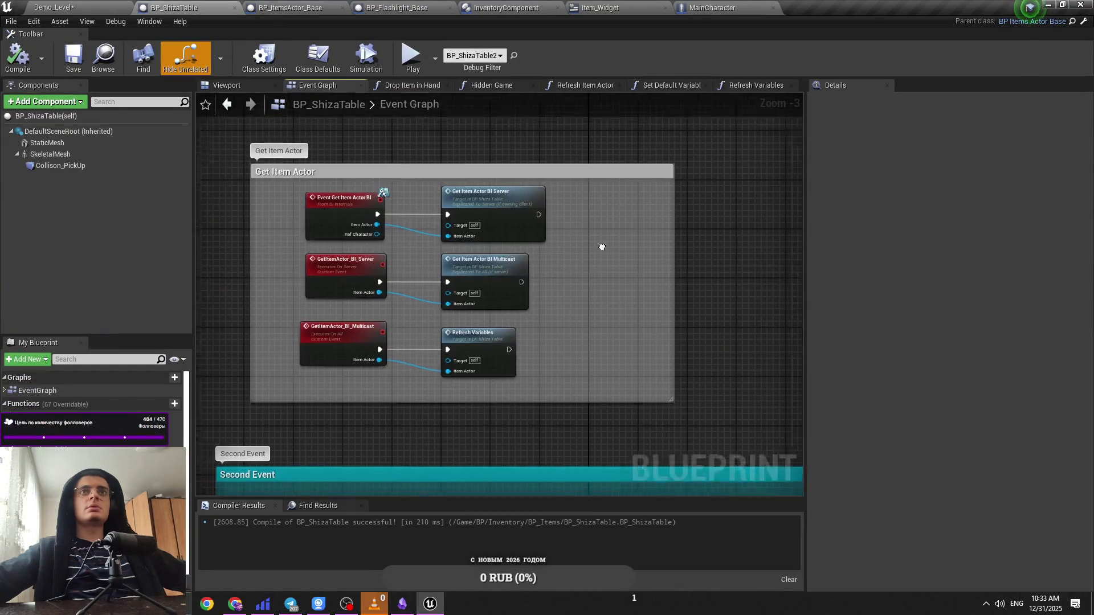
# Step: Pan BP_ShizaTable's Event Graph and save the blueprint
pyautogui.scroll(-3, 506, 259)
pyautogui.moveTo(209, 5); pyautogui.dragTo(223, 5)
pyautogui.moveTo(560, 245)
pyautogui.mouseDown()
pyautogui.moveTo(443, 262)
pyautogui.moveTo(457, 282)
pyautogui.moveTo(614, 341)
pyautogui.moveTo(453, 334)
pyautogui.mouseUp()
pyautogui.hotkey('ctrl', 's')
pyautogui.scroll(2, 610, 337)
# Step: In MainCharacter, connect UsebleItem's Item Actor pin to Get Item Actor BI's Item Actor input
pyautogui.click(707, 8)
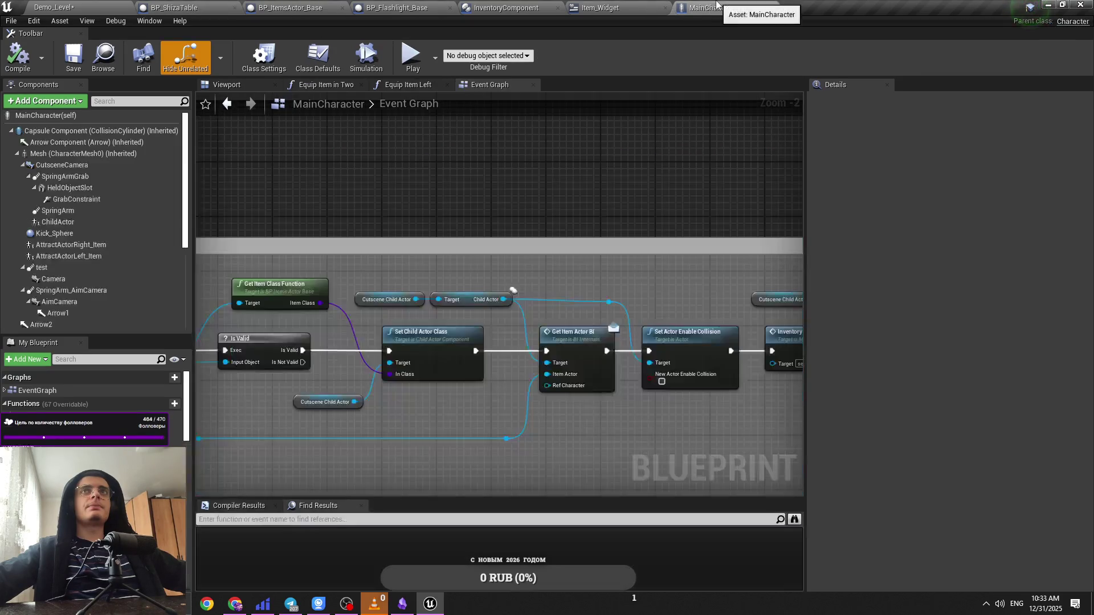
pyautogui.moveTo(540, 246); pyautogui.dragTo(466, 251)
pyautogui.hotkey('ctrl', 's')
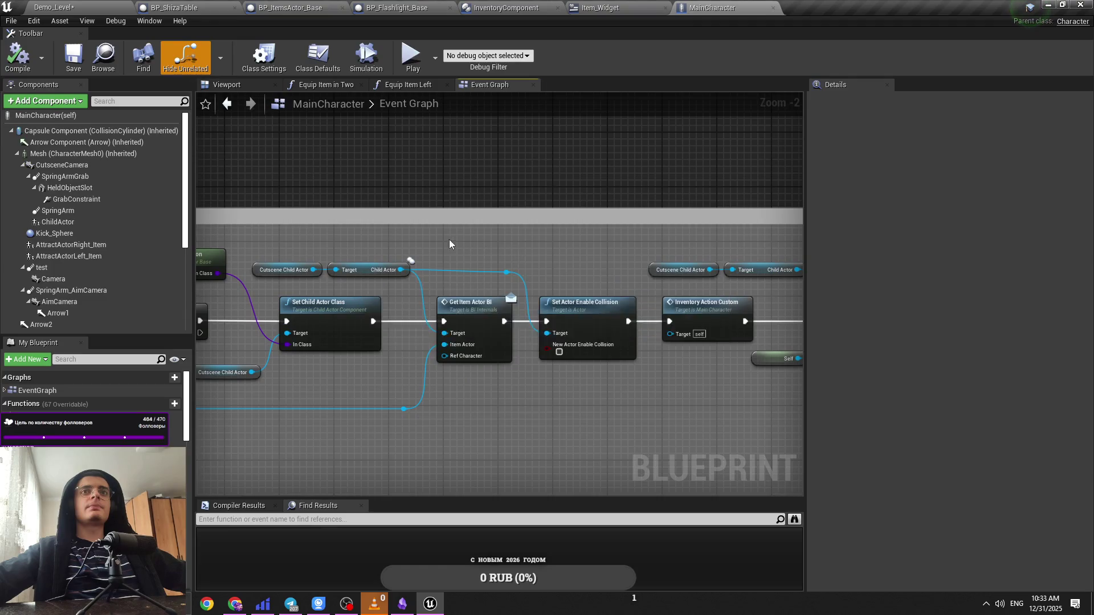
pyautogui.moveTo(510, 235)
pyautogui.mouseDown()
pyautogui.moveTo(657, 254)
pyautogui.moveTo(742, 282)
pyautogui.moveTo(555, 279)
pyautogui.moveTo(662, 277)
pyautogui.mouseUp()
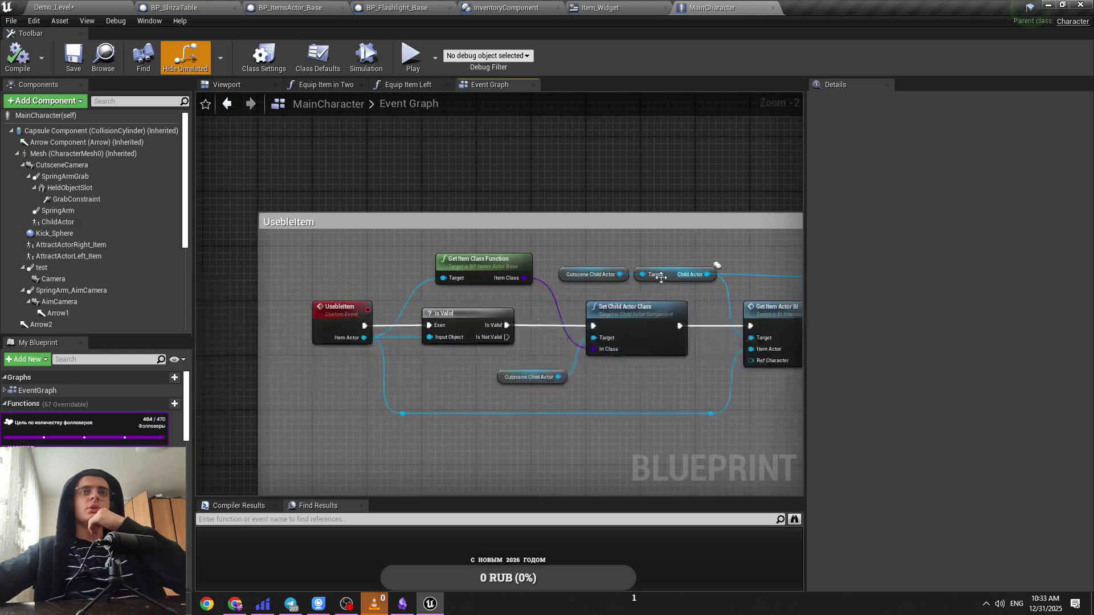
pyautogui.moveTo(363, 337)
pyautogui.mouseDown()
pyautogui.moveTo(757, 395)
pyautogui.moveTo(764, 367)
pyautogui.moveTo(752, 349)
pyautogui.mouseUp()
pyautogui.moveTo(701, 244); pyautogui.dragTo(549, 236)
# Step: Delete the Cutscene Child Actor getters, undo it, and return to Demo_Level
pyautogui.moveTo(548, 235); pyautogui.dragTo(419, 268)
pyautogui.press('Delete')
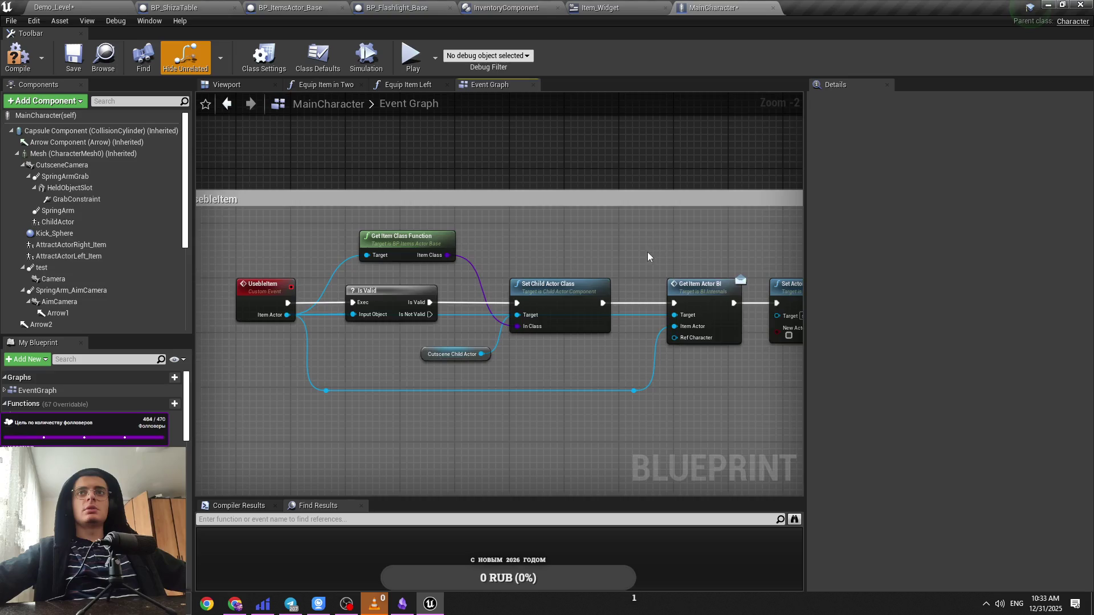
pyautogui.hotkey('ctrl', 'z')
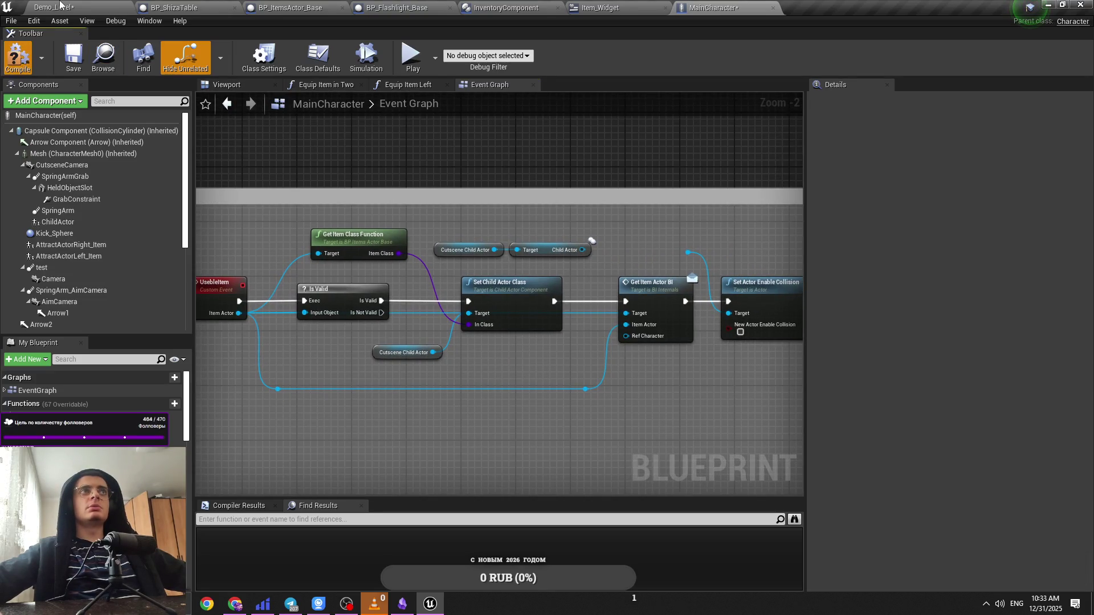
pyautogui.click(60, 7)
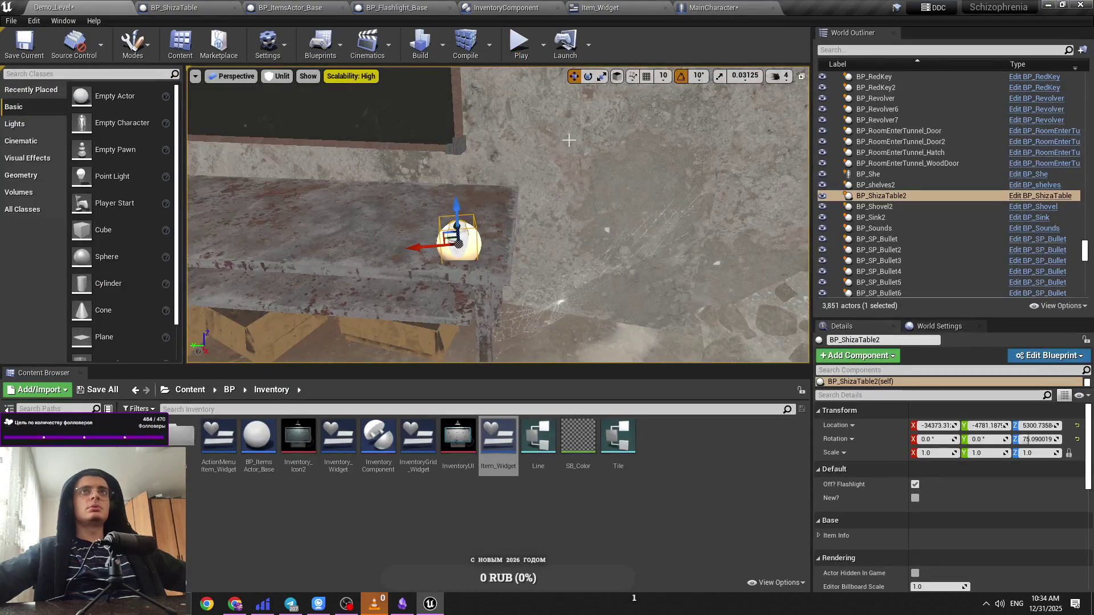
# Step: Run a short play test using the item with E, stop it, and open BP_ShizaTable
pyautogui.hotkey('alt', 'p')
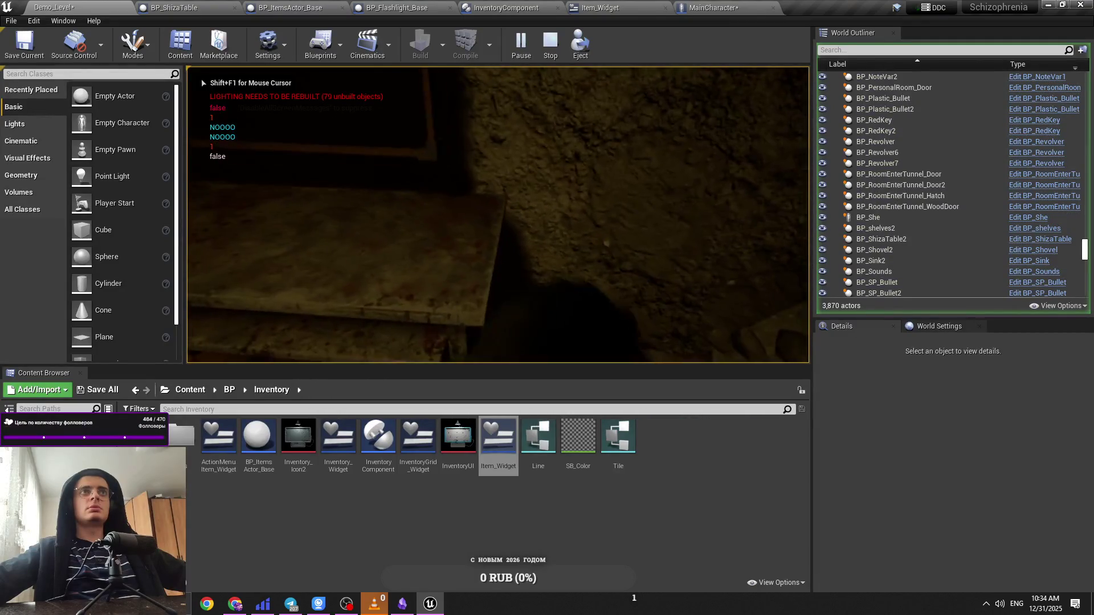
pyautogui.press('e')
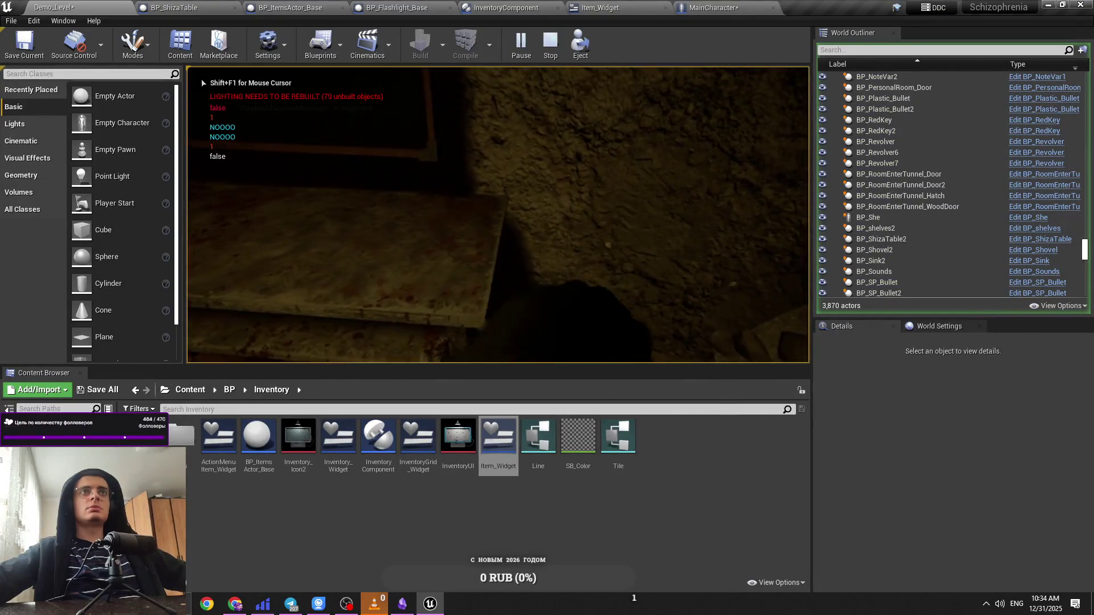
pyautogui.press('Escape')
pyautogui.click(221, 5)
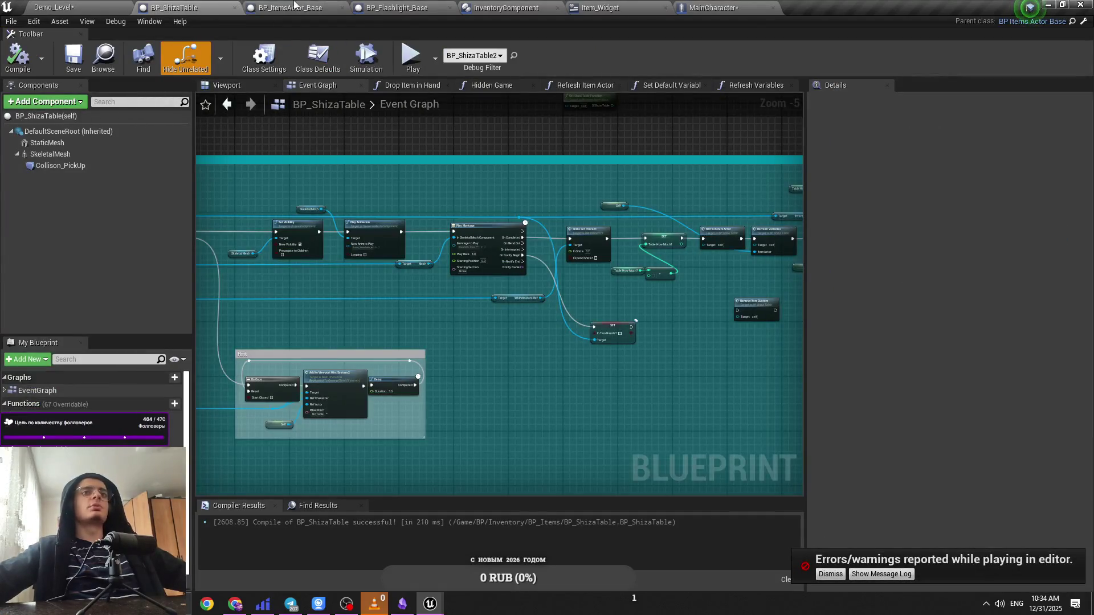
# Step: Cycle through the open blueprint tabs to MainCharacter's Event Graph
pyautogui.click(289, 6)
pyautogui.click(393, 7)
pyautogui.click(502, 8)
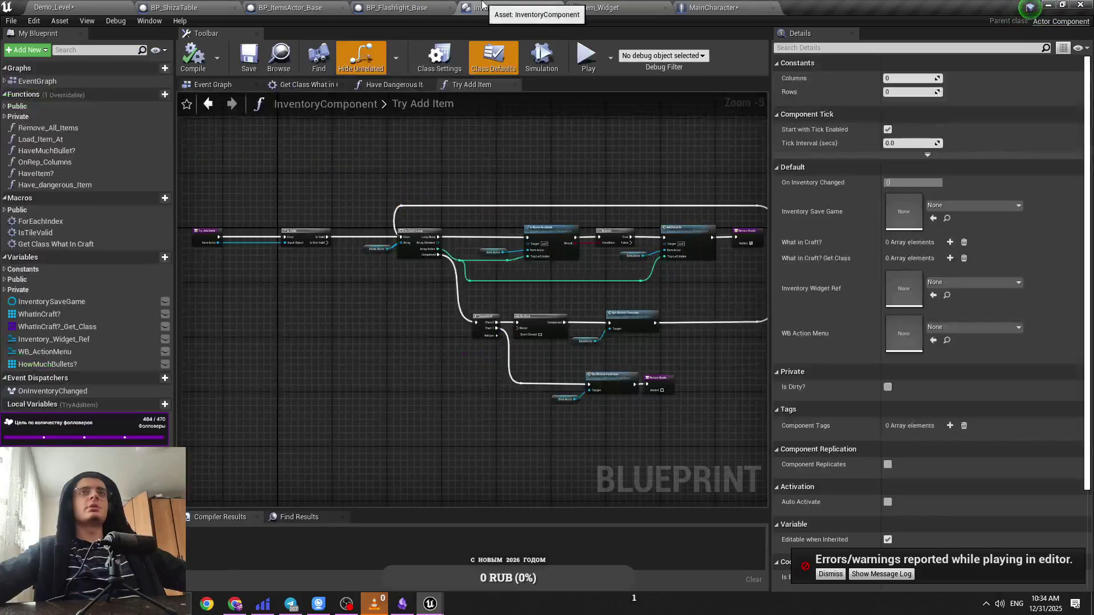
pyautogui.click(616, 7)
pyautogui.click(713, 6)
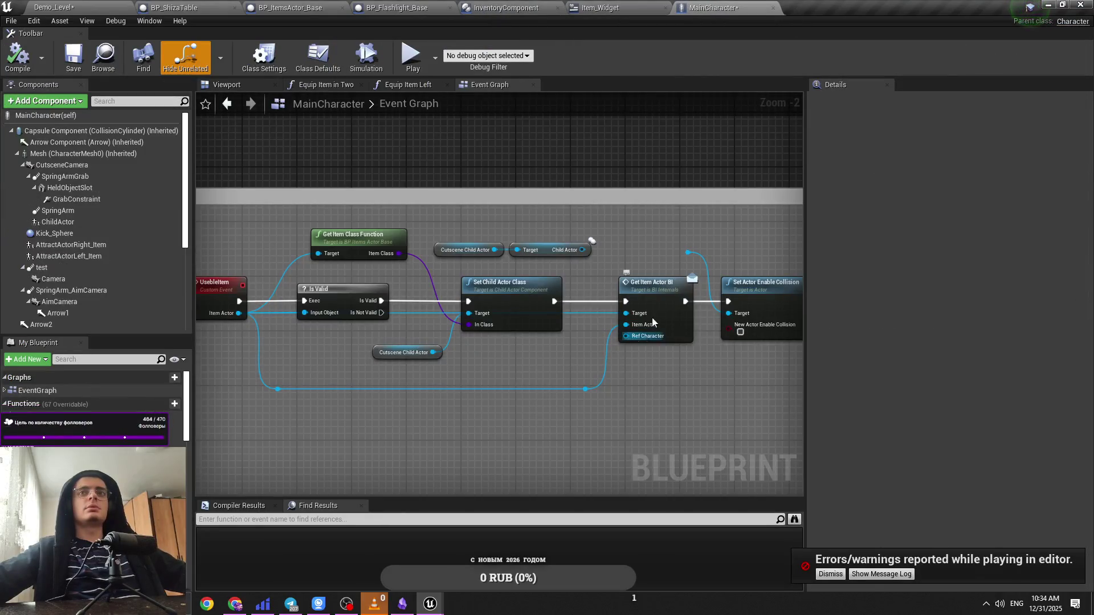
# Step: Wire UsebleItem's Item Actor into Item Cutscene BI's Target through a reroute node
pyautogui.moveTo(682, 368); pyautogui.dragTo(424, 363)
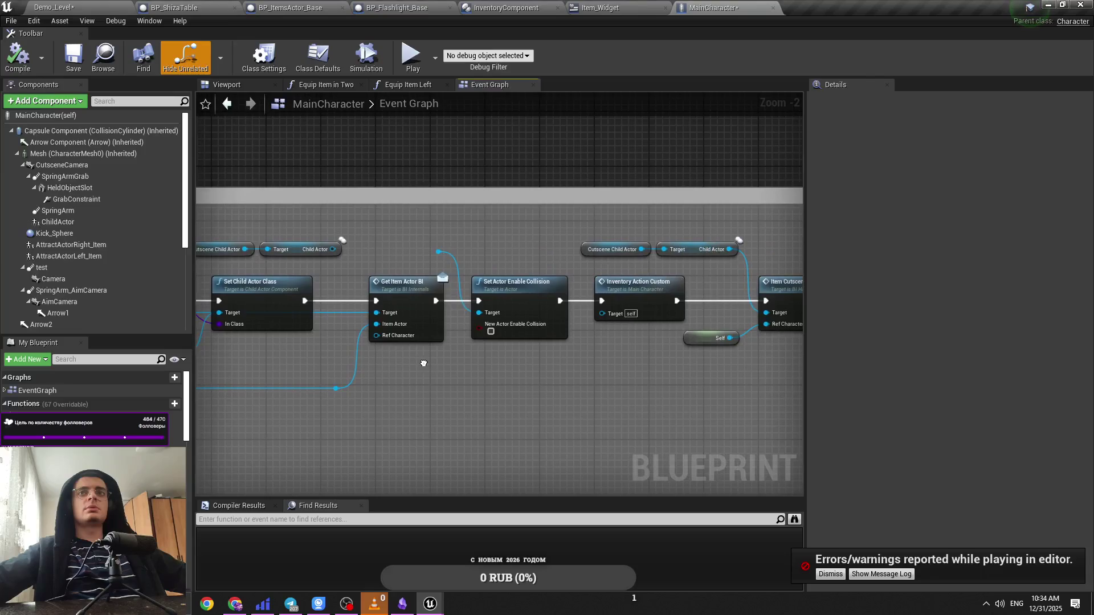
pyautogui.click(420, 249)
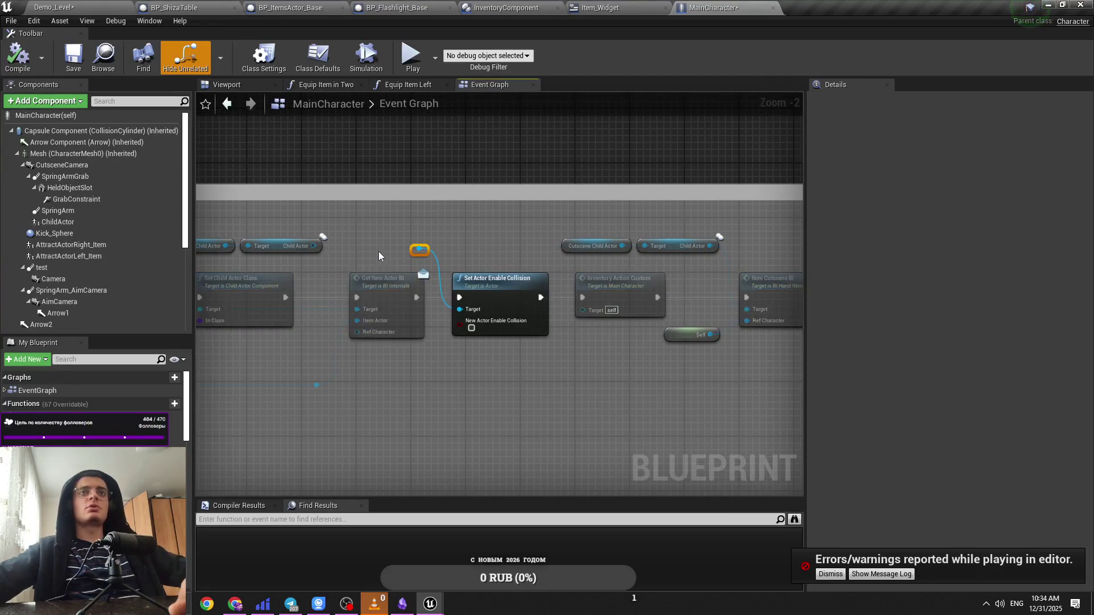
pyautogui.click(347, 247)
pyautogui.moveTo(347, 246); pyautogui.dragTo(617, 351)
pyautogui.moveTo(357, 307); pyautogui.dragTo(371, 312)
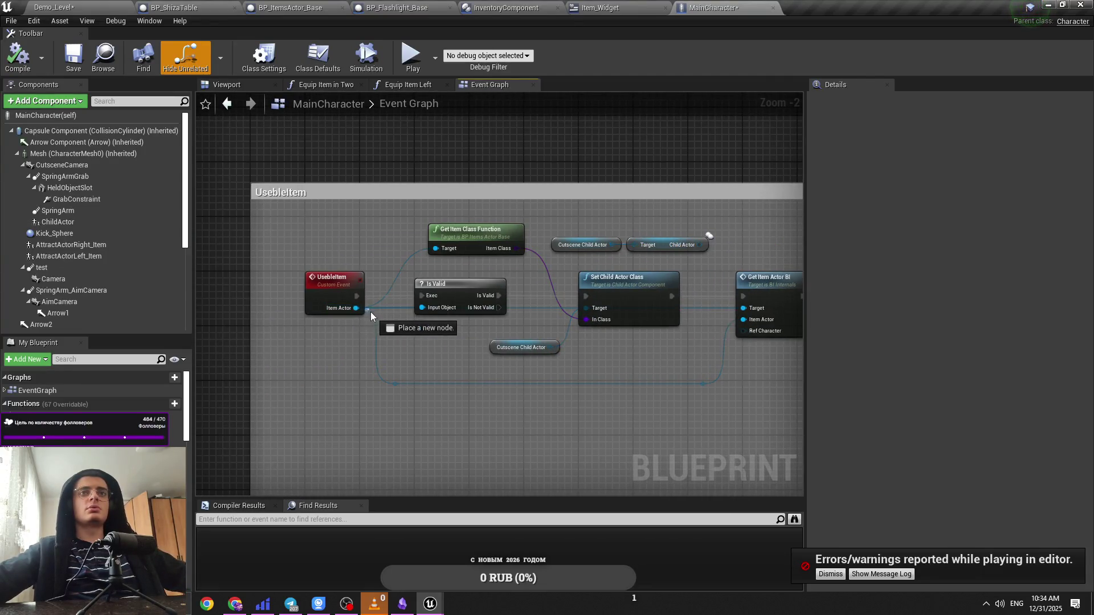
pyautogui.moveTo(705, 426)
pyautogui.mouseDown()
pyautogui.moveTo(699, 408)
pyautogui.moveTo(403, 370)
pyautogui.moveTo(741, 385)
pyautogui.moveTo(815, 370)
pyautogui.moveTo(671, 321)
pyautogui.moveTo(631, 291)
pyautogui.mouseUp()
pyautogui.doubleClick(500, 304)
pyautogui.moveTo(500, 310); pyautogui.dragTo(501, 359)
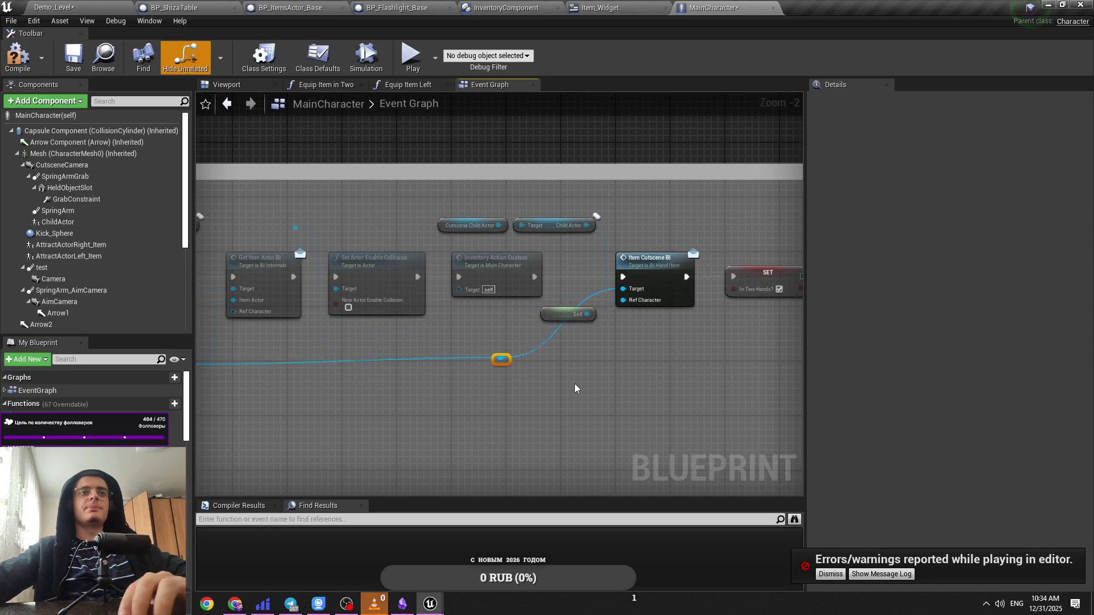
# Step: Go back to the Demo_Level level editor
pyautogui.click(574, 384)
pyautogui.hotkey('ctrl', 'Tab')
pyautogui.click(749, 7)
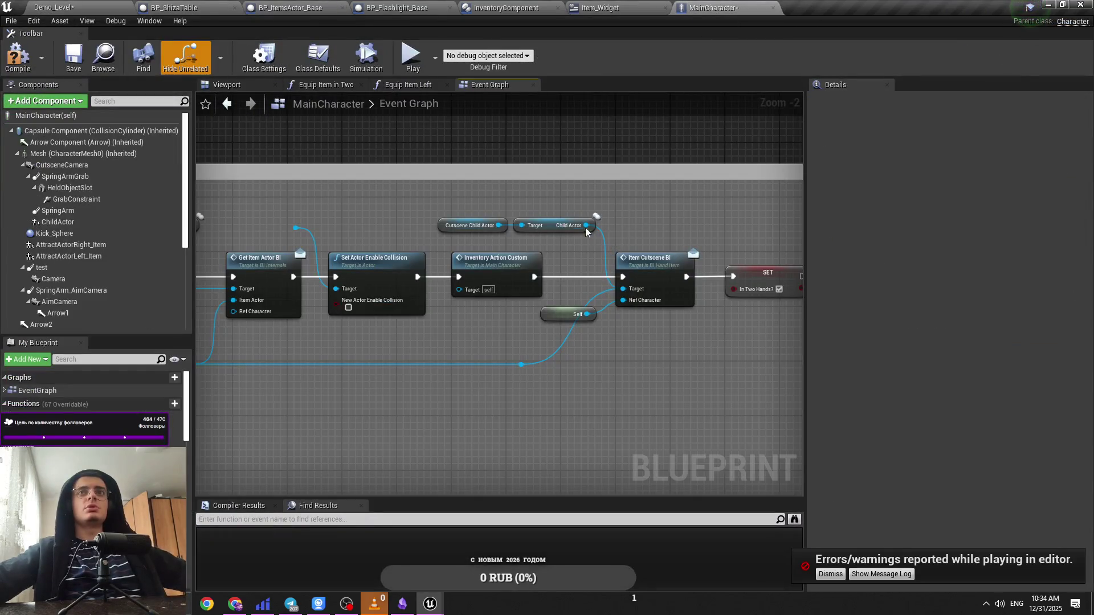
pyautogui.hotkey('ctrl', 'Tab')
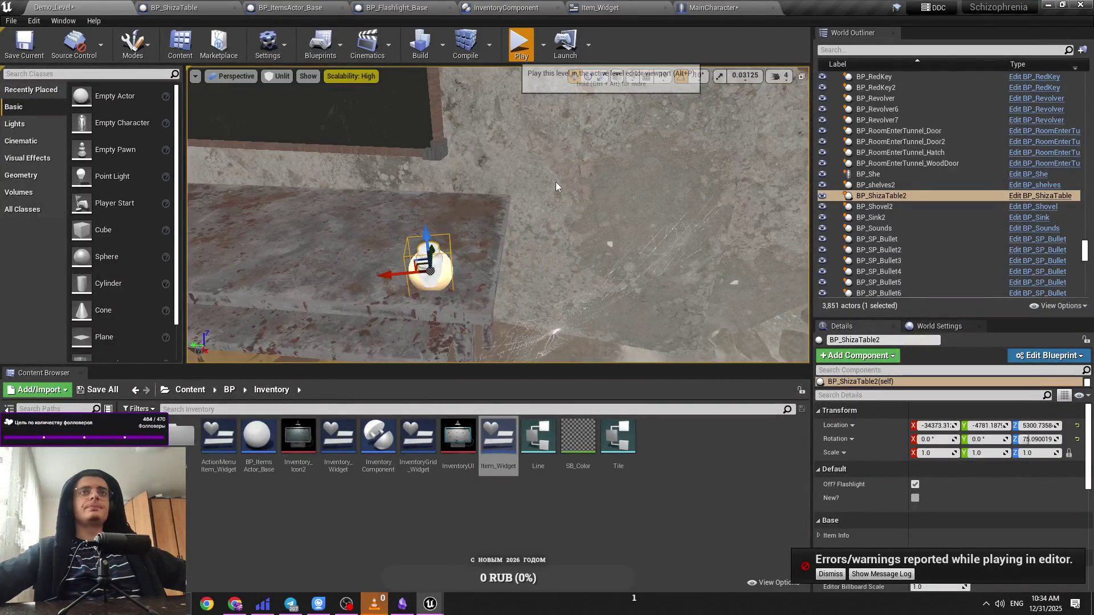
# Step: Play-test the level, use the Shiza table from the inventory, recheck it, then stop
pyautogui.hotkey('alt', 'p')
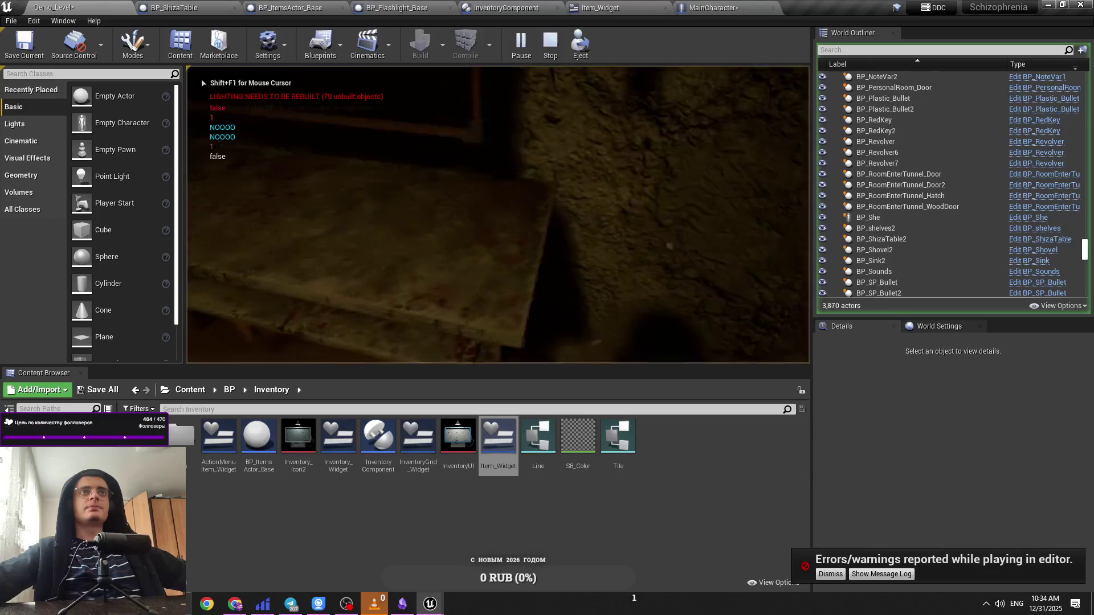
pyautogui.press('i')
pyautogui.click(574, 204)
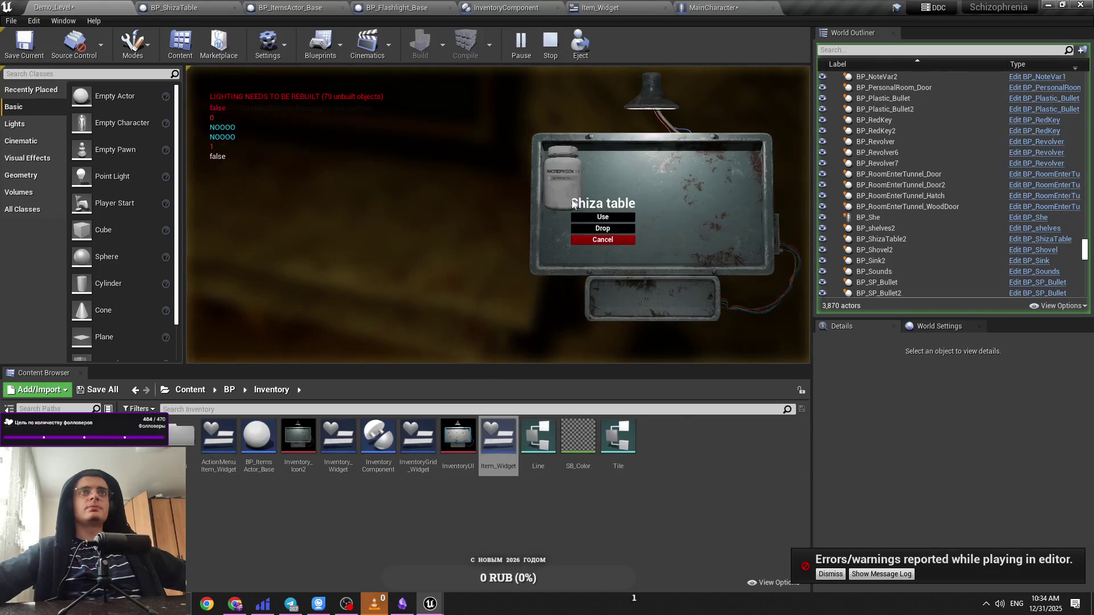
pyautogui.click(583, 216)
pyautogui.press('i')
pyautogui.press('i')
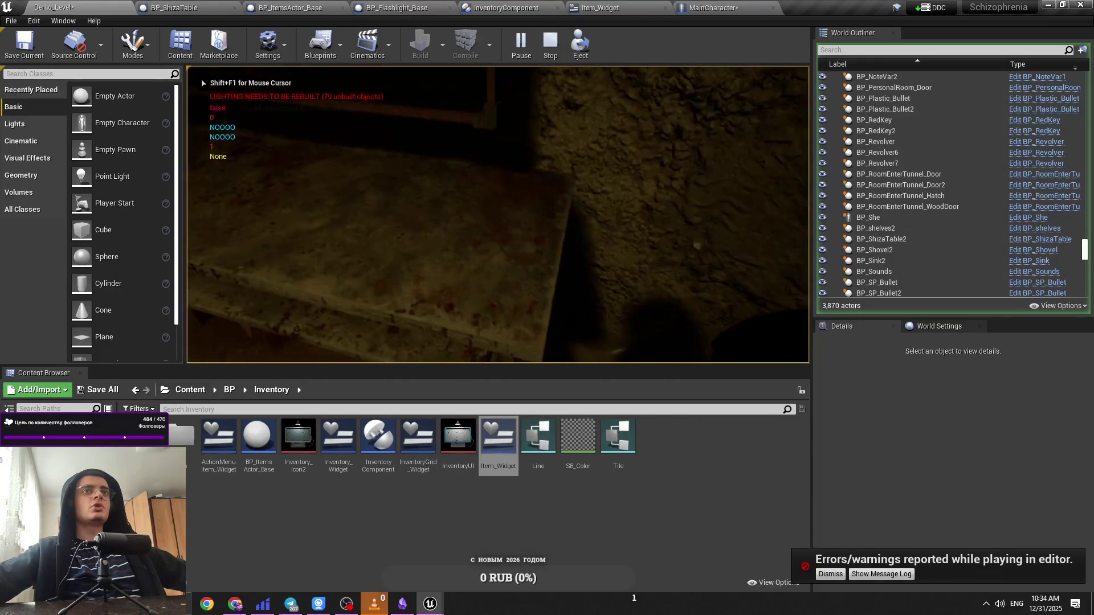
pyautogui.press('Escape')
# Step: Switch through the blueprint tabs to InventoryComponent's Try Add Item graph
pyautogui.click(290, 7)
pyautogui.click(397, 7)
pyautogui.click(506, 8)
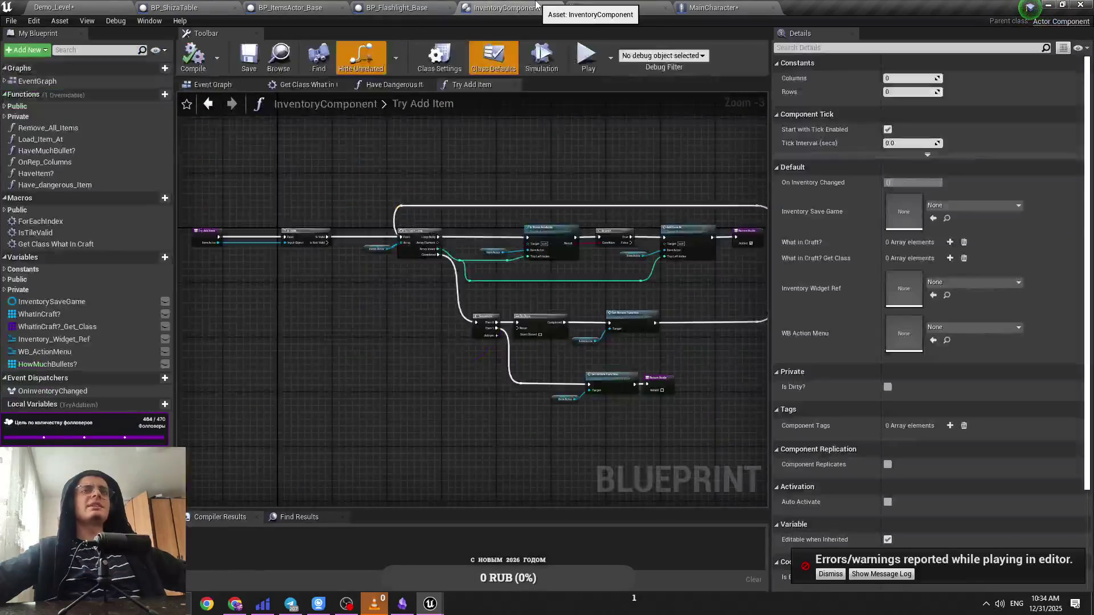
# Step: Inspect BP_ShizaTable's Event Item Cutscene BI, Hint, Branch and Set Visibility nodes
pyautogui.click(652, 6)
pyautogui.click(713, 7)
pyautogui.click(174, 7)
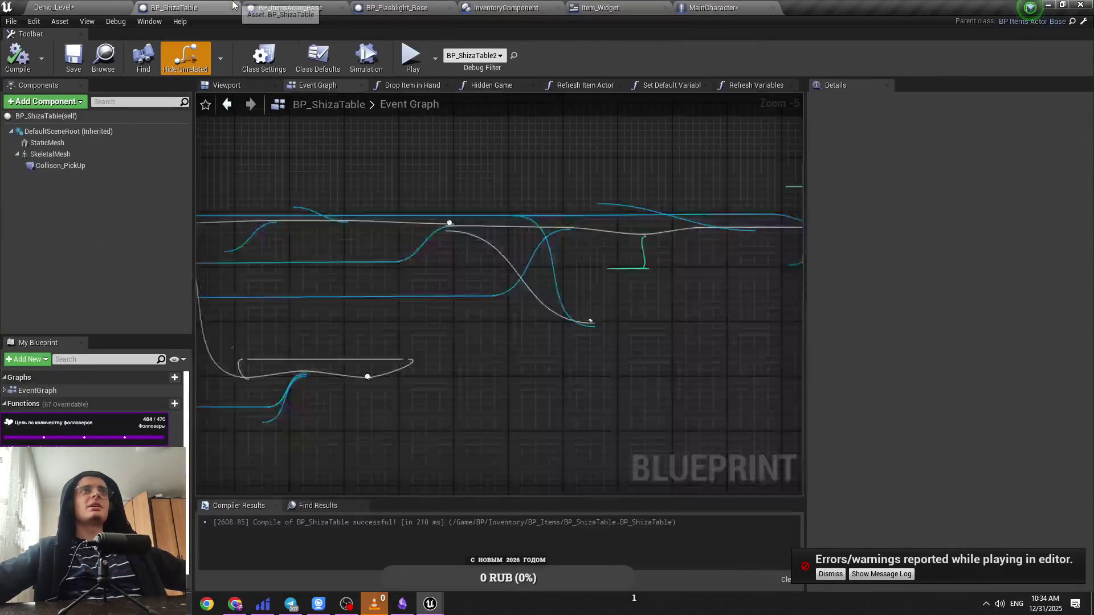
pyautogui.scroll(2, 531, 210)
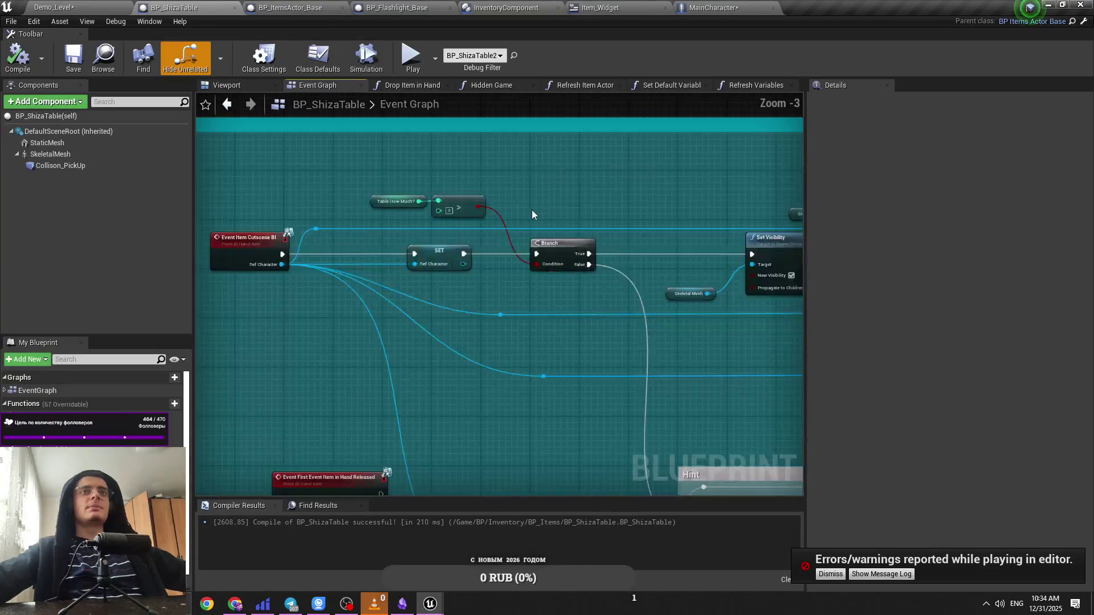
pyautogui.moveTo(447, 213); pyautogui.dragTo(408, 285)
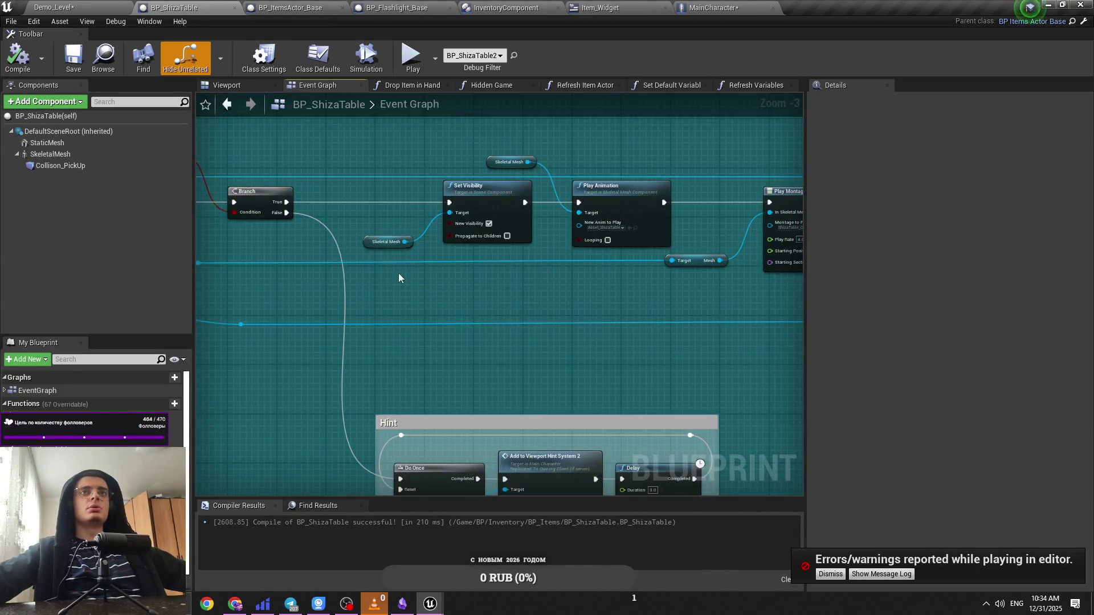
pyautogui.scroll(-2, 398, 272)
pyautogui.scroll(2, 675, 296)
pyautogui.moveTo(498, 265); pyautogui.dragTo(448, 166)
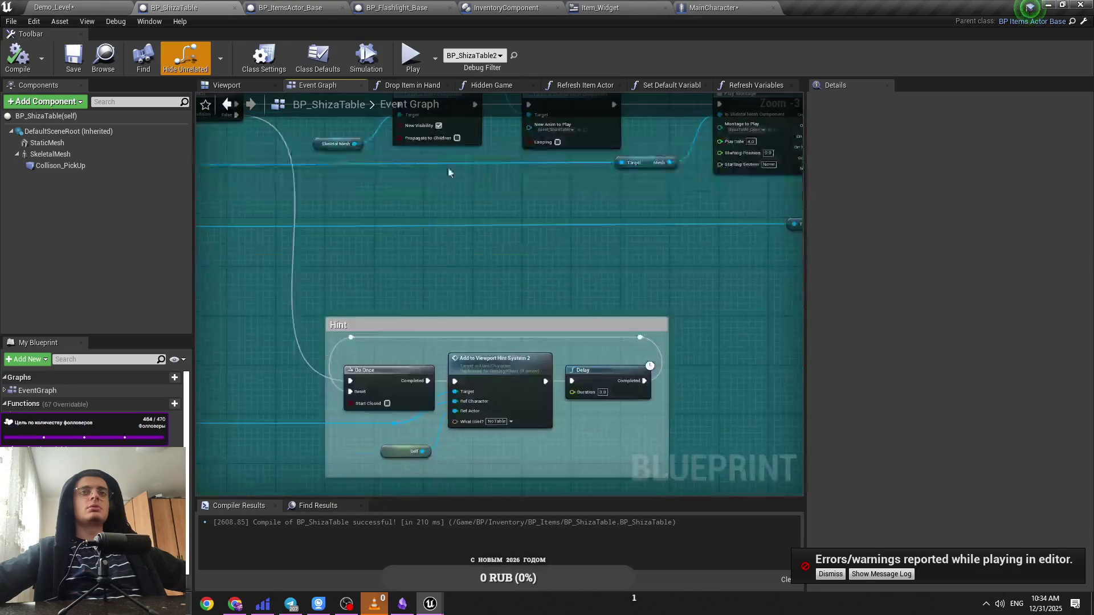
pyautogui.moveTo(473, 267); pyautogui.dragTo(585, 385)
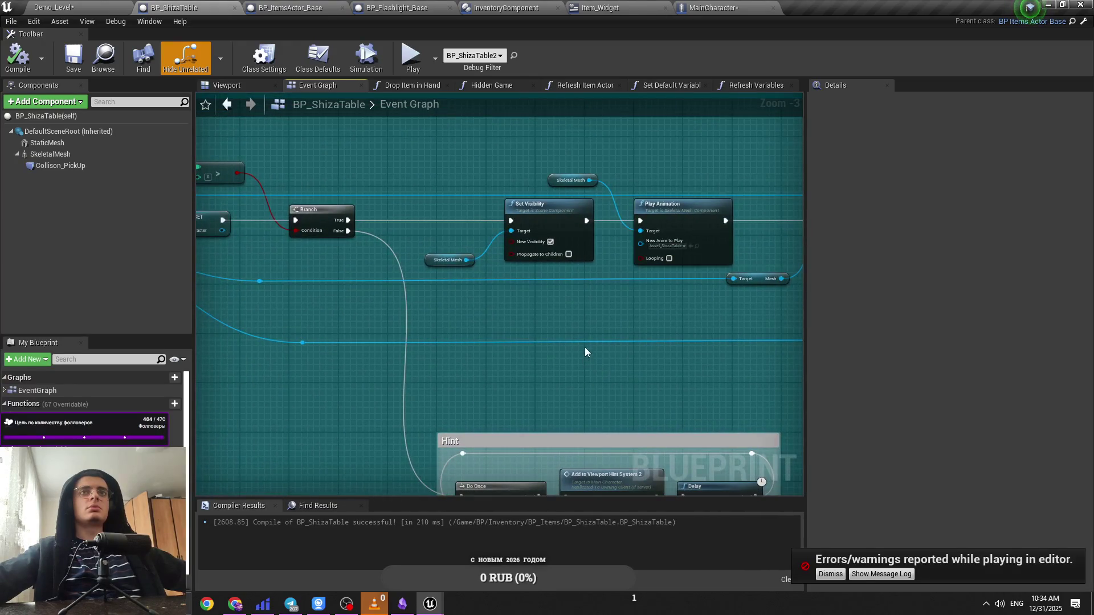
pyautogui.scroll(-4, 684, 342)
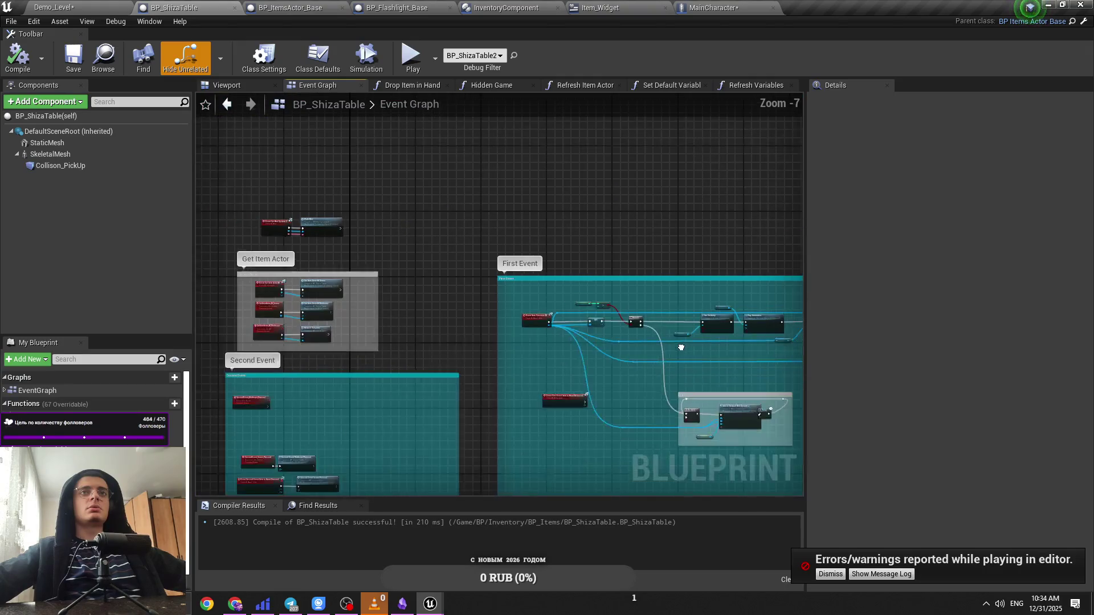
pyautogui.scroll(4, 681, 347)
# Step: Dismiss the error notification and bring MainCharacter's Item Cutscene BI chain into view
pyautogui.click(830, 575)
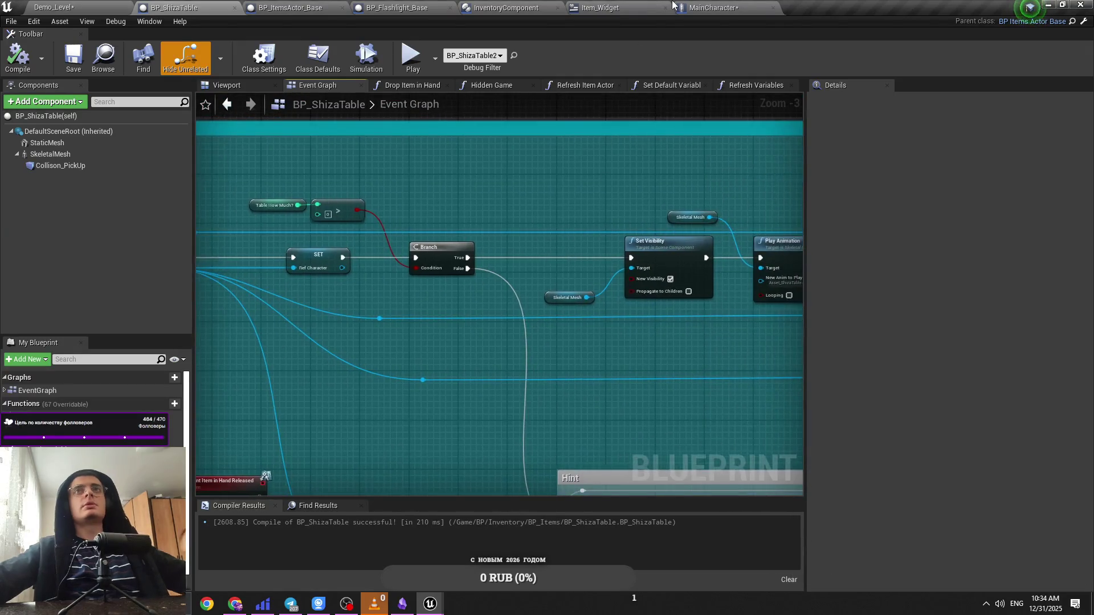
pyautogui.click(601, 7)
pyautogui.click(713, 8)
pyautogui.moveTo(641, 374); pyautogui.dragTo(472, 383)
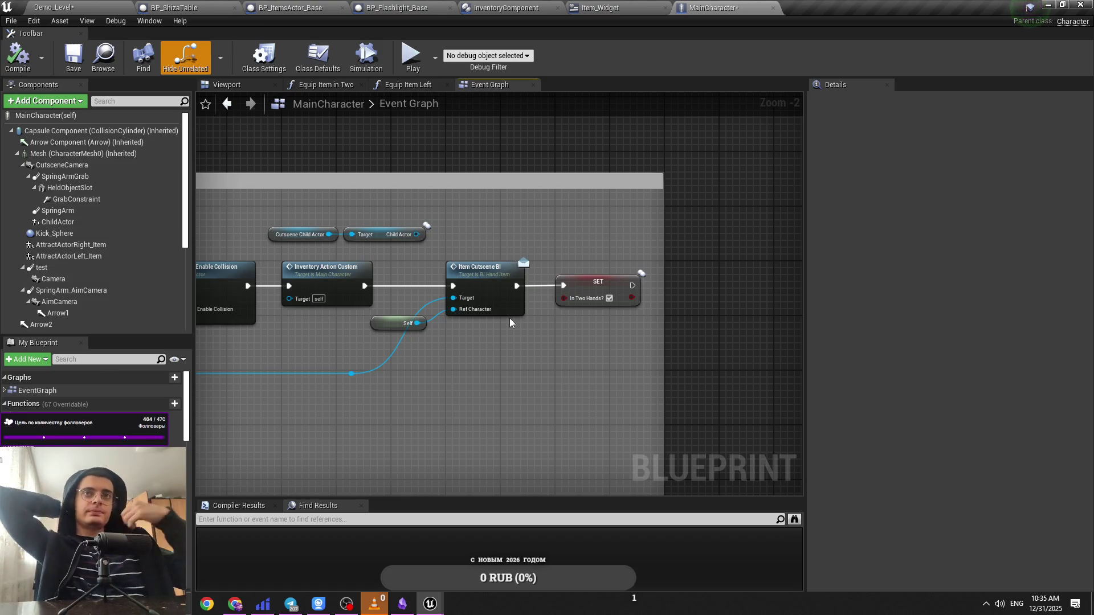
# Step: Check the Item Cutscene BI interface definition, then delete and restore the SET In Two Hands? node
pyautogui.click(564, 302)
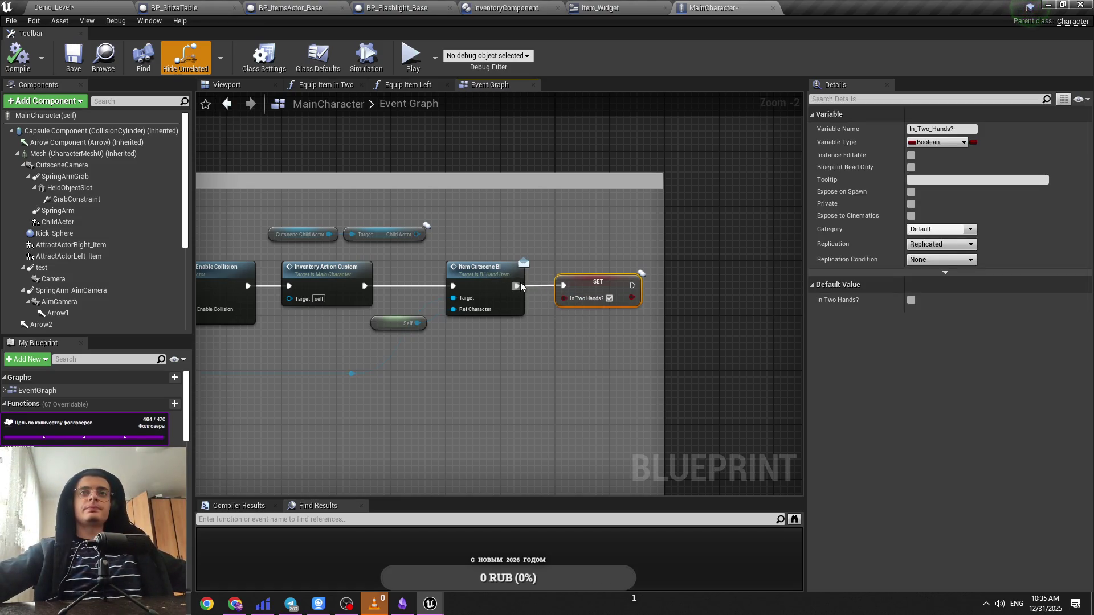
pyautogui.doubleClick(507, 278)
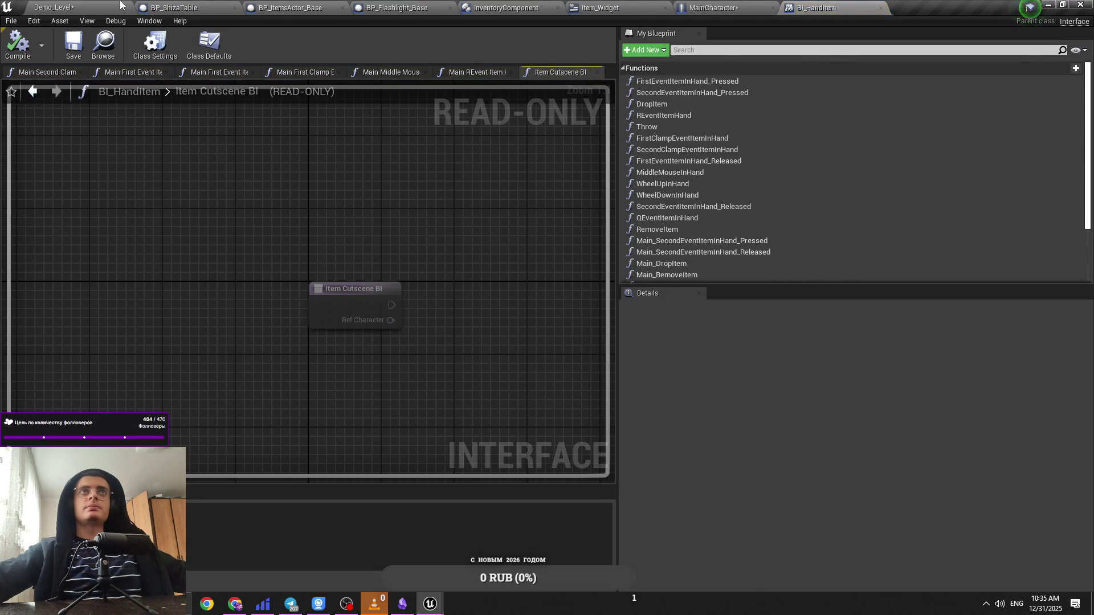
pyautogui.click(120, 4)
pyautogui.click(600, 7)
pyautogui.click(712, 7)
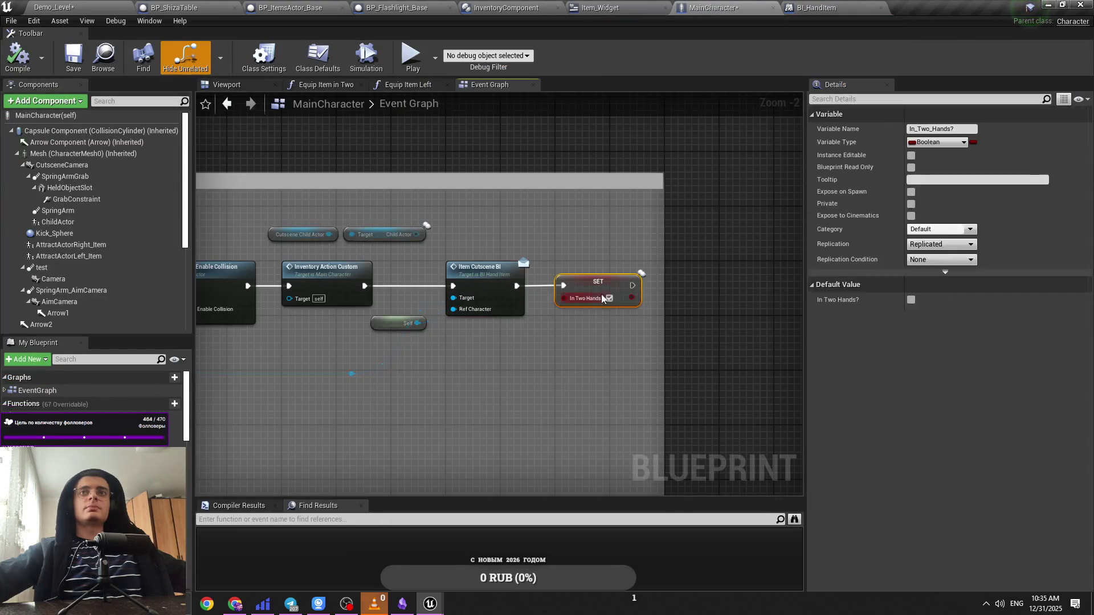
pyautogui.moveTo(561, 308); pyautogui.dragTo(630, 301)
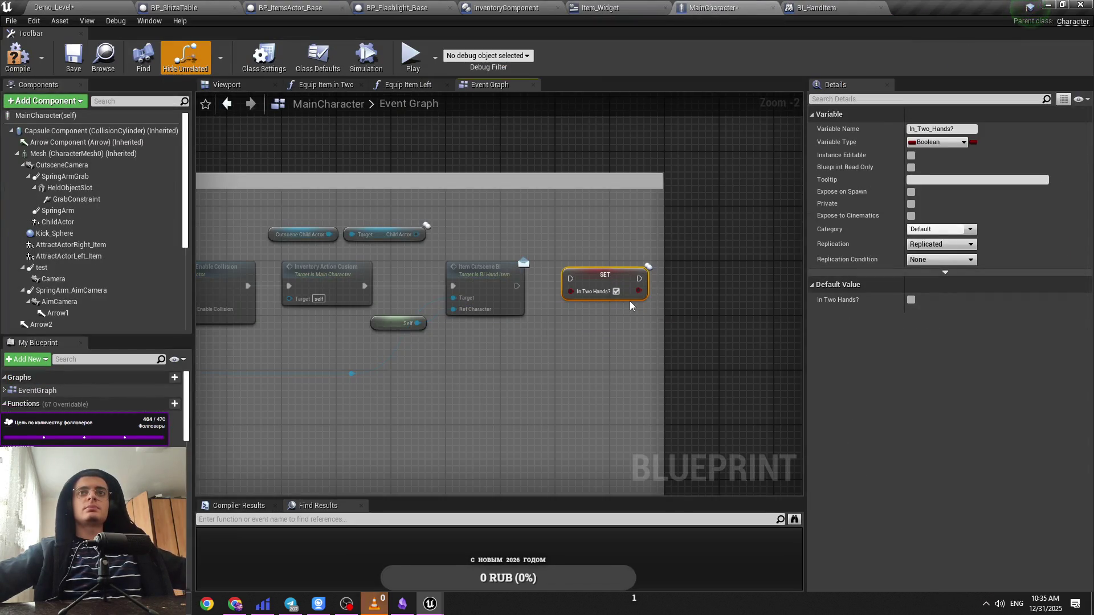
pyautogui.press('Delete')
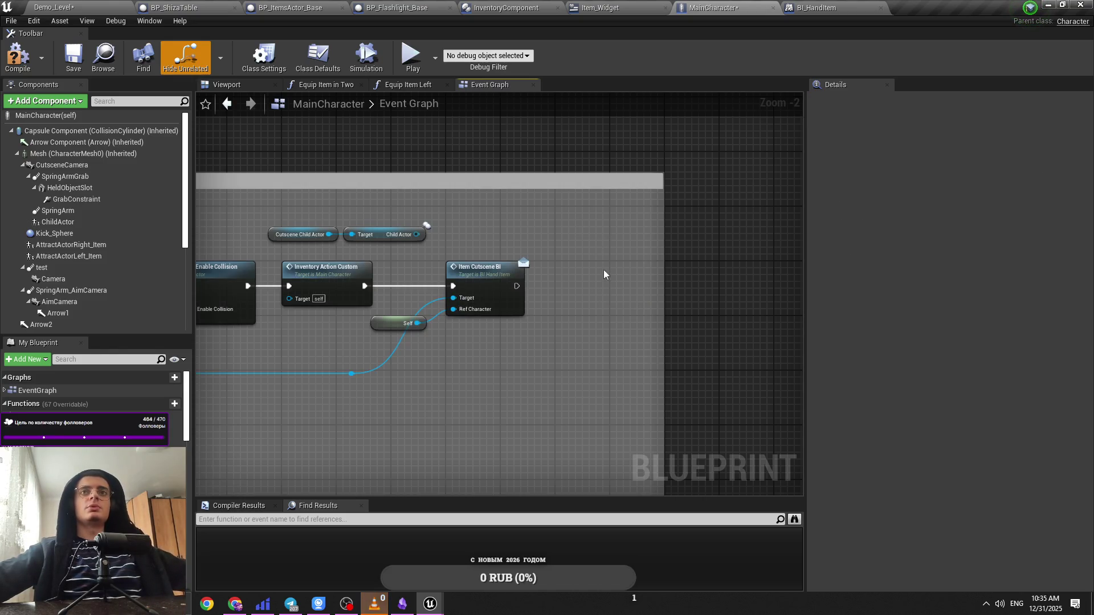
pyautogui.hotkey('ctrl', 'z')
# Step: Break the exec link into Get Item Actor BI and connect Set Child Actor Class to Set Actor Enable Collision
pyautogui.moveTo(354, 137); pyautogui.dragTo(728, 244)
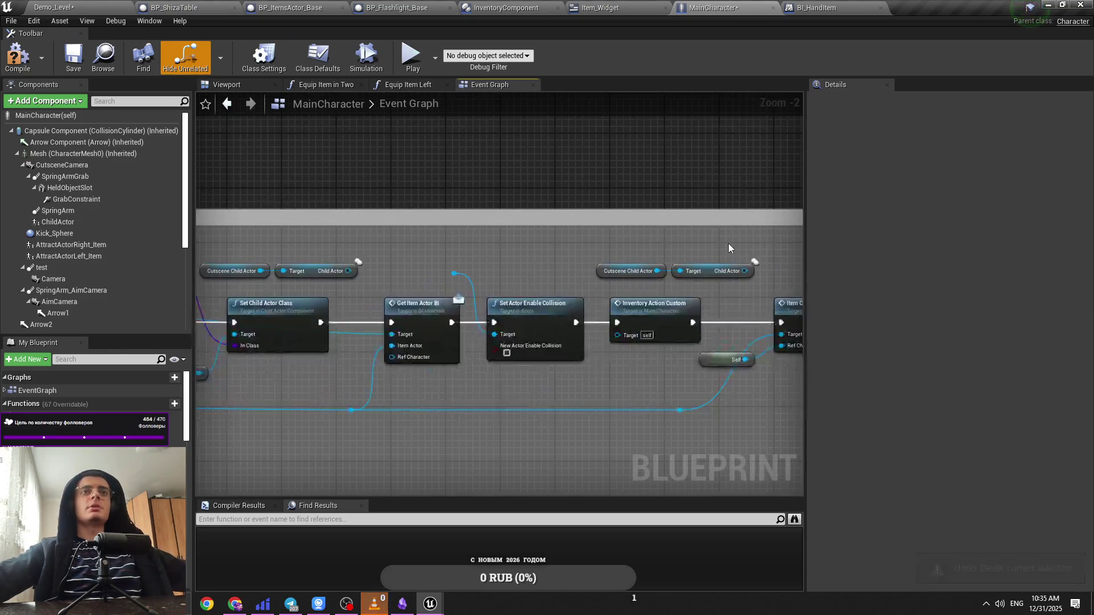
pyautogui.moveTo(465, 267); pyautogui.dragTo(472, 246)
pyautogui.click(466, 245)
pyautogui.click(530, 252)
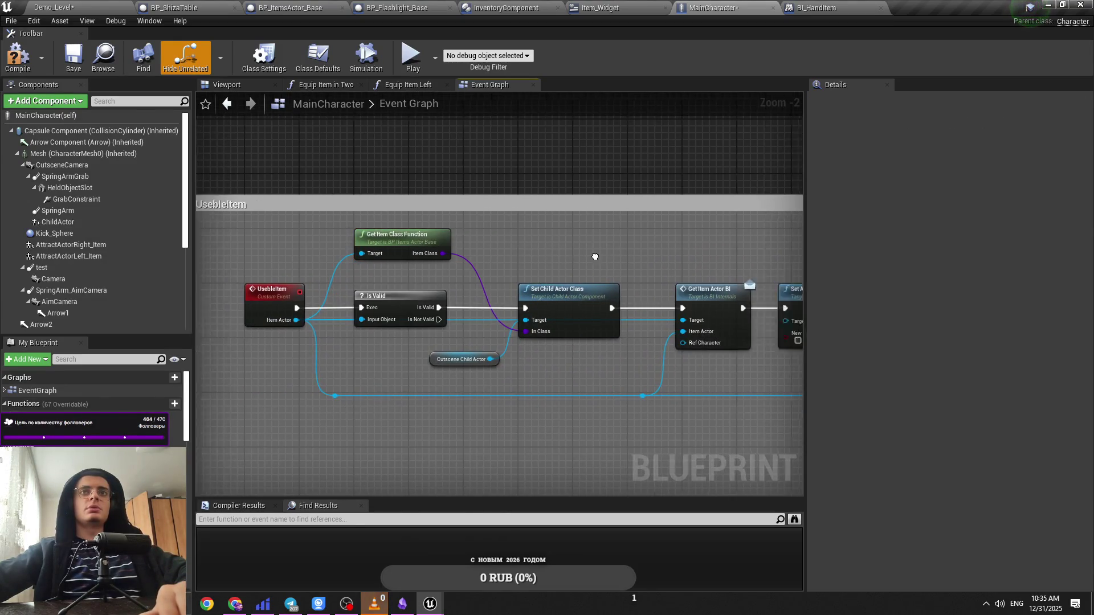
pyautogui.moveTo(627, 250)
pyautogui.mouseDown()
pyautogui.moveTo(514, 261)
pyautogui.moveTo(554, 289)
pyautogui.mouseUp()
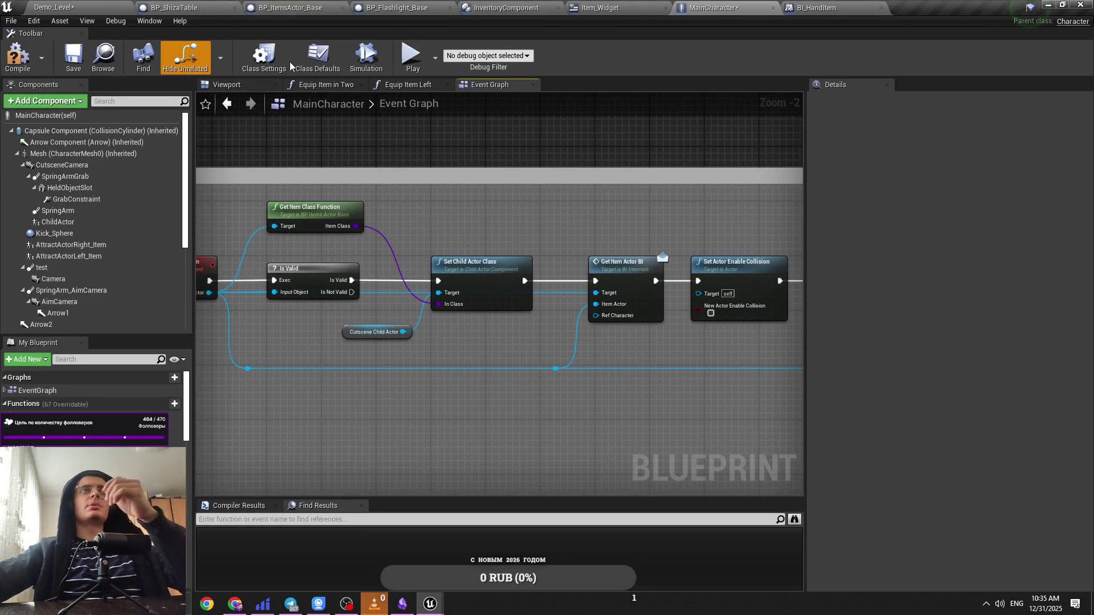
pyautogui.keyDown('alt'); pyautogui.click(596, 280); pyautogui.keyUp('alt')
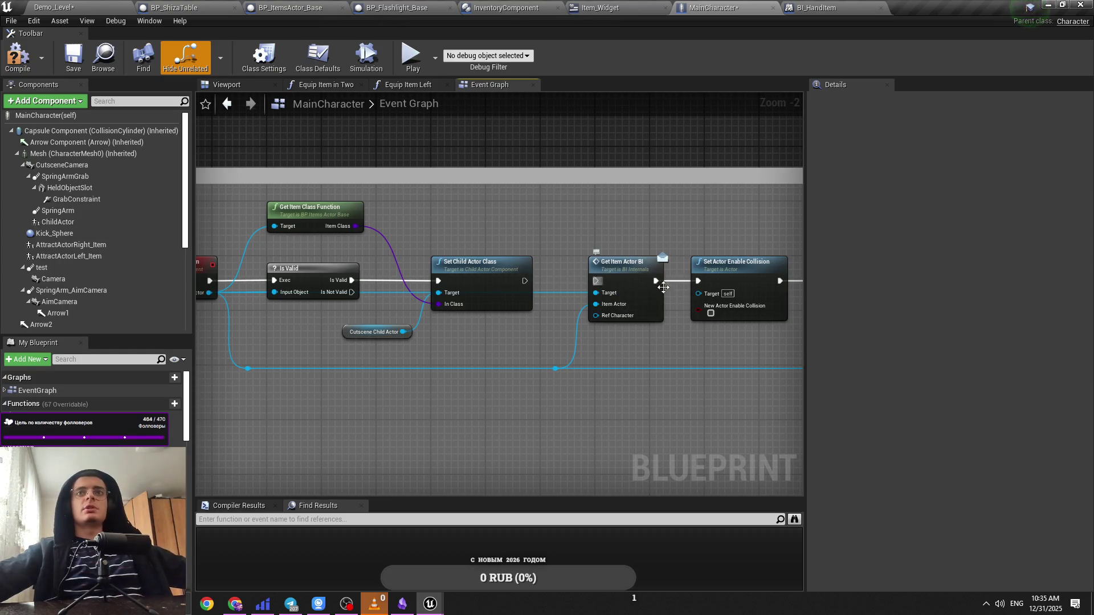
pyautogui.moveTo(520, 283)
pyautogui.mouseDown()
pyautogui.moveTo(657, 299)
pyautogui.moveTo(700, 283)
pyautogui.mouseUp()
pyautogui.click(54, 8)
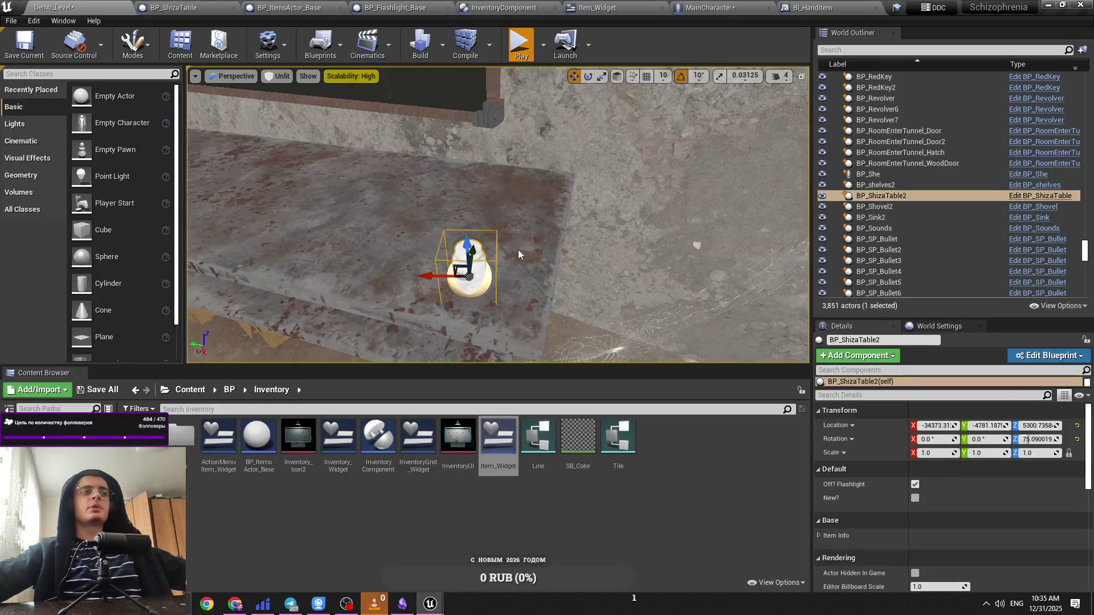
# Step: Start a play session, try the Shiza table from the inventory, and regain mouse control
pyautogui.hotkey('alt', 'p')
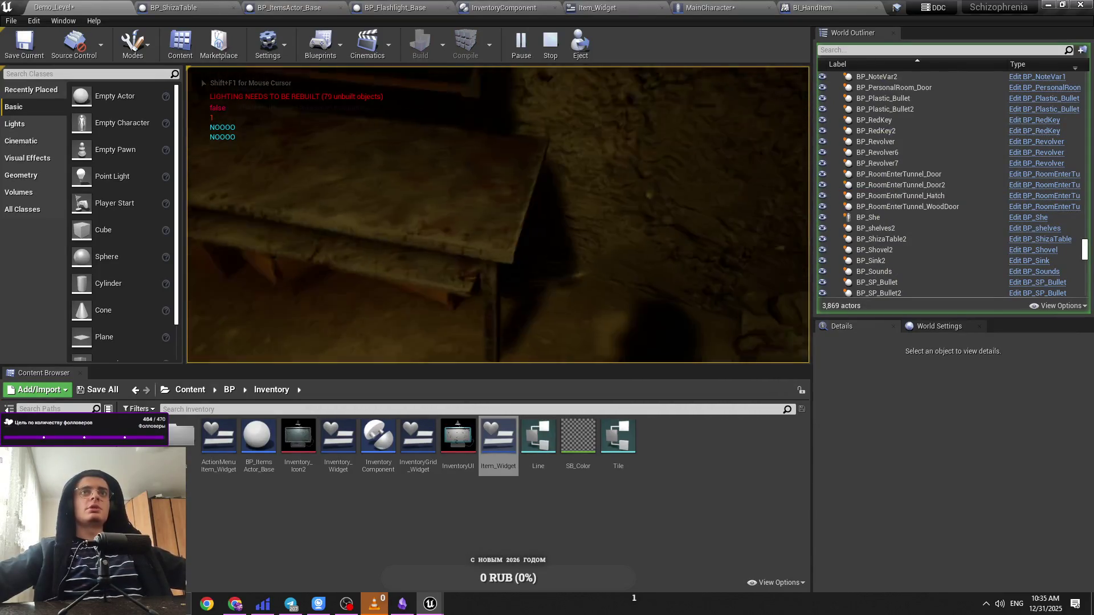
pyautogui.press('Tab')
pyautogui.click(570, 205)
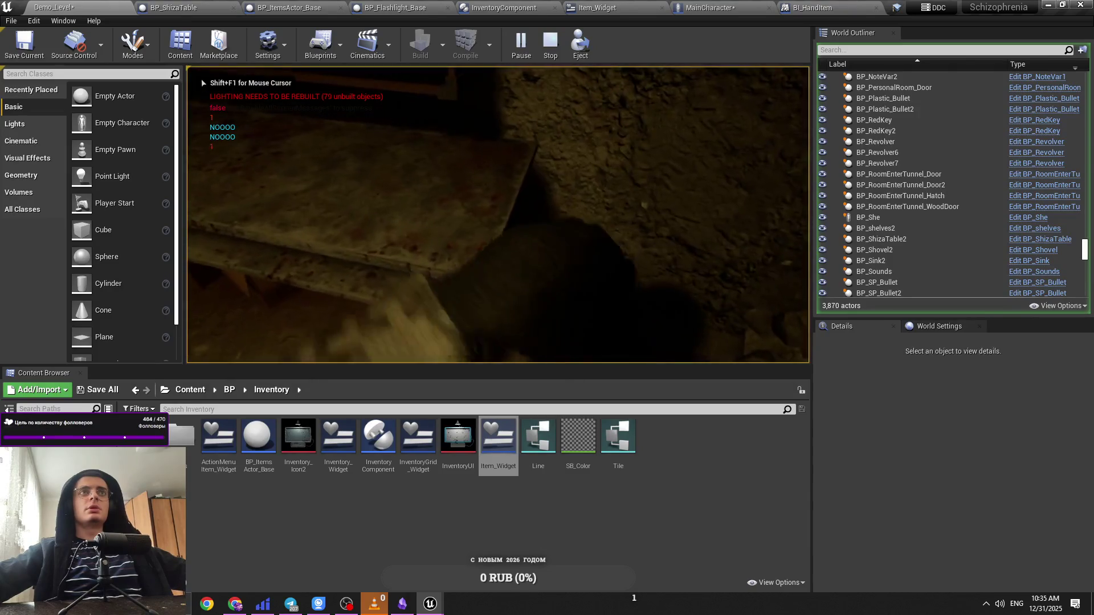
pyautogui.press('Tab')
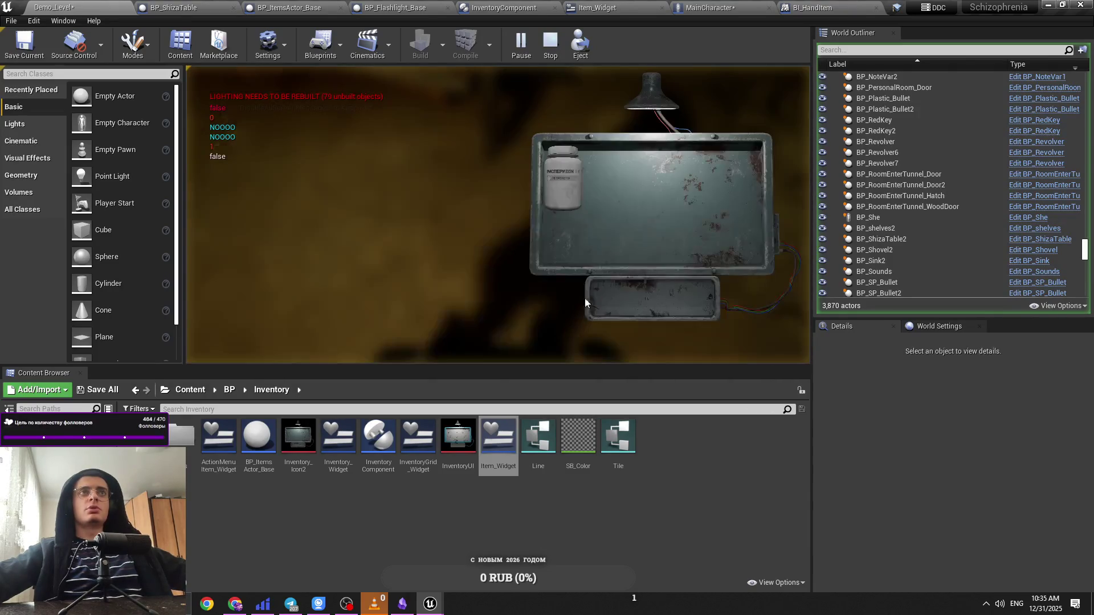
pyautogui.press('Tab')
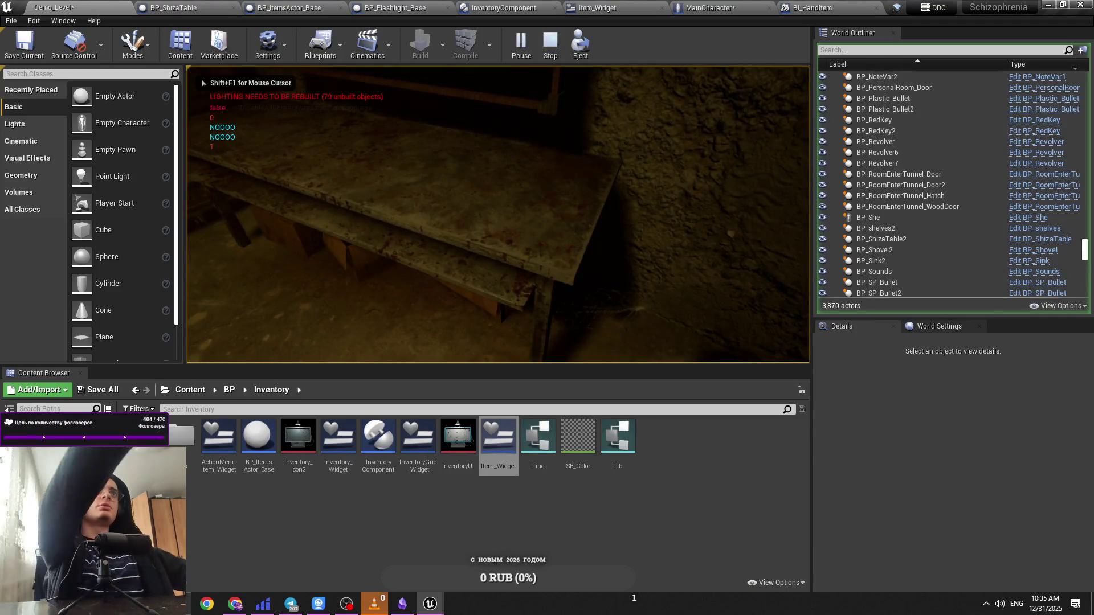
pyautogui.hotkey('shift', 'F1')
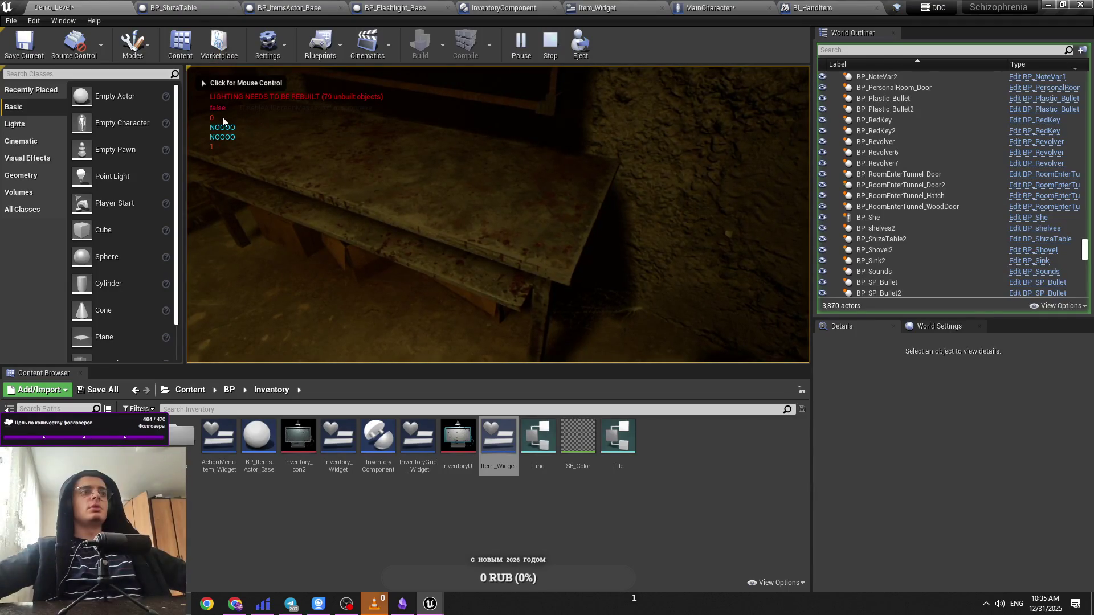
pyautogui.click(202, 83)
pyautogui.press('Tab')
# Step: Pick a Shiza table action on the bottle, open and close the table panel, then stop playing
pyautogui.click(584, 187)
pyautogui.click(601, 213)
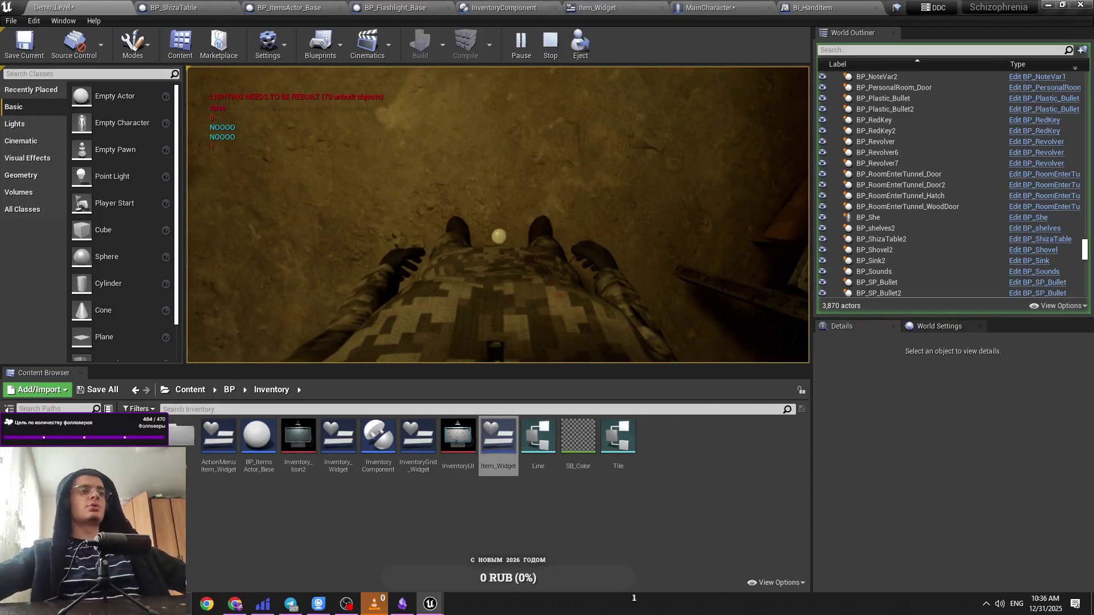
pyautogui.press('e')
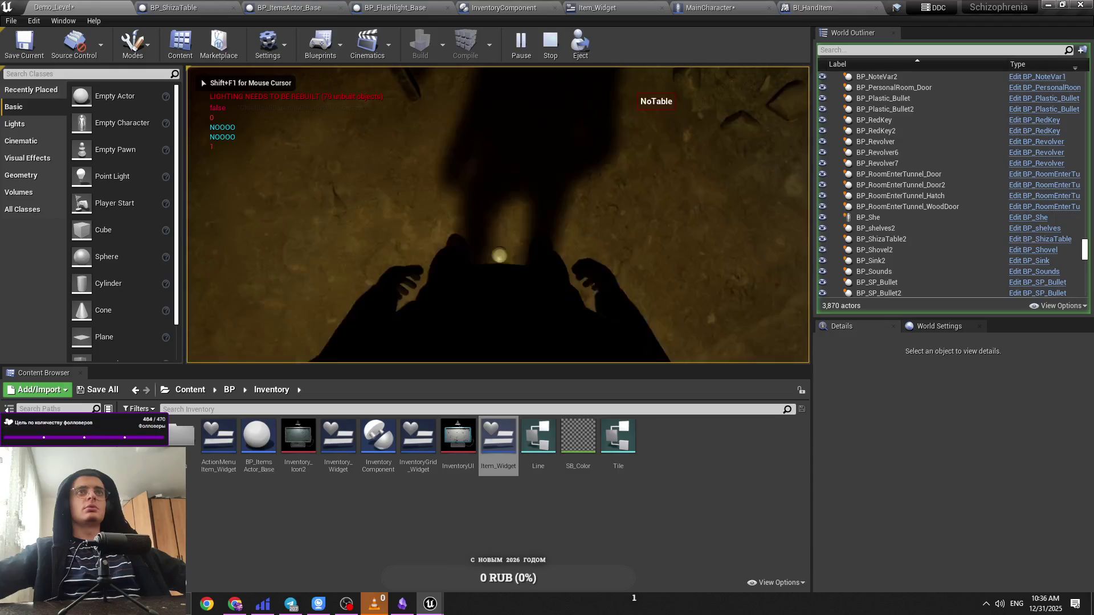
pyautogui.press('e')
pyautogui.press('e')
pyautogui.press('Escape')
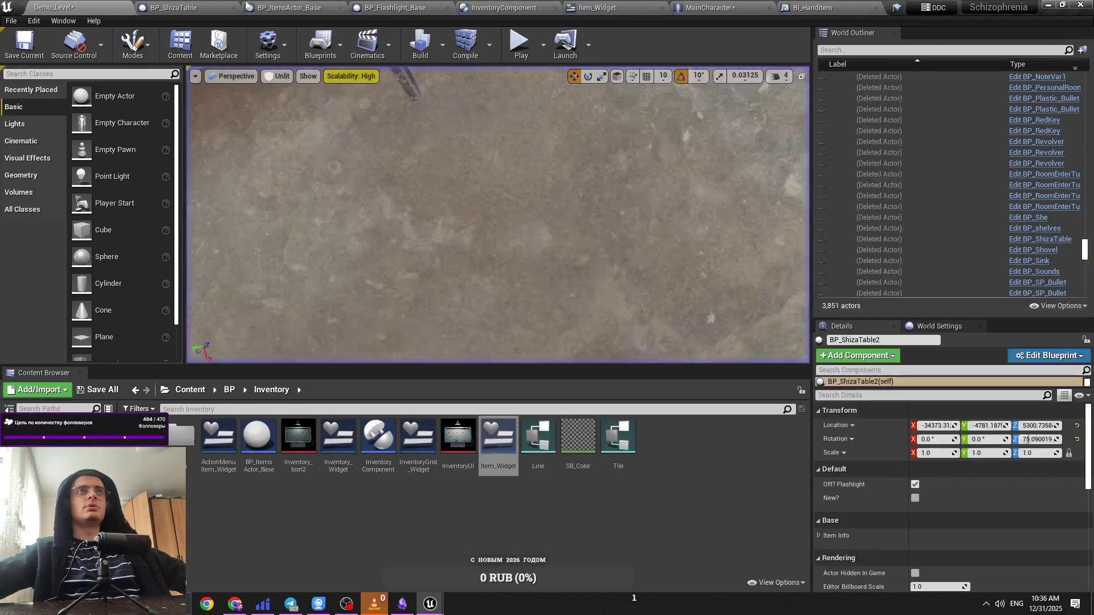
# Step: Cycle through the open blueprint tabs back to MainCharacter and save it
pyautogui.click(222, 5)
pyautogui.click(291, 8)
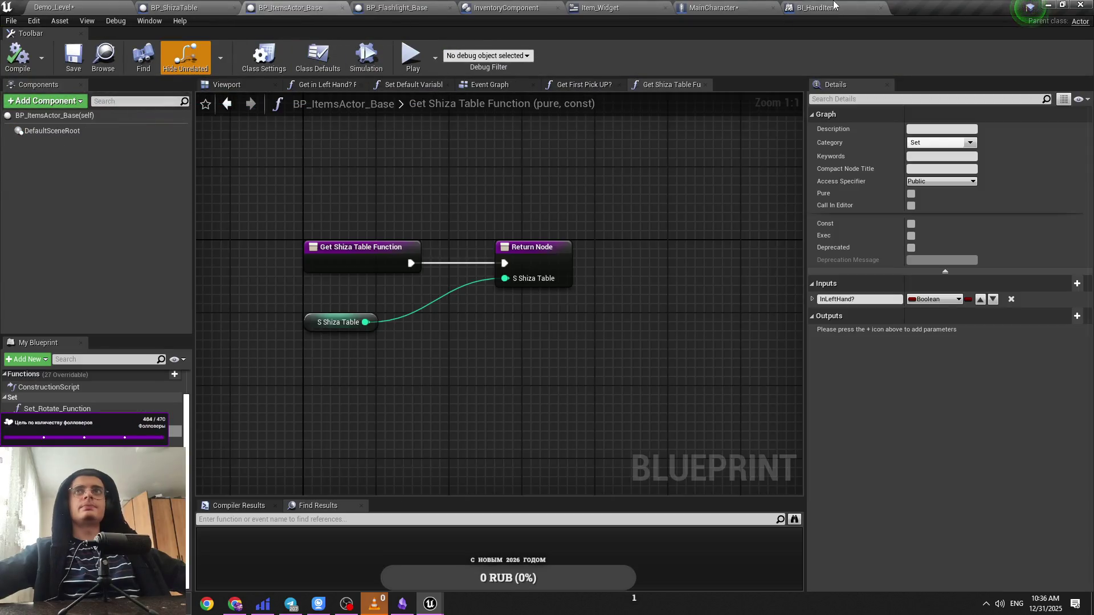
pyautogui.click(815, 8)
pyautogui.click(683, 7)
pyautogui.click(644, 7)
pyautogui.click(706, 6)
pyautogui.click(594, 7)
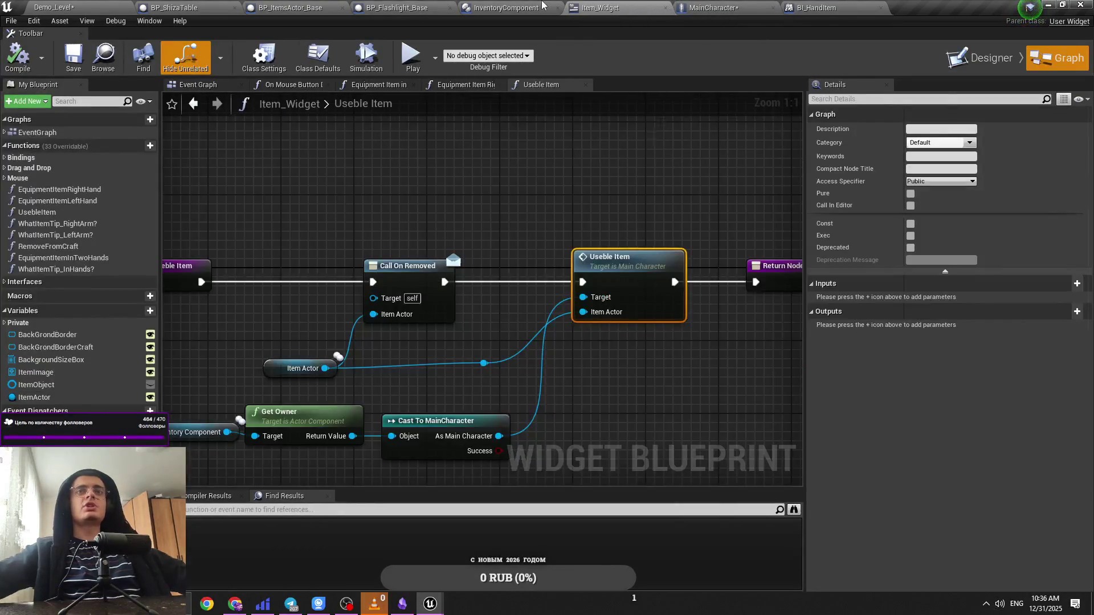
pyautogui.click(542, 7)
pyautogui.click(404, 7)
pyautogui.click(206, 7)
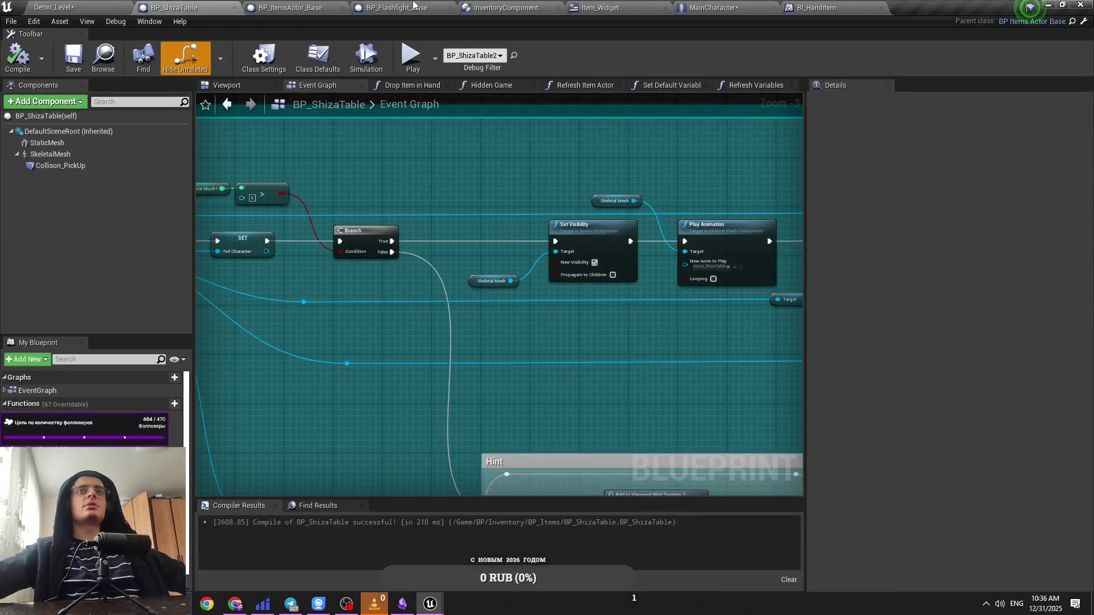
pyautogui.click(414, 7)
pyautogui.click(501, 7)
pyautogui.click(419, 7)
pyautogui.click(593, 7)
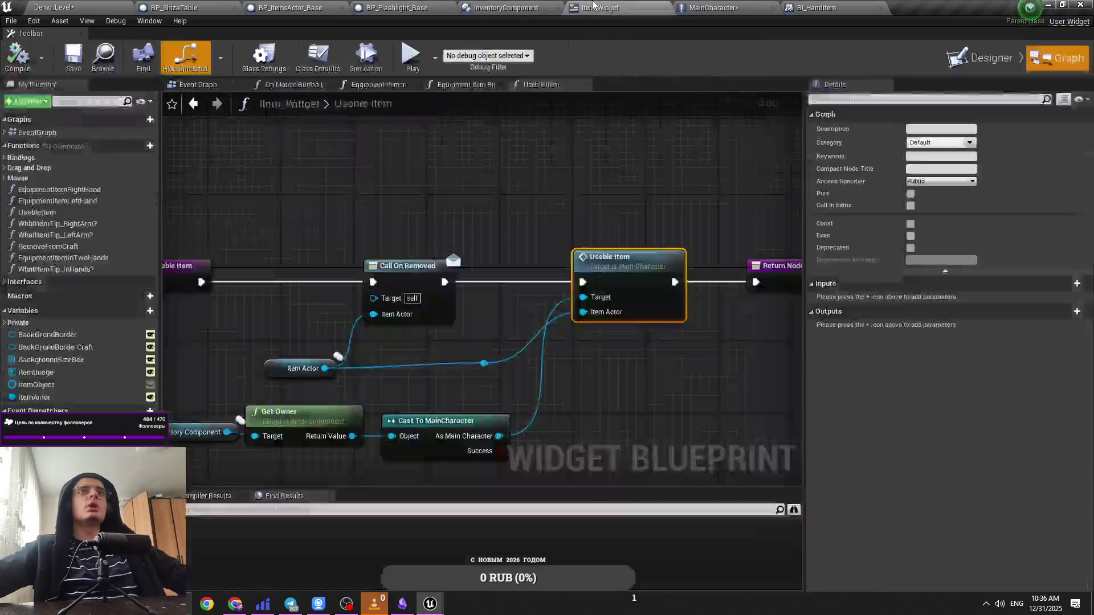
pyautogui.click(775, 6)
pyautogui.scroll(-2, 538, 192)
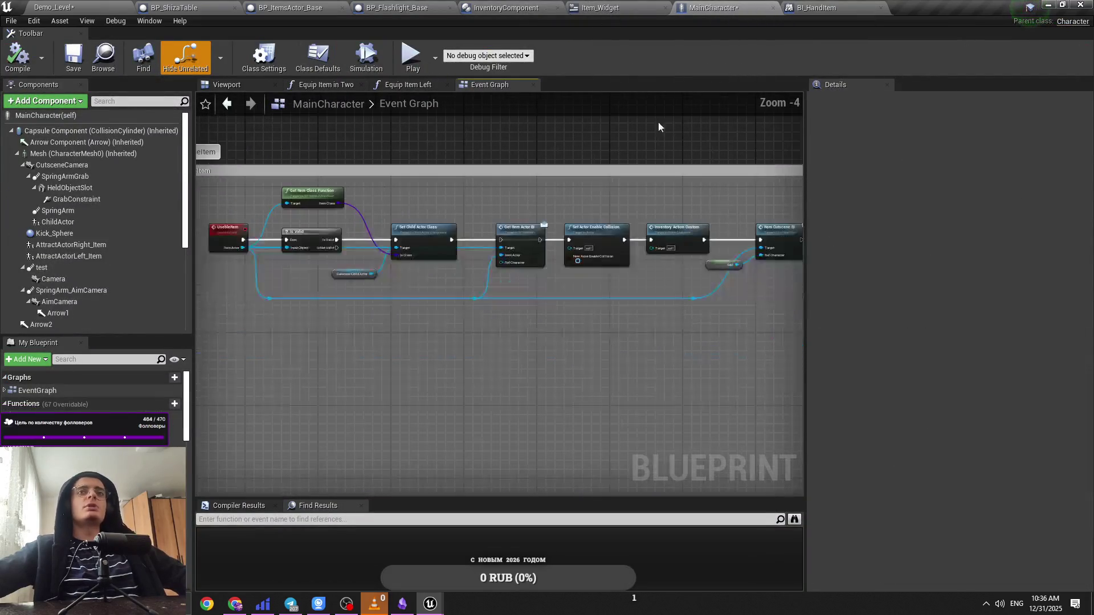
pyautogui.hotkey('ctrl', 's')
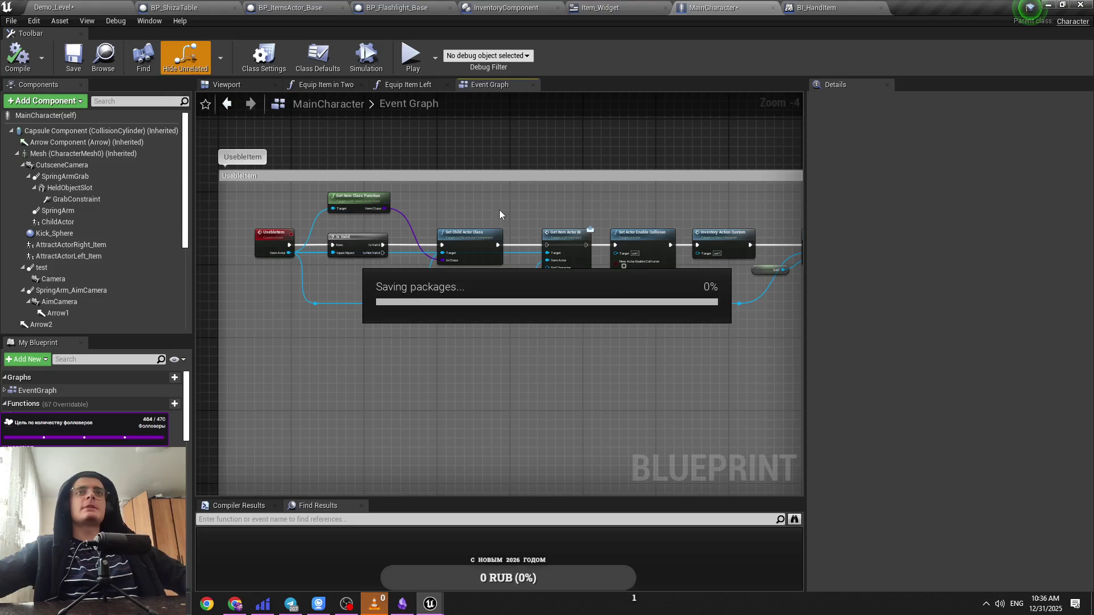
# Step: Delete Get Item Actor BI, link Set Child Actor Class to Set Actor Enable Collision, and shift the chain left
pyautogui.moveTo(486, 206); pyautogui.dragTo(390, 216)
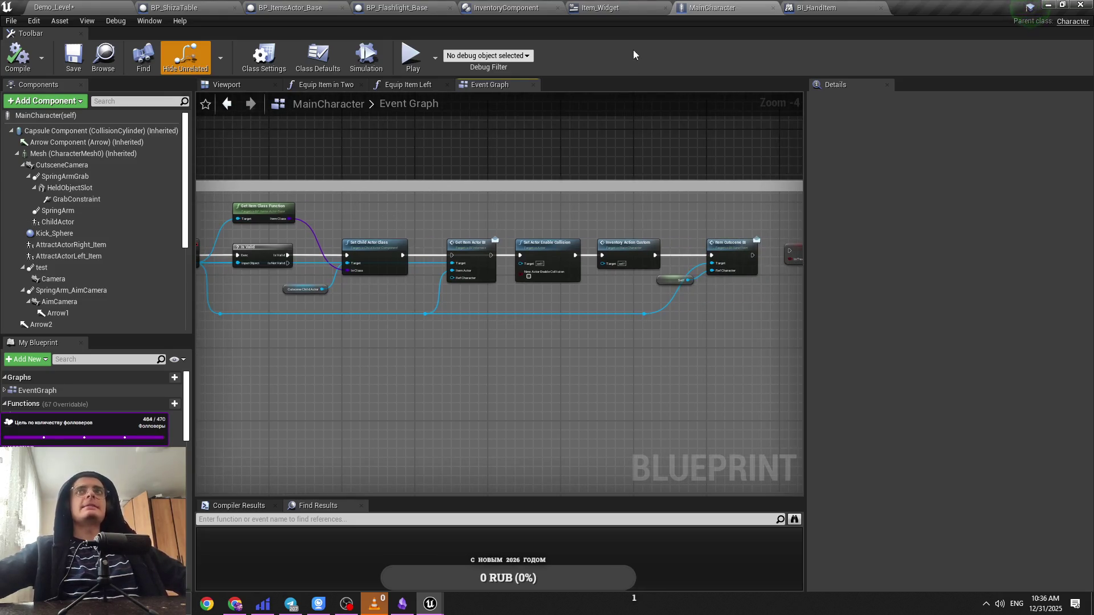
pyautogui.scroll(3, 448, 246)
pyautogui.moveTo(456, 263); pyautogui.dragTo(433, 250)
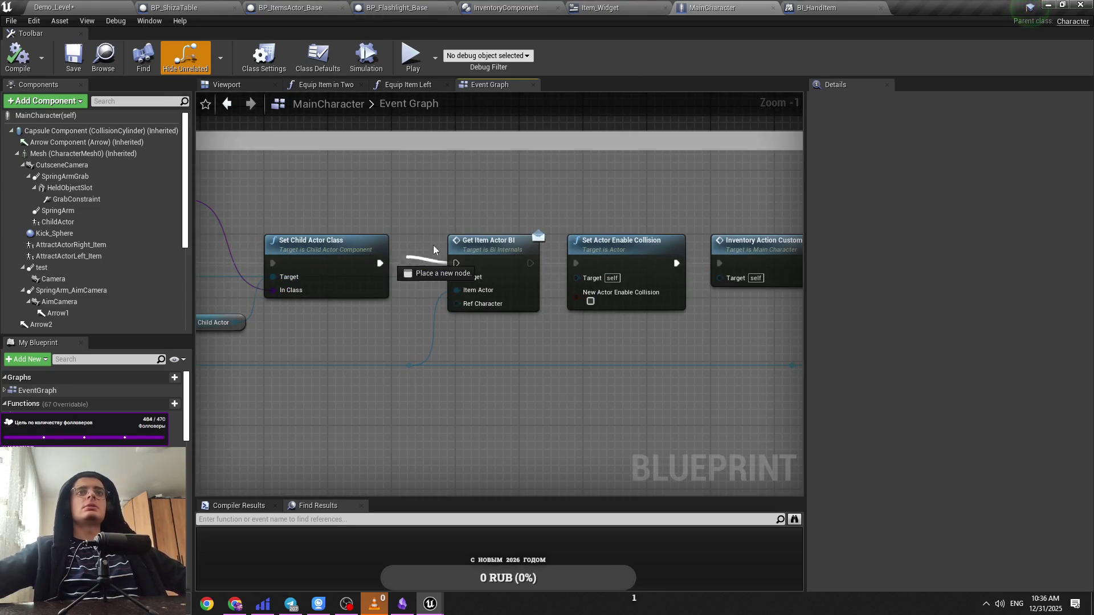
pyautogui.moveTo(470, 201); pyautogui.dragTo(491, 206)
pyautogui.press('Delete')
pyautogui.scroll(-3, 448, 283)
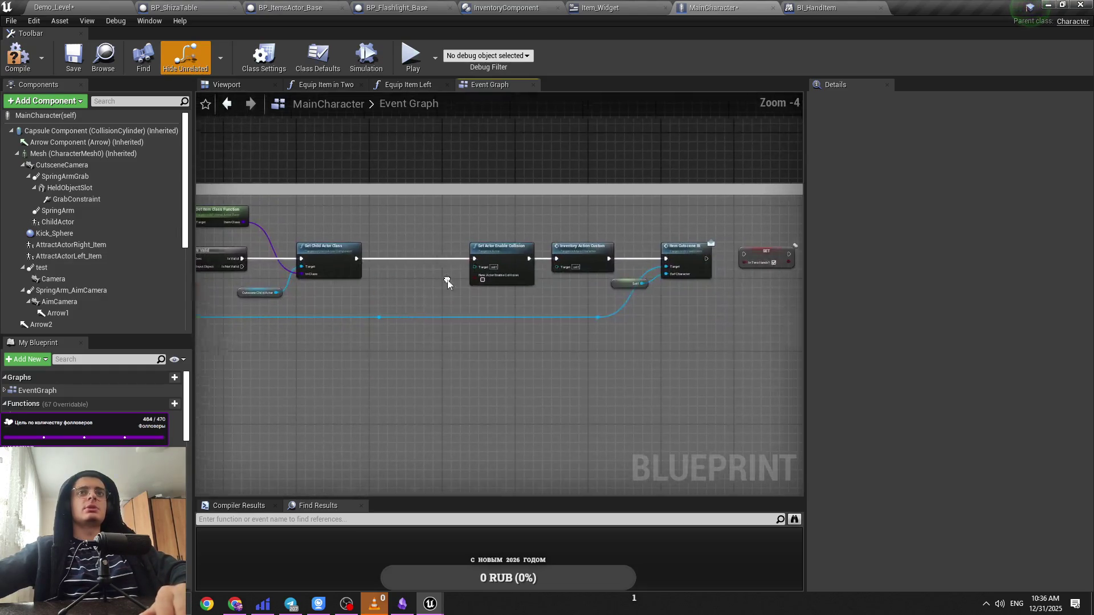
pyautogui.moveTo(770, 242)
pyautogui.mouseDown()
pyautogui.moveTo(478, 333)
pyautogui.moveTo(428, 325)
pyautogui.mouseUp()
pyautogui.click(428, 325)
pyautogui.click(194, 7)
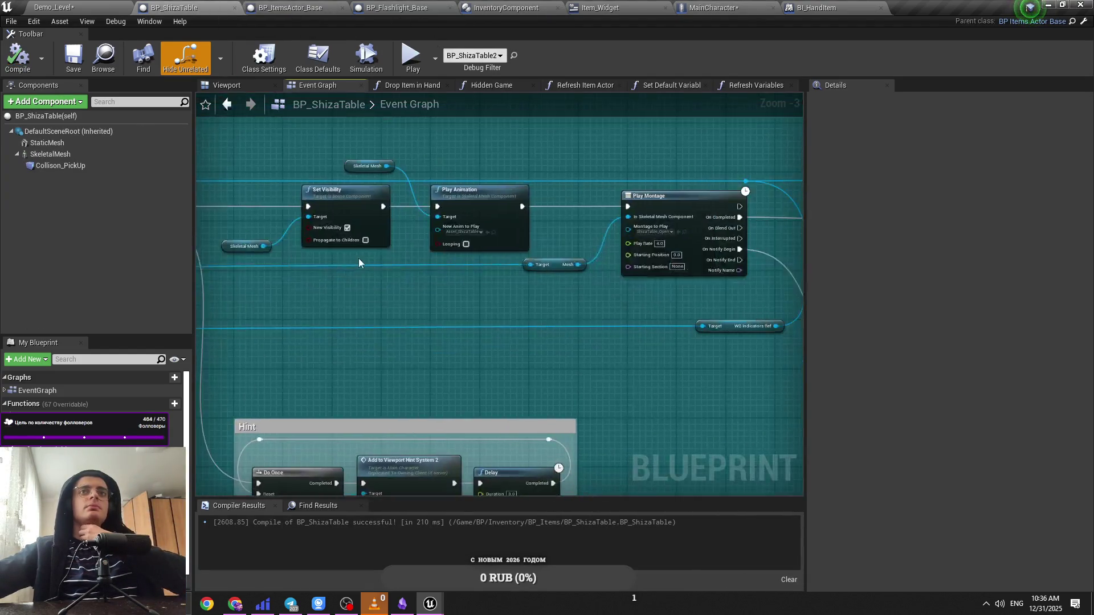
# Step: Pan BP_ShizaTable's graph past Shiza Set Percect, Play Montage, Branch and Remove Item Custom nodes
pyautogui.moveTo(720, 298)
pyautogui.mouseDown()
pyautogui.moveTo(485, 302)
pyautogui.moveTo(423, 317)
pyautogui.moveTo(508, 322)
pyautogui.moveTo(270, 313)
pyautogui.mouseUp()
pyautogui.moveTo(587, 320)
pyautogui.mouseDown()
pyautogui.moveTo(430, 311)
pyautogui.moveTo(581, 320)
pyautogui.mouseUp()
pyautogui.moveTo(254, 310); pyautogui.dragTo(611, 365)
pyautogui.moveTo(404, 365)
pyautogui.mouseDown()
pyautogui.moveTo(689, 376)
pyautogui.moveTo(246, 321)
pyautogui.mouseUp()
pyautogui.scroll(-1, 690, 376)
pyautogui.moveTo(464, 377); pyautogui.dragTo(293, 352)
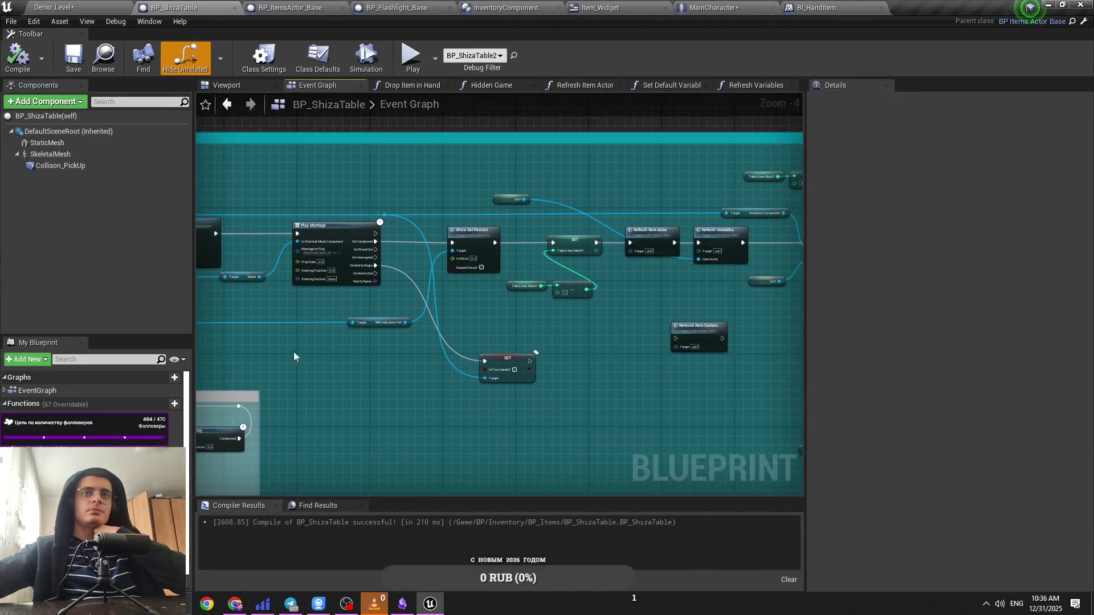
pyautogui.scroll(2, 565, 324)
# Step: Inspect the In Two Hands SET node and First Event group, then return to the level editor
pyautogui.moveTo(418, 370); pyautogui.dragTo(558, 326)
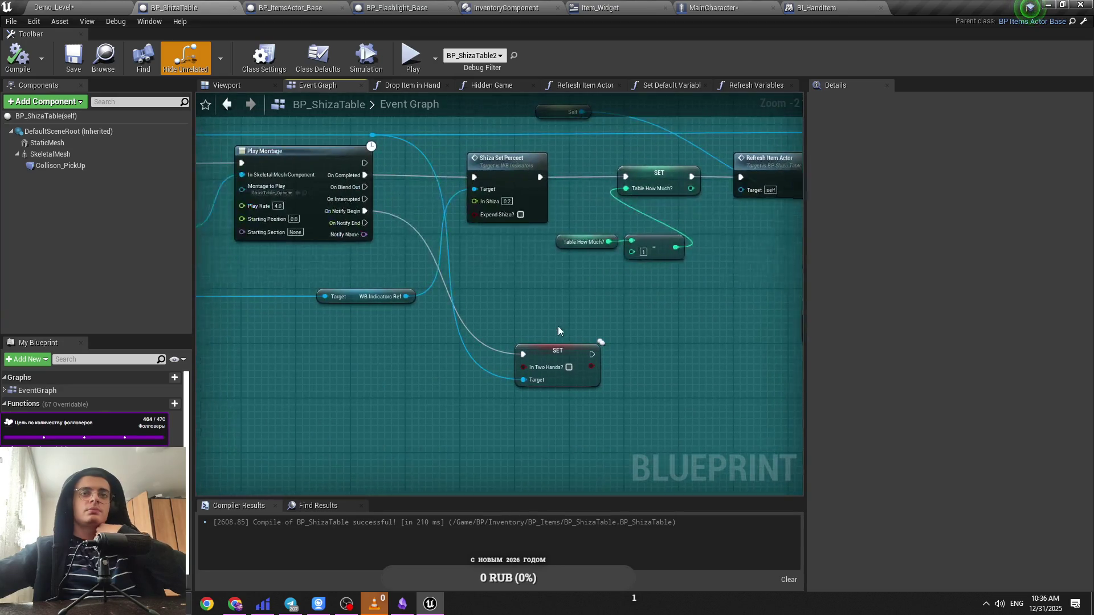
pyautogui.moveTo(252, 446); pyautogui.dragTo(491, 360)
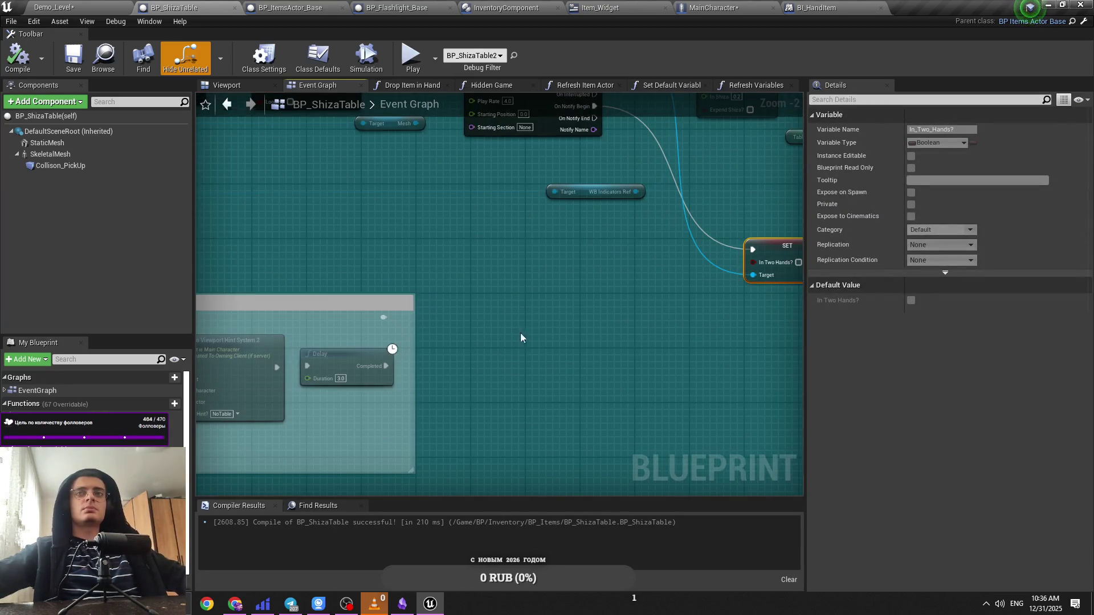
pyautogui.scroll(-1, 521, 338)
pyautogui.scroll(-1, 506, 339)
pyautogui.moveTo(437, 310); pyautogui.dragTo(628, 324)
pyautogui.click(628, 325)
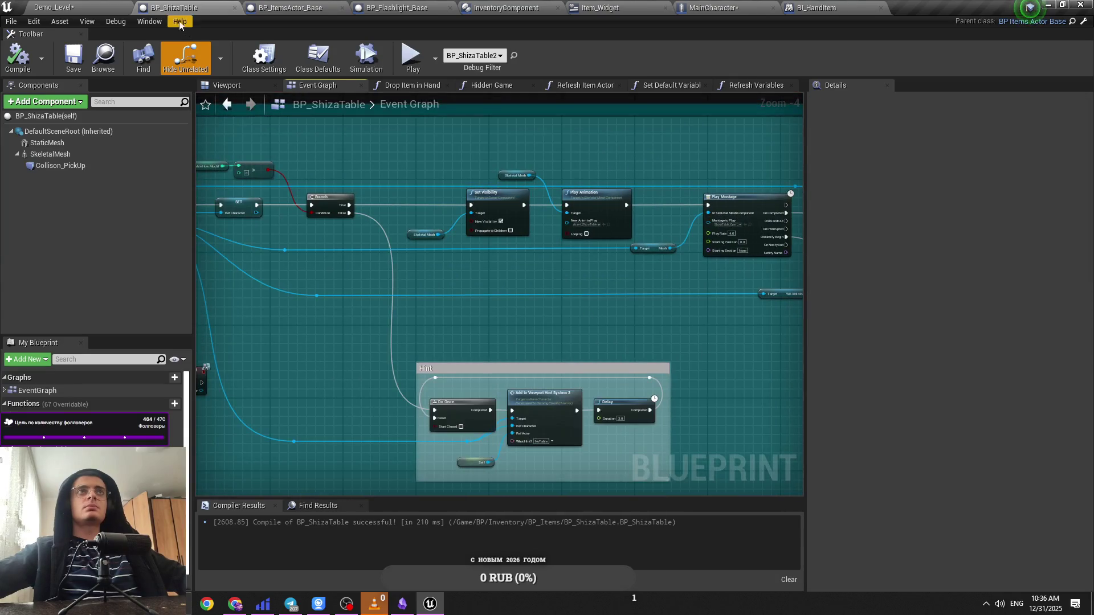
pyautogui.moveTo(314, 223); pyautogui.dragTo(511, 258)
pyautogui.click(514, 55)
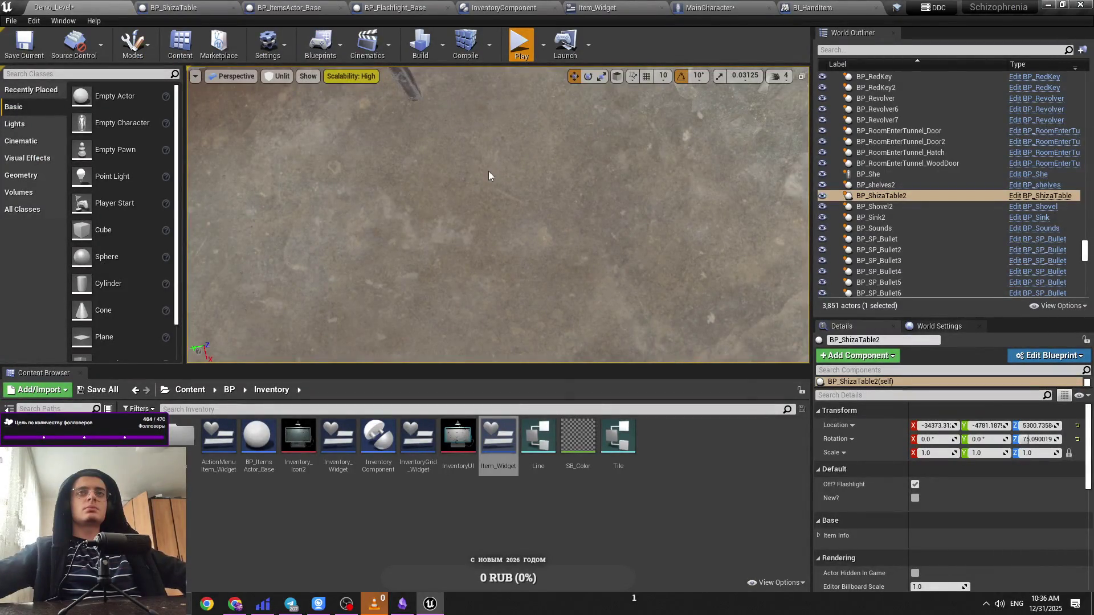
# Step: Play-test using the Shiza table, which prints false, then reopen BP_ShizaTable's Event Graph
pyautogui.hotkey('alt', 'p')
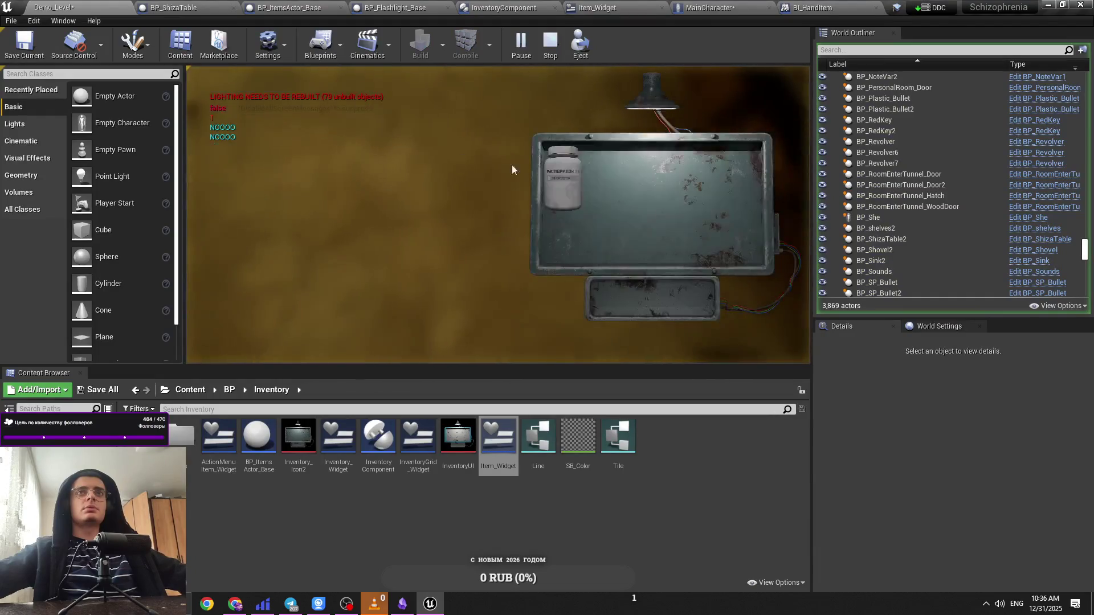
pyautogui.click(579, 204)
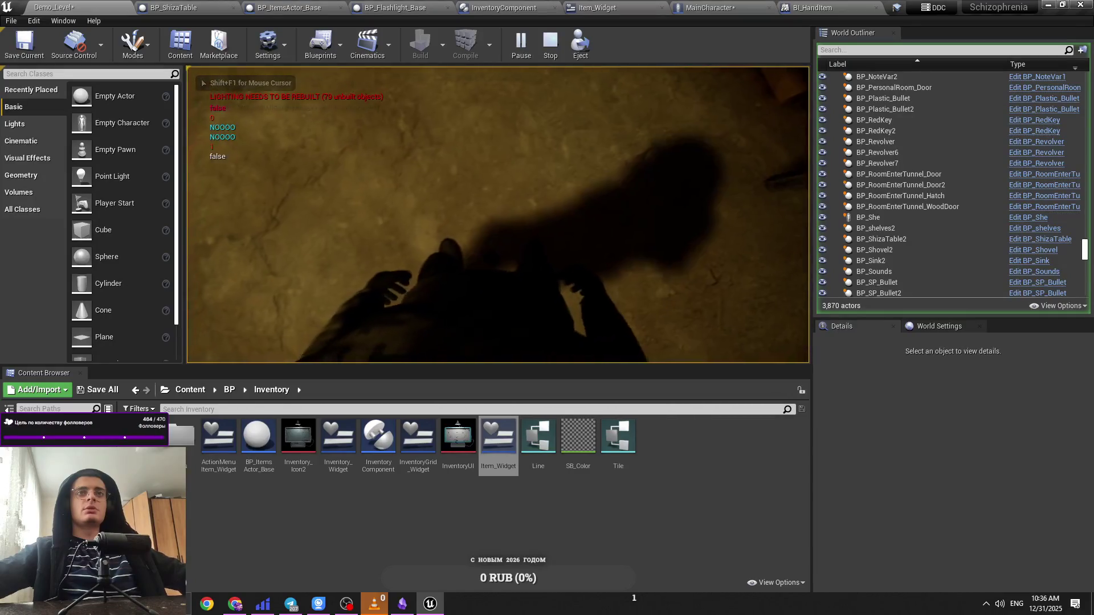
pyautogui.press('Escape')
pyautogui.click(1043, 191)
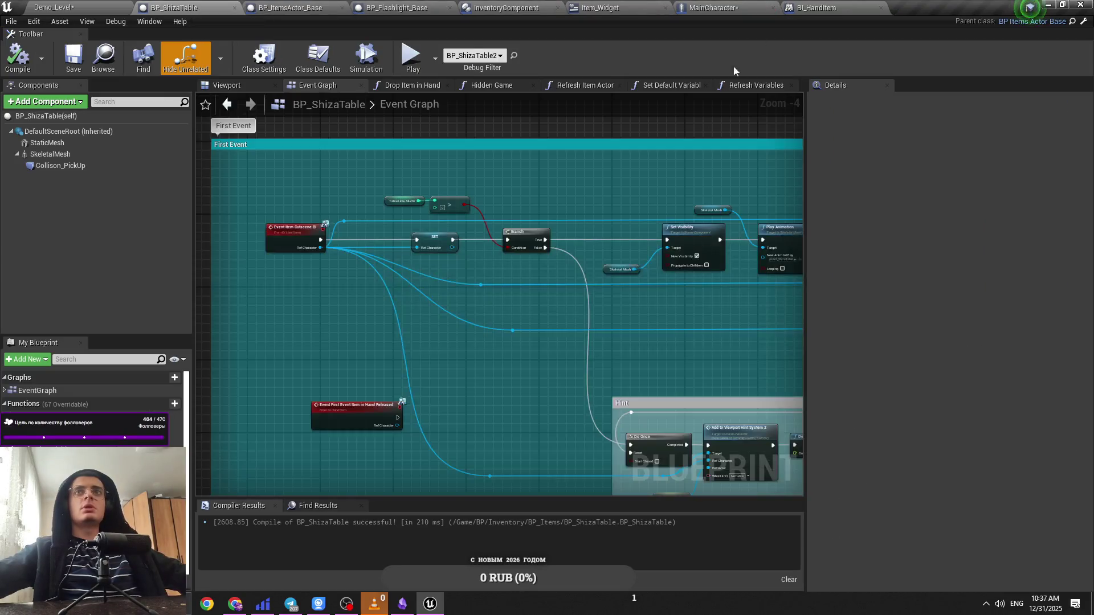
# Step: Review the Try Add Item, Hidden Game and Set Visibility nodes and save the blueprint changes
pyautogui.moveTo(402, 298); pyautogui.dragTo(262, 302)
pyautogui.moveTo(559, 320); pyautogui.dragTo(536, 318)
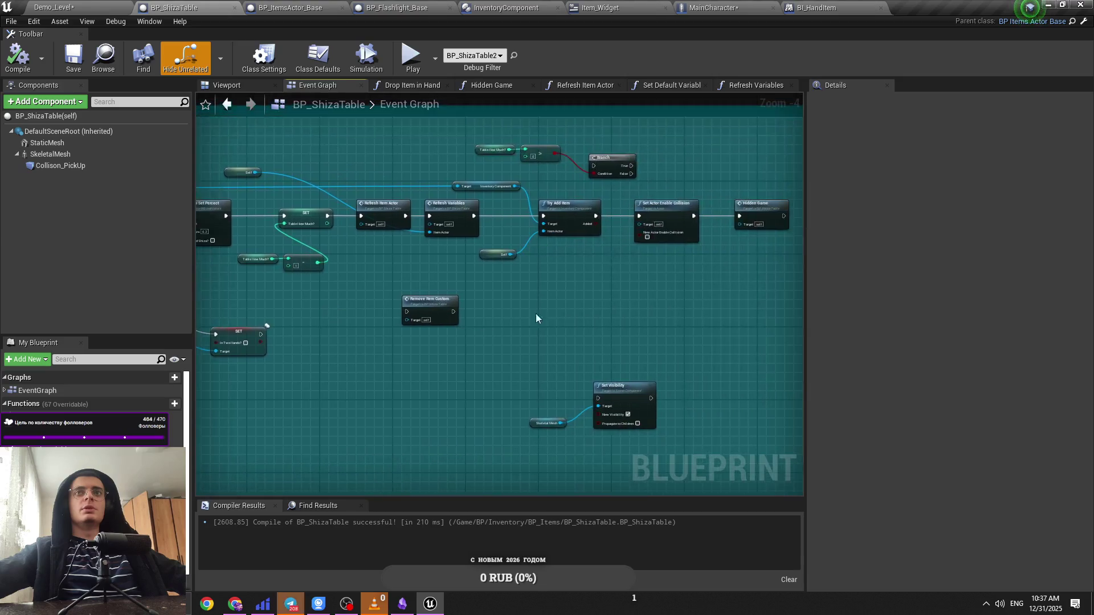
pyautogui.moveTo(565, 278)
pyautogui.mouseDown()
pyautogui.moveTo(559, 301)
pyautogui.moveTo(519, 312)
pyautogui.mouseUp()
pyautogui.hotkey('ctrl', 's')
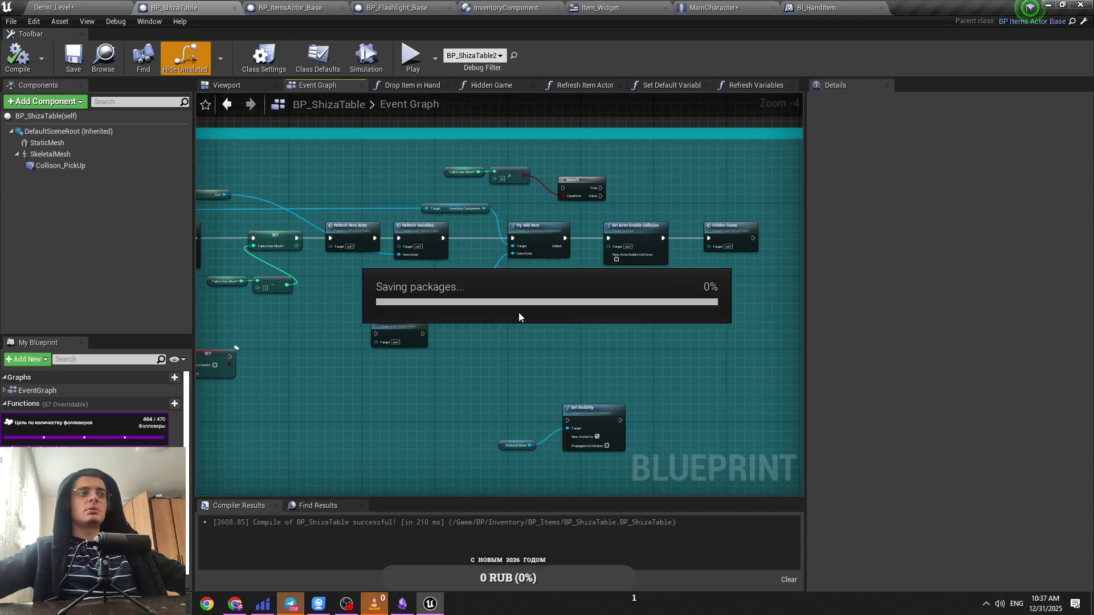
pyautogui.click(510, 444)
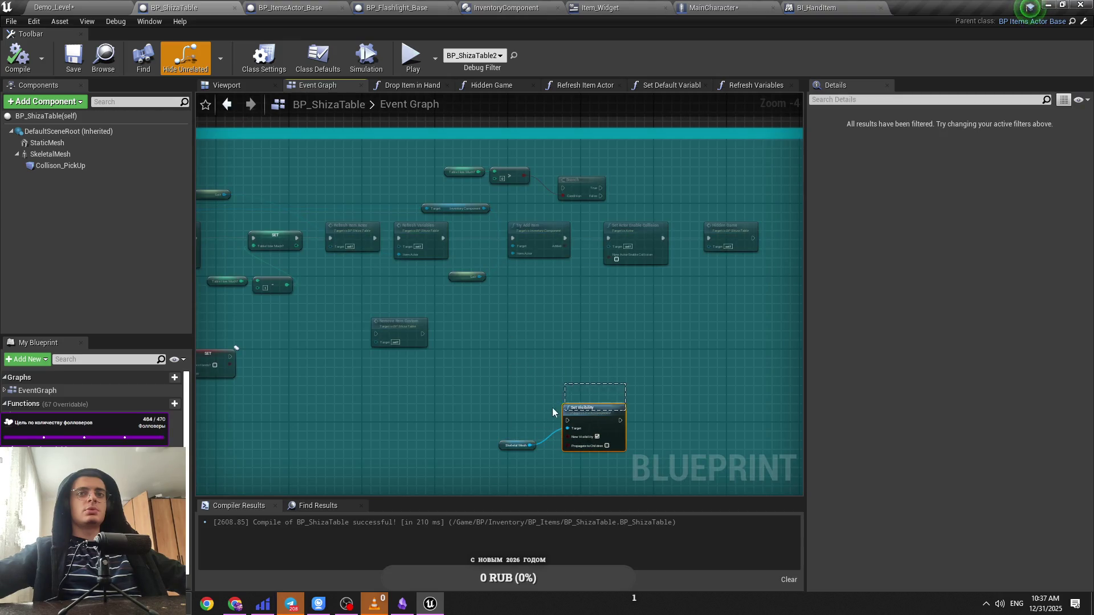
pyautogui.click(552, 408)
pyautogui.scroll(2, 590, 229)
pyautogui.scroll(-1, 542, 305)
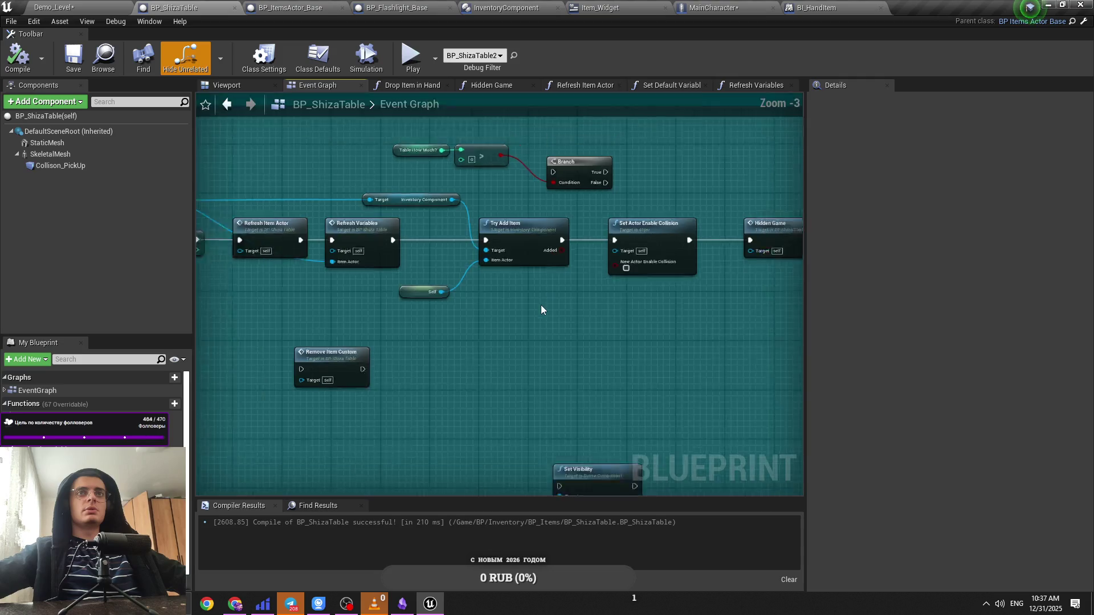
pyautogui.scroll(-3, 541, 310)
# Step: View MainCharacter's UsebleItem chain after the SET node, then return to the Demo_Level editor
pyautogui.click(397, 7)
pyautogui.click(503, 8)
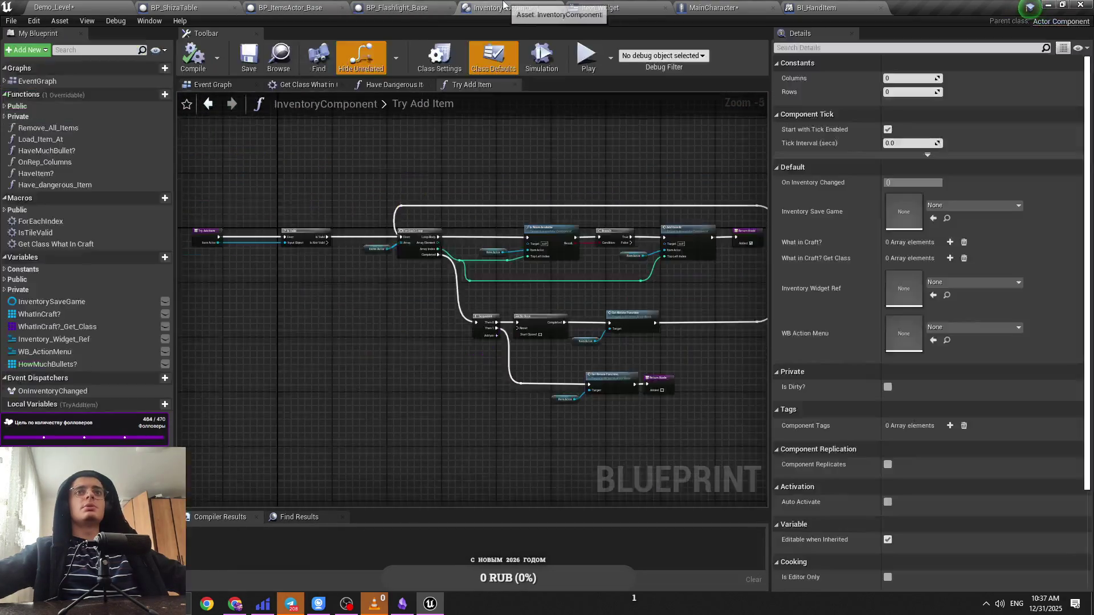
pyautogui.click(601, 7)
pyautogui.click(729, 6)
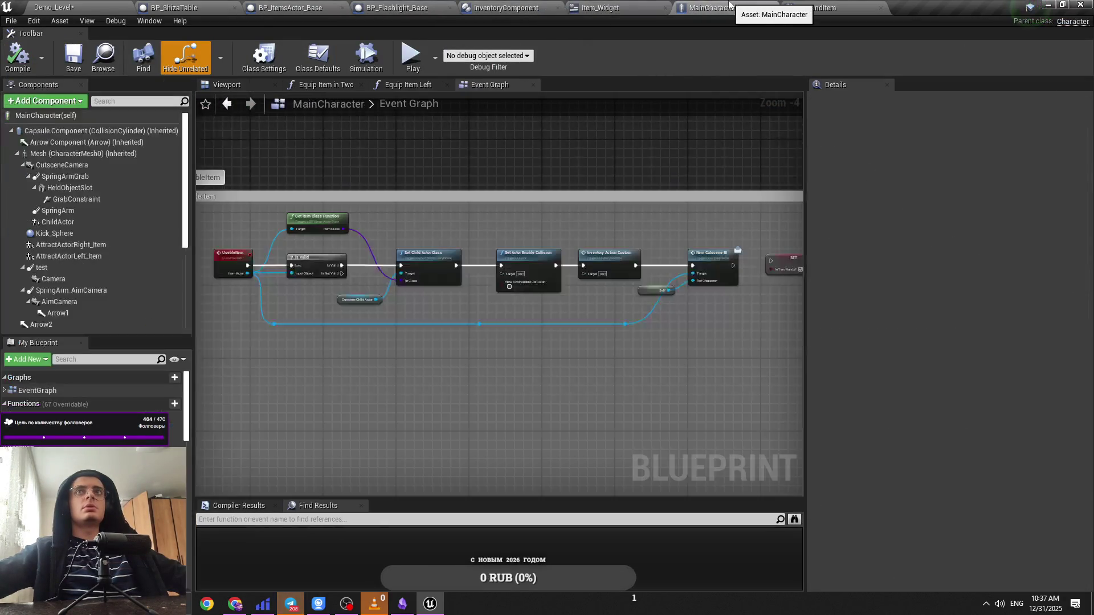
pyautogui.scroll(1, 512, 251)
pyautogui.scroll(1, 512, 250)
pyautogui.moveTo(570, 279); pyautogui.dragTo(530, 293)
pyautogui.hotkey('ctrl', 'Tab')
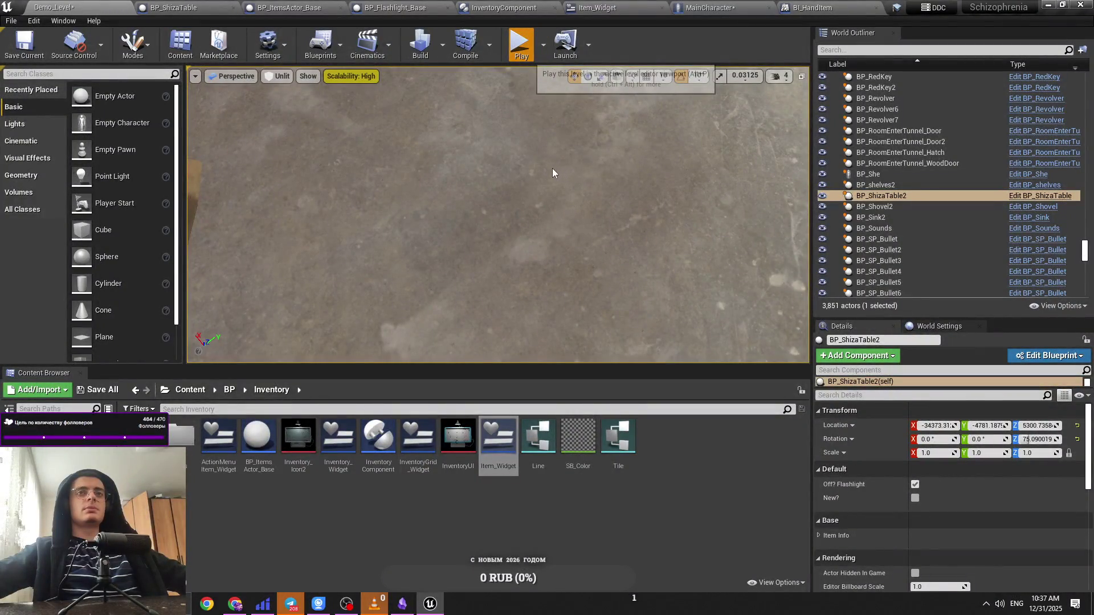
pyautogui.hotkey('alt', 'p')
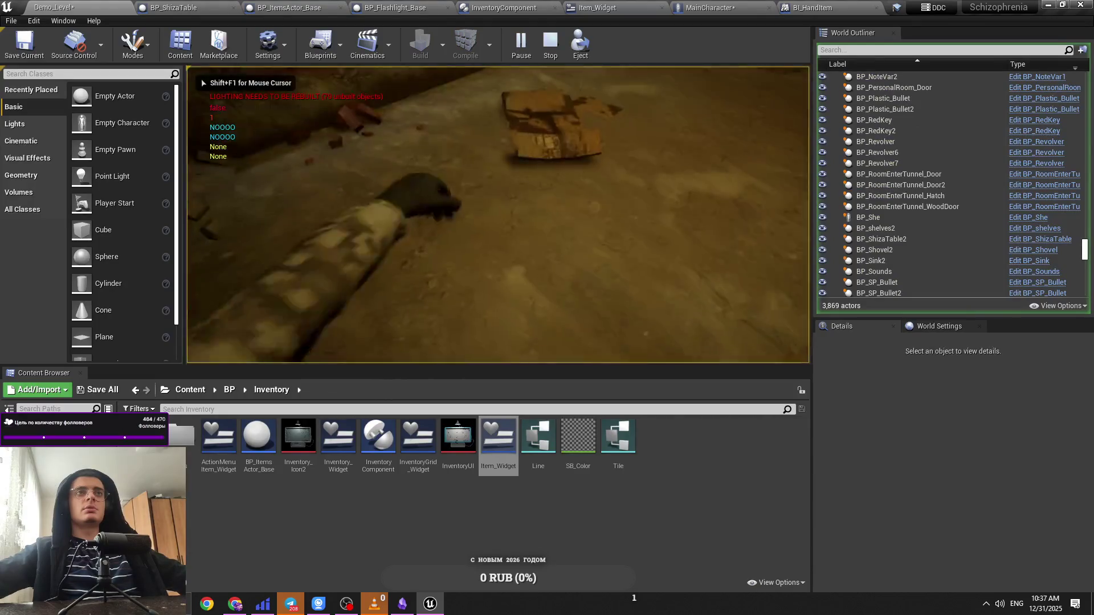
pyautogui.press('Tab')
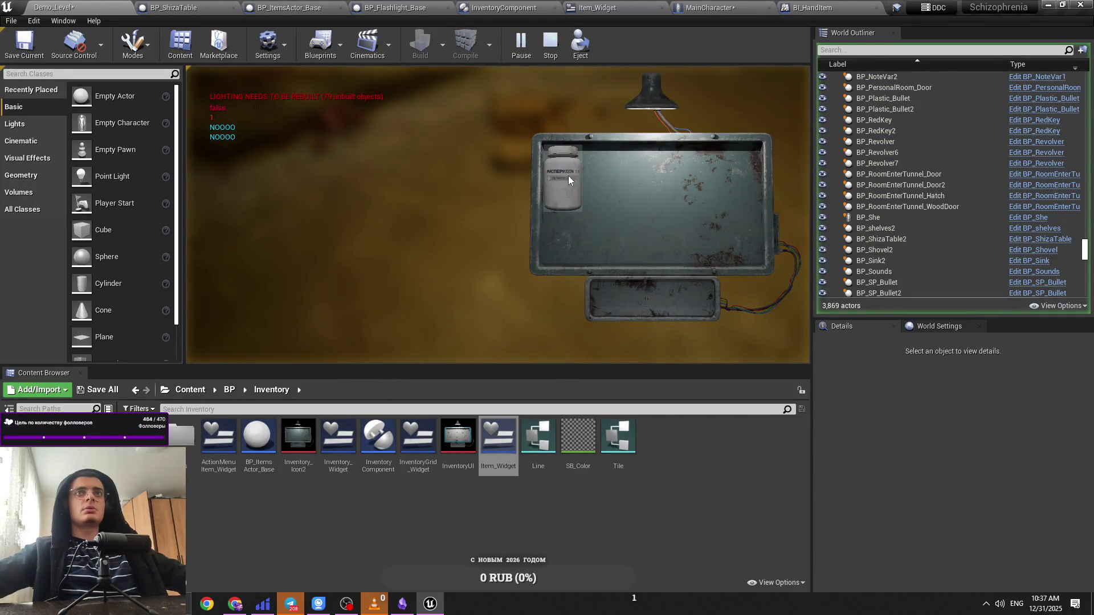
pyautogui.click(587, 184)
pyautogui.click(596, 203)
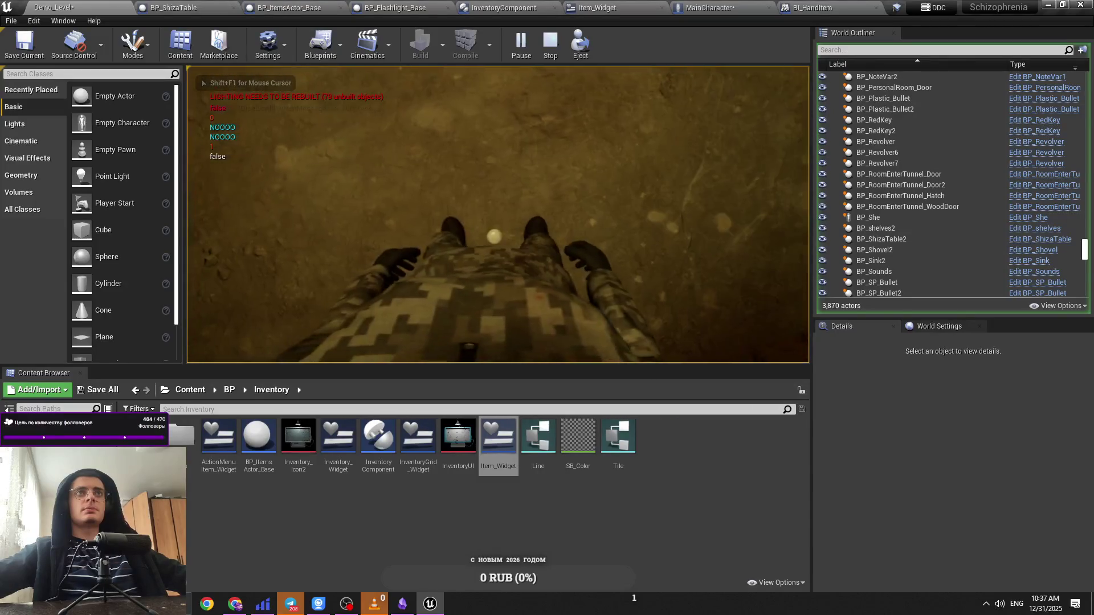
pyautogui.press('Escape')
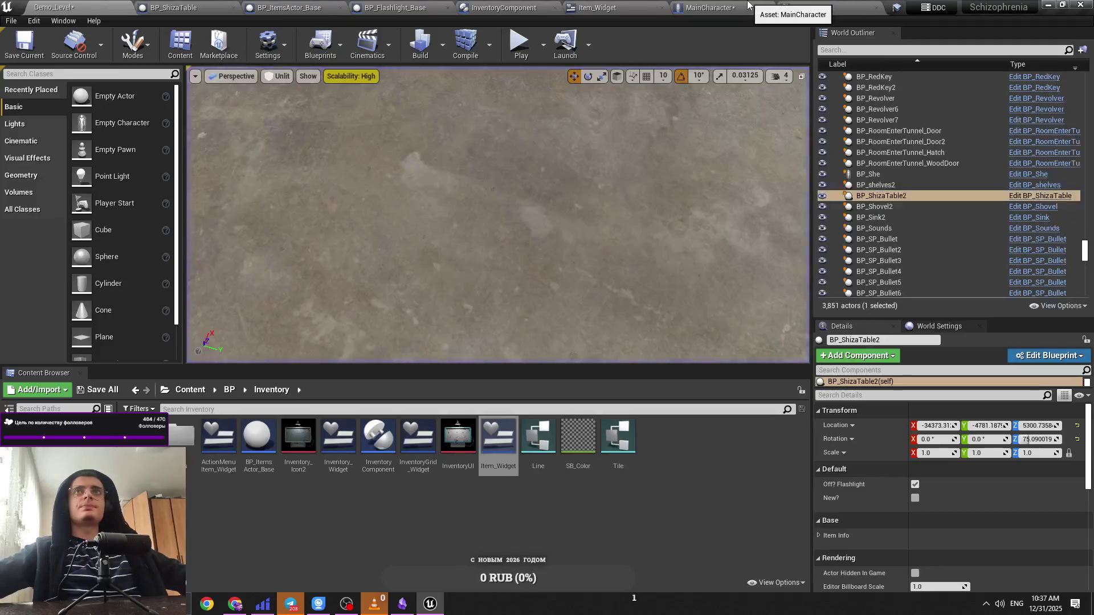
pyautogui.click(748, 5)
# Step: Cycle through the open Blueprint tabs, ending on MainCharacter's event graph
pyautogui.click(633, 7)
pyautogui.click(849, 7)
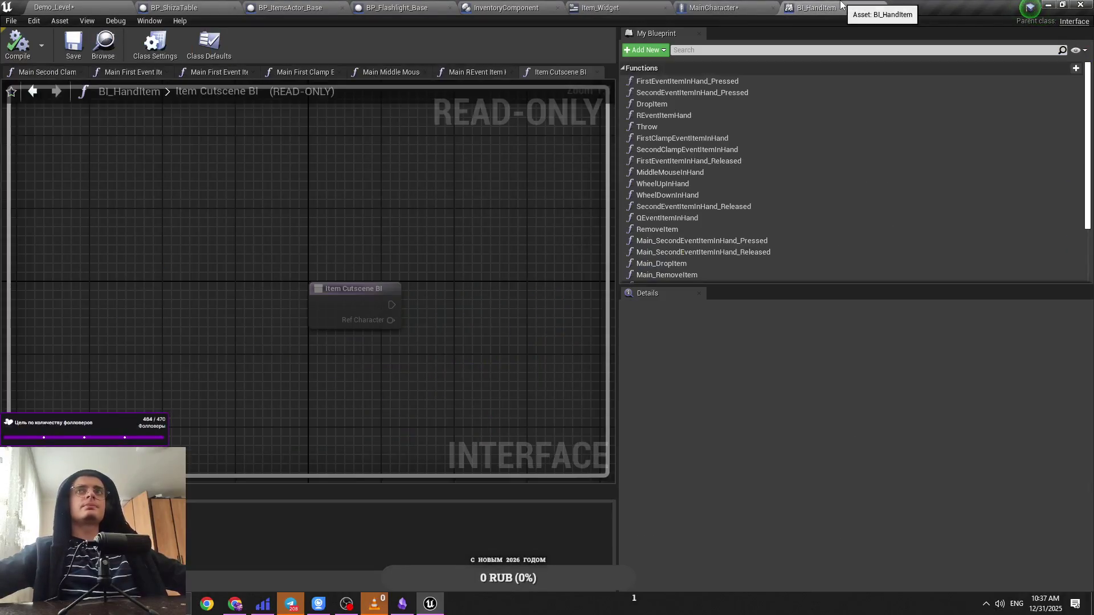
pyautogui.click(393, 6)
pyautogui.click(288, 7)
pyautogui.click(205, 7)
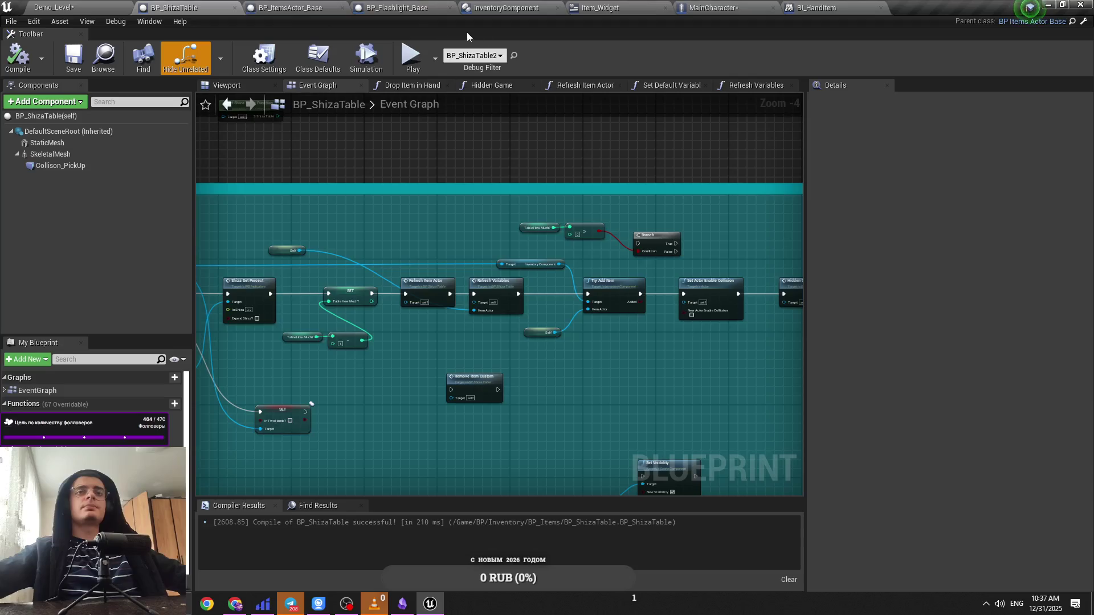
pyautogui.click(501, 7)
pyautogui.click(600, 7)
pyautogui.click(714, 7)
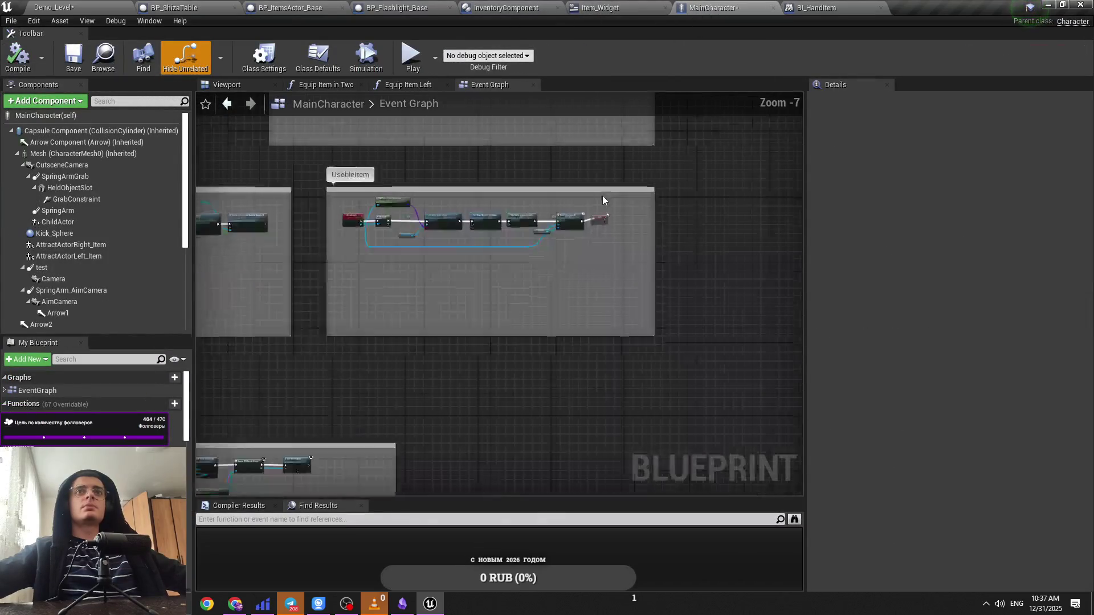
# Step: Move the Attract Actor Right Item and Child Actor Class getters up closer to the Cutscene_Item event
pyautogui.scroll(-4, 469, 186)
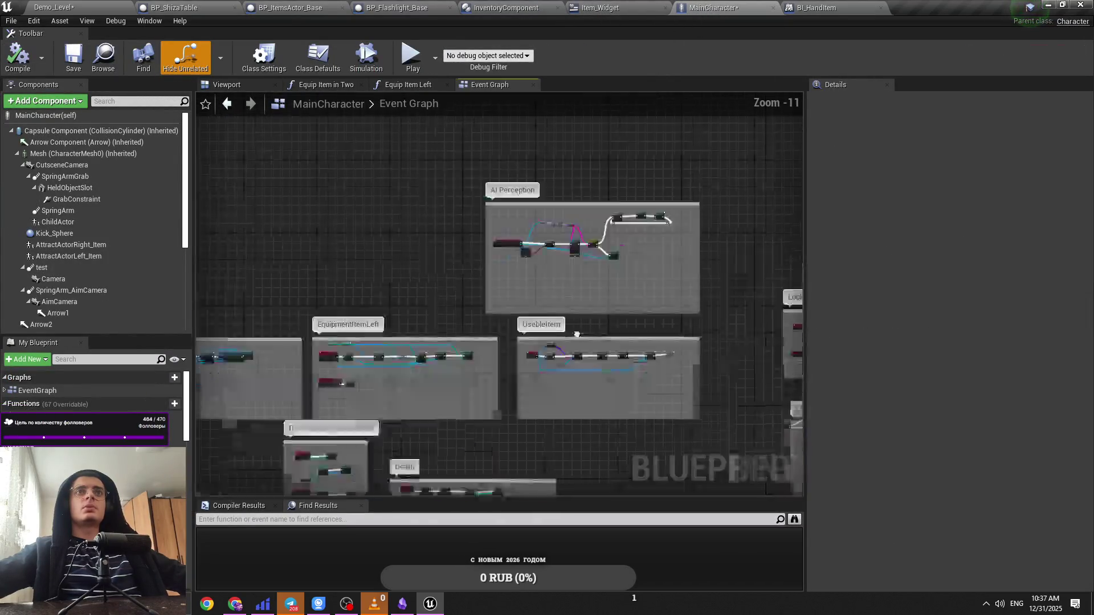
pyautogui.moveTo(710, 327)
pyautogui.mouseDown()
pyautogui.moveTo(516, 312)
pyautogui.moveTo(433, 269)
pyautogui.mouseUp()
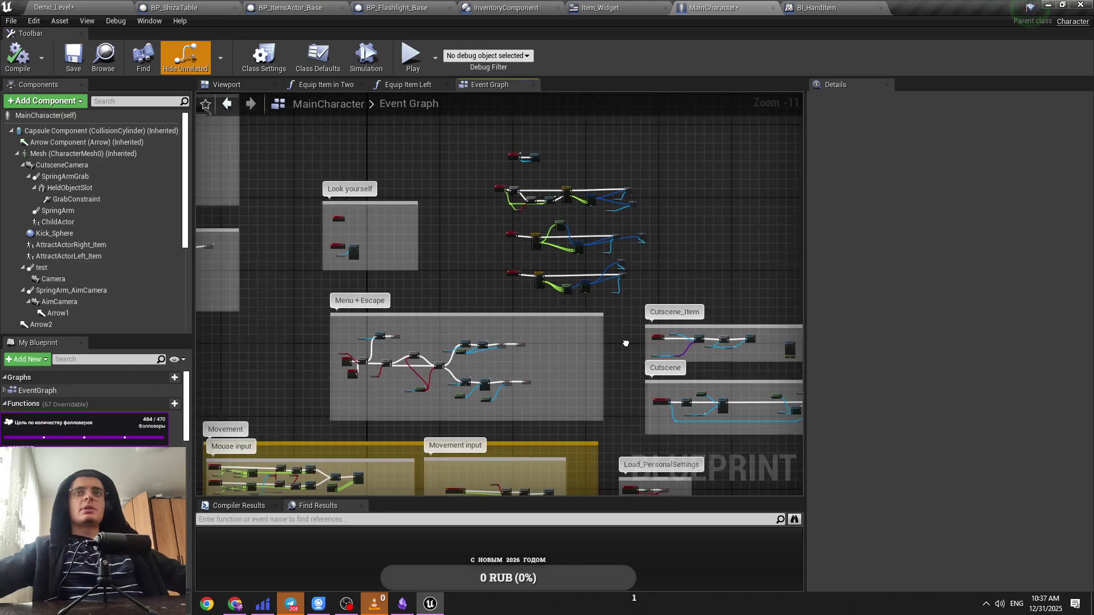
pyautogui.scroll(9, 525, 306)
pyautogui.moveTo(423, 342); pyautogui.dragTo(478, 330)
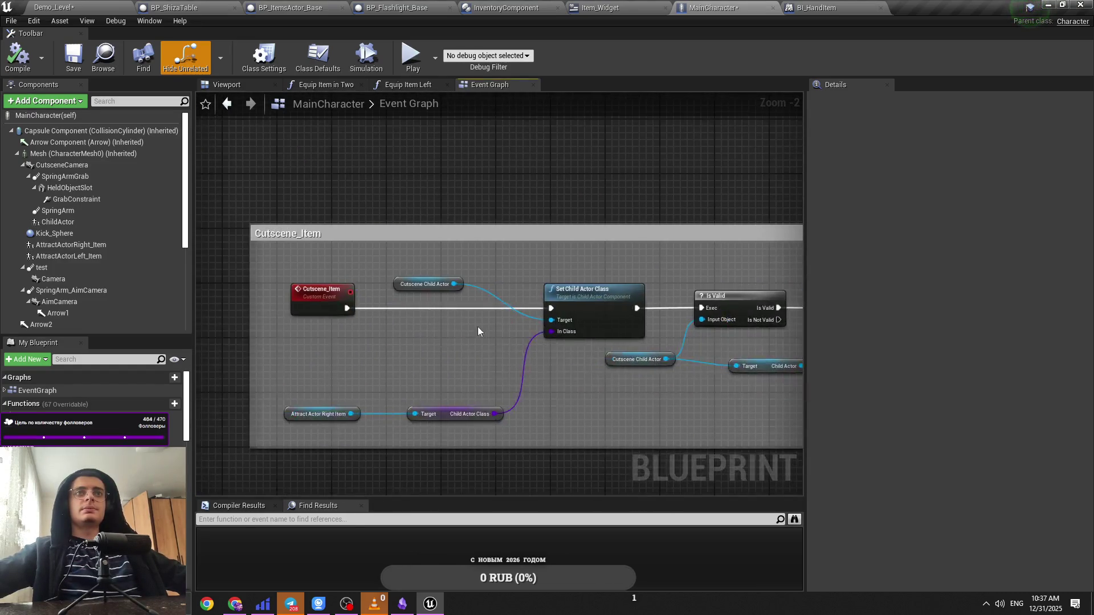
pyautogui.moveTo(310, 432); pyautogui.dragTo(313, 428)
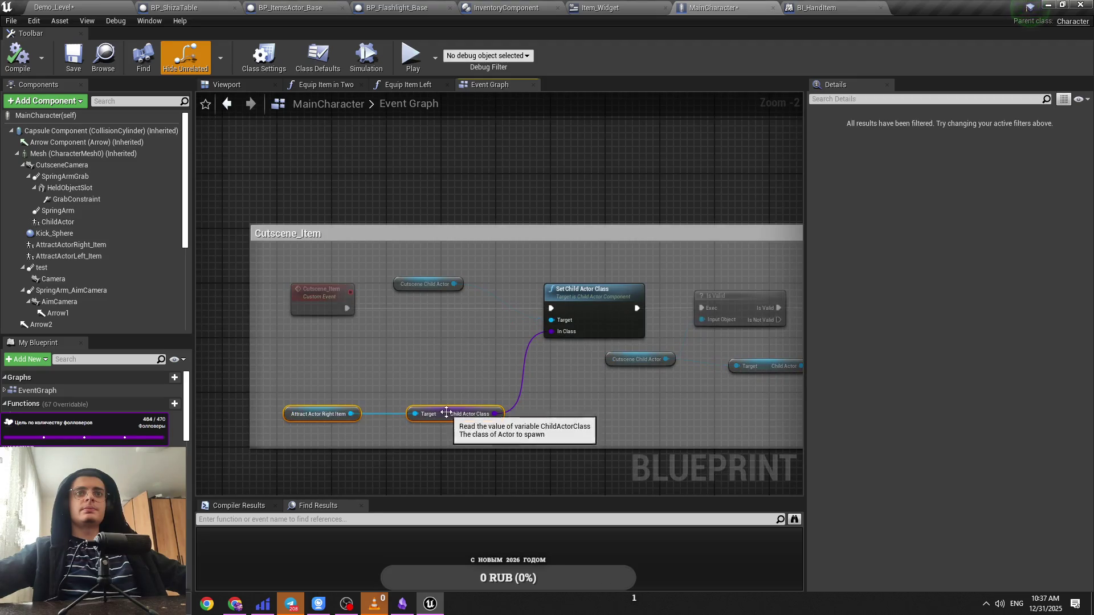
pyautogui.moveTo(450, 412); pyautogui.dragTo(450, 341)
pyautogui.click(347, 345)
pyautogui.click(351, 351)
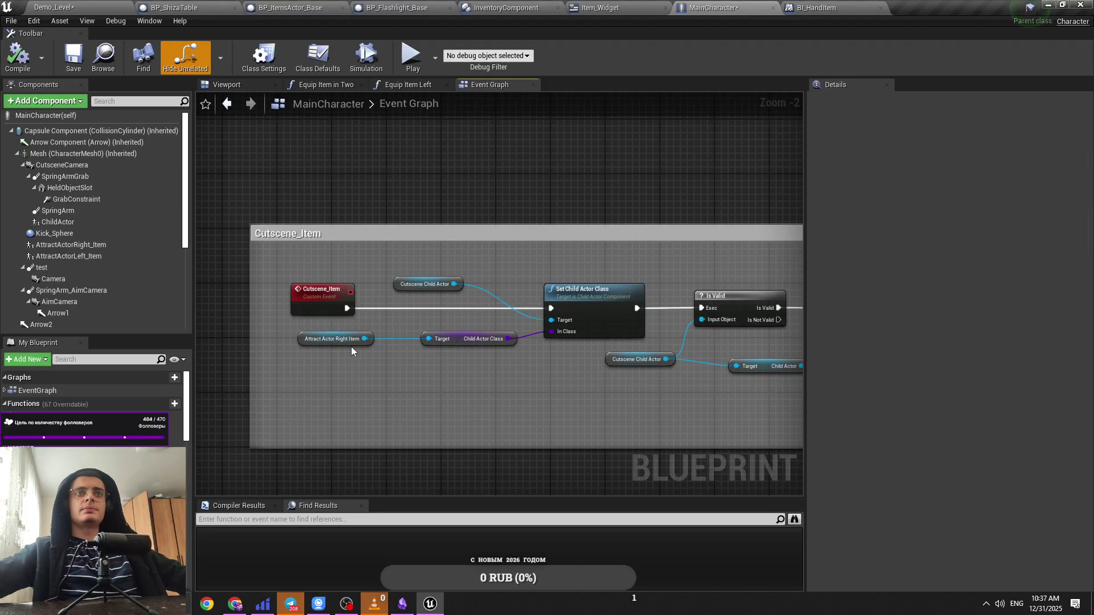
pyautogui.moveTo(397, 354); pyautogui.dragTo(376, 343)
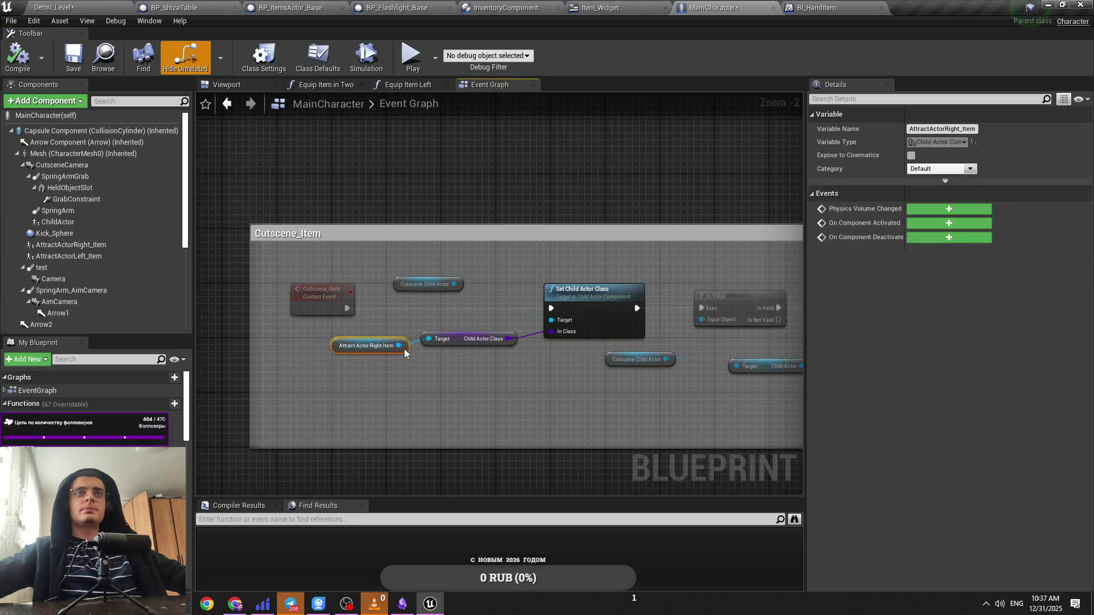
pyautogui.click(433, 371)
# Step: Drag the Self node lower beneath Item Cutscene BI
pyautogui.moveTo(570, 359); pyautogui.dragTo(411, 357)
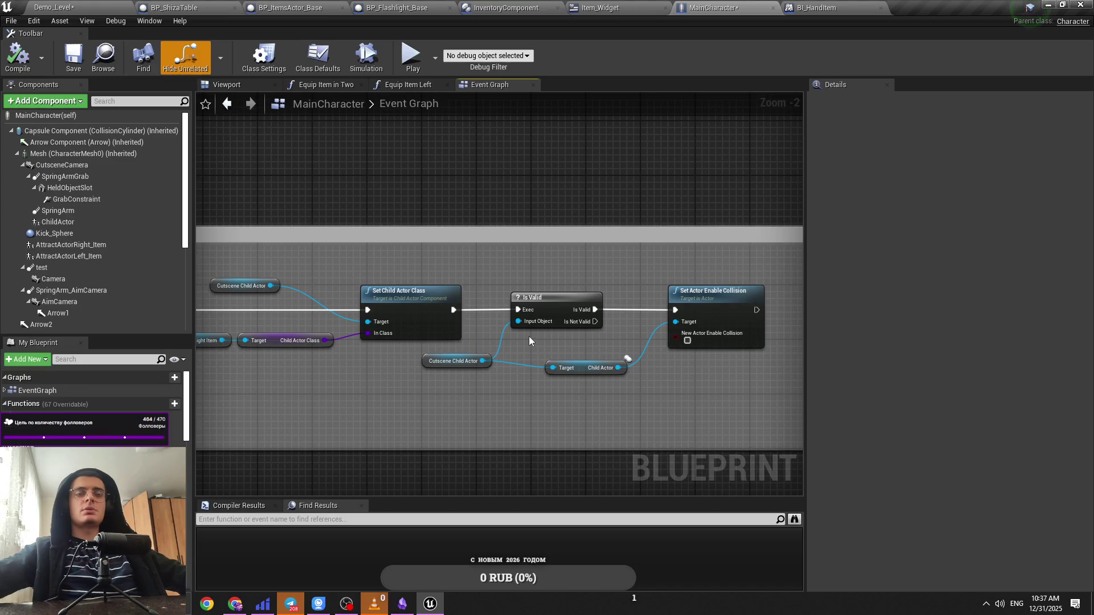
pyautogui.scroll(-2, 726, 341)
pyautogui.moveTo(726, 340)
pyautogui.mouseDown()
pyautogui.moveTo(513, 312)
pyautogui.moveTo(502, 262)
pyautogui.moveTo(668, 192)
pyautogui.moveTo(450, 294)
pyautogui.mouseUp()
pyautogui.moveTo(579, 349)
pyautogui.mouseDown()
pyautogui.moveTo(316, 302)
pyautogui.moveTo(364, 286)
pyautogui.mouseUp()
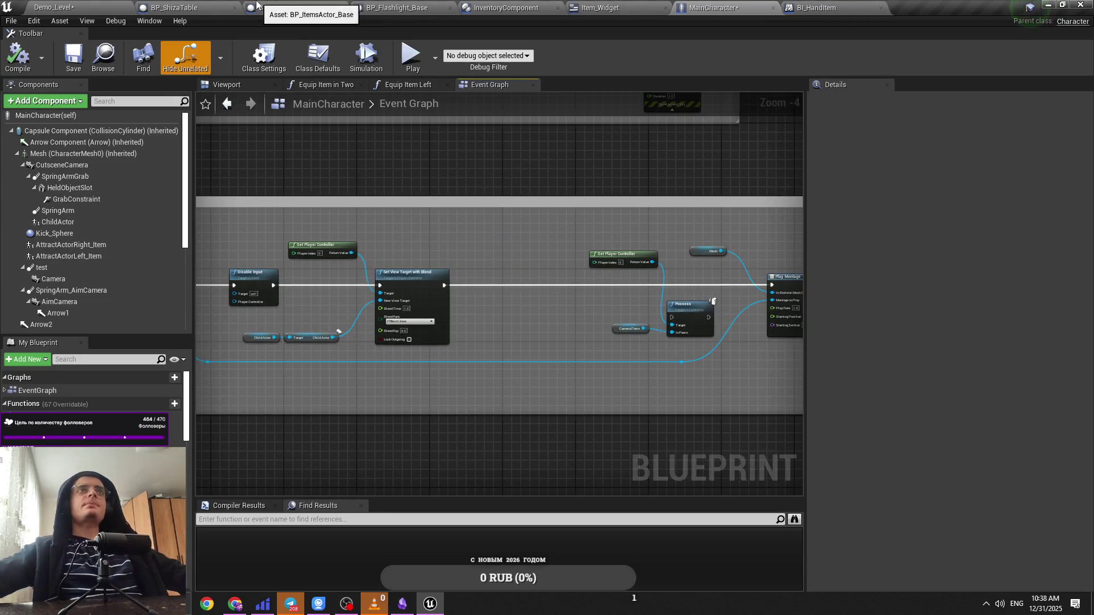
pyautogui.scroll(-6, 500, 294)
pyautogui.moveTo(499, 294)
pyautogui.mouseDown()
pyautogui.moveTo(296, 192)
pyautogui.moveTo(586, 315)
pyautogui.mouseUp()
pyautogui.scroll(9, 511, 262)
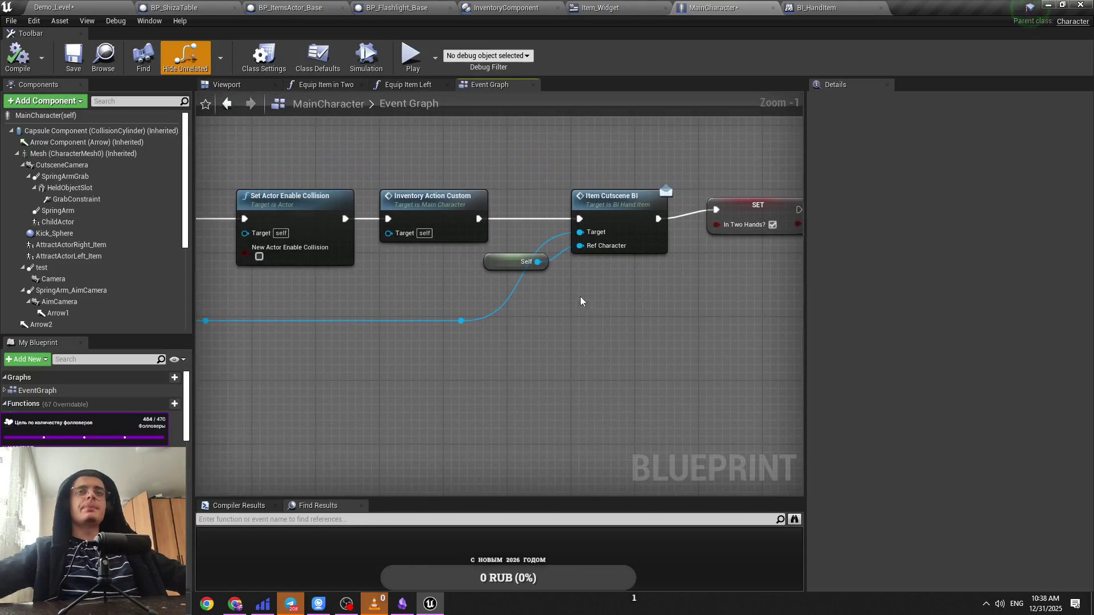
pyautogui.moveTo(509, 269); pyautogui.dragTo(500, 380)
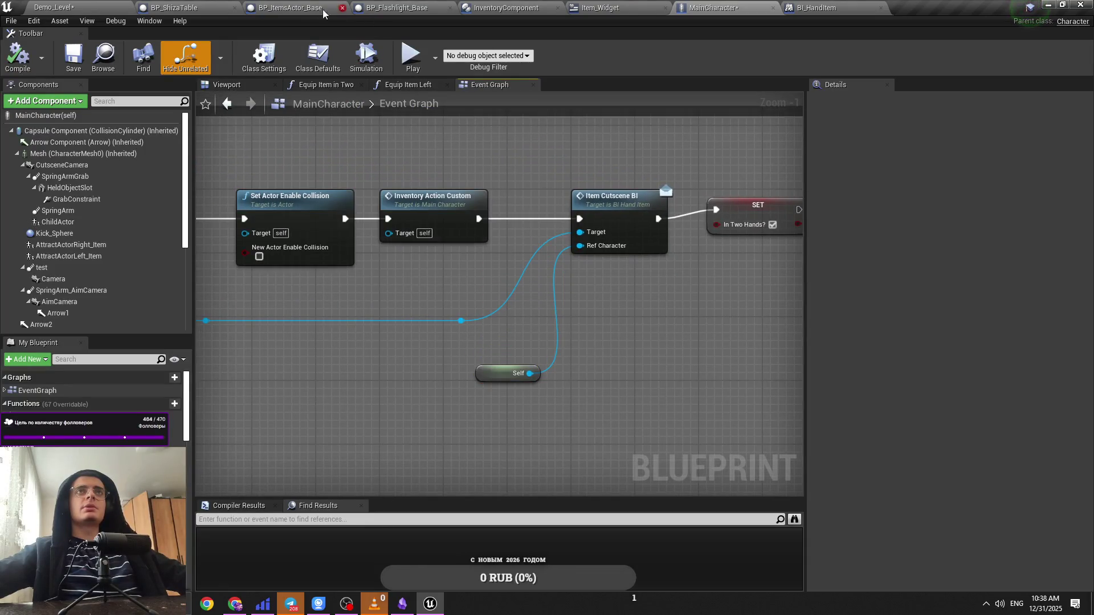
pyautogui.click(217, 6)
# Step: Close the BP_Flashlight_Base blueprint editor
pyautogui.click(287, 6)
pyautogui.click(399, 7)
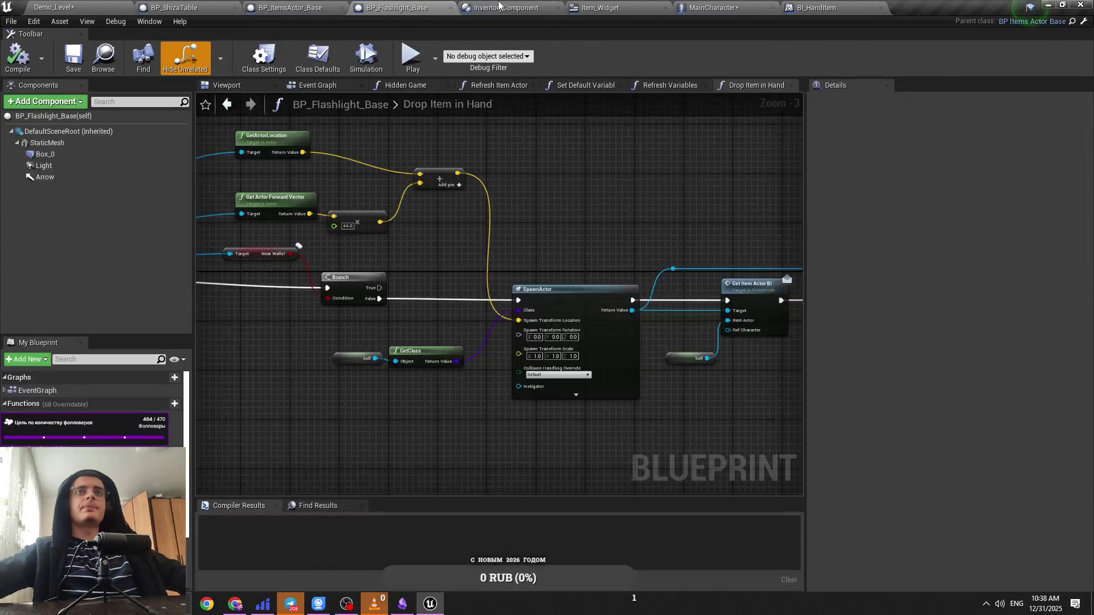
pyautogui.click(504, 6)
pyautogui.click(636, 5)
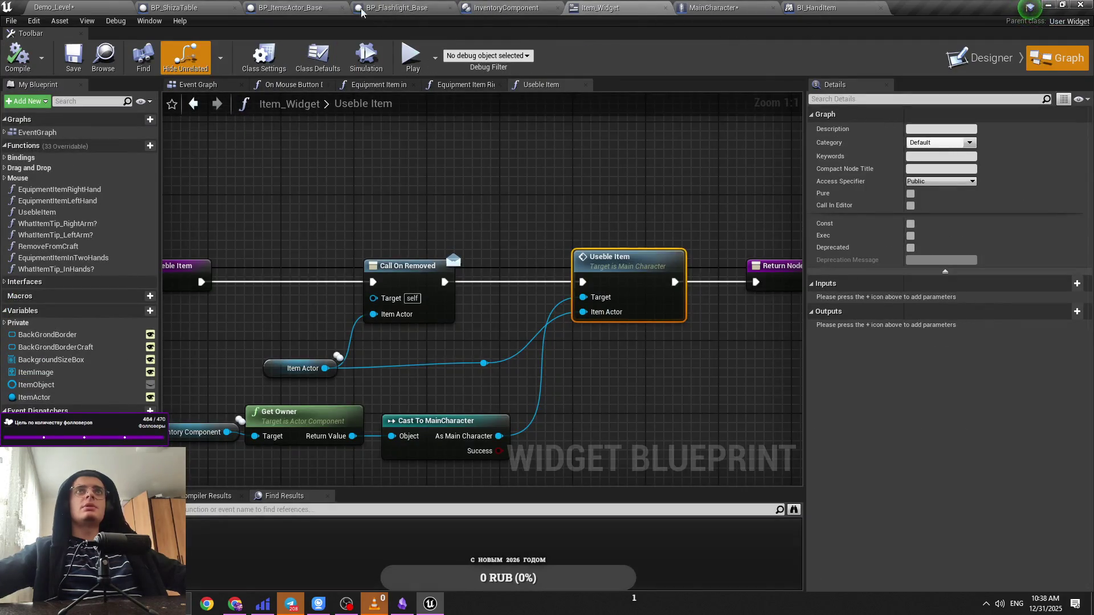
pyautogui.middleClick(381, 6)
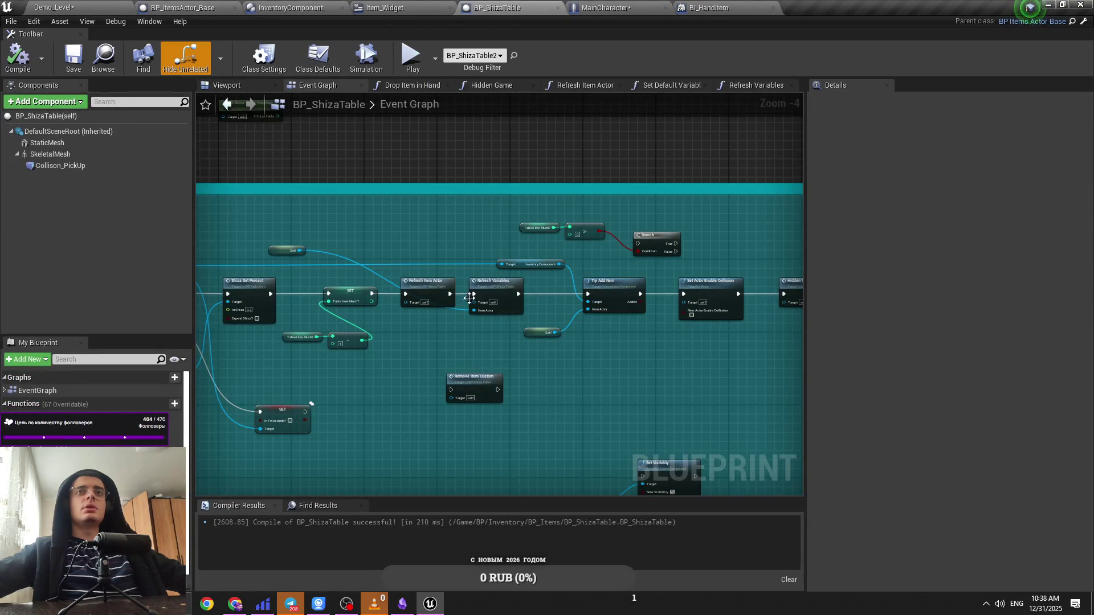
# Step: Check BP_ShizaTable's Play Montage node, whose Play Rate is 4.0
pyautogui.scroll(2, 469, 298)
pyautogui.moveTo(419, 330)
pyautogui.mouseDown()
pyautogui.moveTo(715, 351)
pyautogui.moveTo(743, 282)
pyautogui.mouseUp()
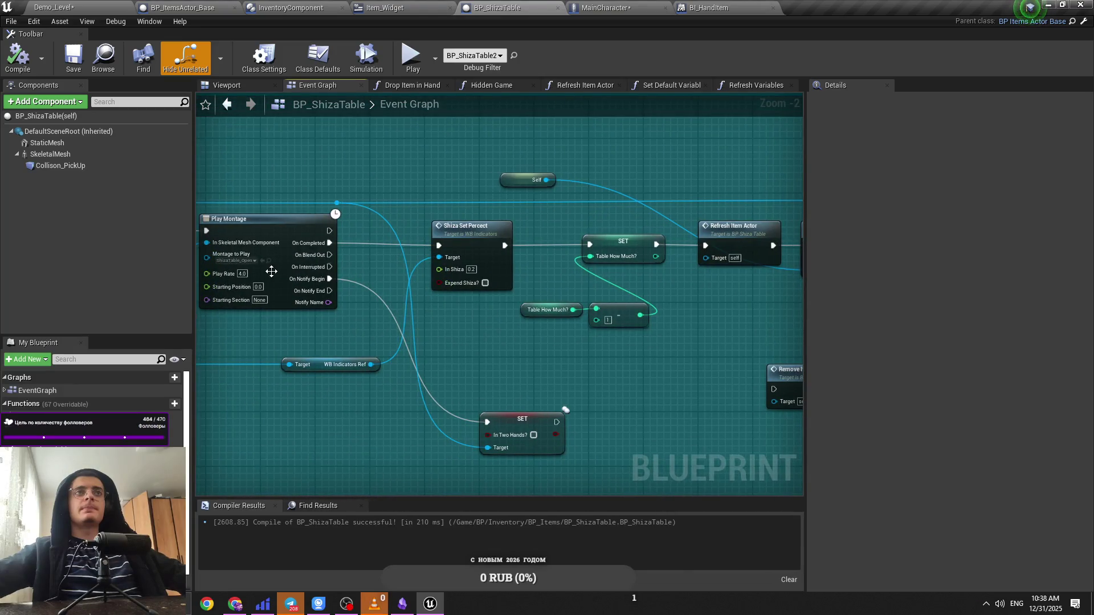
pyautogui.click(247, 277)
pyautogui.click(513, 54)
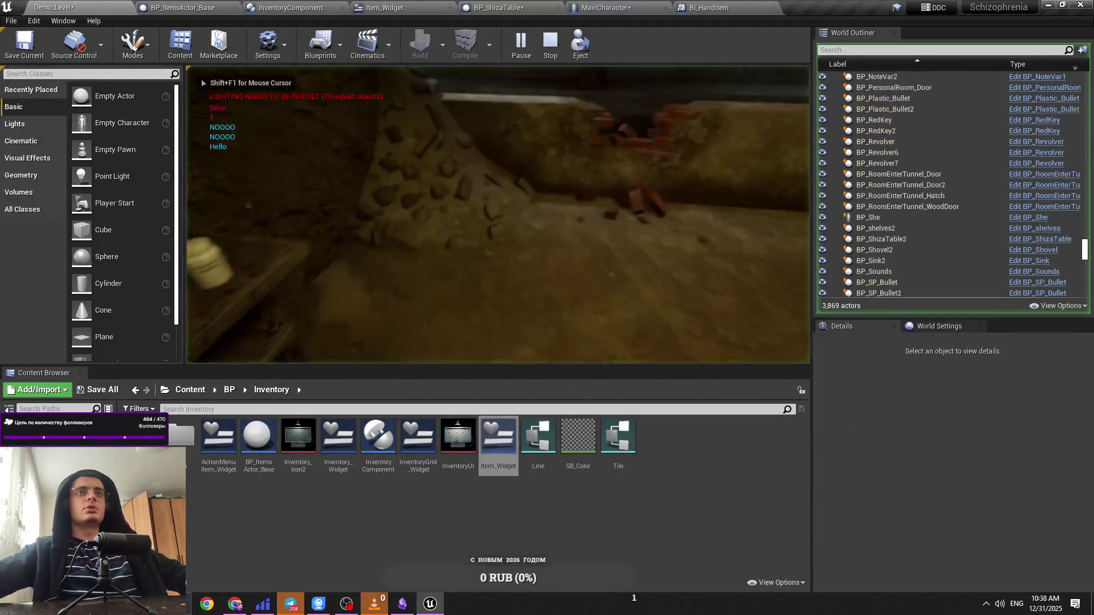
# Step: In the play test, open the inventory and use the Shiza table item, then the pill bottle
pyautogui.press('e')
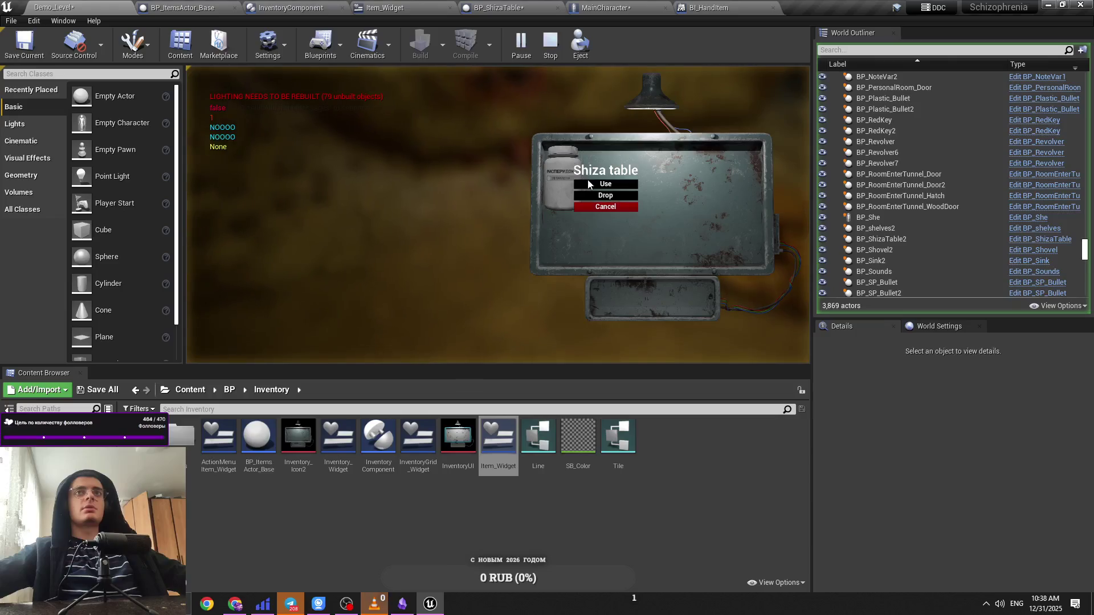
pyautogui.click(593, 194)
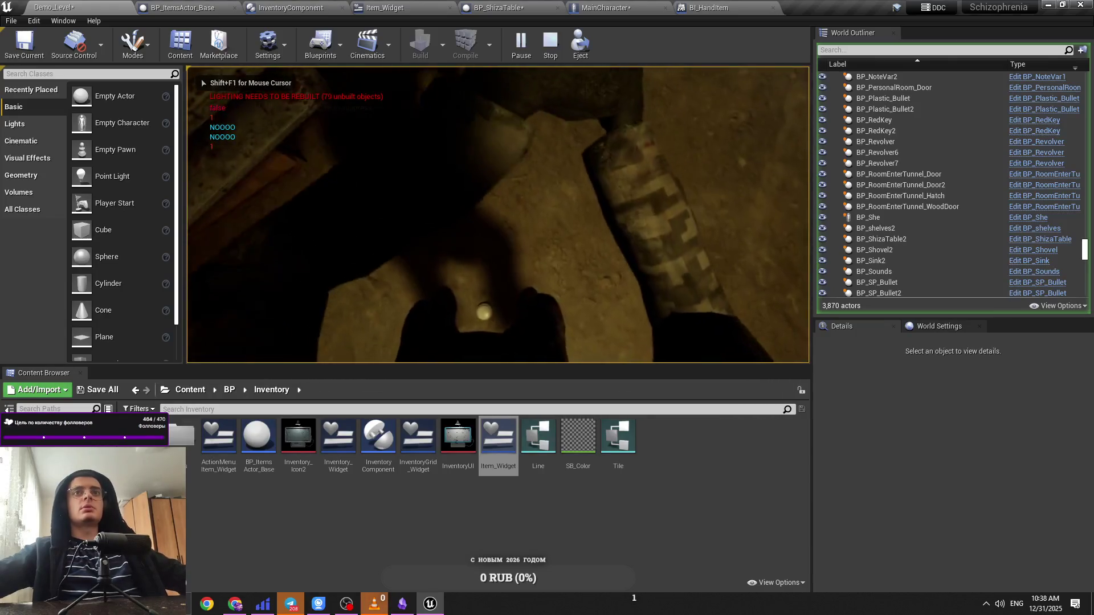
pyautogui.press('Escape')
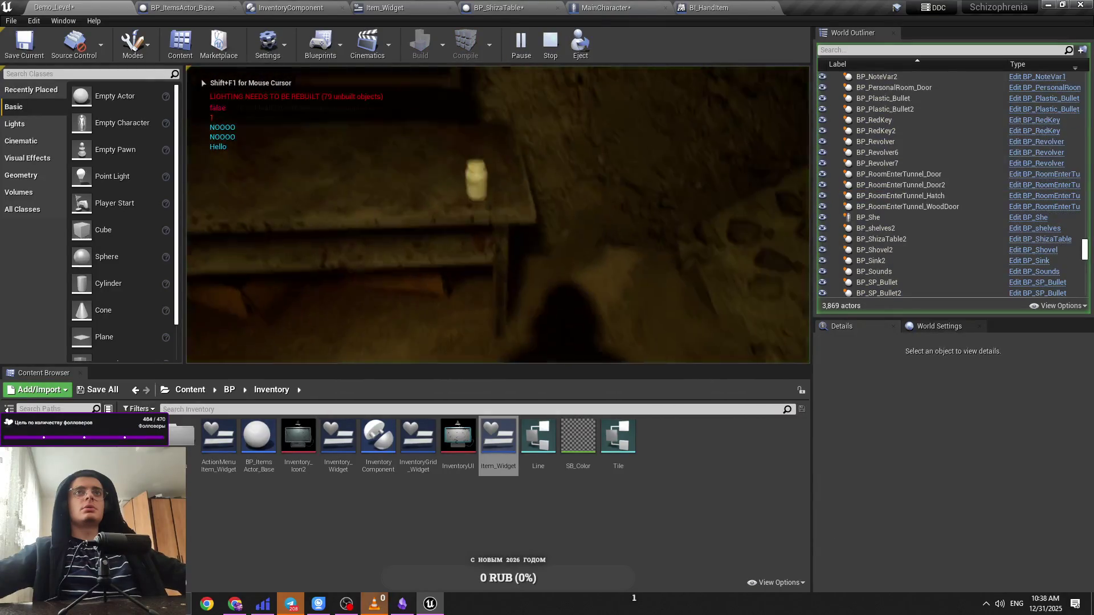
pyautogui.click(576, 188)
pyautogui.click(586, 195)
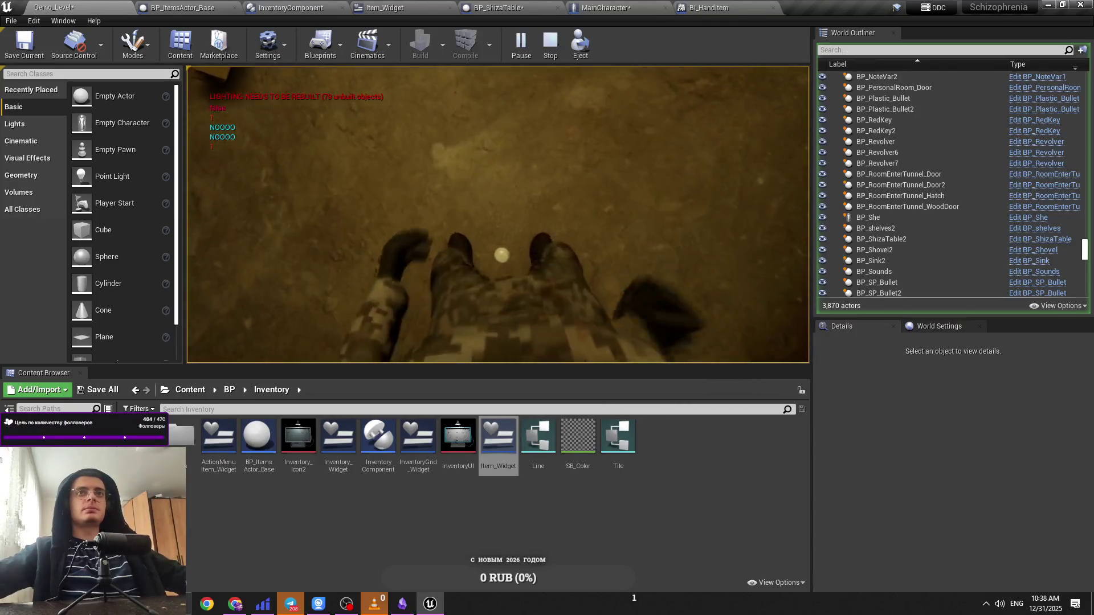
pyautogui.press('Escape')
pyautogui.click(291, 8)
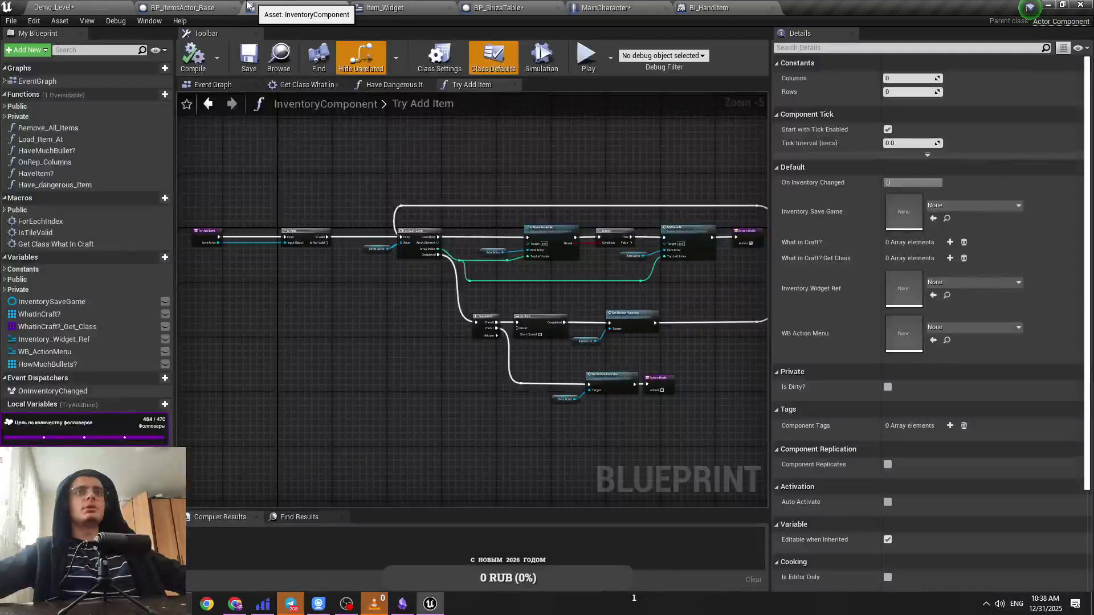
pyautogui.click(183, 8)
pyautogui.click(369, 6)
pyautogui.click(496, 7)
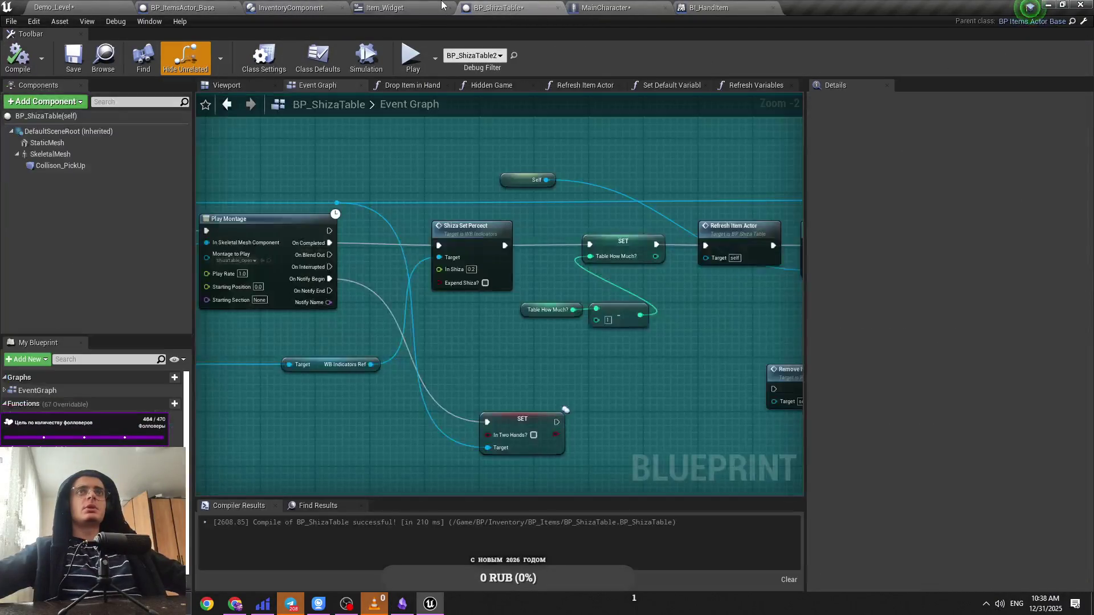
pyautogui.moveTo(358, 276)
pyautogui.mouseDown()
pyautogui.moveTo(429, 351)
pyautogui.moveTo(714, 356)
pyautogui.moveTo(288, 245)
pyautogui.moveTo(543, 338)
pyautogui.moveTo(610, 347)
pyautogui.mouseUp()
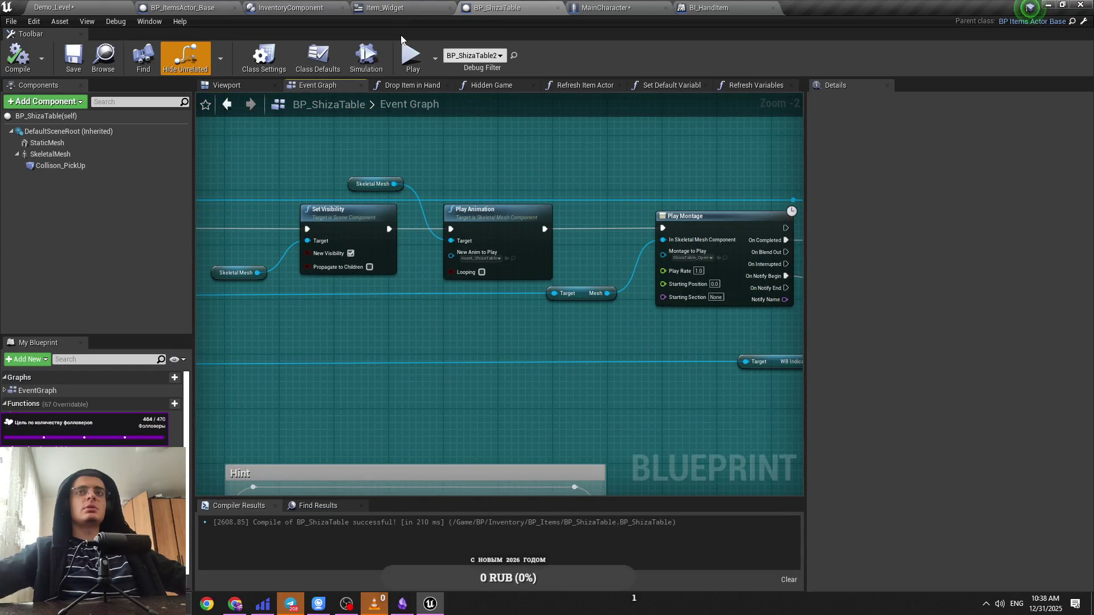
pyautogui.click(402, 183)
pyautogui.moveTo(406, 336)
pyautogui.mouseDown()
pyautogui.moveTo(545, 365)
pyautogui.moveTo(801, 379)
pyautogui.moveTo(508, 338)
pyautogui.mouseUp()
pyautogui.hotkey('ctrl', 's')
pyautogui.scroll(-1, 508, 337)
pyautogui.click(287, 7)
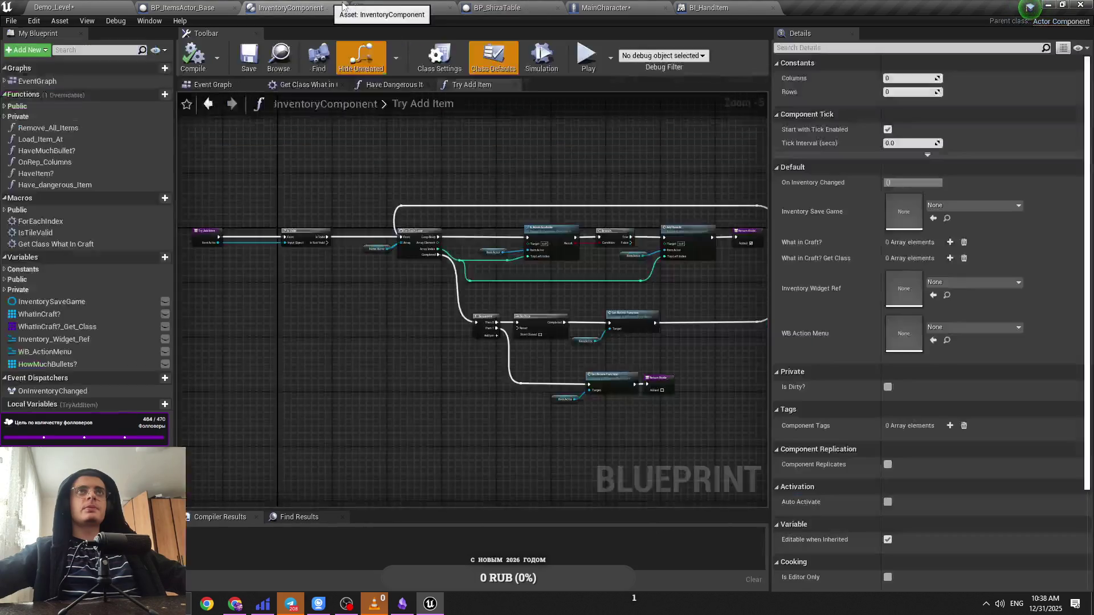
pyautogui.click(498, 5)
pyautogui.moveTo(545, 243)
pyautogui.mouseDown()
pyautogui.moveTo(634, 238)
pyautogui.moveTo(558, 263)
pyautogui.mouseUp()
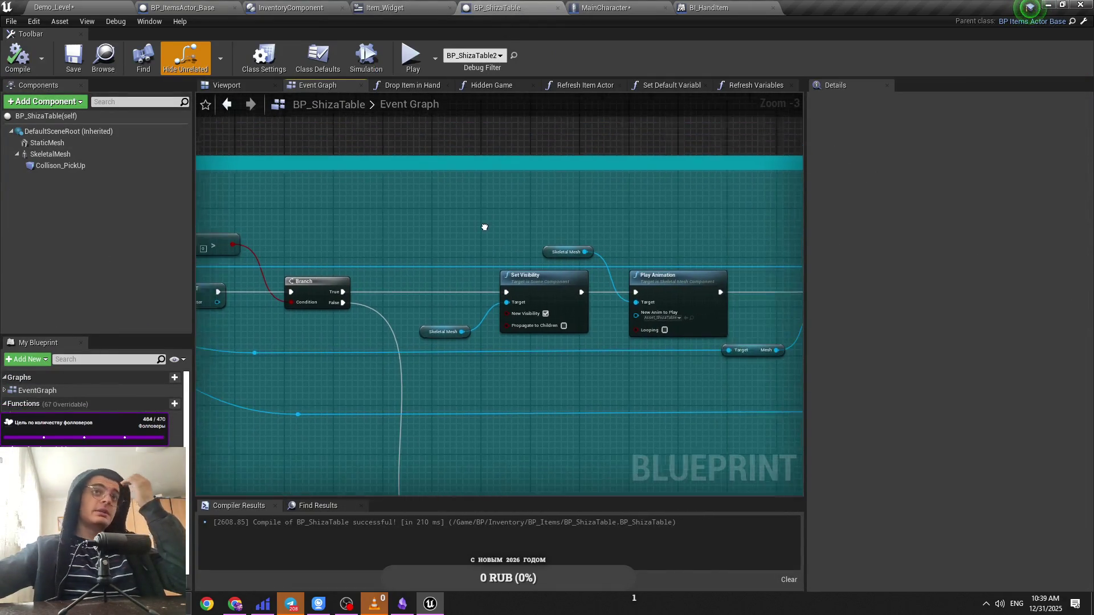
# Step: Bring MainCharacter's Item Cutscene BI and In Two Hands? SET nodes into view
pyautogui.click(609, 10)
pyautogui.click(523, 6)
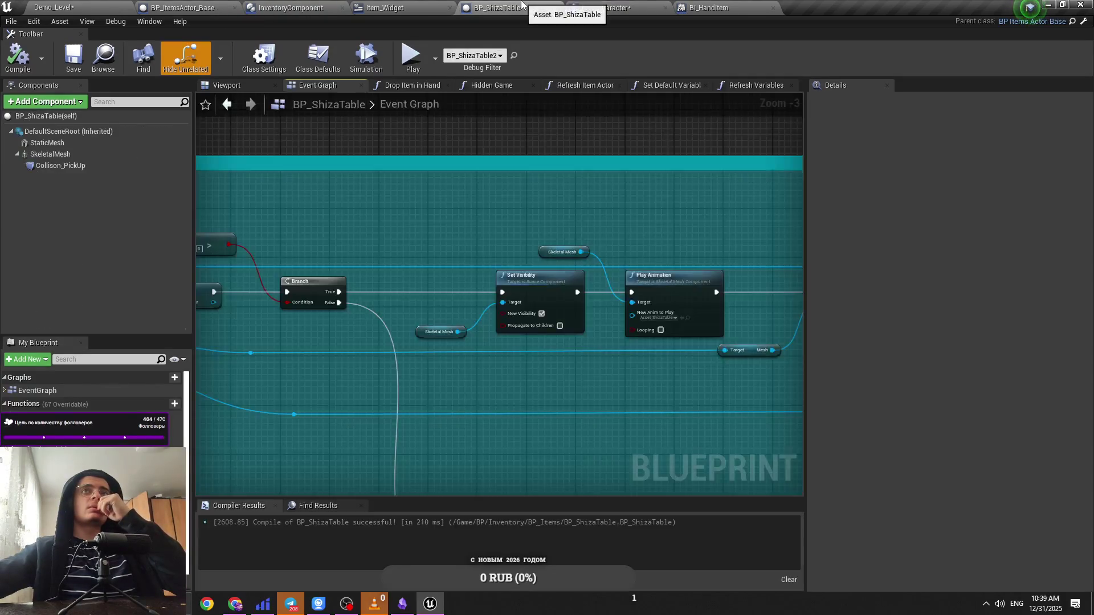
pyautogui.click(613, 5)
pyautogui.click(546, 5)
pyautogui.click(605, 7)
pyautogui.scroll(-4, 447, 231)
pyautogui.scroll(3, 446, 230)
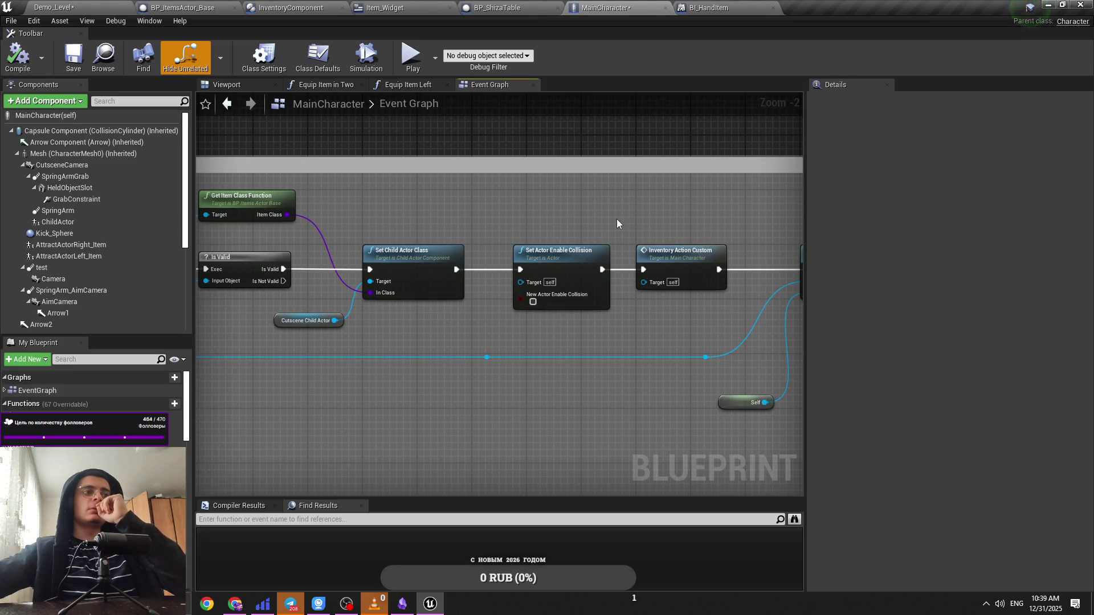
pyautogui.moveTo(524, 205); pyautogui.dragTo(412, 198)
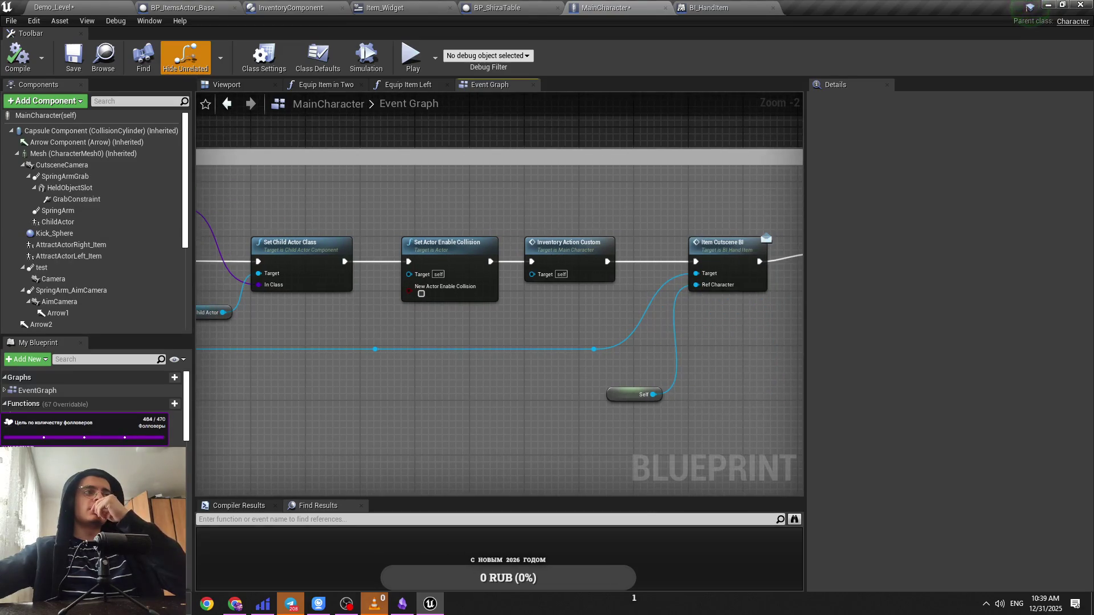
pyautogui.moveTo(548, 207); pyautogui.dragTo(456, 210)
pyautogui.moveTo(507, 242)
pyautogui.mouseDown()
pyautogui.moveTo(451, 253)
pyautogui.moveTo(463, 248)
pyautogui.mouseUp()
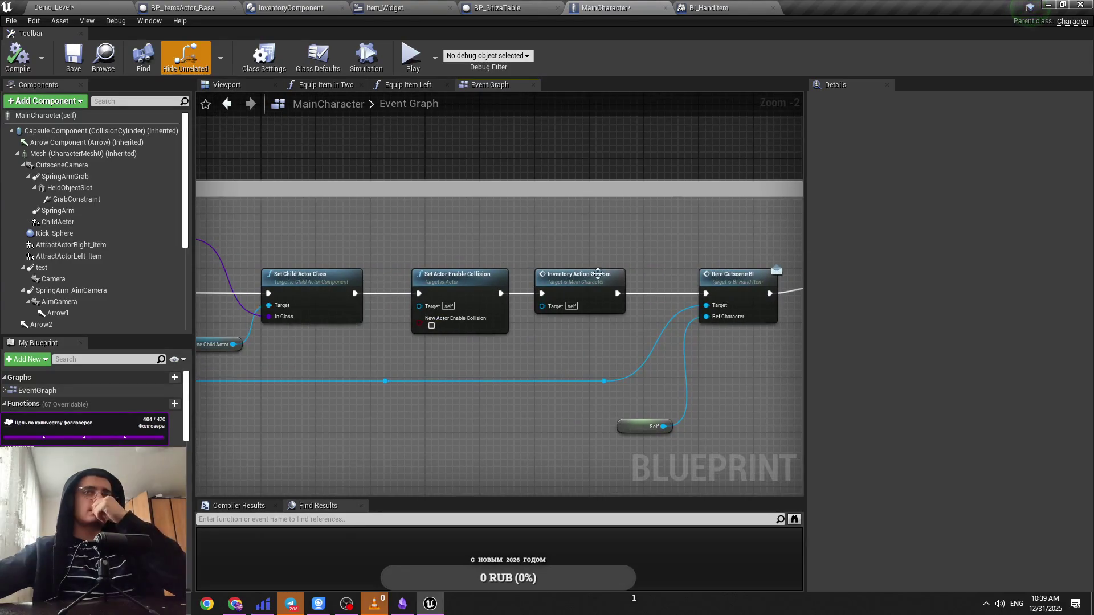
pyautogui.moveTo(587, 259); pyautogui.dragTo(606, 273)
pyautogui.moveTo(714, 347); pyautogui.dragTo(558, 326)
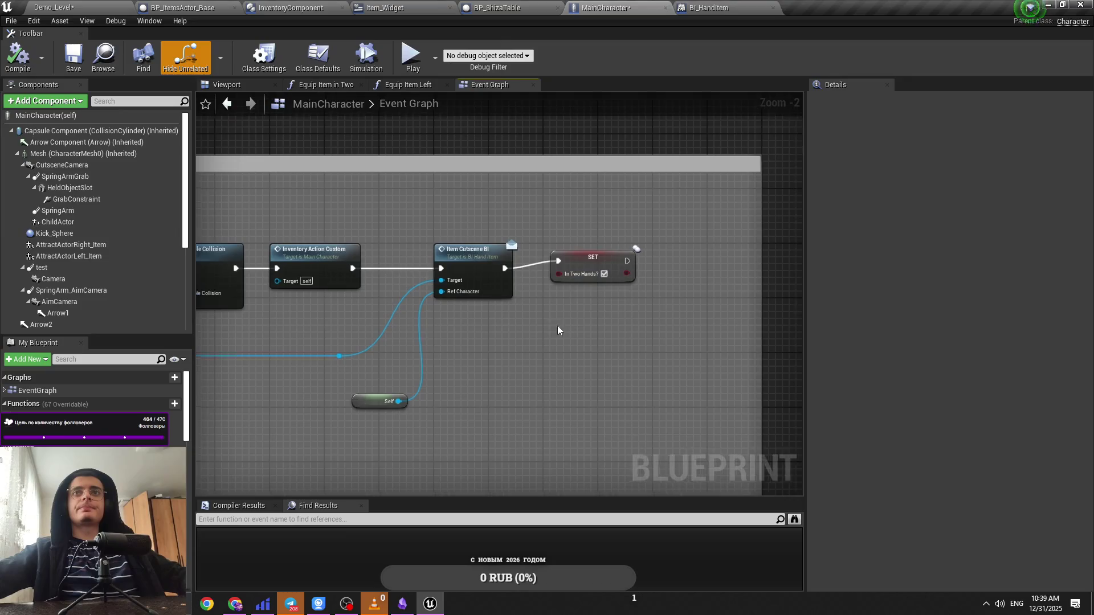
# Step: Place the copied Item Cutscene BI after the first and route its execution into the SET node
pyautogui.click(588, 265)
pyautogui.moveTo(588, 264); pyautogui.dragTo(732, 284)
pyautogui.moveTo(562, 351)
pyautogui.mouseDown()
pyautogui.moveTo(543, 275)
pyautogui.moveTo(591, 266)
pyautogui.mouseUp()
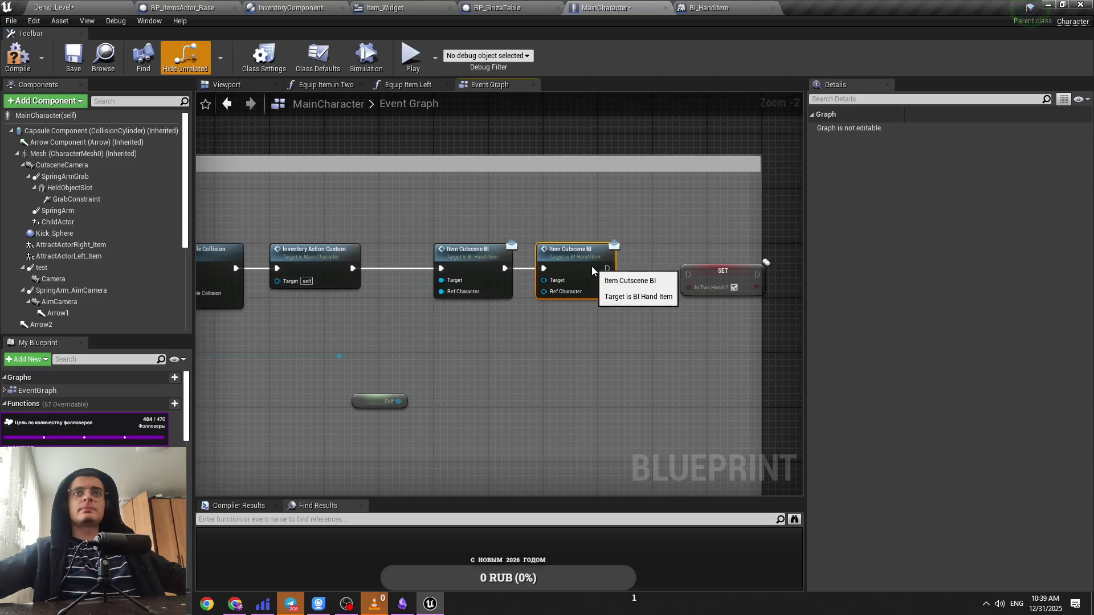
pyautogui.moveTo(689, 274); pyautogui.dragTo(613, 275)
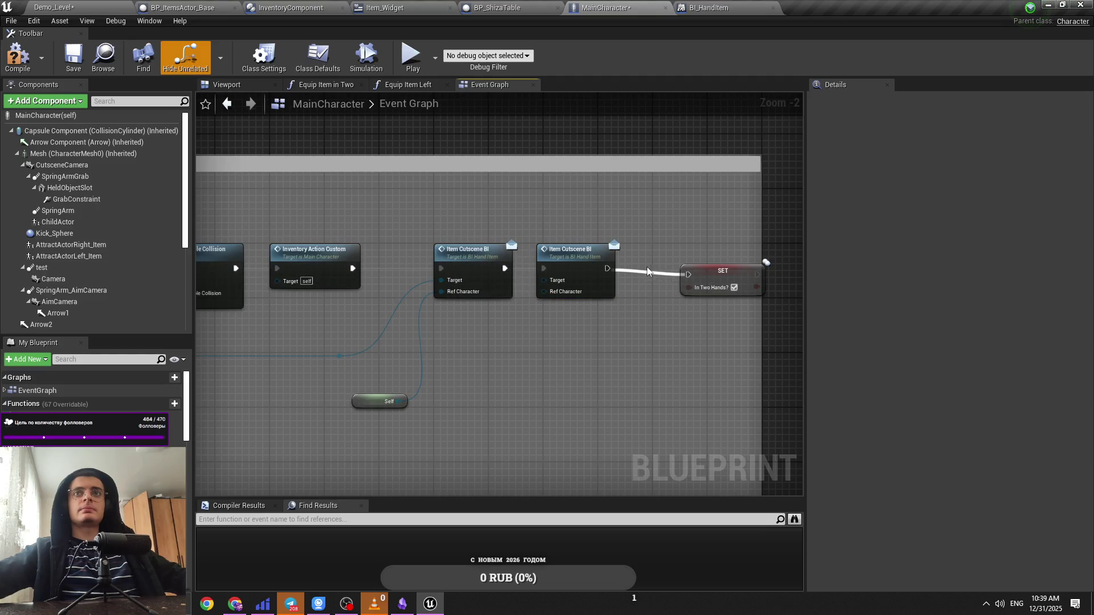
pyautogui.moveTo(686, 274); pyautogui.dragTo(627, 271)
pyautogui.click(709, 268)
pyautogui.click(601, 305)
pyautogui.moveTo(601, 306); pyautogui.dragTo(645, 294)
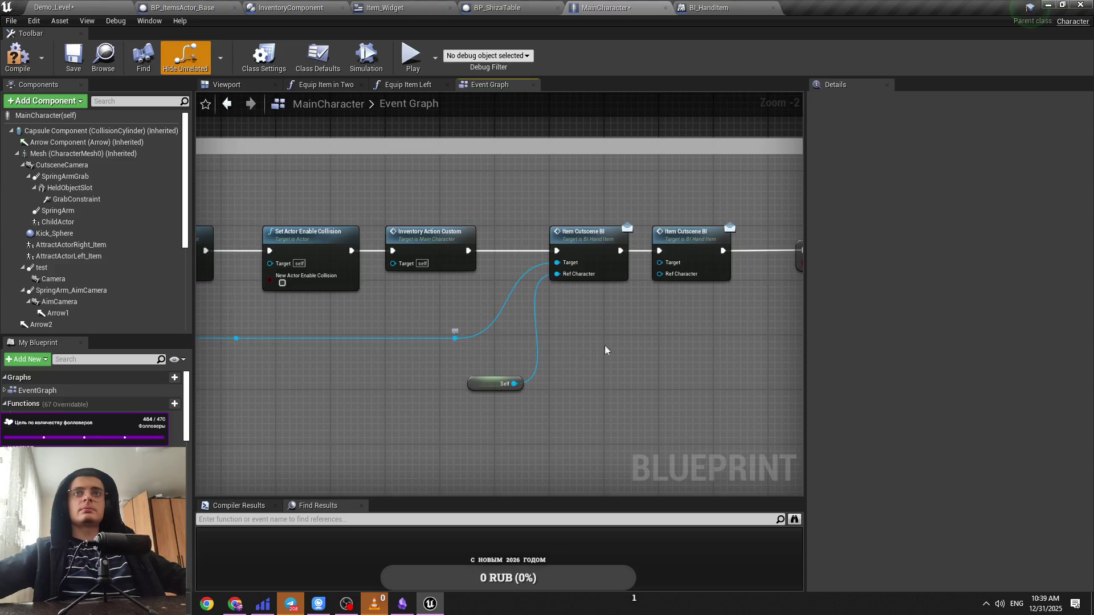
# Step: Wire Self to the second call's Ref Character and add a Cutscene Child Actor reference
pyautogui.moveTo(662, 263)
pyautogui.mouseDown()
pyautogui.moveTo(641, 285)
pyautogui.moveTo(462, 343)
pyautogui.mouseUp()
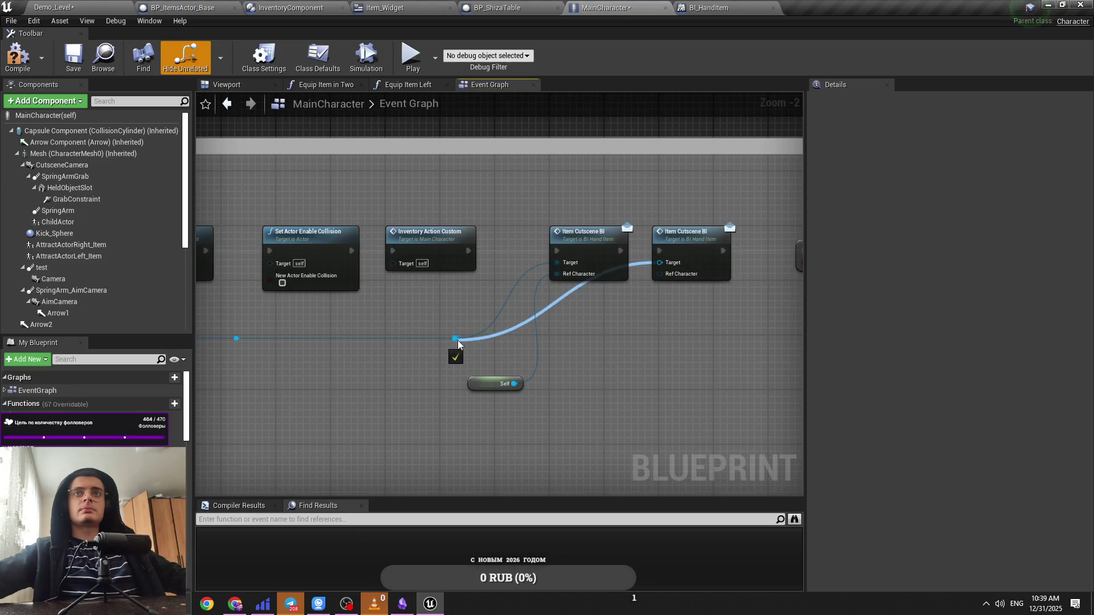
pyautogui.moveTo(692, 261)
pyautogui.mouseDown()
pyautogui.moveTo(526, 384)
pyautogui.moveTo(608, 365)
pyautogui.mouseUp()
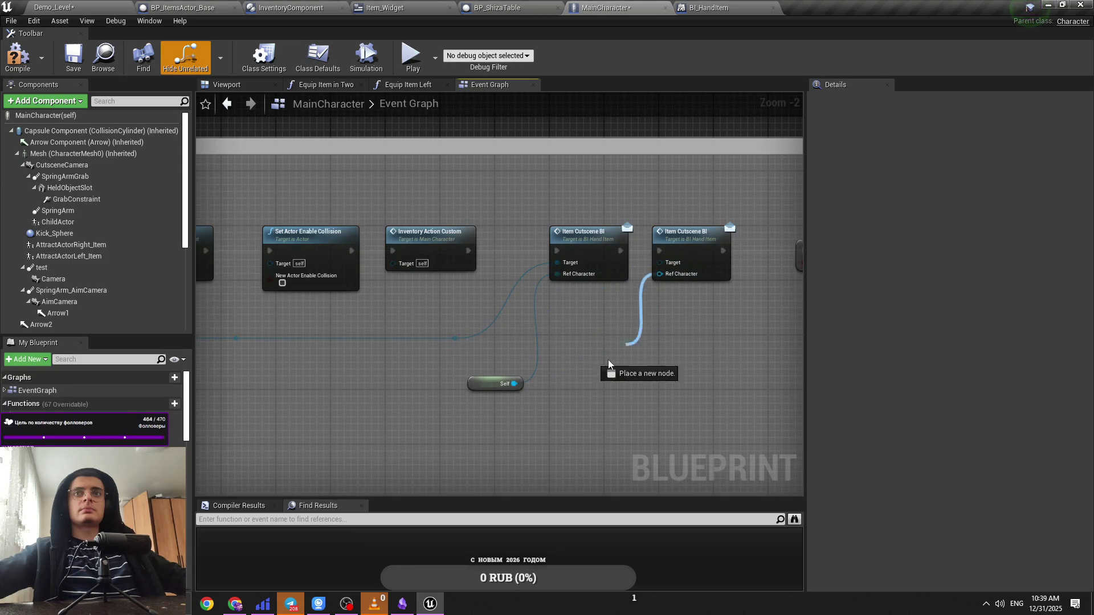
pyautogui.moveTo(524, 386); pyautogui.dragTo(515, 384)
pyautogui.moveTo(668, 267)
pyautogui.mouseDown()
pyautogui.moveTo(101, 313)
pyautogui.moveTo(415, 265)
pyautogui.moveTo(651, 279)
pyautogui.moveTo(764, 303)
pyautogui.moveTo(951, 306)
pyautogui.mouseUp()
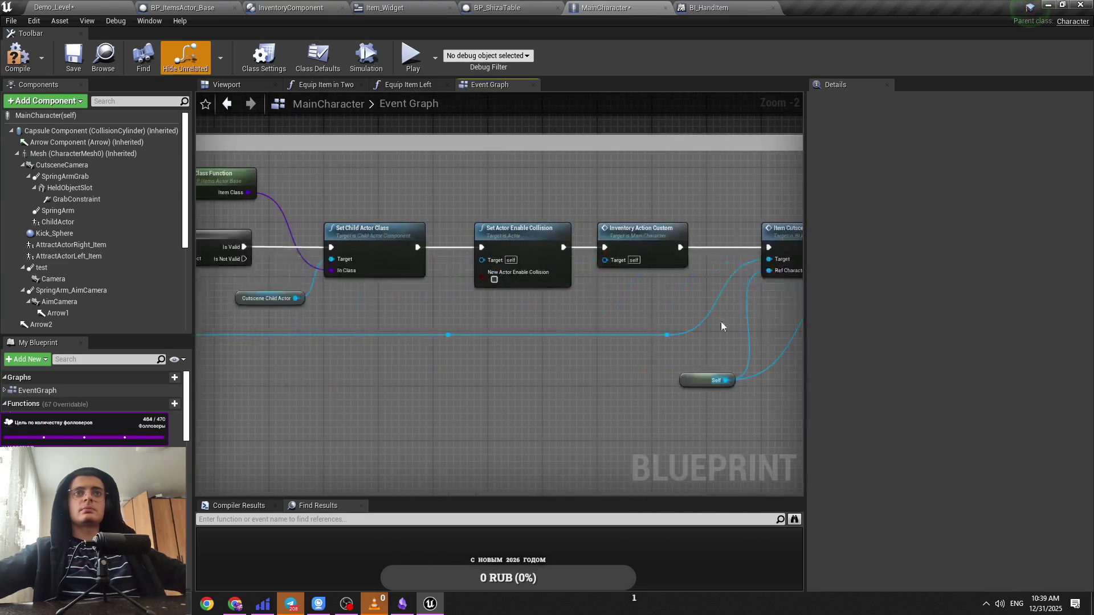
pyautogui.click(570, 331)
pyautogui.click(536, 270)
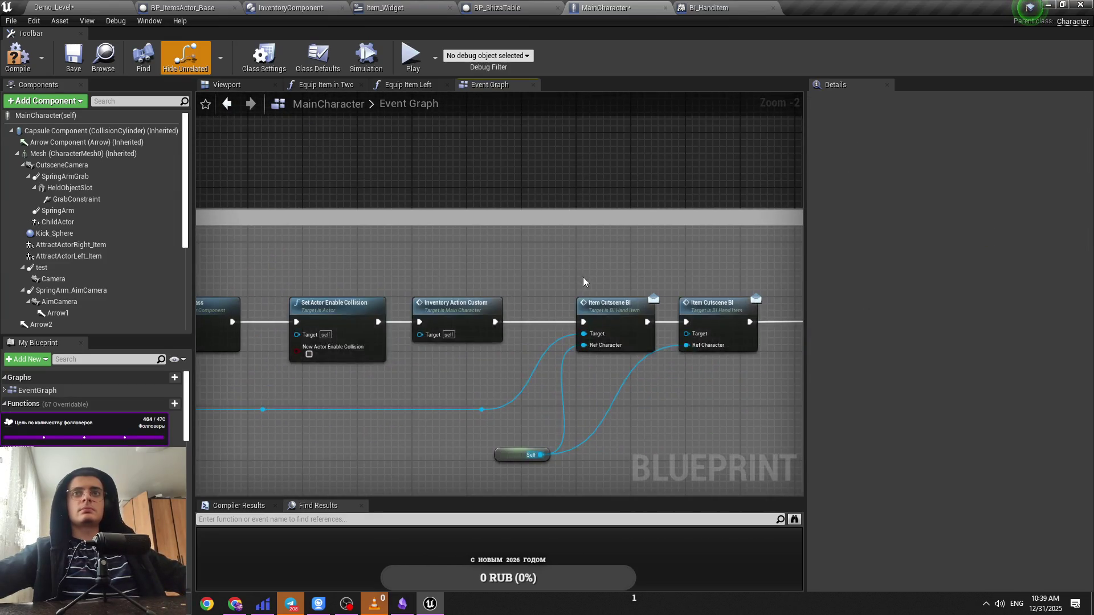
# Step: Wire the Cutscene Child Actor reference toward the second Item Cutscene BI's Target
pyautogui.hotkey('ctrl', 'v')
pyautogui.moveTo(595, 270); pyautogui.dragTo(705, 335)
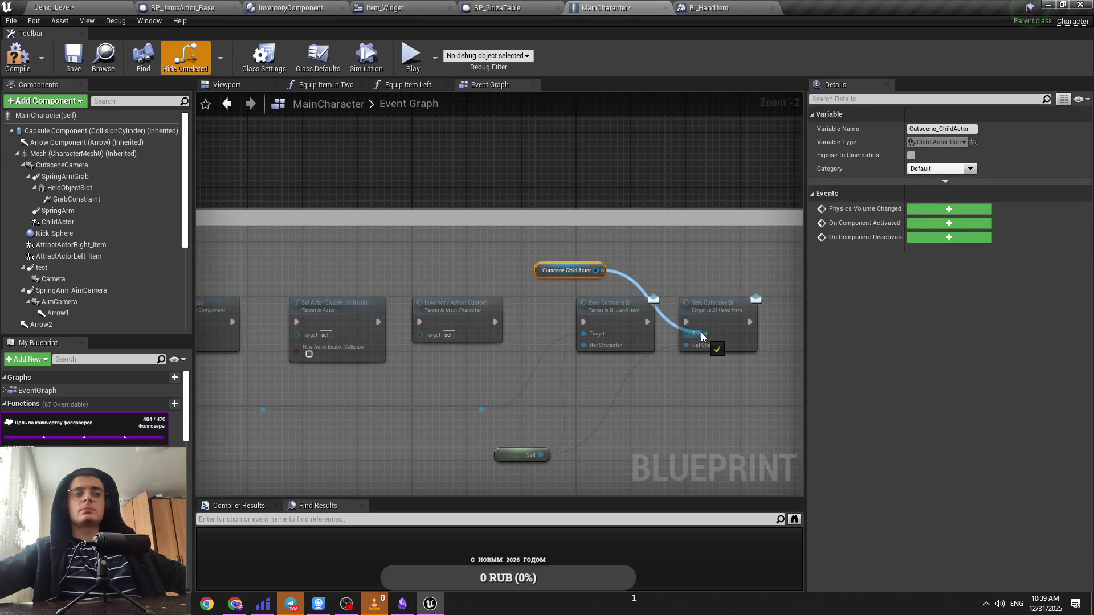
pyautogui.moveTo(702, 337); pyautogui.dragTo(700, 330)
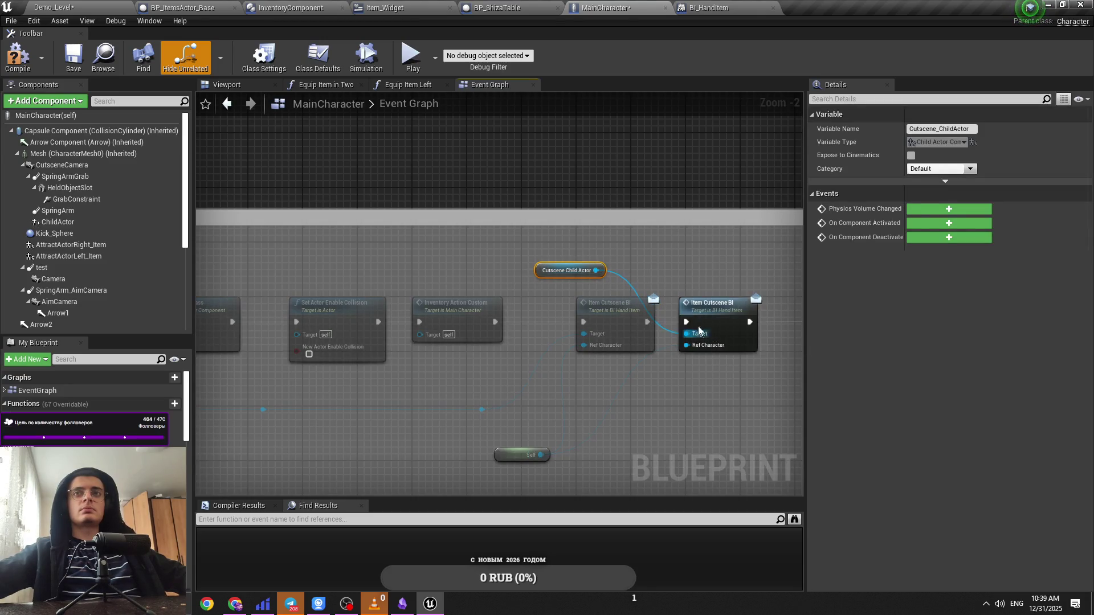
pyautogui.click(495, 264)
pyautogui.rightClick(493, 260)
pyautogui.scroll(-1, 491, 279)
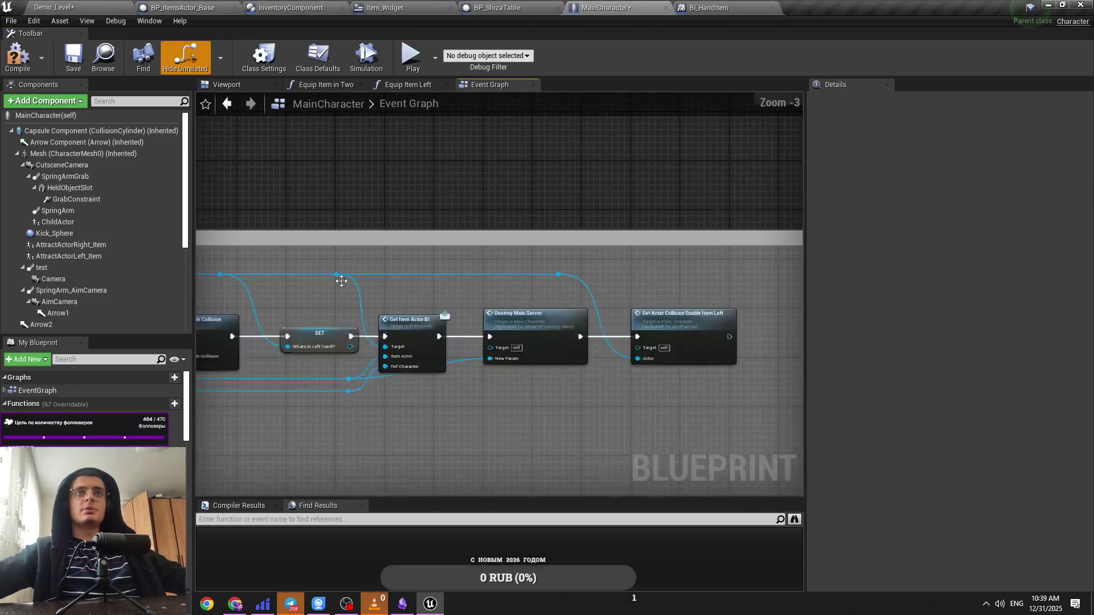
pyautogui.scroll(3, 462, 311)
pyautogui.scroll(-5, 356, 308)
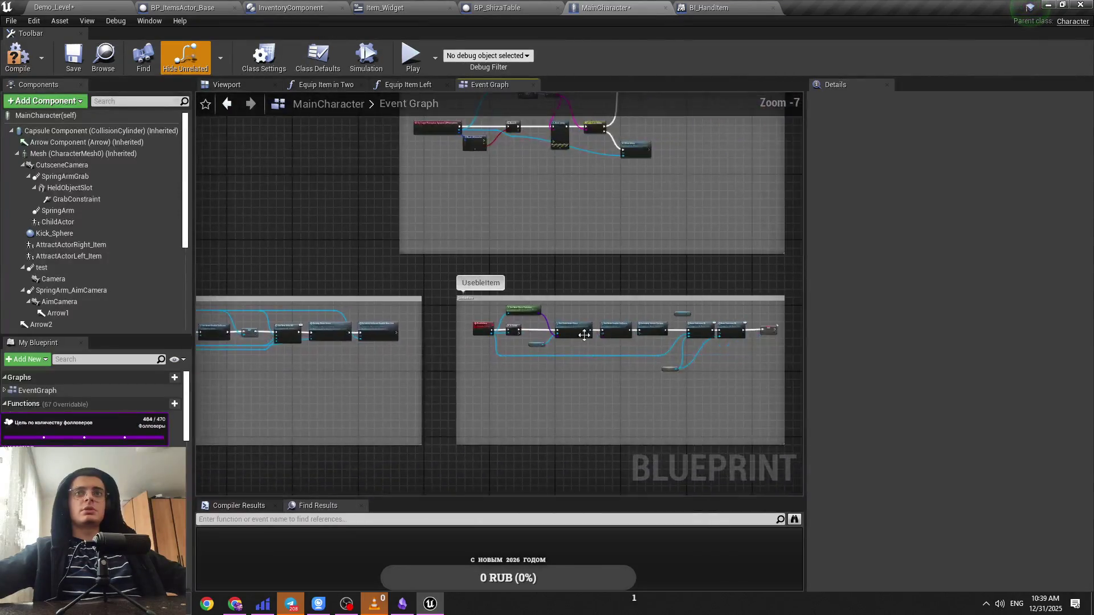
pyautogui.scroll(5, 388, 307)
# Step: Add a Get Child Actor node (searched as 'child a') and wire it to the second call's Target
pyautogui.moveTo(402, 280)
pyautogui.mouseDown()
pyautogui.moveTo(465, 290)
pyautogui.moveTo(525, 260)
pyautogui.mouseUp()
pyautogui.scroll(-4, 490, 259)
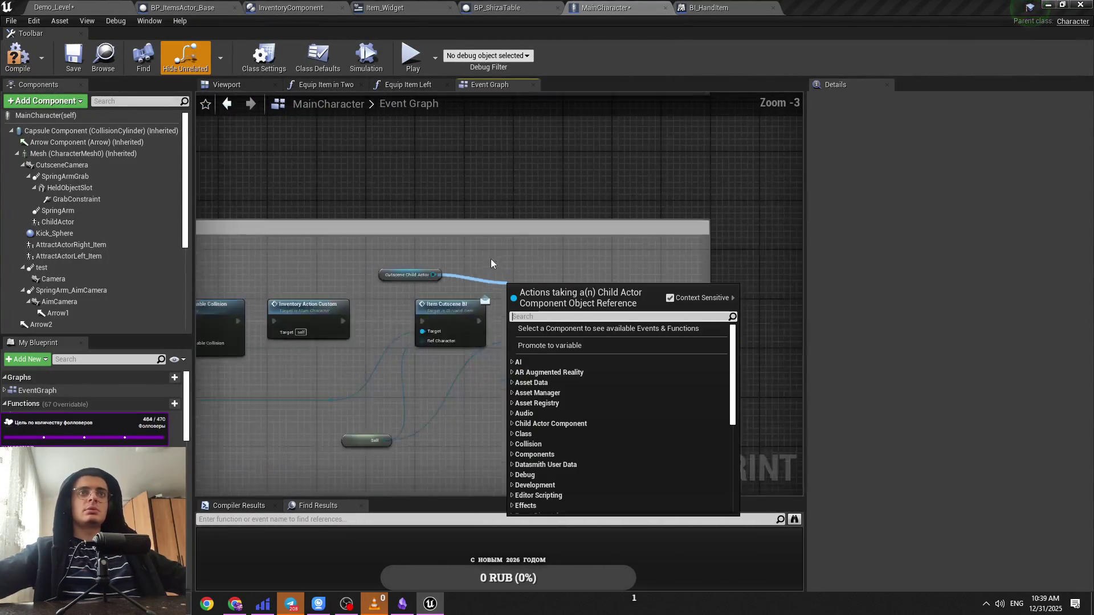
pyautogui.moveTo(792, 242)
pyautogui.mouseDown()
pyautogui.moveTo(545, 269)
pyautogui.moveTo(591, 265)
pyautogui.mouseUp()
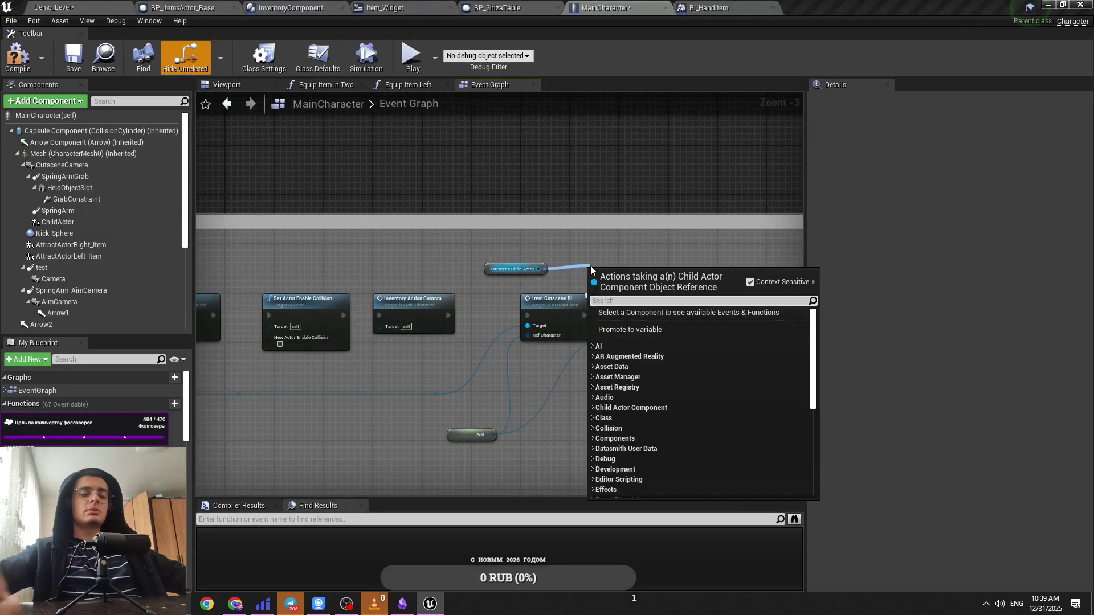
pyautogui.write('child a')
pyautogui.press('Up')
pyautogui.press('Down')
pyautogui.press('Down')
pyautogui.press('Down')
pyautogui.press('Return')
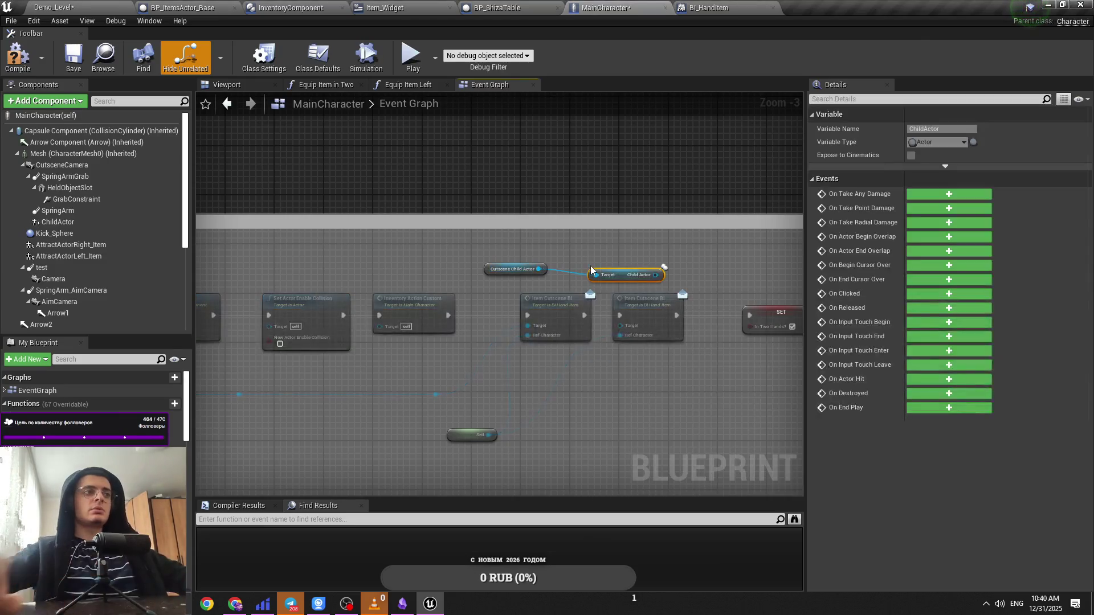
pyautogui.scroll(3, 590, 262)
pyautogui.moveTo(656, 289)
pyautogui.mouseDown()
pyautogui.moveTo(506, 279)
pyautogui.moveTo(551, 279)
pyautogui.moveTo(533, 280)
pyautogui.mouseUp()
pyautogui.moveTo(636, 322); pyautogui.dragTo(635, 359)
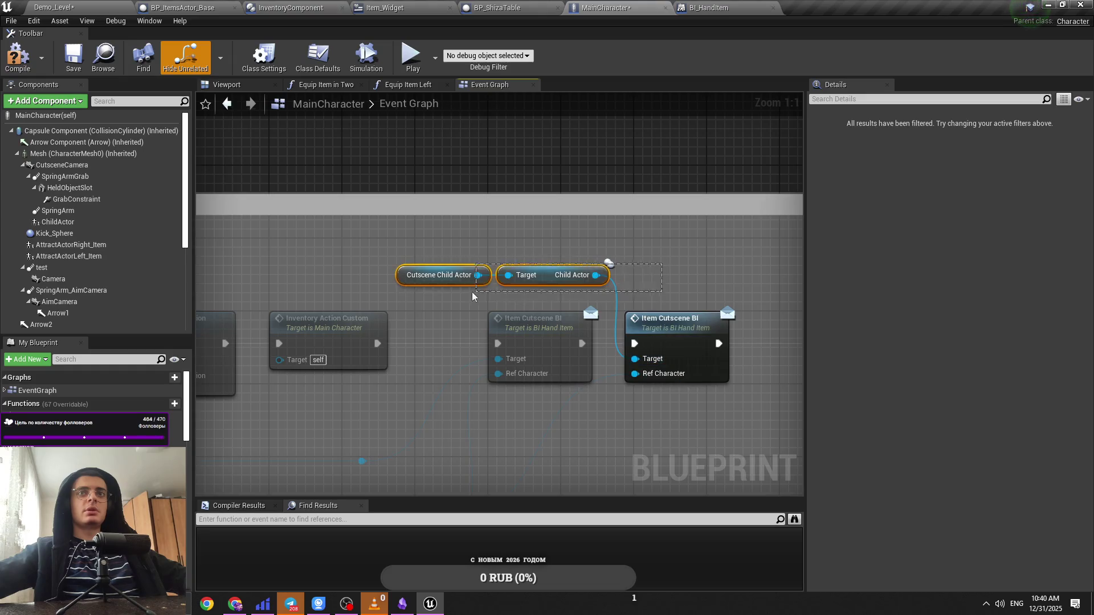
# Step: Tidy the reference, Item Cutscene BI and SET nodes and save MainCharacter
pyautogui.moveTo(561, 281); pyautogui.dragTo(542, 280)
pyautogui.click(663, 279)
pyautogui.scroll(-2, 663, 279)
pyautogui.hotkey('ctrl', 's')
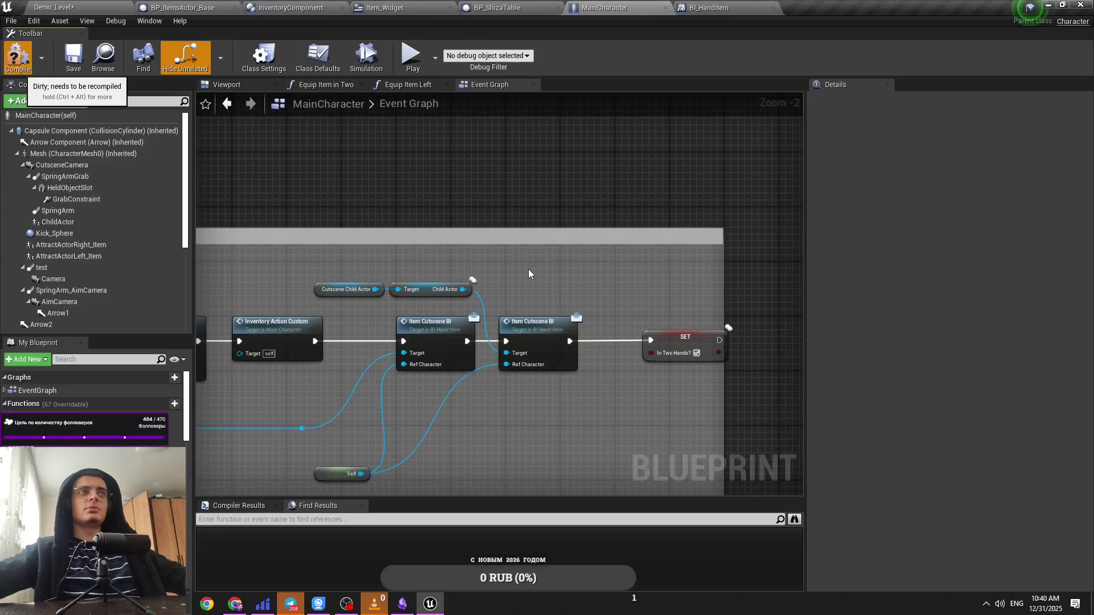
pyautogui.scroll(2, 664, 338)
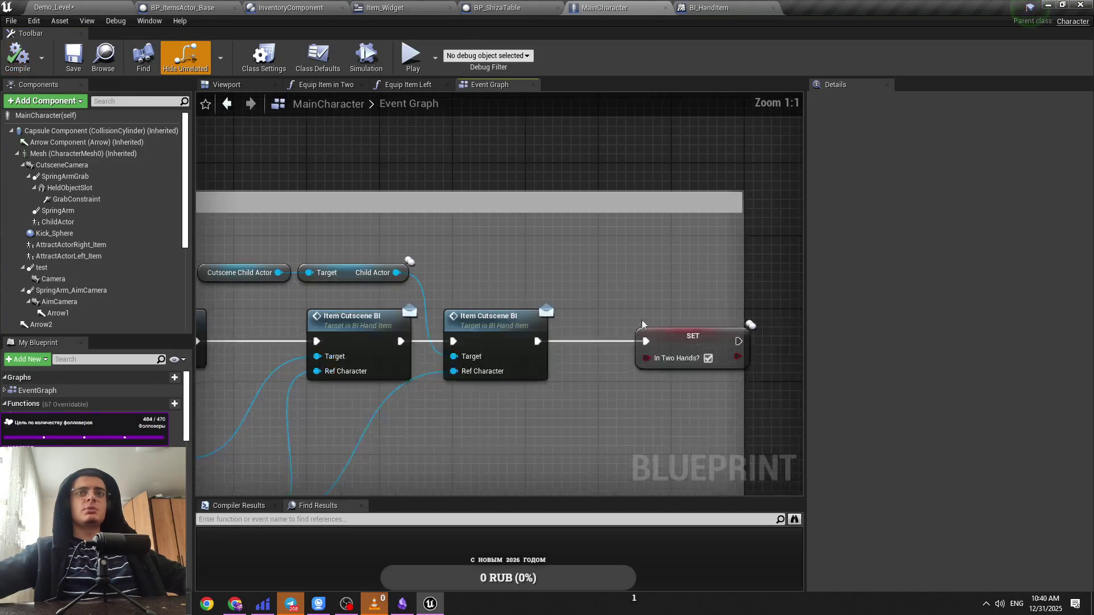
pyautogui.moveTo(507, 327); pyautogui.dragTo(516, 327)
pyautogui.moveTo(693, 338); pyautogui.dragTo(656, 337)
pyautogui.click(565, 287)
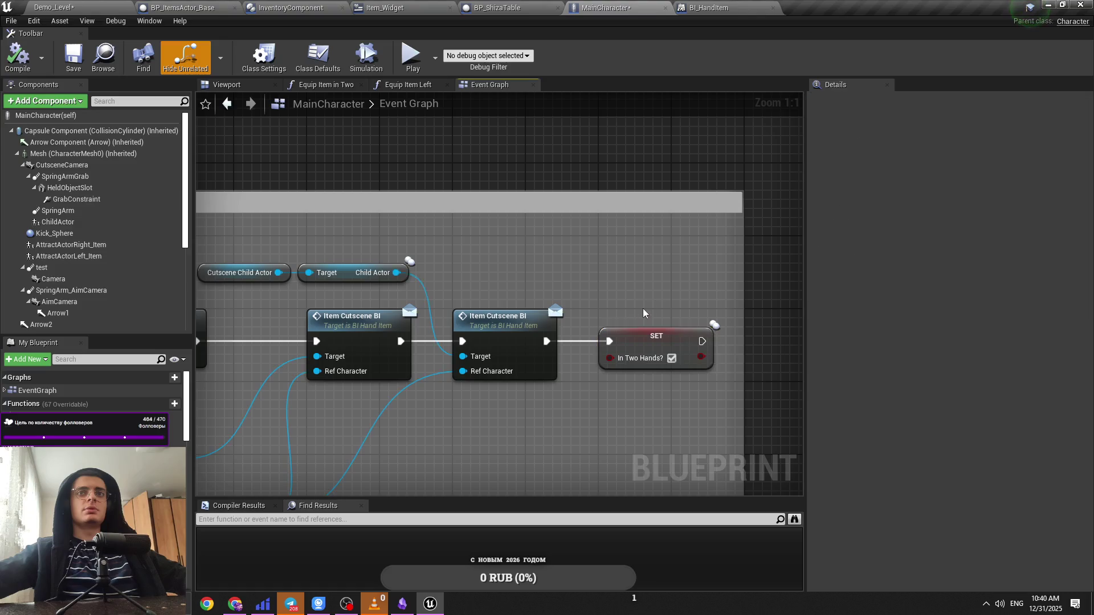
pyautogui.hotkey('ctrl', 's')
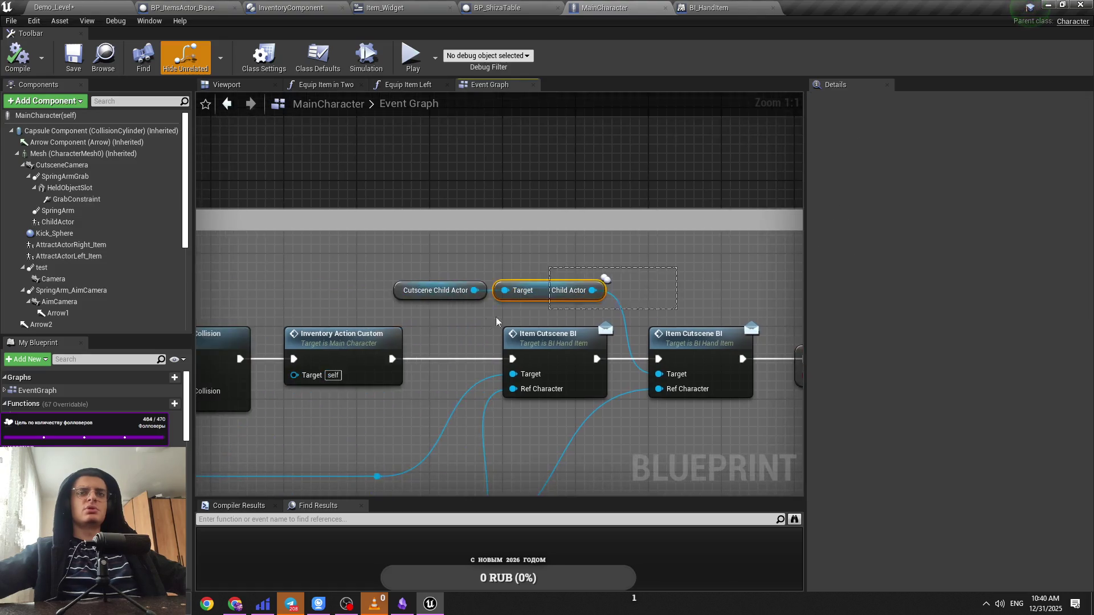
# Step: Nudge the Child Actor reference nodes back into place
pyautogui.keyDown('ctrl'); pyautogui.click(534, 297); pyautogui.keyUp('ctrl')
pyautogui.click(437, 306)
pyautogui.moveTo(552, 297)
pyautogui.mouseDown()
pyautogui.moveTo(569, 296)
pyautogui.moveTo(533, 297)
pyautogui.mouseUp()
pyautogui.click(302, 115)
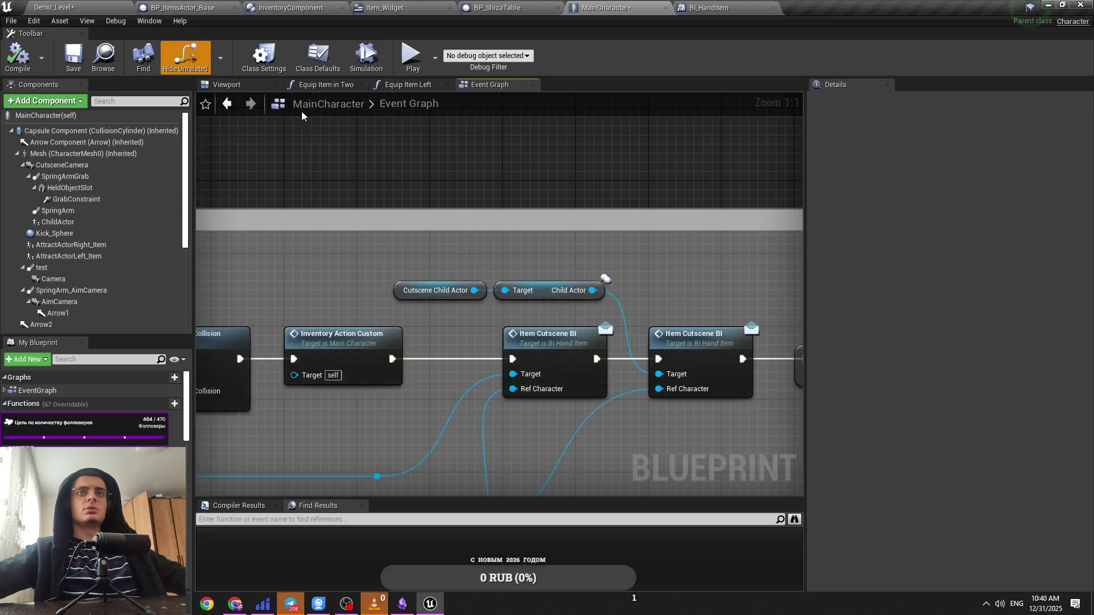
pyautogui.click(35, 8)
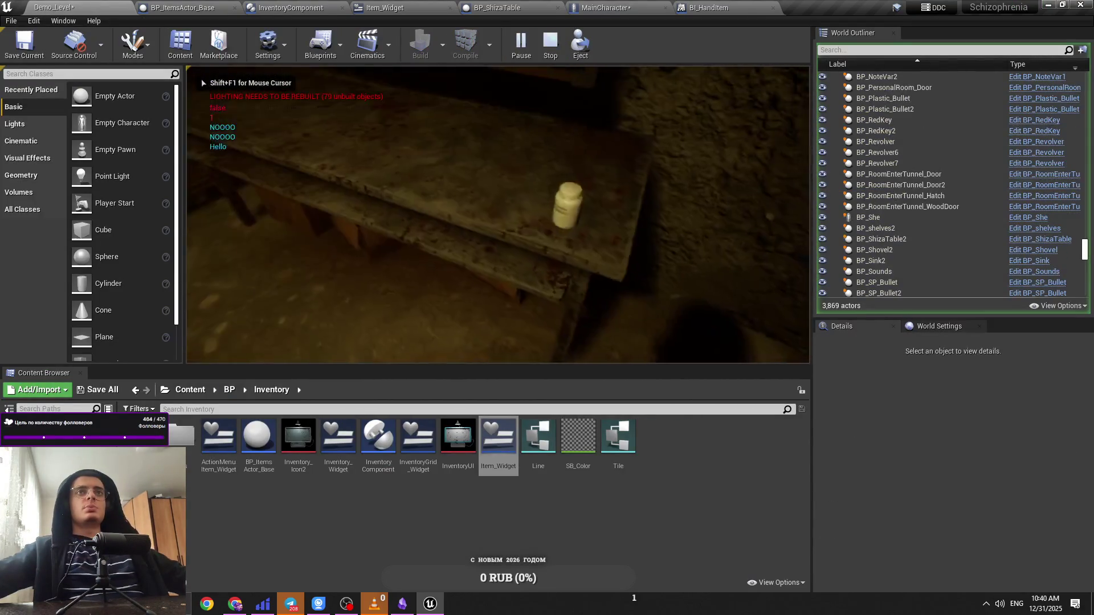
# Step: Interact with the Shiza table using E and dismiss its dialog
pyautogui.press('e')
pyautogui.click(589, 180)
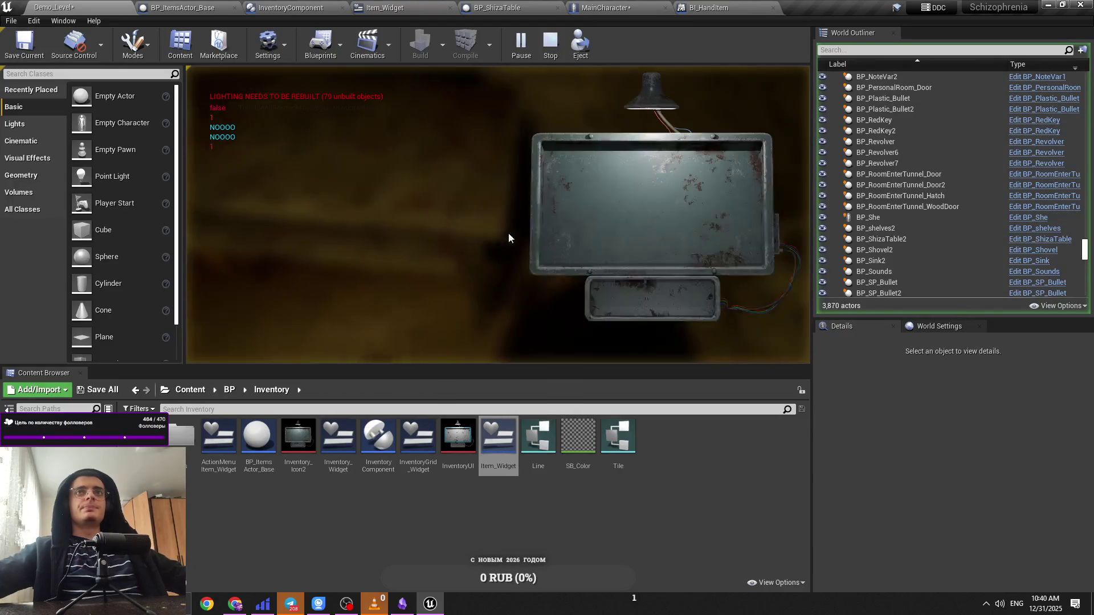
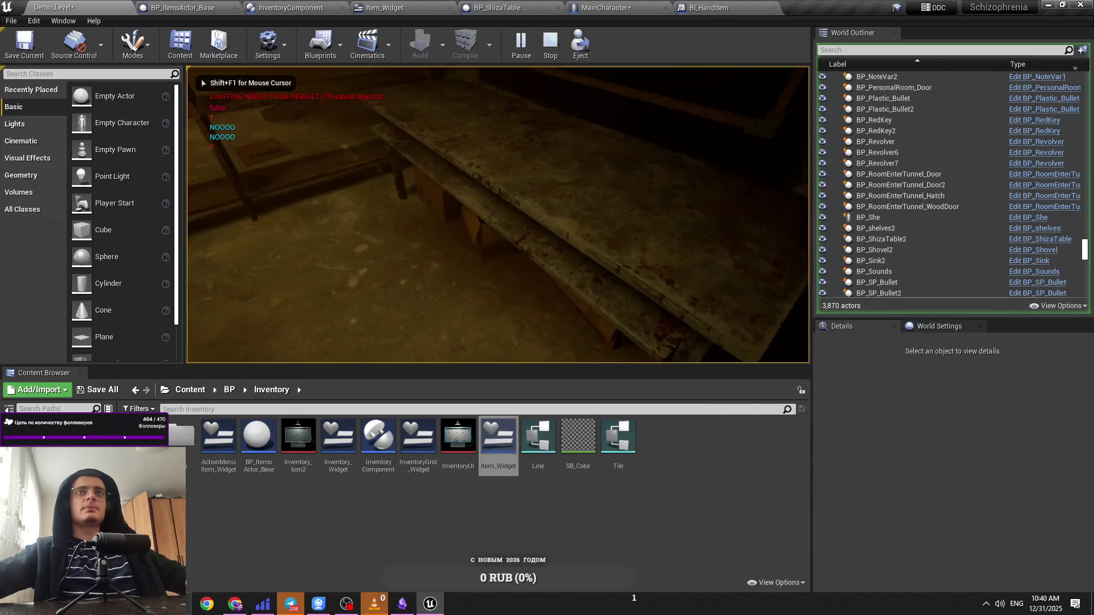
# Step: In the running game, open the inventory, use the Shiza table item, then stop the play test
pyautogui.press('i')
pyautogui.click(590, 199)
pyautogui.click(595, 206)
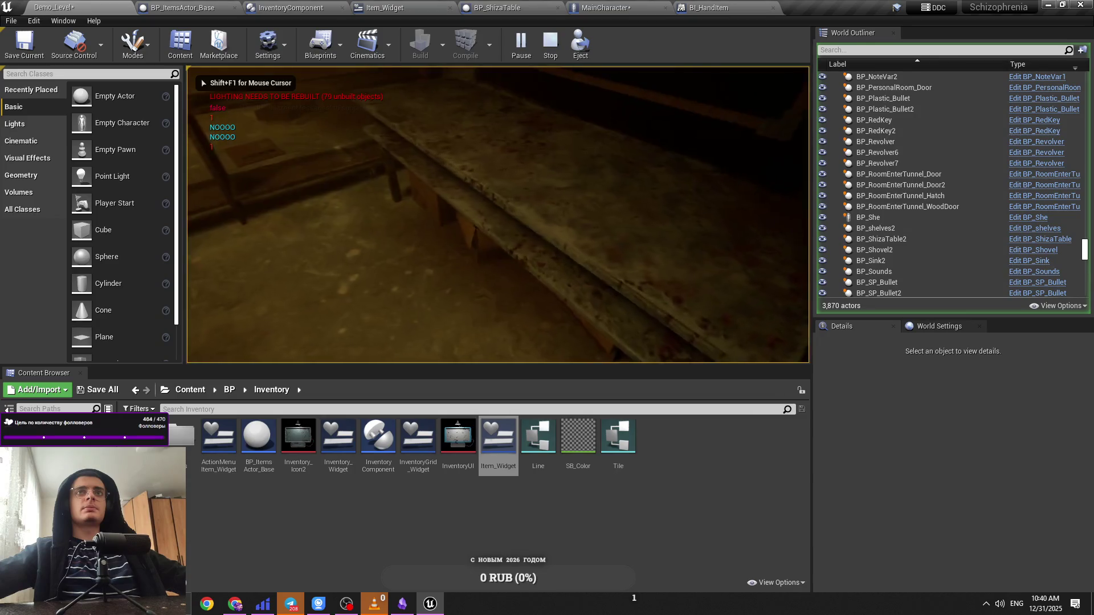
pyautogui.press('Escape')
pyautogui.click(696, 4)
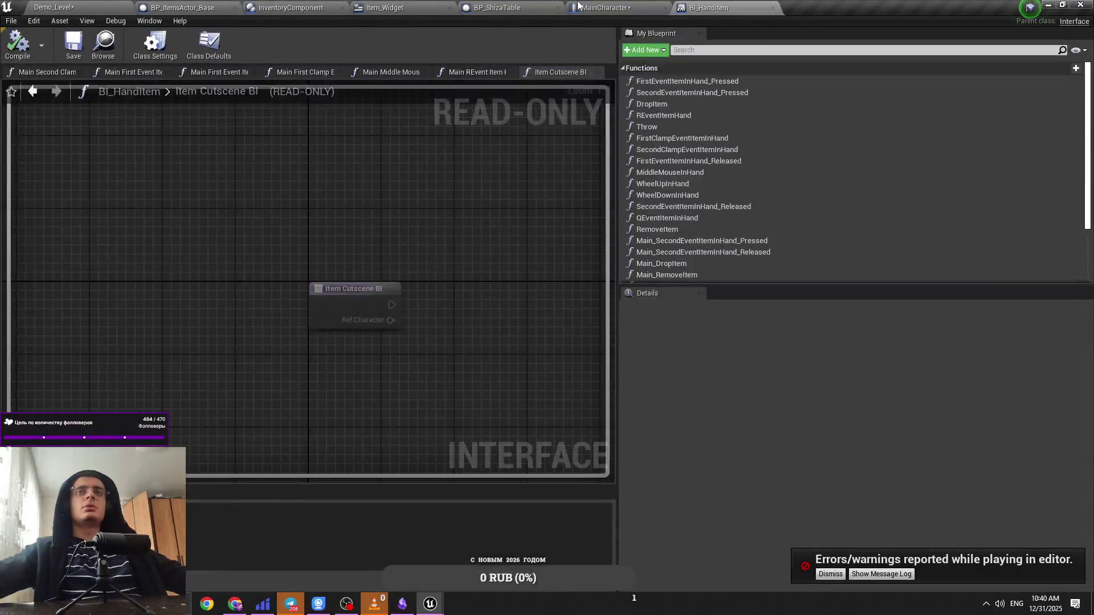
# Step: Inspect MainCharacter's second Item Cutscene BI call, then return to BP_ShizaTable
pyautogui.click(605, 8)
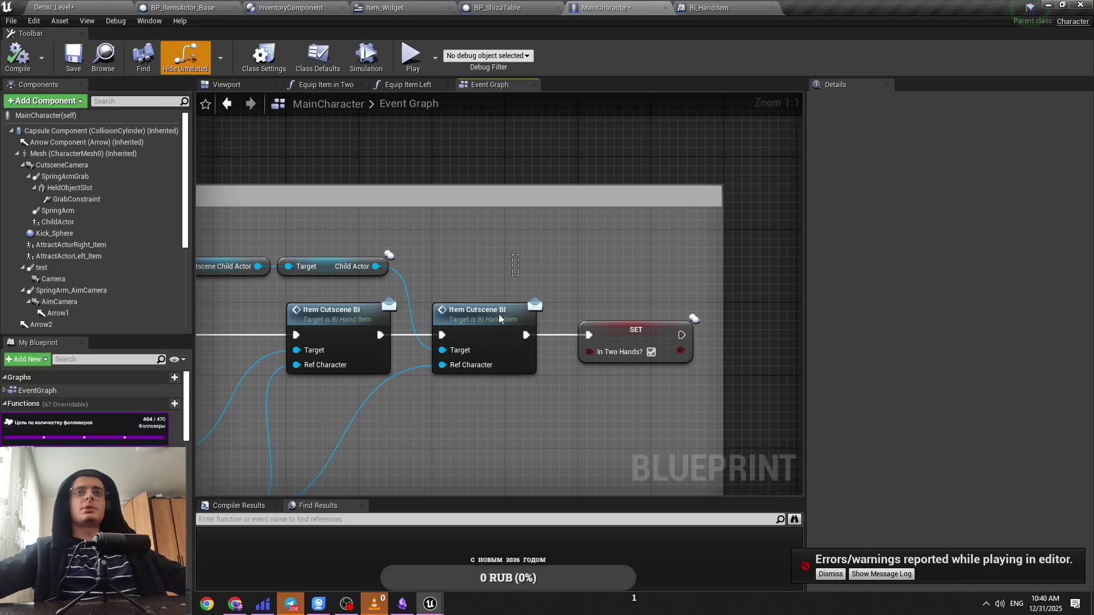
pyautogui.click(499, 318)
pyautogui.scroll(-1, 651, 284)
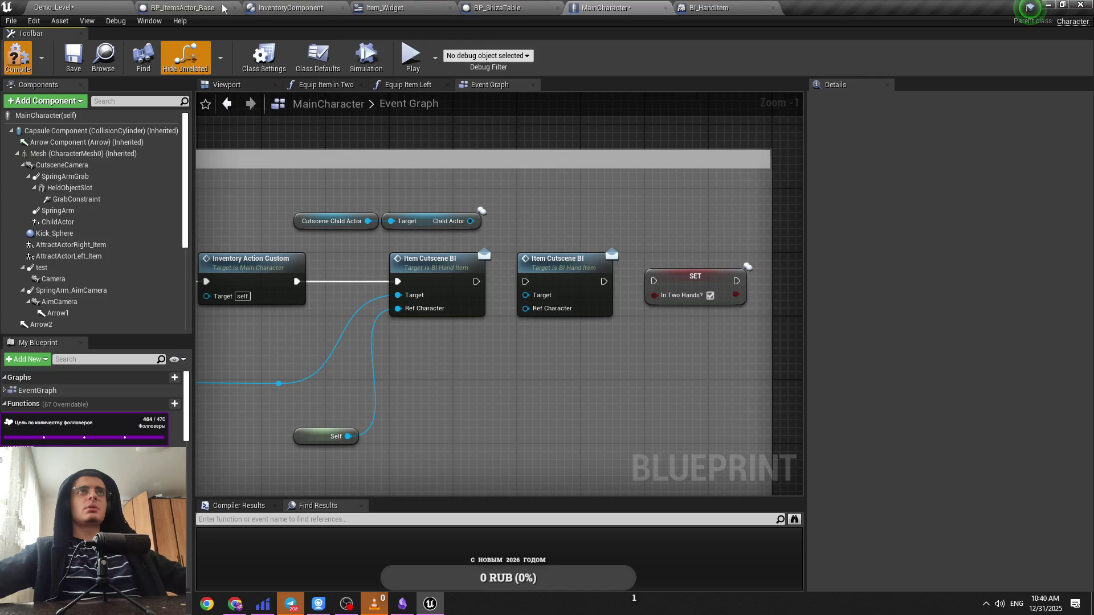
pyautogui.click(511, 7)
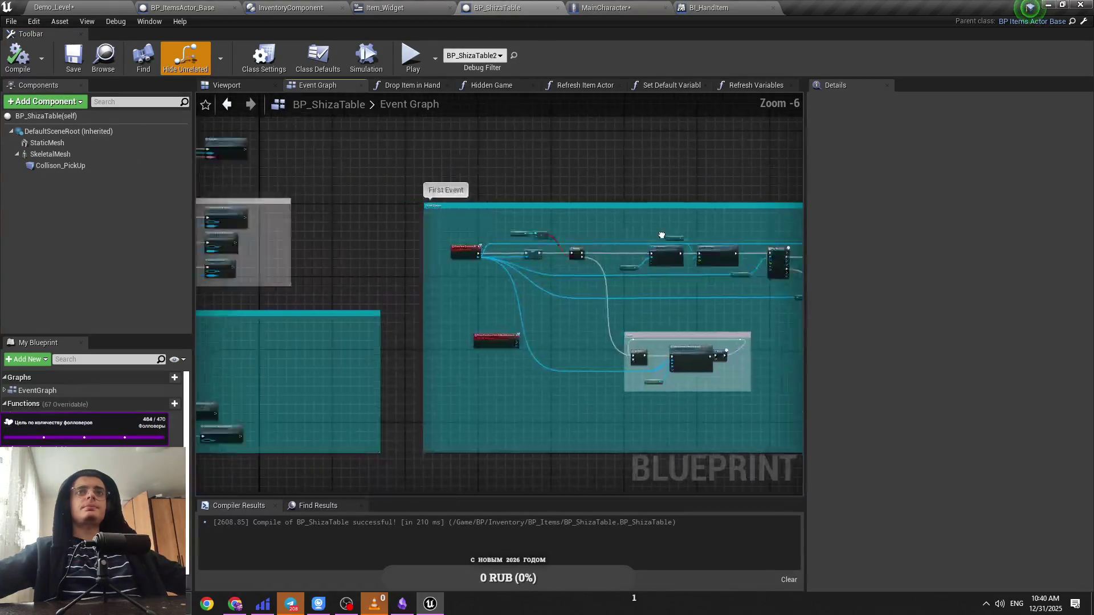
# Step: Save BP_ShizaTable and delete the spare Skeletal Mesh getter node
pyautogui.hotkey('ctrl', 's')
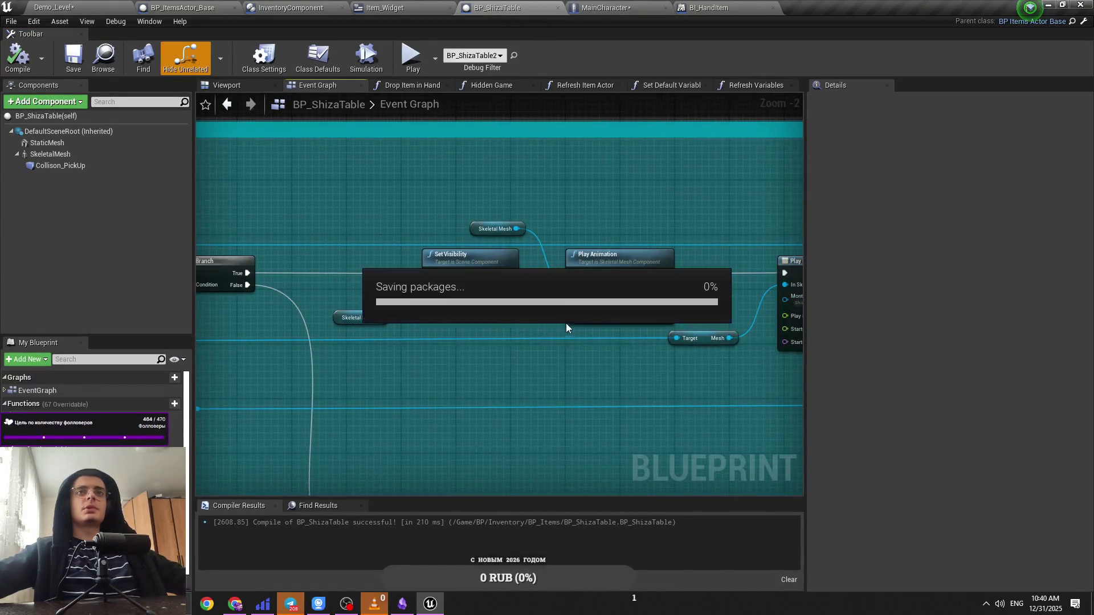
pyautogui.scroll(-1, 589, 319)
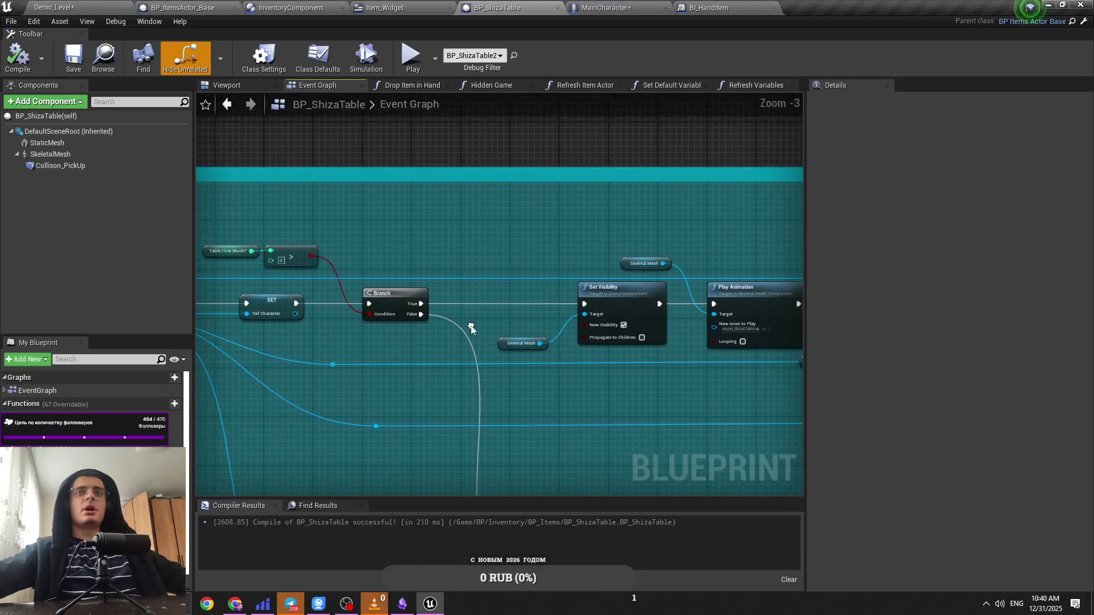
pyautogui.click(536, 253)
pyautogui.press('Delete')
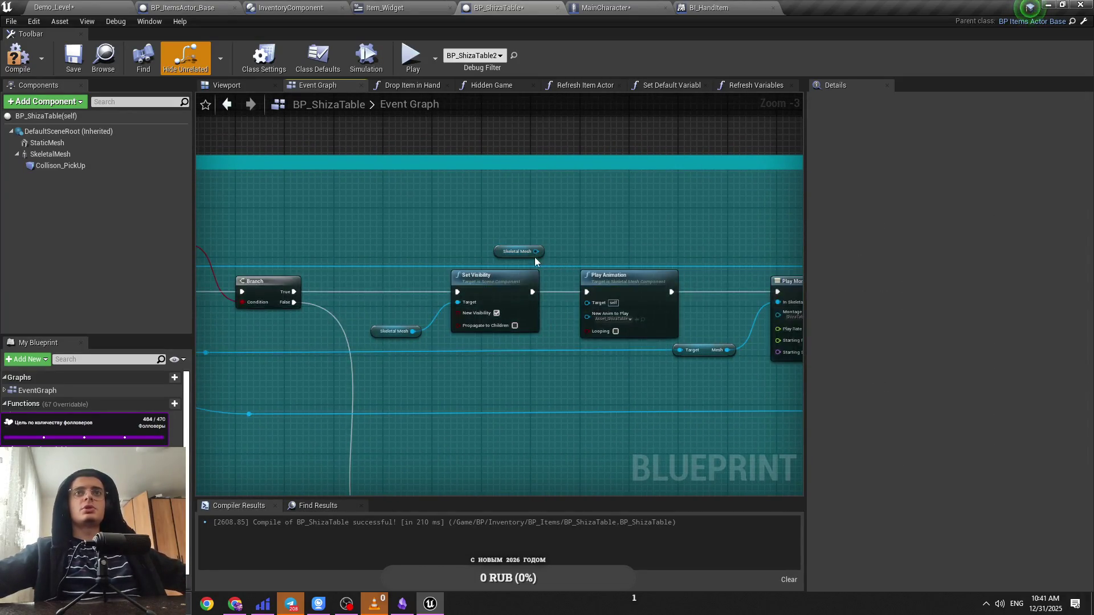
# Step: Chain Get Cutscene Child Actor from Ref Character, then Get Child Actor from it
pyautogui.moveTo(218, 293)
pyautogui.mouseDown()
pyautogui.moveTo(595, 218)
pyautogui.moveTo(597, 231)
pyautogui.moveTo(595, 217)
pyautogui.mouseUp()
pyautogui.write('get')
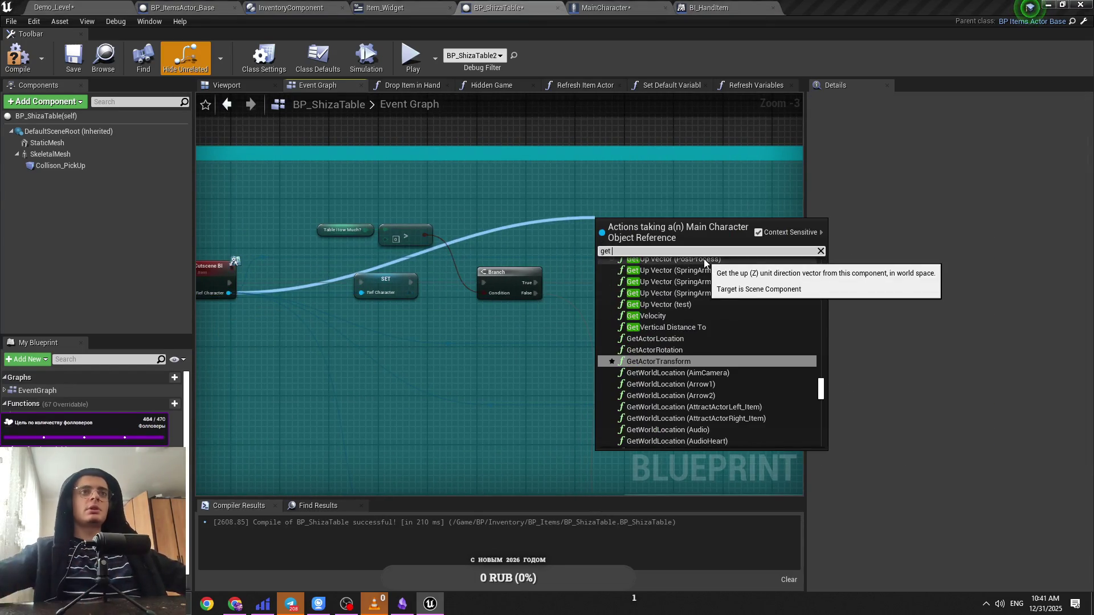
pyautogui.write(' ch')
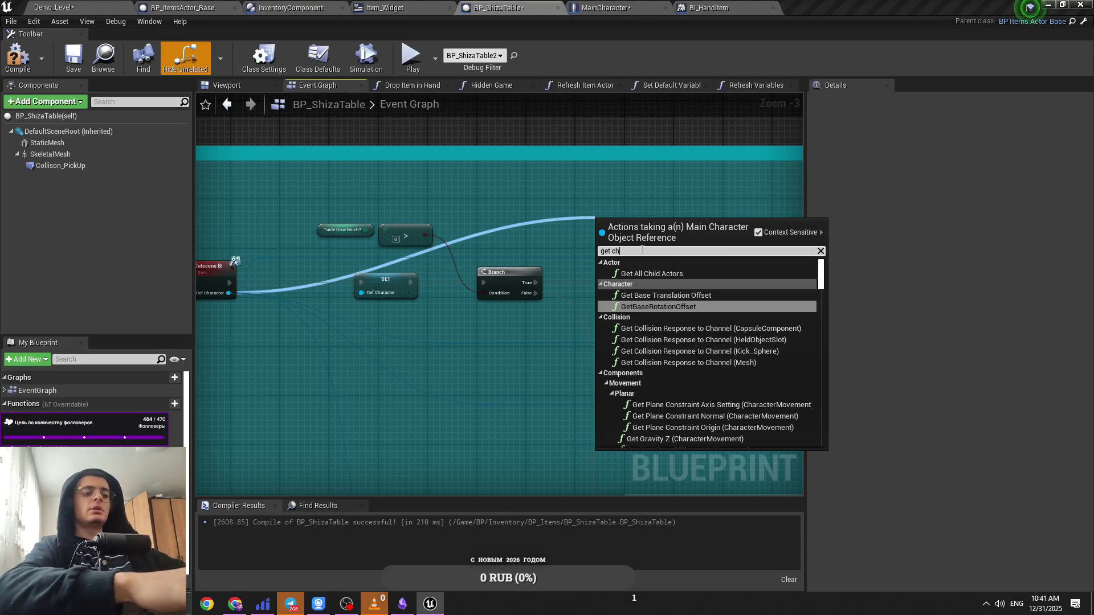
pyautogui.press('BackSpace')
pyautogui.write('uts')
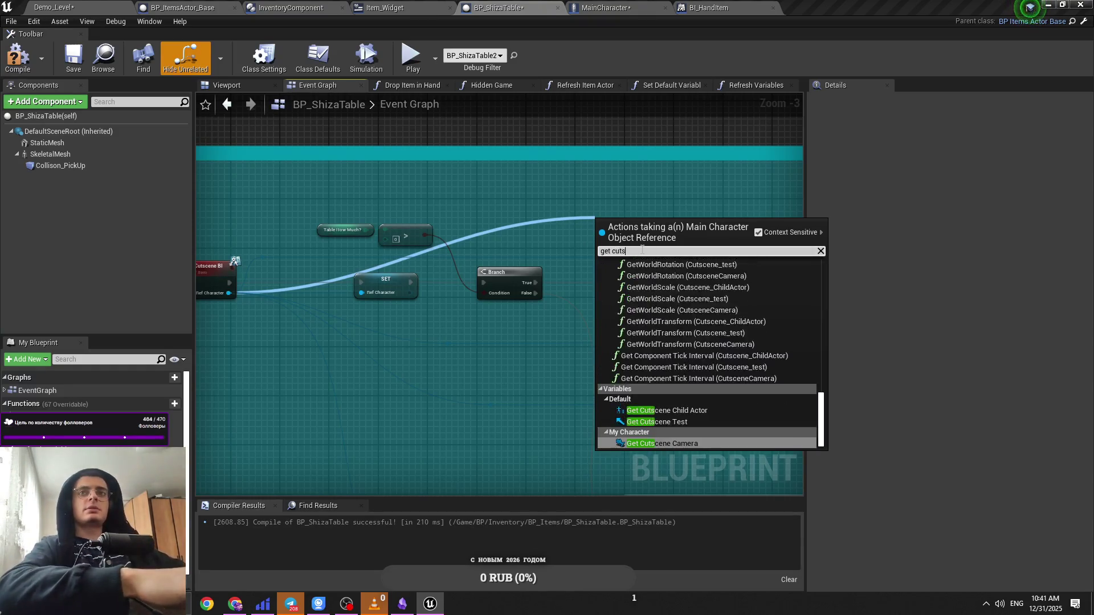
pyautogui.press('Up')
pyautogui.press('Up')
pyautogui.press('Return')
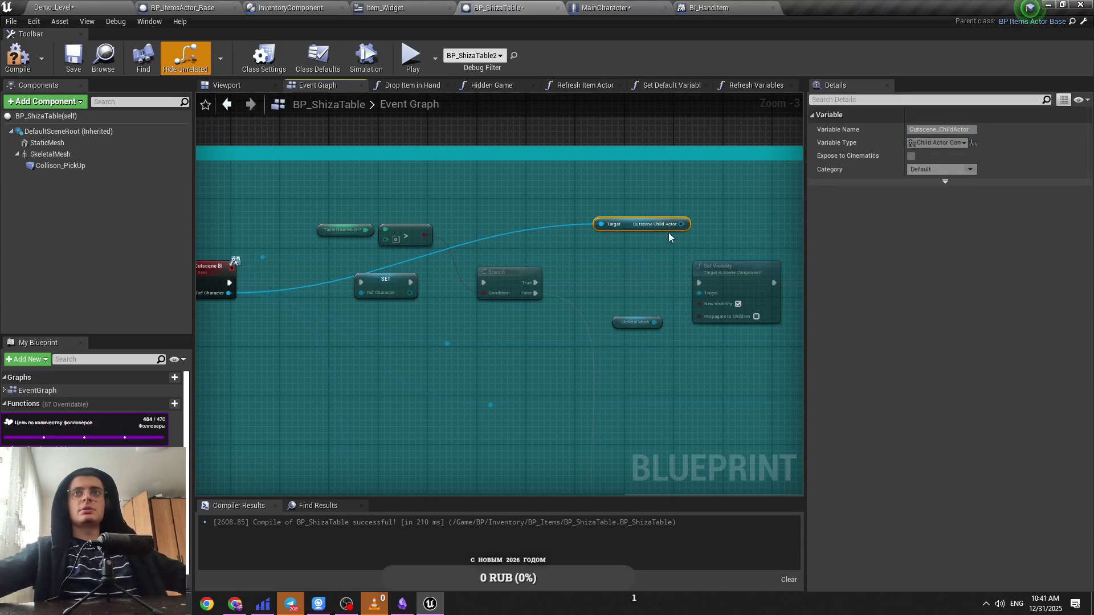
pyautogui.moveTo(721, 234); pyautogui.dragTo(726, 236)
pyautogui.write('get actor')
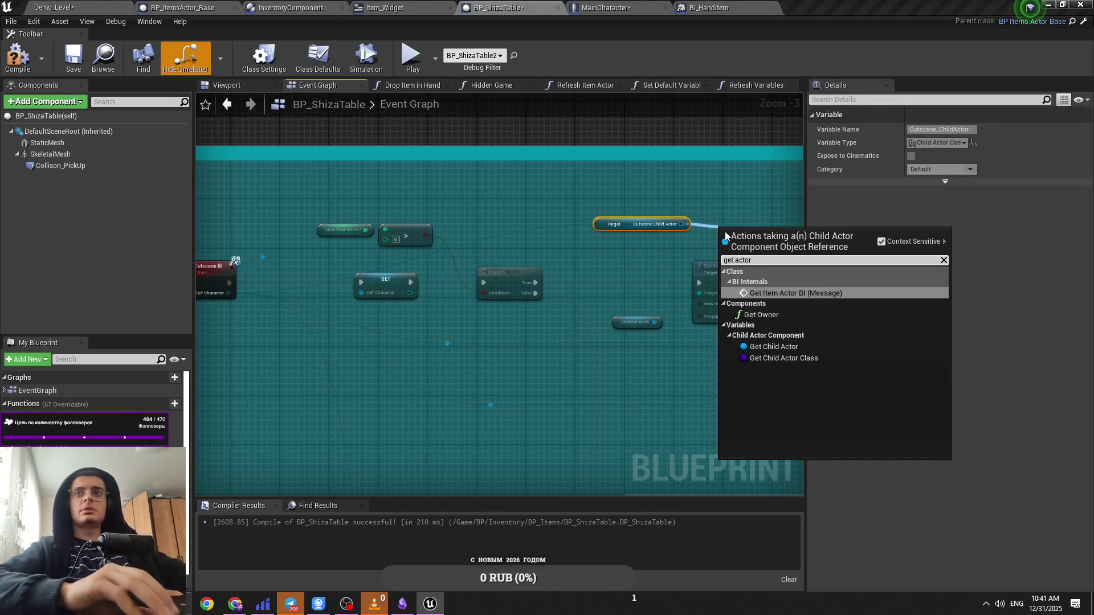
pyautogui.press('Up')
pyautogui.press('Return')
# Step: Try wiring Child Actor into Play Animation's target, then nudge the Child Actor getter into place
pyautogui.scroll(3, 617, 218)
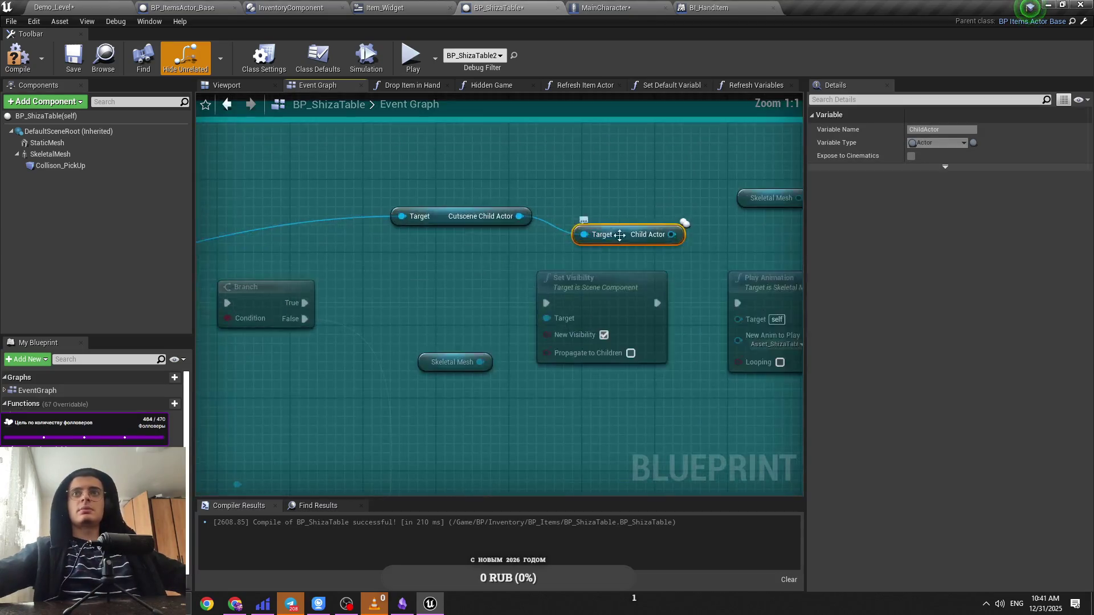
pyautogui.moveTo(614, 317); pyautogui.dragTo(757, 322)
pyautogui.moveTo(665, 288); pyautogui.dragTo(563, 241)
pyautogui.moveTo(482, 202); pyautogui.dragTo(514, 209)
pyautogui.write('get ske')
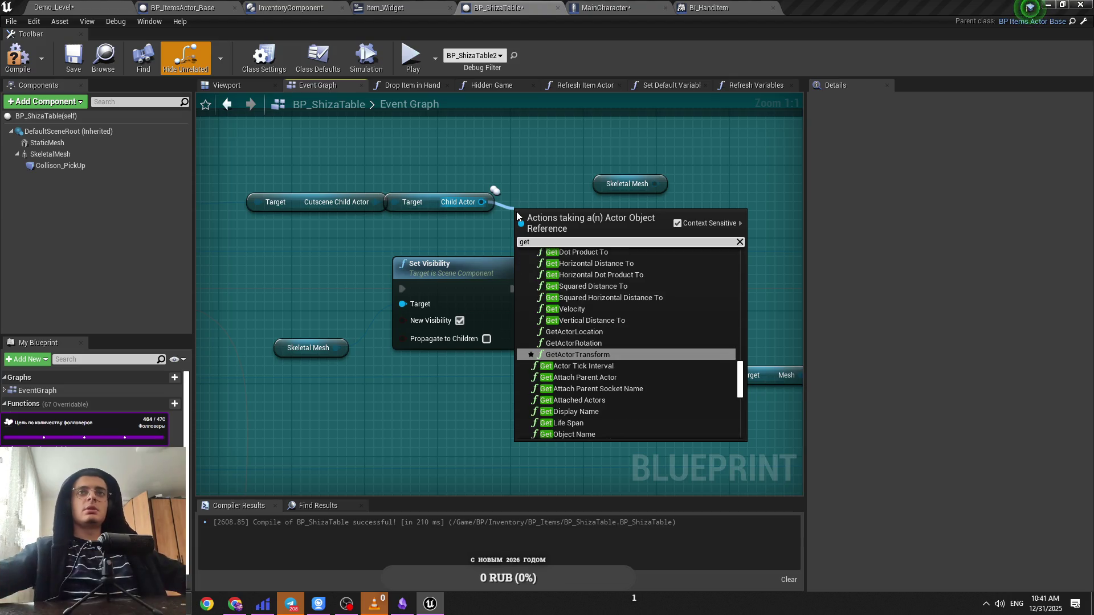
pyautogui.click(437, 218)
pyautogui.moveTo(436, 206); pyautogui.dragTo(445, 207)
pyautogui.click(621, 234)
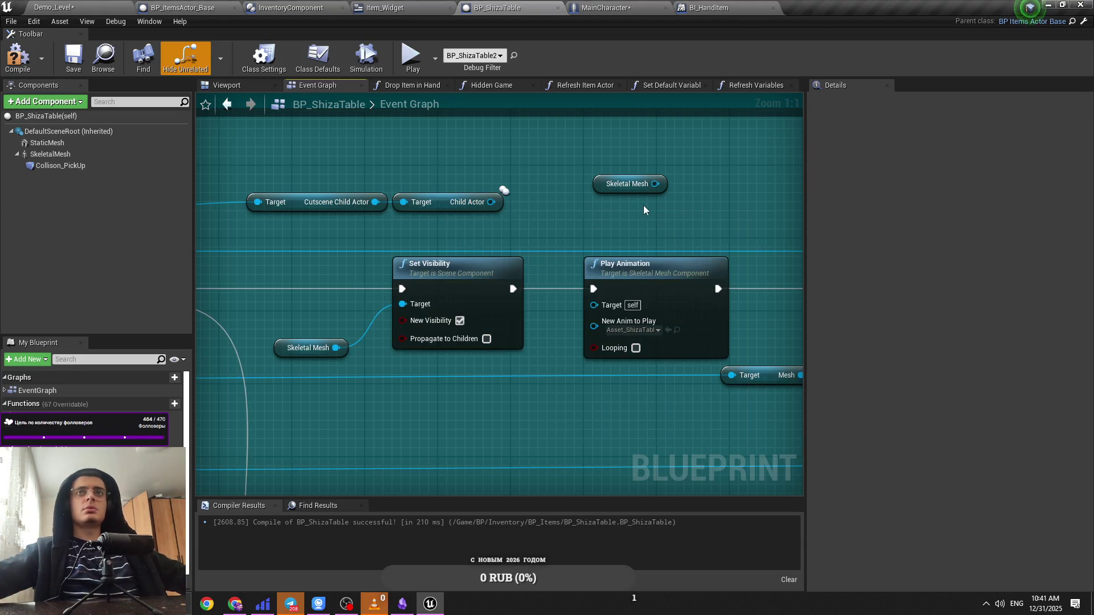
pyautogui.hotkey('ctrl', 's')
pyautogui.moveTo(498, 222)
pyautogui.mouseDown()
pyautogui.moveTo(626, 330)
pyautogui.moveTo(541, 229)
pyautogui.moveTo(477, 263)
pyautogui.moveTo(531, 304)
pyautogui.moveTo(312, 225)
pyautogui.mouseUp()
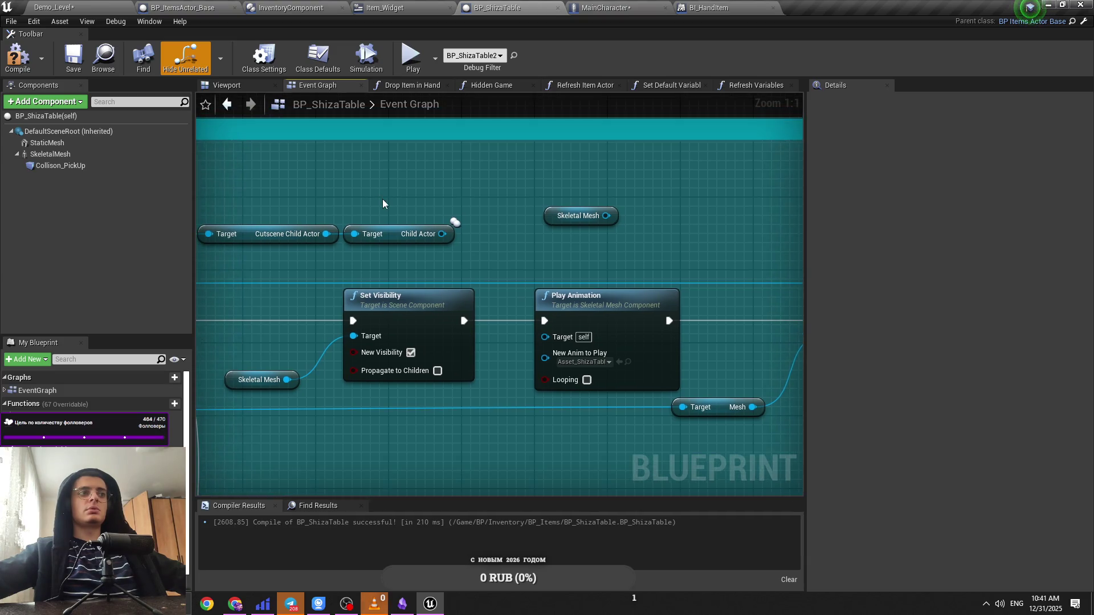
pyautogui.hotkey('ctrl', 's')
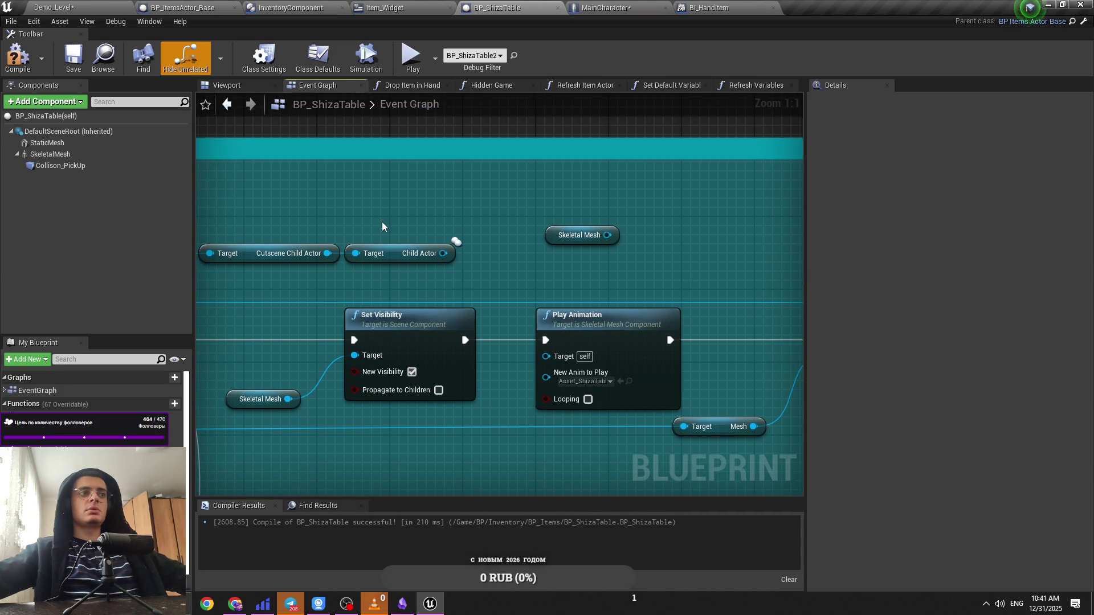
pyautogui.moveTo(382, 226); pyautogui.dragTo(379, 280)
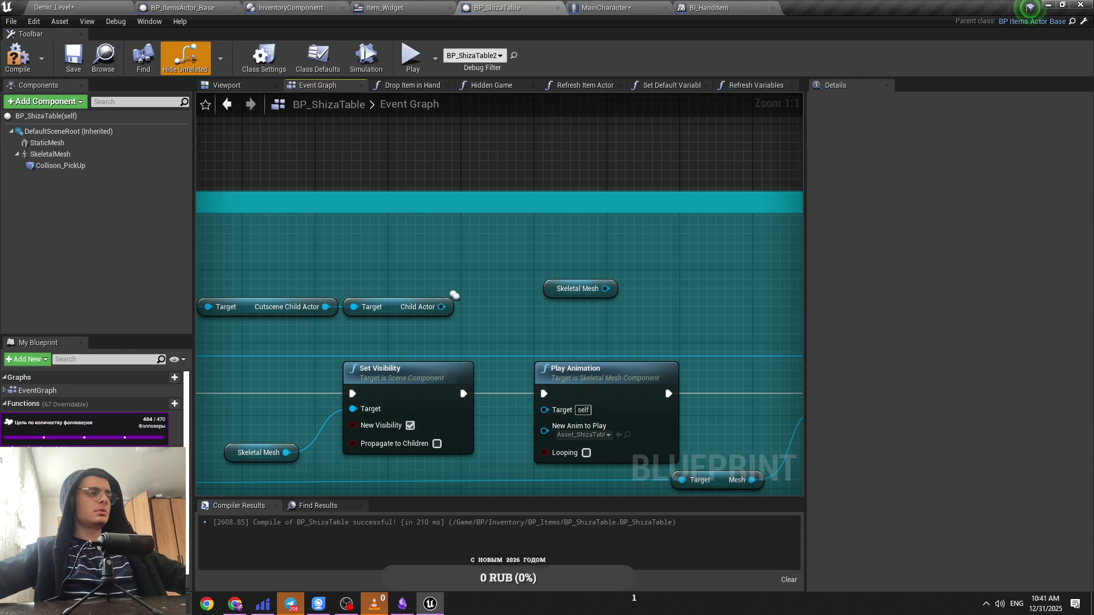
pyautogui.moveTo(454, 296); pyautogui.dragTo(499, 342)
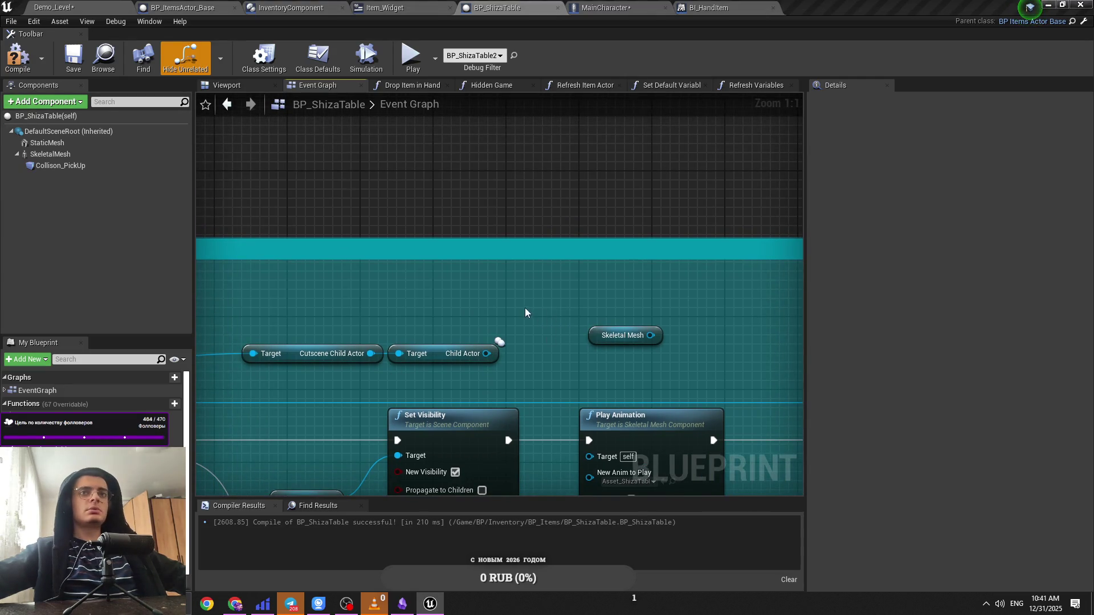
pyautogui.moveTo(525, 308); pyautogui.dragTo(511, 310)
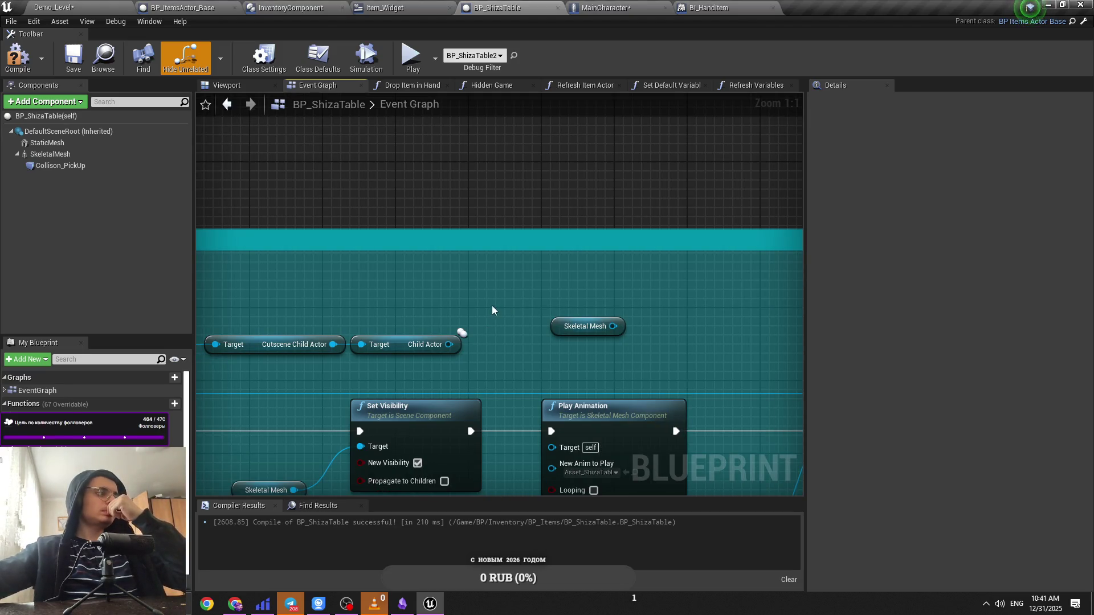
pyautogui.moveTo(476, 323); pyautogui.dragTo(443, 302)
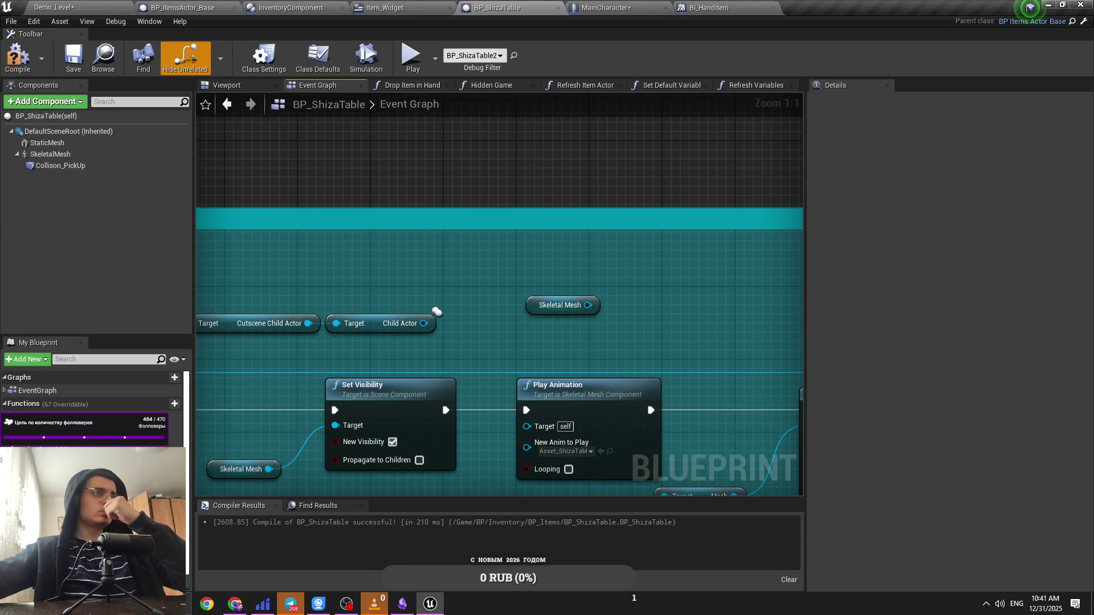
pyautogui.moveTo(424, 323)
pyautogui.mouseDown()
pyautogui.moveTo(551, 426)
pyautogui.moveTo(523, 332)
pyautogui.moveTo(425, 327)
pyautogui.mouseUp()
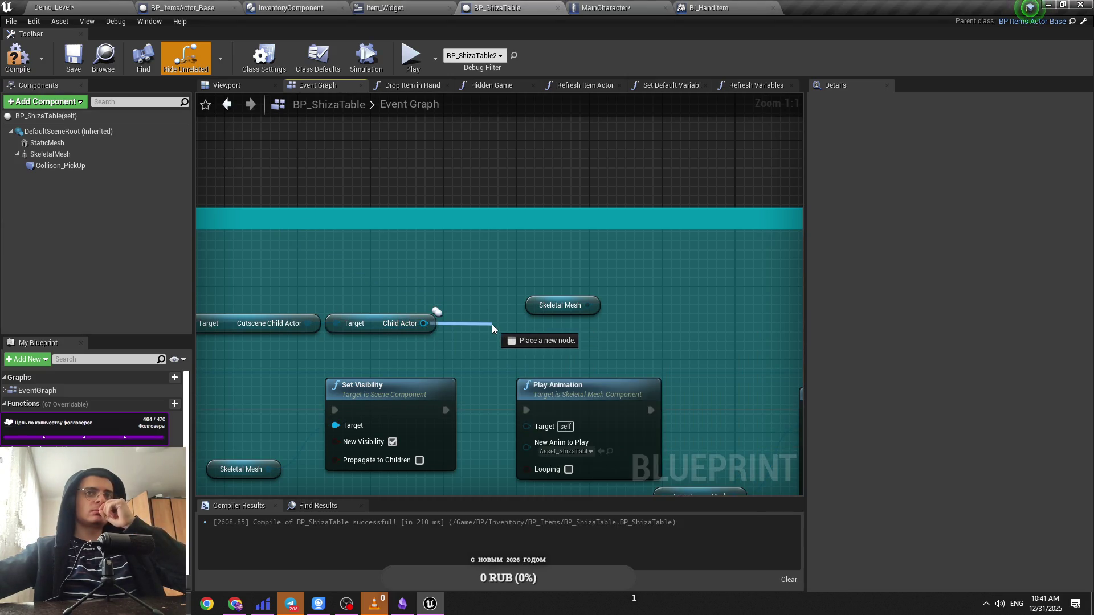
pyautogui.moveTo(492, 326); pyautogui.dragTo(491, 325)
pyautogui.write('play ani')
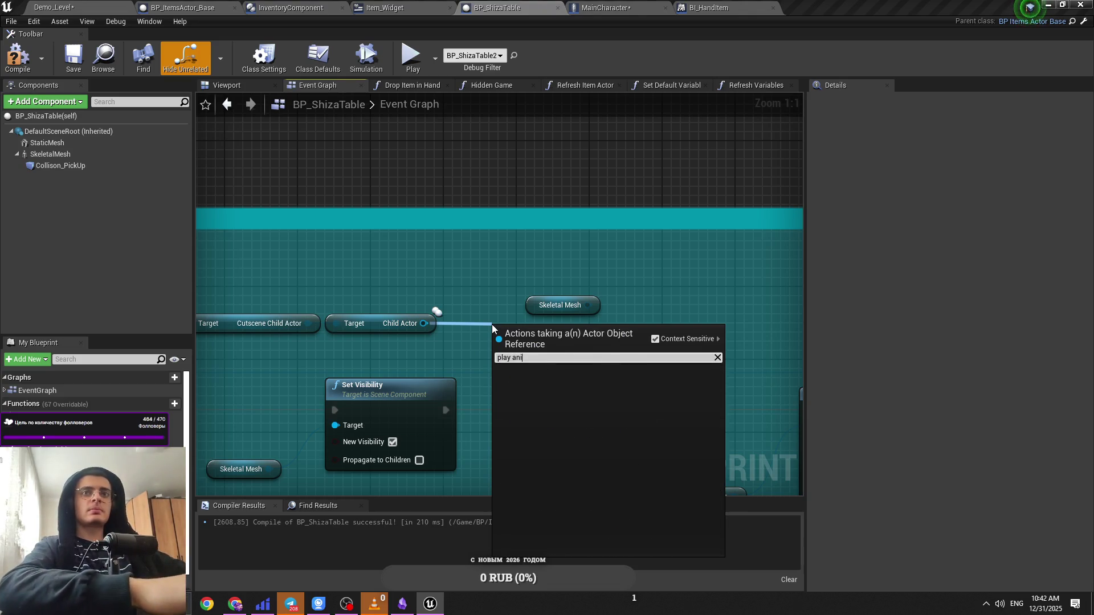
pyautogui.press('Return')
pyautogui.moveTo(420, 341); pyautogui.dragTo(624, 324)
pyautogui.hotkey('ctrl', 's')
pyautogui.scroll(-4, 490, 296)
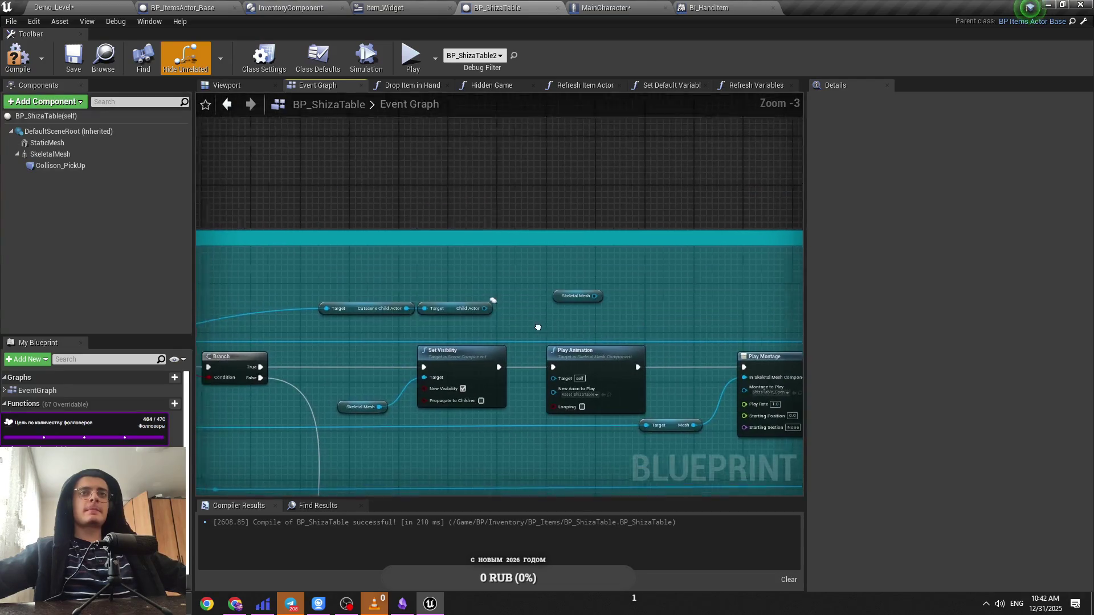
pyautogui.moveTo(792, 296)
pyautogui.mouseDown()
pyautogui.moveTo(545, 320)
pyautogui.moveTo(412, 295)
pyautogui.mouseUp()
pyautogui.moveTo(631, 286)
pyautogui.mouseDown()
pyautogui.moveTo(736, 277)
pyautogui.moveTo(634, 296)
pyautogui.moveTo(677, 298)
pyautogui.moveTo(266, 262)
pyautogui.moveTo(236, 332)
pyautogui.moveTo(524, 341)
pyautogui.mouseUp()
pyautogui.moveTo(369, 340)
pyautogui.mouseDown()
pyautogui.moveTo(631, 359)
pyautogui.moveTo(590, 370)
pyautogui.moveTo(467, 365)
pyautogui.mouseUp()
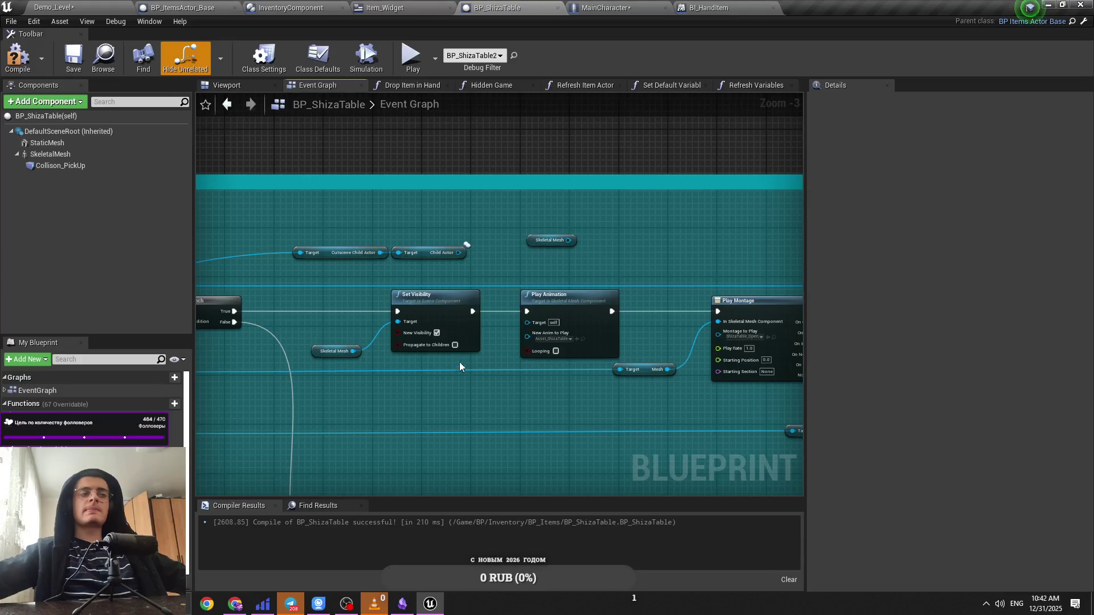
pyautogui.click(54, 8)
# Step: Save the Item_Widget blueprint after viewing its Useble Item graph
pyautogui.click(291, 8)
pyautogui.click(384, 7)
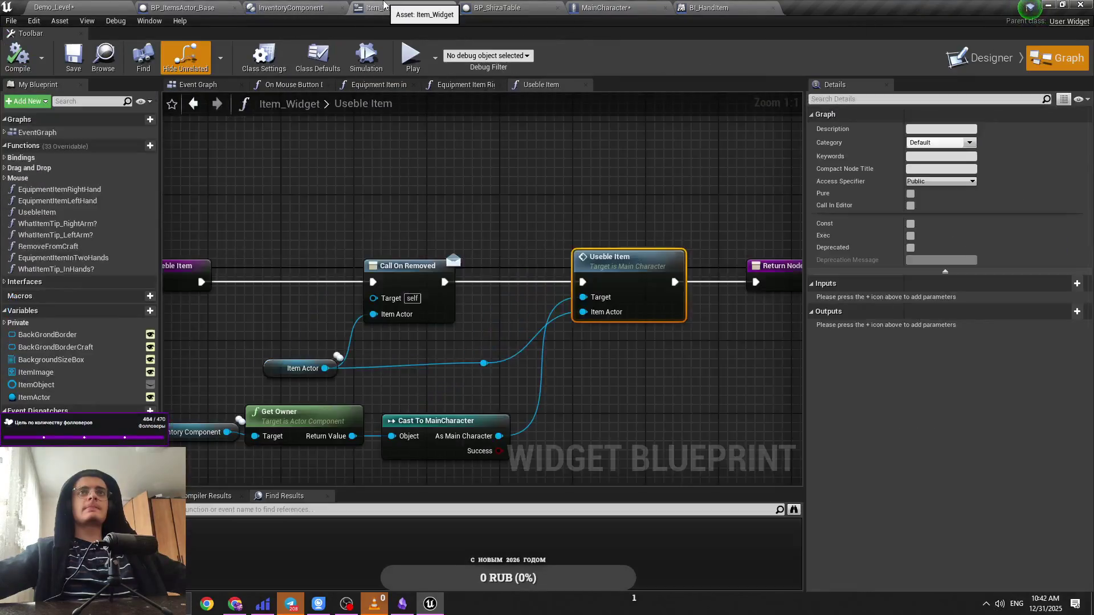
pyautogui.hotkey('ctrl', 's')
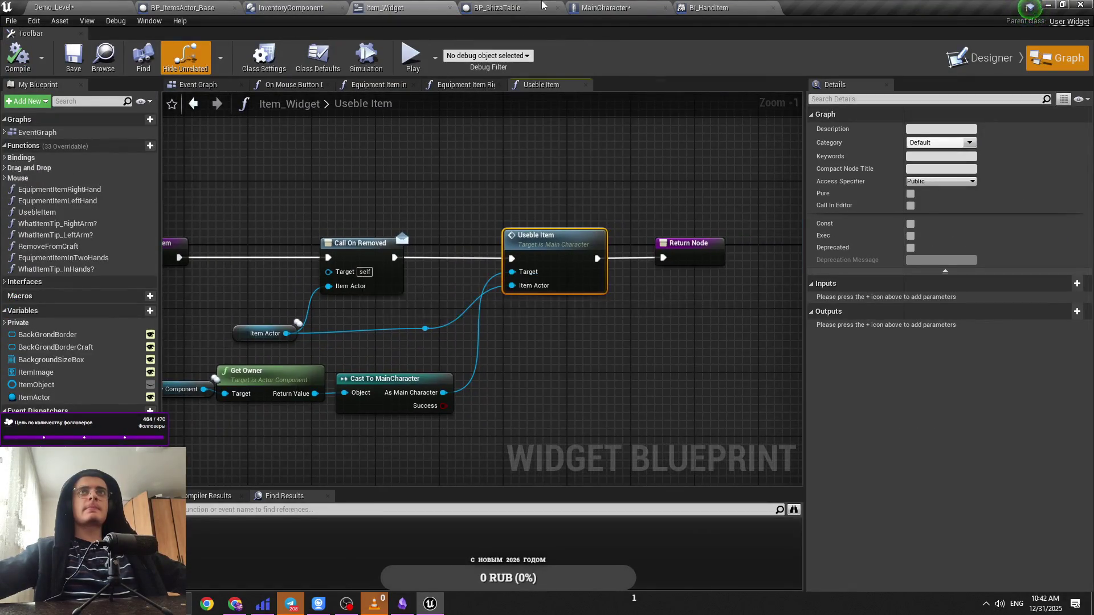
pyautogui.click(502, 7)
# Step: Review MainCharacter's Event Graph around the Inventory Action Custom event and Item Cutscene BI calls
pyautogui.click(600, 5)
pyautogui.scroll(2, 549, 221)
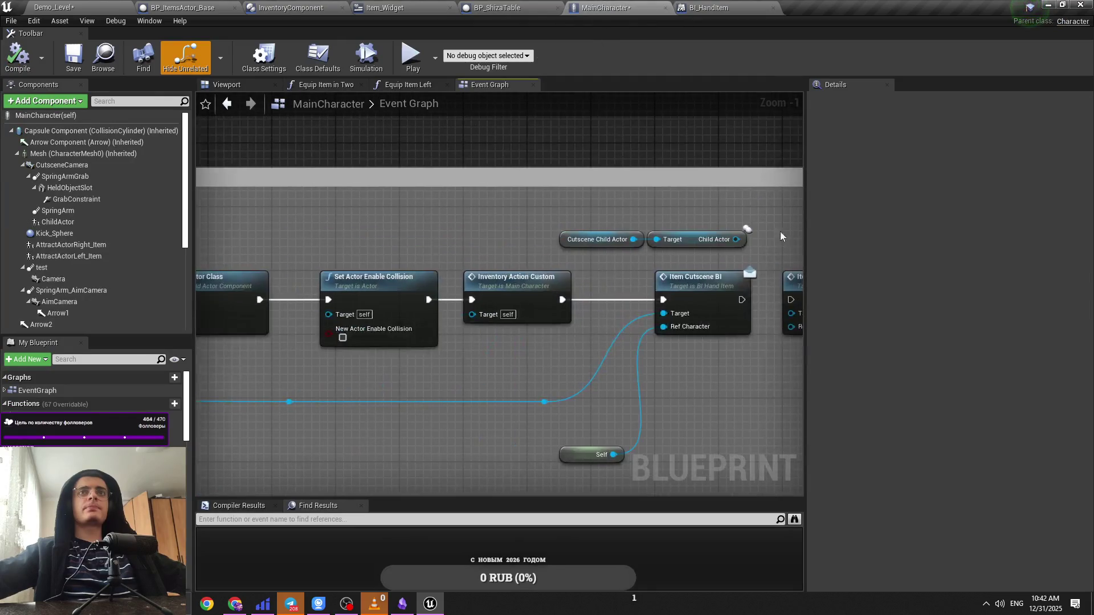
pyautogui.moveTo(482, 264)
pyautogui.mouseDown()
pyautogui.moveTo(712, 268)
pyautogui.moveTo(405, 251)
pyautogui.mouseUp()
pyautogui.moveTo(792, 285)
pyautogui.mouseDown()
pyautogui.moveTo(574, 284)
pyautogui.moveTo(684, 291)
pyautogui.mouseUp()
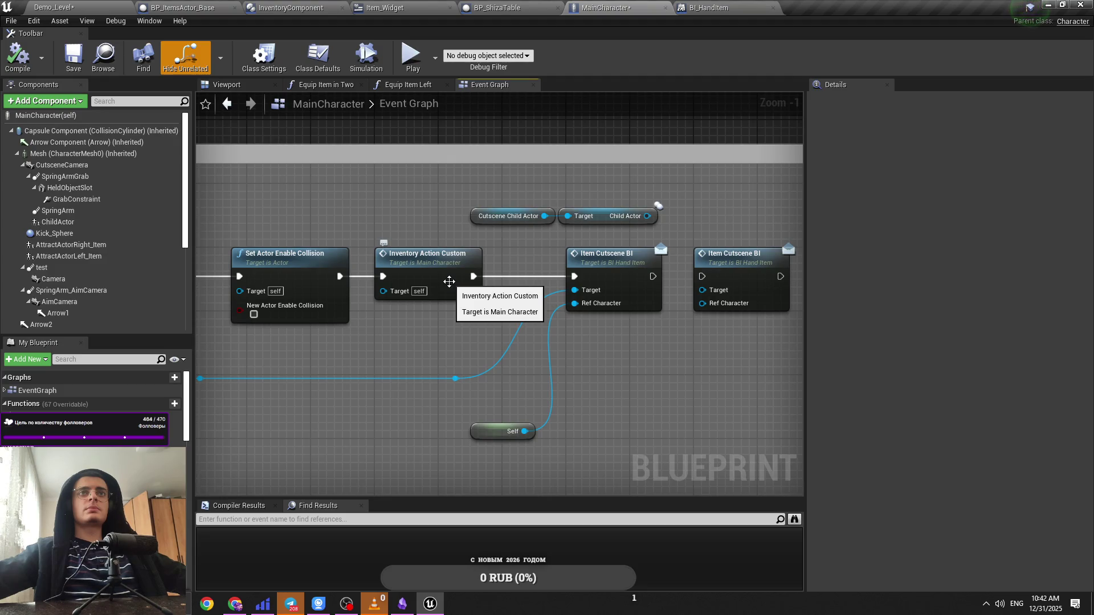
pyautogui.doubleClick(449, 281)
pyautogui.scroll(-8, 545, 342)
pyautogui.moveTo(545, 341)
pyautogui.mouseDown()
pyautogui.moveTo(513, 349)
pyautogui.moveTo(493, 259)
pyautogui.moveTo(549, 415)
pyautogui.moveTo(562, 303)
pyautogui.mouseUp()
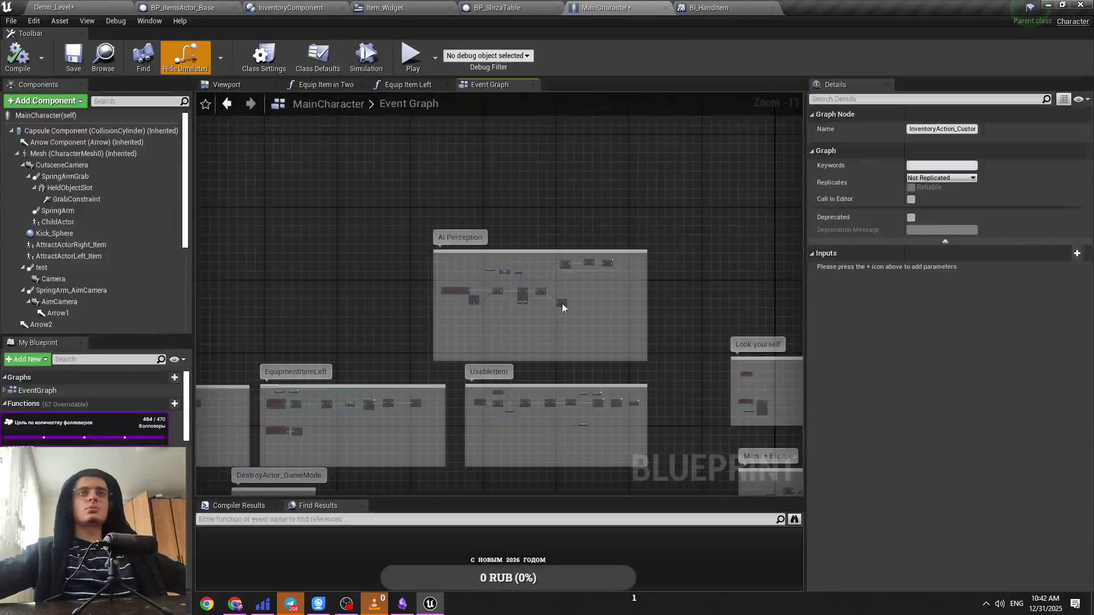
pyautogui.scroll(7, 562, 308)
pyautogui.scroll(-5, 562, 317)
pyautogui.scroll(7, 557, 381)
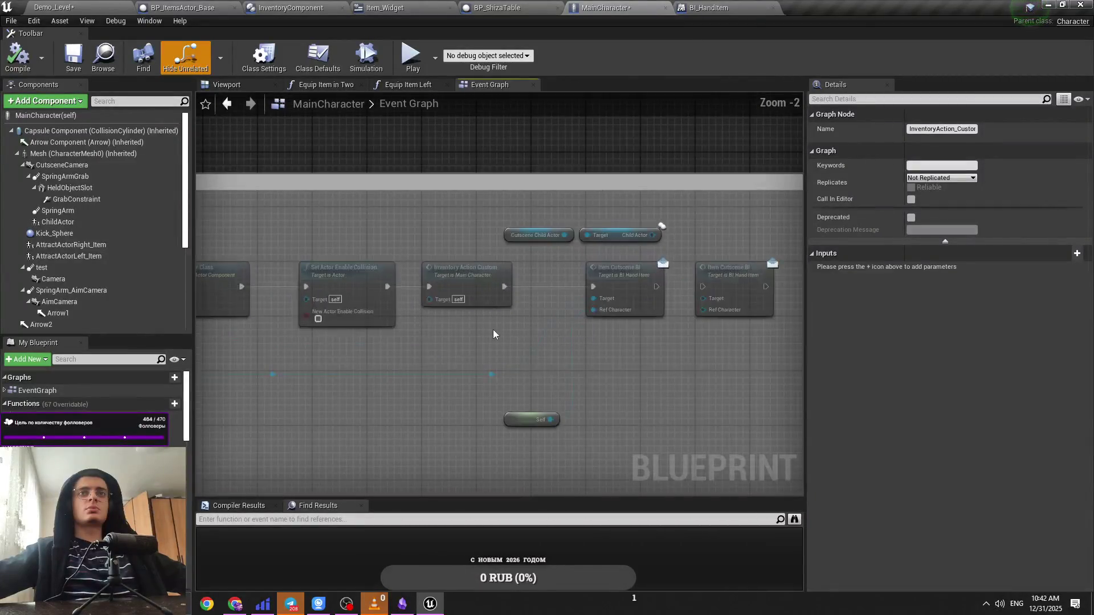
pyautogui.click(493, 331)
pyautogui.moveTo(473, 317); pyautogui.dragTo(535, 334)
pyautogui.moveTo(467, 341)
pyautogui.mouseDown()
pyautogui.moveTo(579, 349)
pyautogui.moveTo(351, 303)
pyautogui.mouseUp()
pyautogui.scroll(-1, 579, 349)
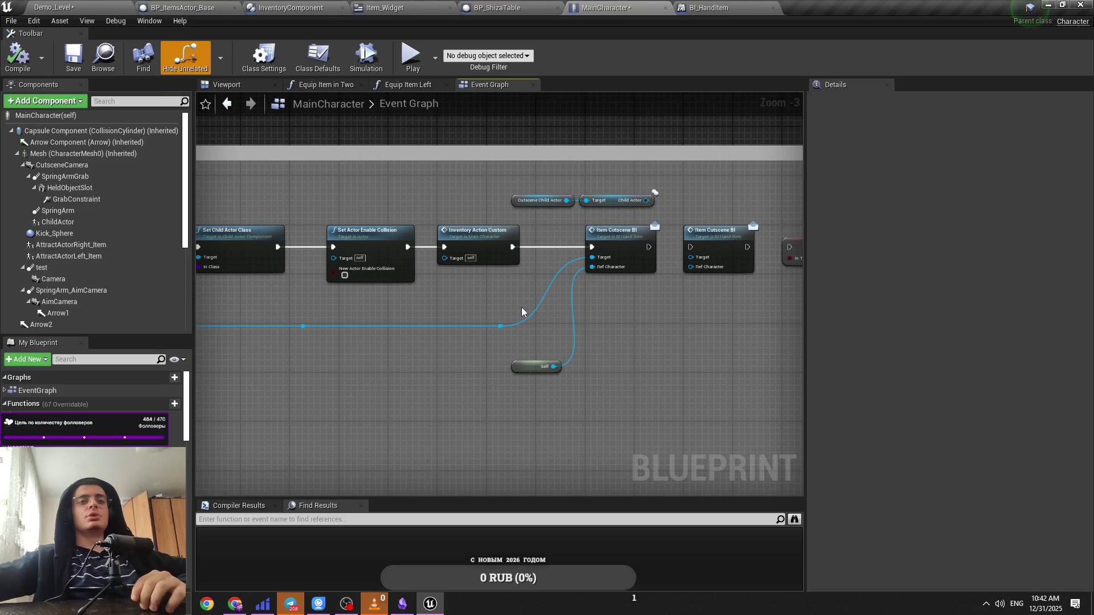
# Step: Delete MainCharacter's Cutscene Child Actor and Child Actor getter nodes and save the blueprint
pyautogui.moveTo(523, 312); pyautogui.dragTo(439, 313)
pyautogui.moveTo(421, 193); pyautogui.dragTo(572, 225)
pyautogui.press('Delete')
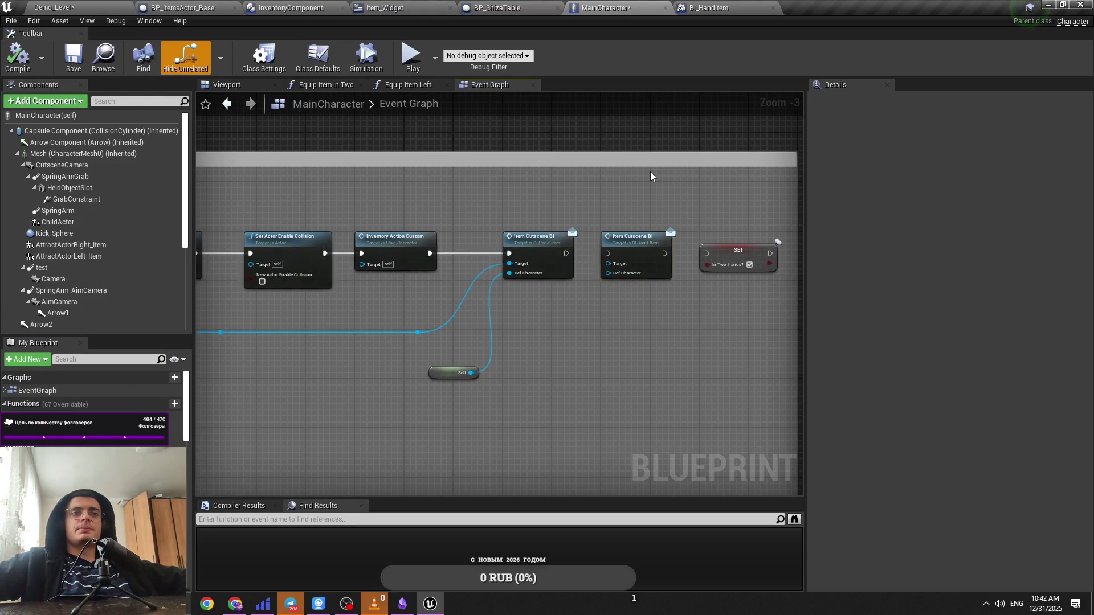
pyautogui.moveTo(252, 188); pyautogui.dragTo(593, 198)
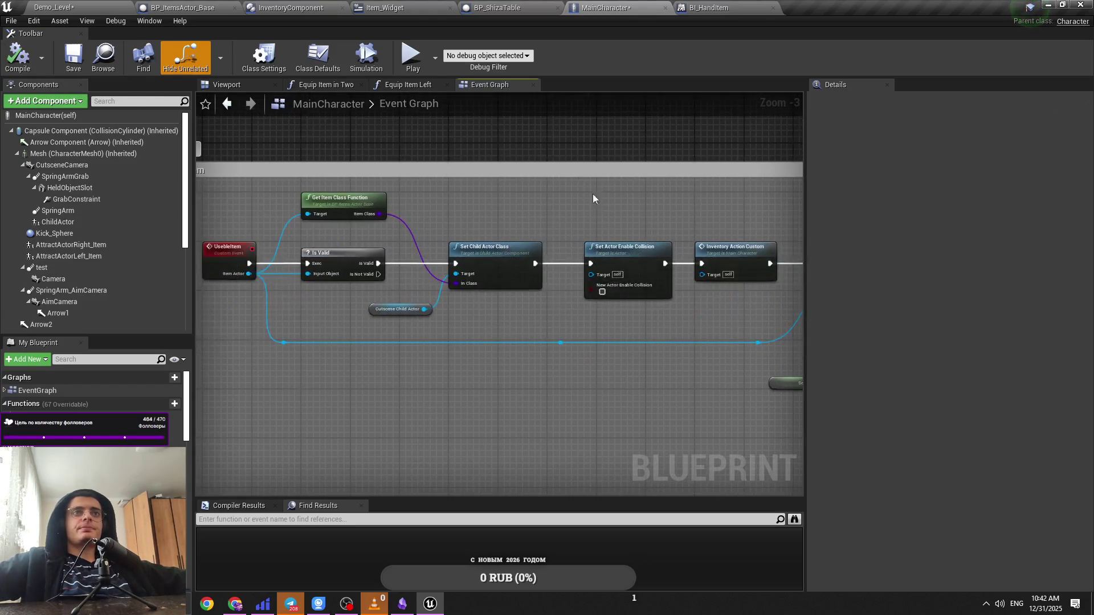
pyautogui.scroll(-2, 593, 199)
pyautogui.hotkey('ctrl', 's')
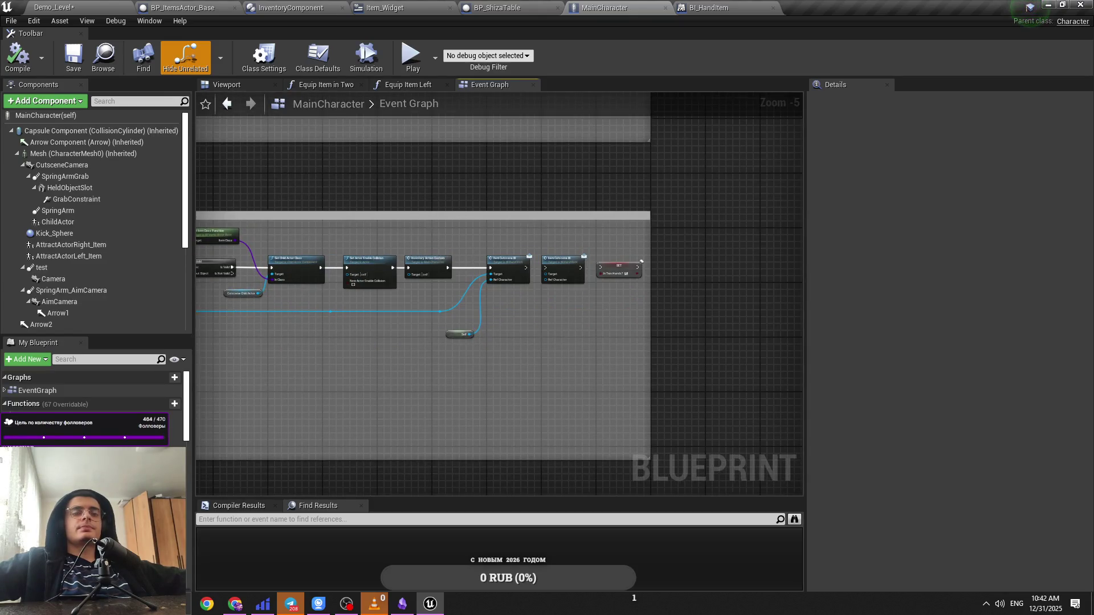
pyautogui.scroll(2, 710, 264)
# Step: Check the open blueprint tabs, save all changed assets, and return to BP_ShizaTable's Event Graph
pyautogui.click(562, 7)
pyautogui.click(707, 7)
pyautogui.click(607, 7)
pyautogui.click(547, 7)
pyautogui.click(608, 7)
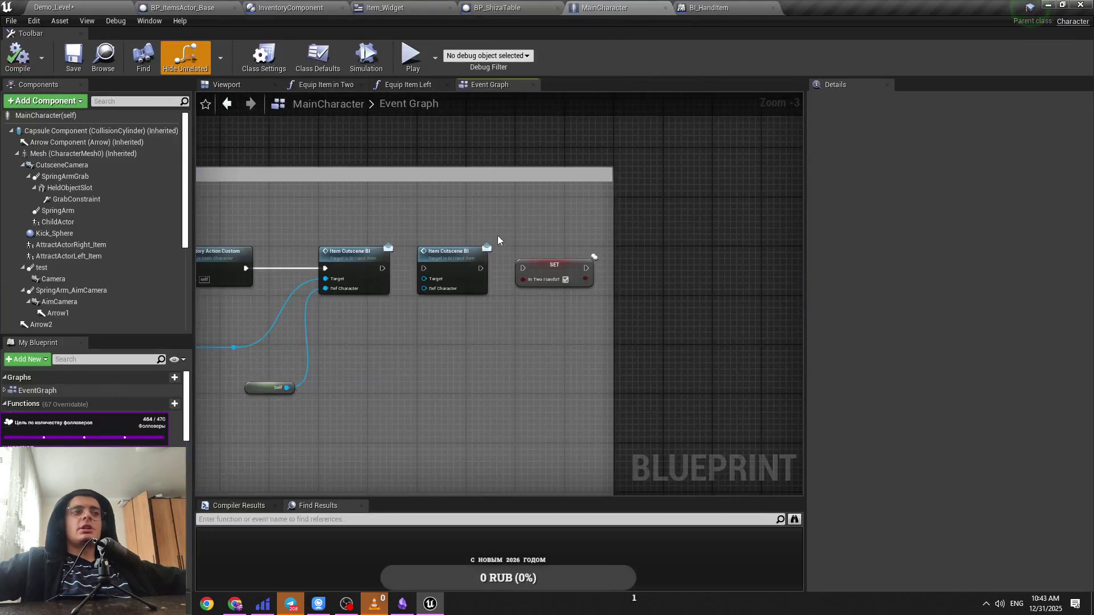
pyautogui.hotkey('ctrl', 's')
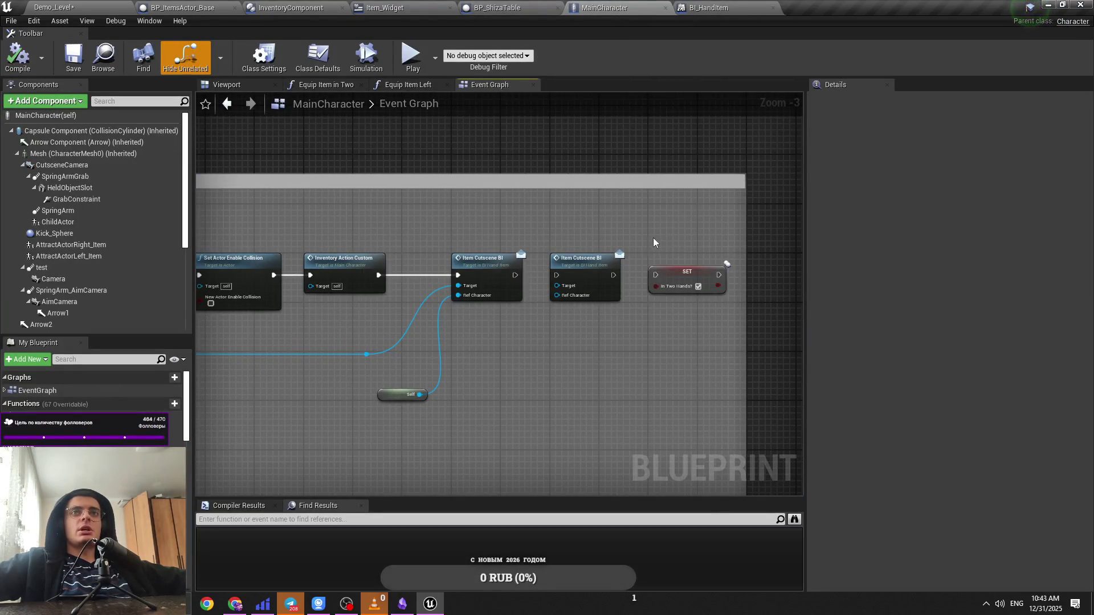
pyautogui.click(484, 7)
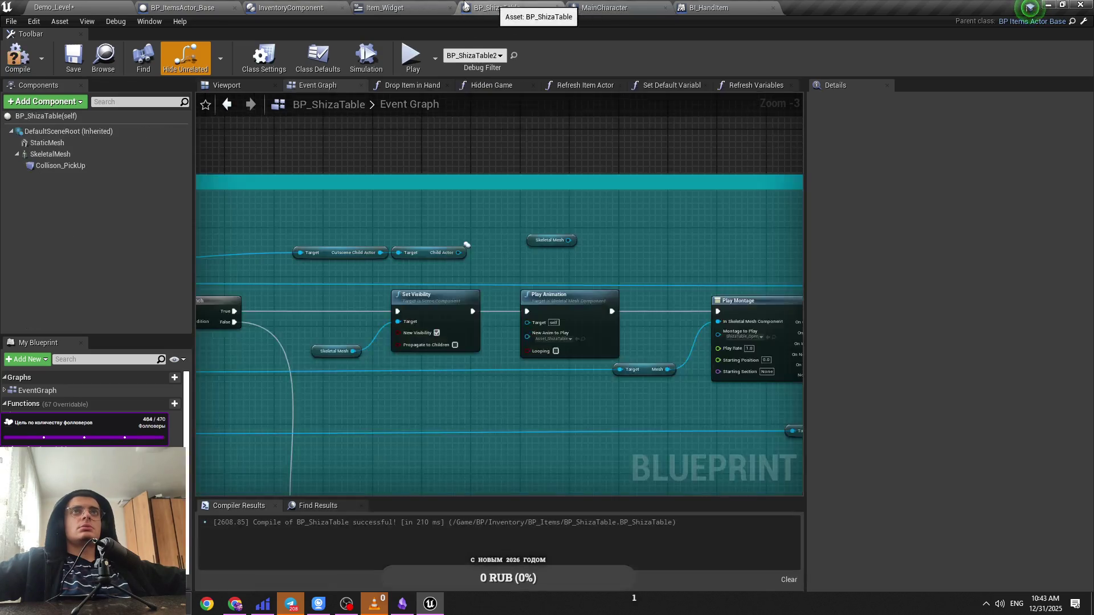
# Step: Move the Cutscene Child Actor and Child Actor nodes up-left and test their pin connections
pyautogui.scroll(2, 560, 334)
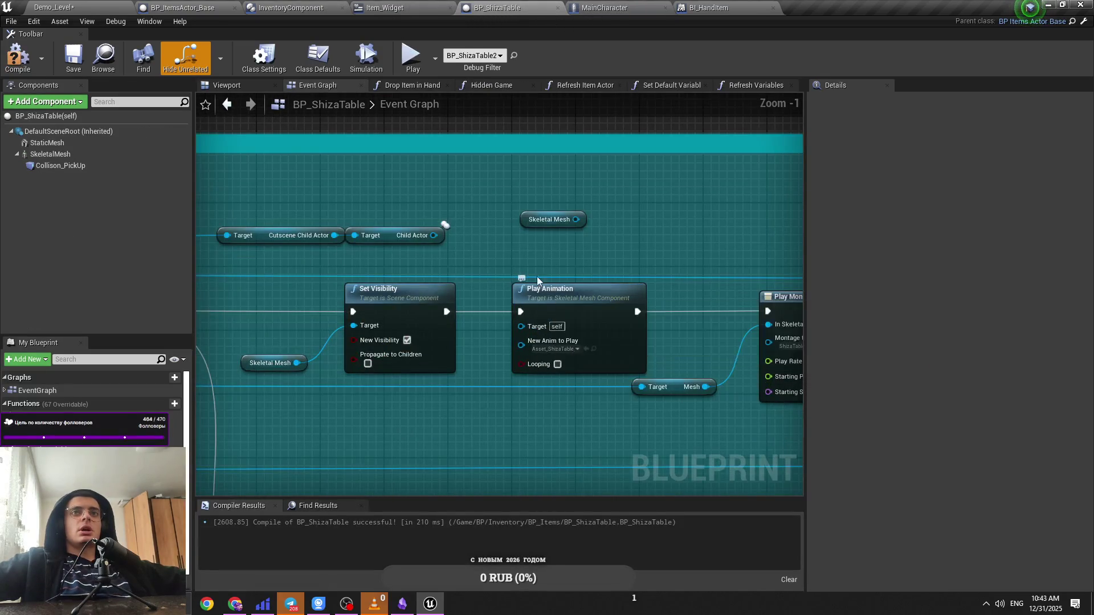
pyautogui.scroll(-2, 452, 264)
pyautogui.moveTo(592, 282); pyautogui.dragTo(446, 263)
pyautogui.moveTo(580, 260); pyautogui.dragTo(676, 330)
pyautogui.moveTo(737, 261)
pyautogui.mouseDown()
pyautogui.moveTo(580, 306)
pyautogui.moveTo(486, 293)
pyautogui.mouseUp()
pyautogui.moveTo(342, 266); pyautogui.dragTo(447, 269)
pyautogui.moveTo(626, 305)
pyautogui.mouseDown()
pyautogui.moveTo(329, 268)
pyautogui.moveTo(511, 313)
pyautogui.mouseUp()
pyautogui.moveTo(356, 280)
pyautogui.mouseDown()
pyautogui.moveTo(376, 269)
pyautogui.moveTo(467, 278)
pyautogui.mouseUp()
pyautogui.click(463, 278)
pyautogui.moveTo(401, 263); pyautogui.dragTo(436, 271)
pyautogui.press('Escape')
# Step: Save BP_ShizaTable, review its Play Montage chain and cutscene event, then go to Demo_Level
pyautogui.hotkey('ctrl', 's')
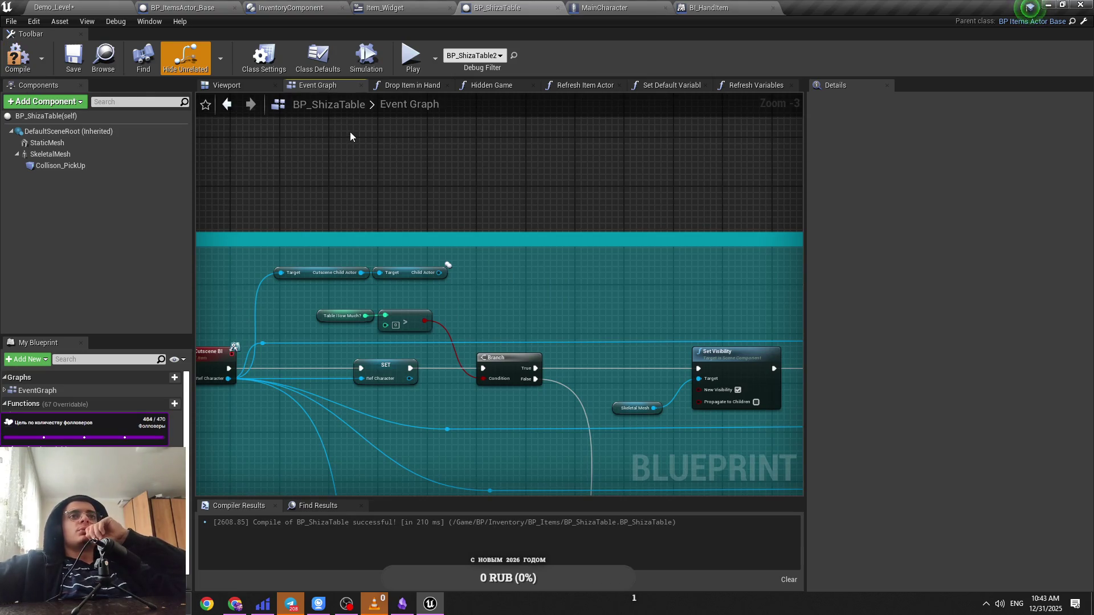
pyautogui.moveTo(335, 264)
pyautogui.mouseDown()
pyautogui.moveTo(567, 285)
pyautogui.moveTo(460, 277)
pyautogui.moveTo(294, 237)
pyautogui.moveTo(605, 290)
pyautogui.mouseUp()
pyautogui.scroll(-1, 308, 239)
pyautogui.scroll(1, 595, 294)
pyautogui.scroll(-2, 529, 282)
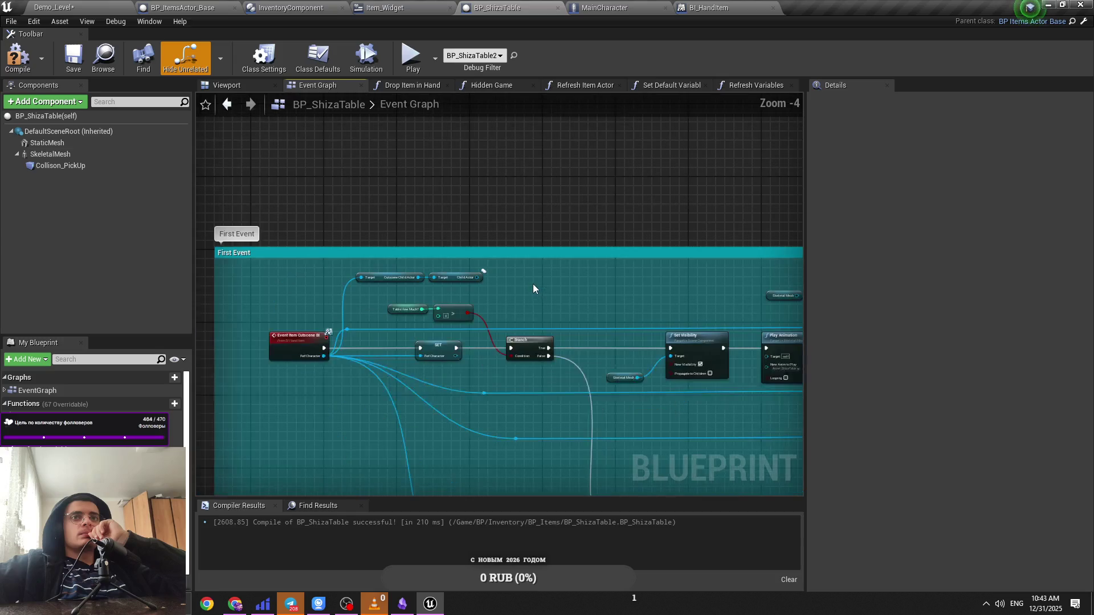
pyautogui.scroll(1, 488, 268)
pyautogui.moveTo(488, 268); pyautogui.dragTo(308, 253)
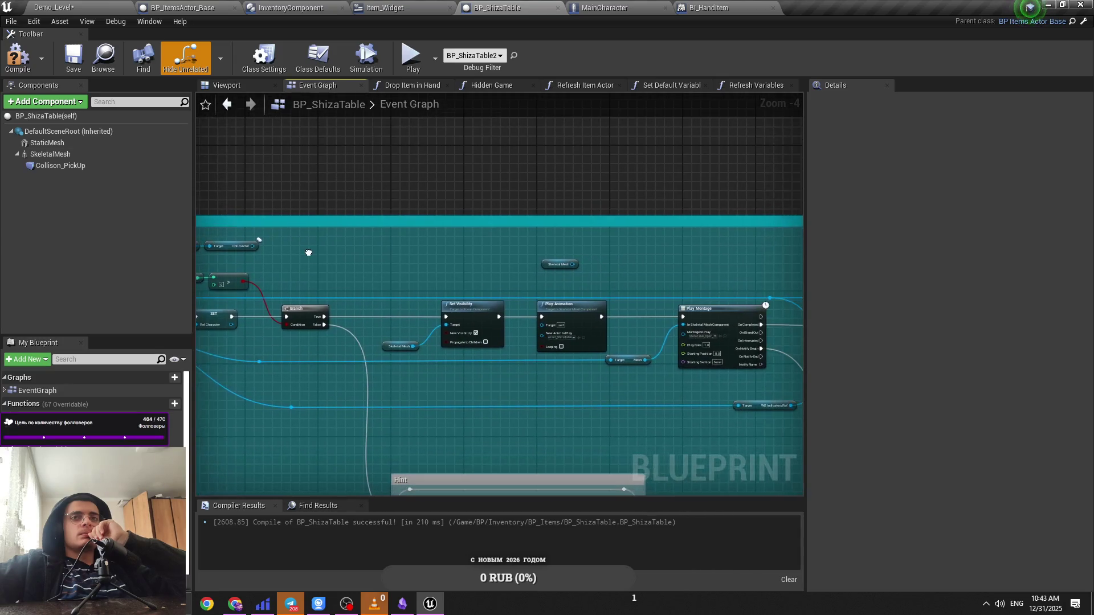
pyautogui.moveTo(593, 319)
pyautogui.mouseDown()
pyautogui.moveTo(508, 307)
pyautogui.moveTo(570, 275)
pyautogui.moveTo(739, 270)
pyautogui.mouseUp()
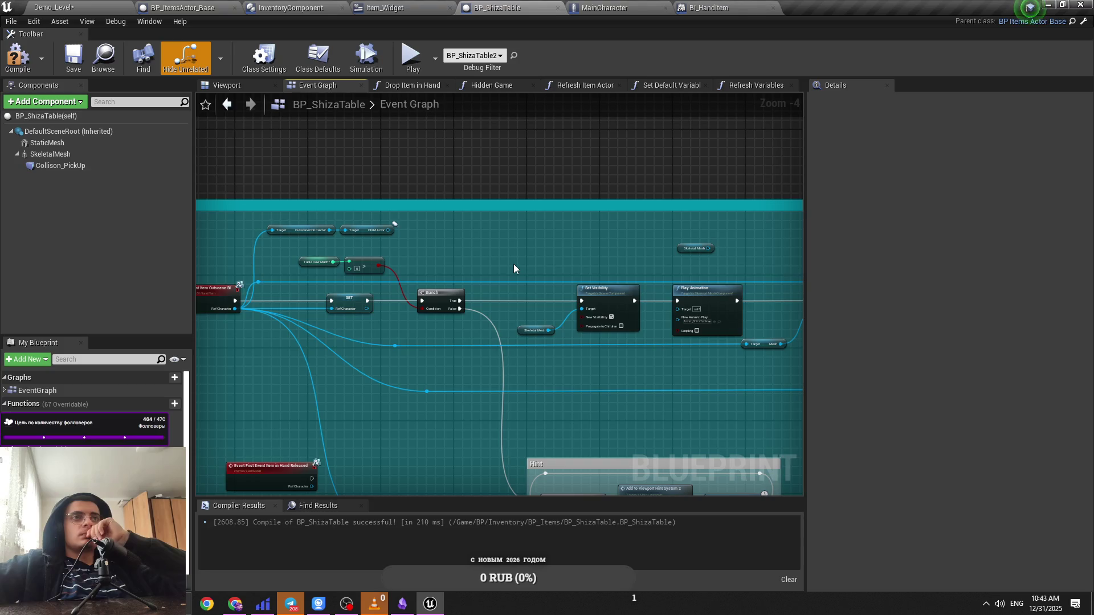
pyautogui.moveTo(453, 261); pyautogui.dragTo(664, 276)
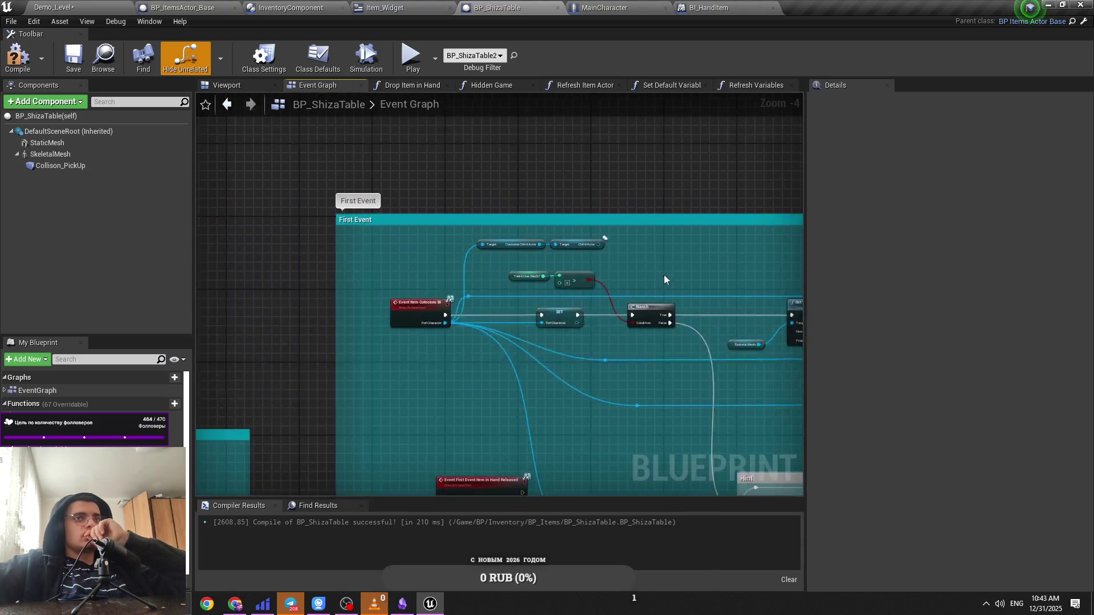
pyautogui.scroll(1, 497, 295)
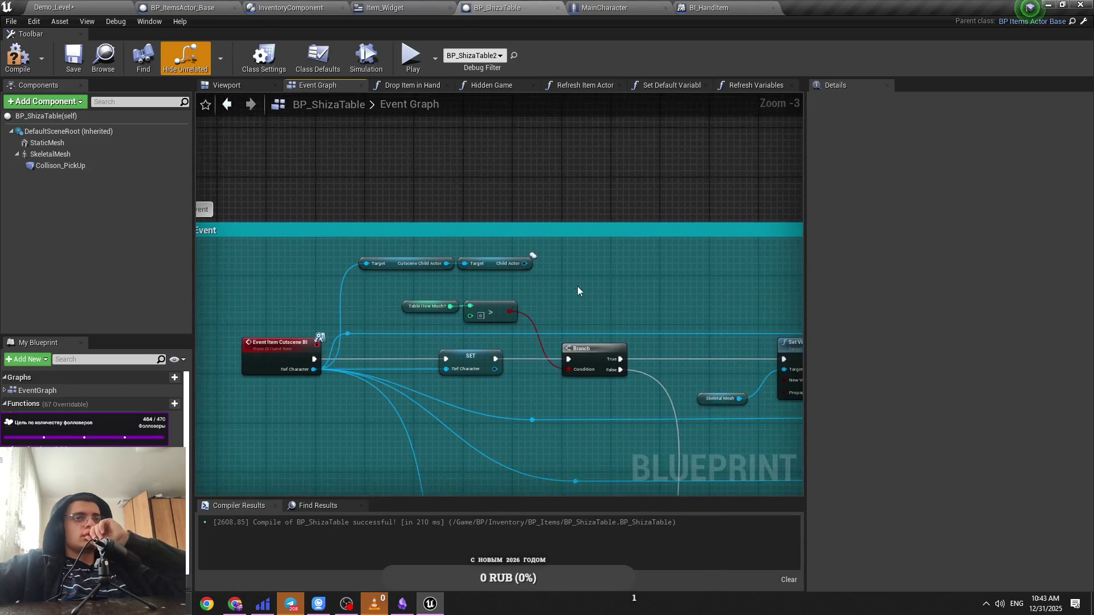
pyautogui.moveTo(500, 4); pyautogui.dragTo(171, 6)
pyautogui.click(84, 4)
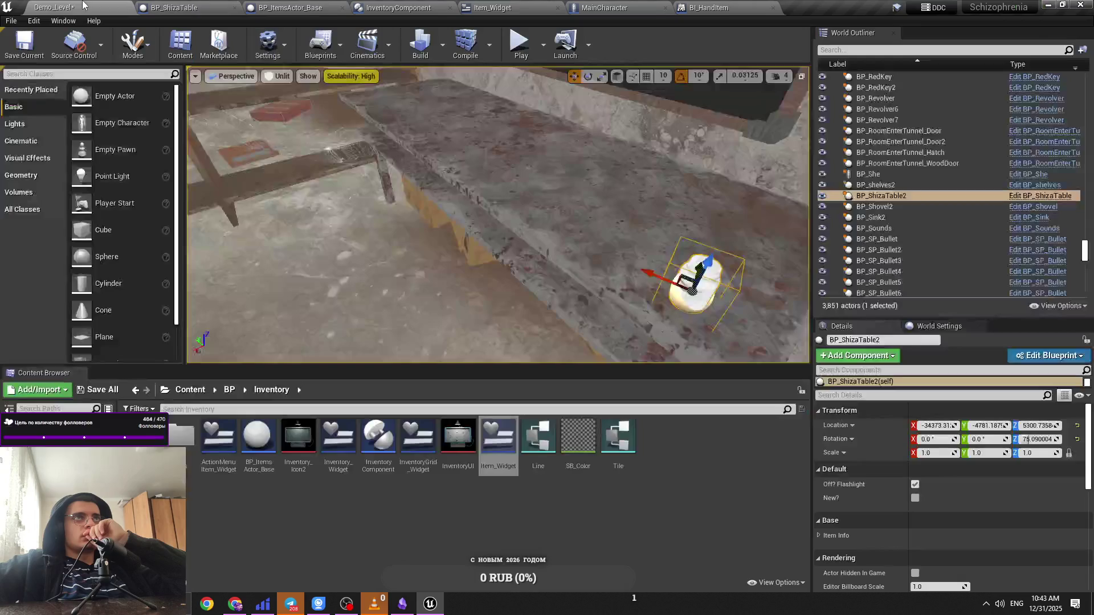
# Step: Navigate the Content Browser to the Content > BP > BI folder
pyautogui.click(287, 8)
pyautogui.click(54, 8)
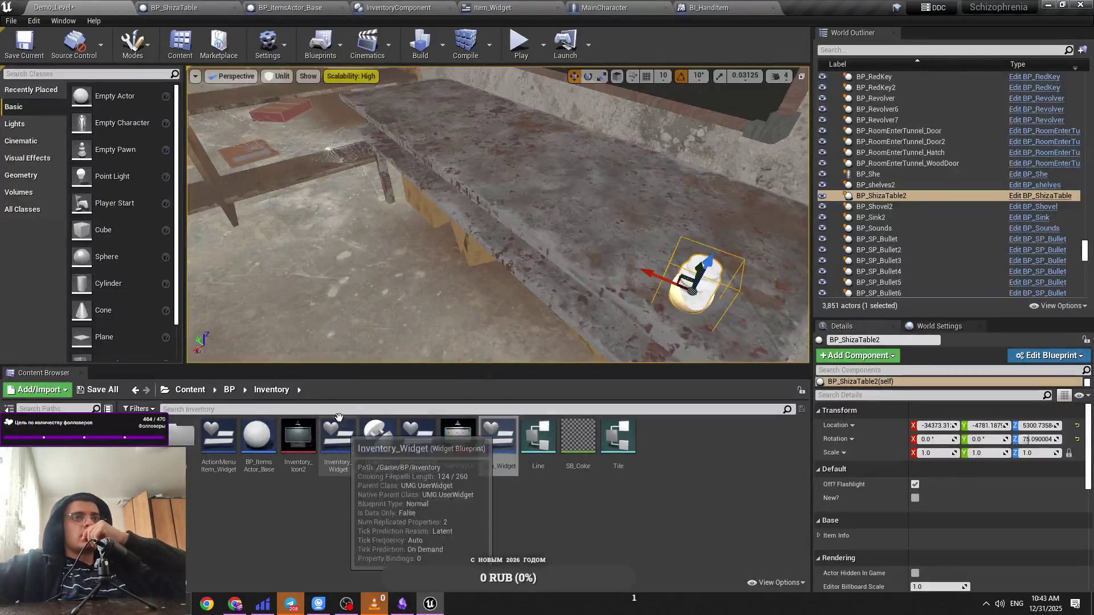
pyautogui.click(190, 390)
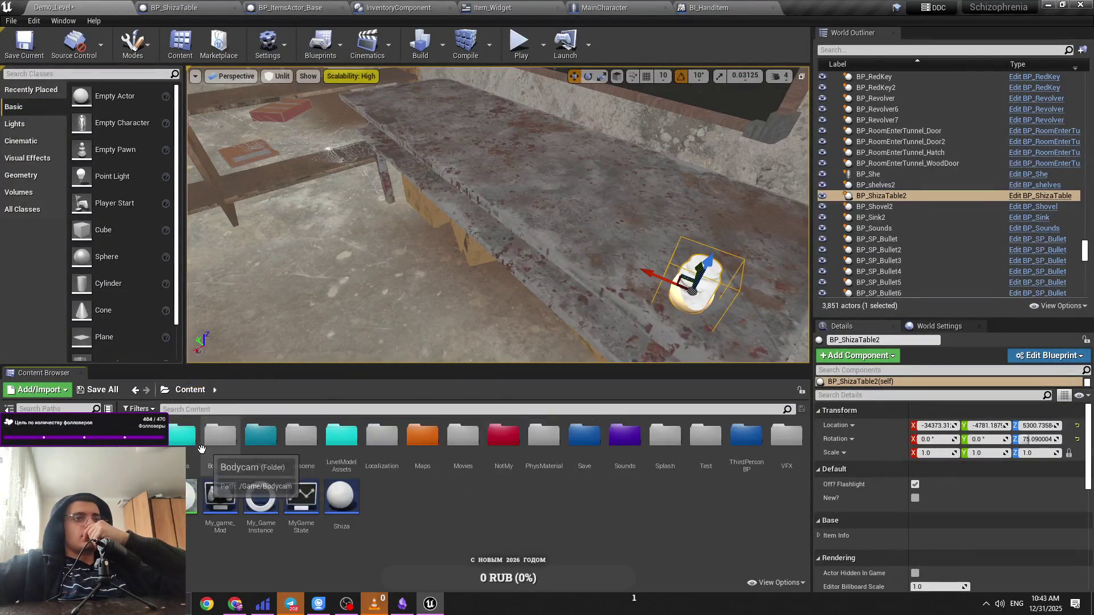
pyautogui.doubleClick(298, 437)
pyautogui.doubleClick(199, 470)
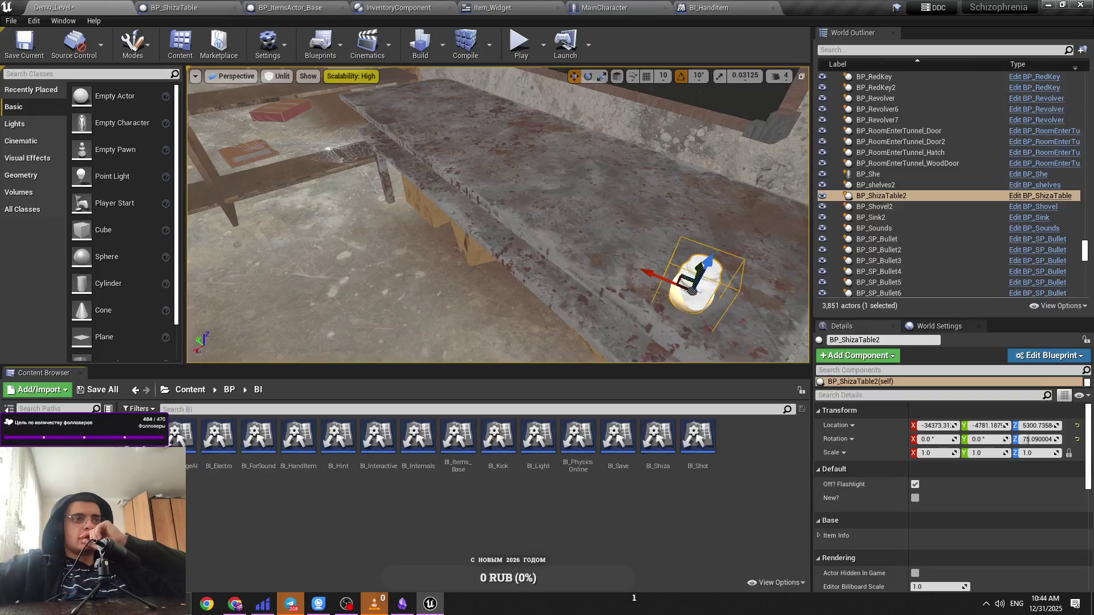
# Step: Open and close BI_Items_Base, then open the BI_HandItem interface
pyautogui.doubleClick(472, 468)
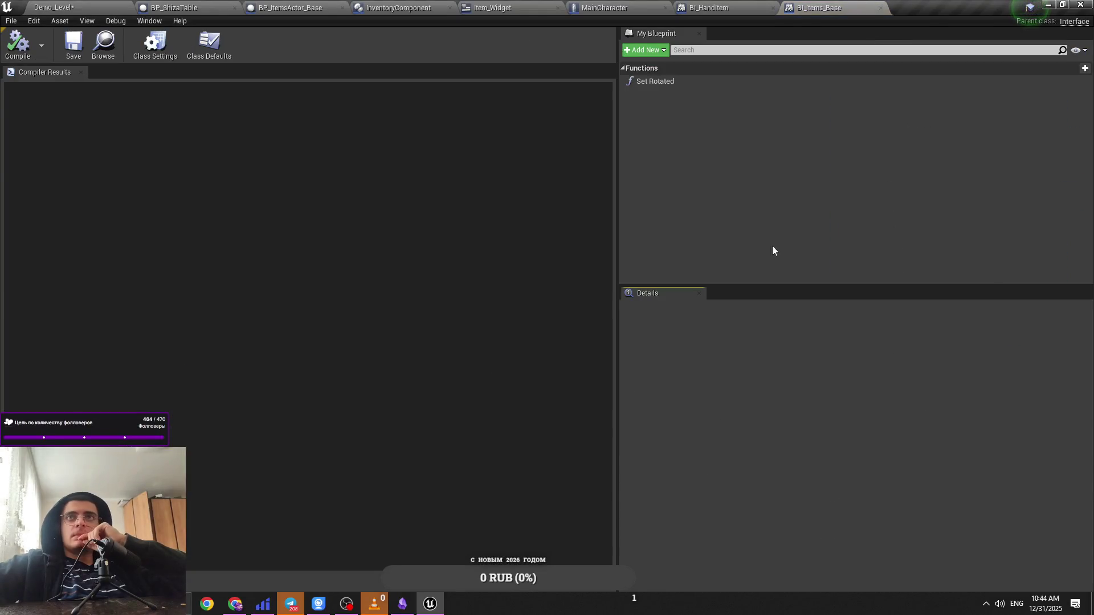
pyautogui.click(880, 8)
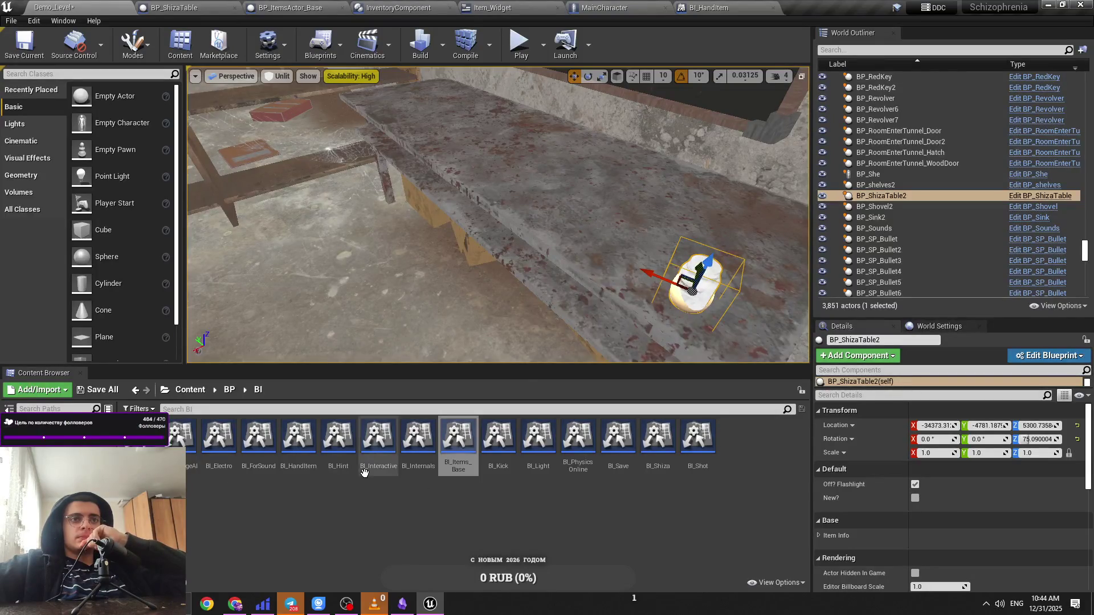
pyautogui.doubleClick(298, 456)
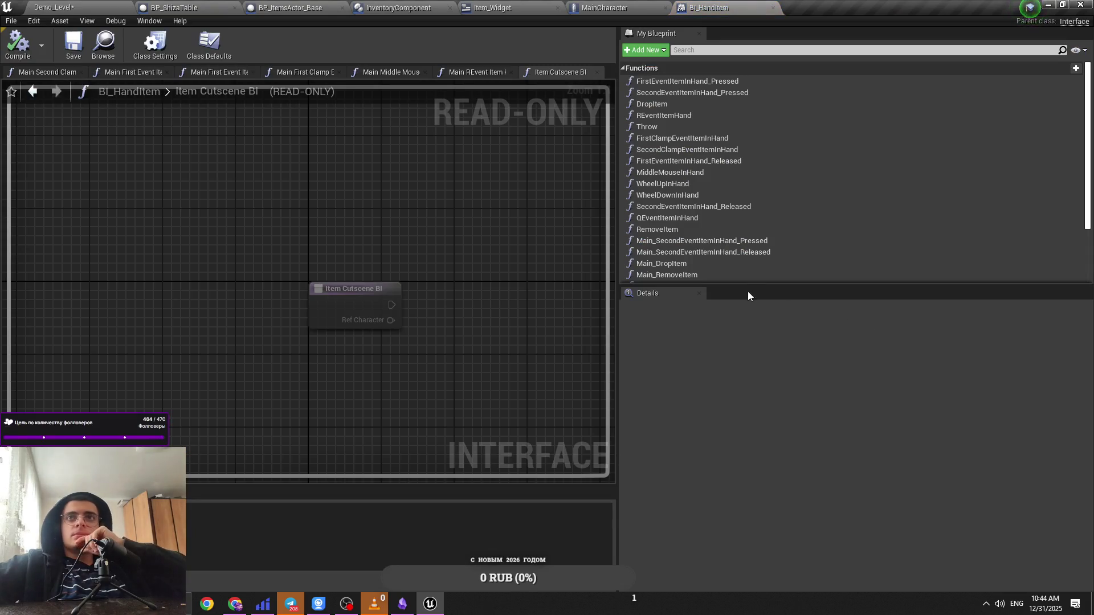
# Step: Duplicate the Item_Cutscene_BI function and rename the copy Item_Cutscene_Visual_BI
pyautogui.scroll(-3, 741, 247)
pyautogui.click(735, 278)
pyautogui.moveTo(730, 288); pyautogui.dragTo(723, 351)
pyautogui.click(723, 354)
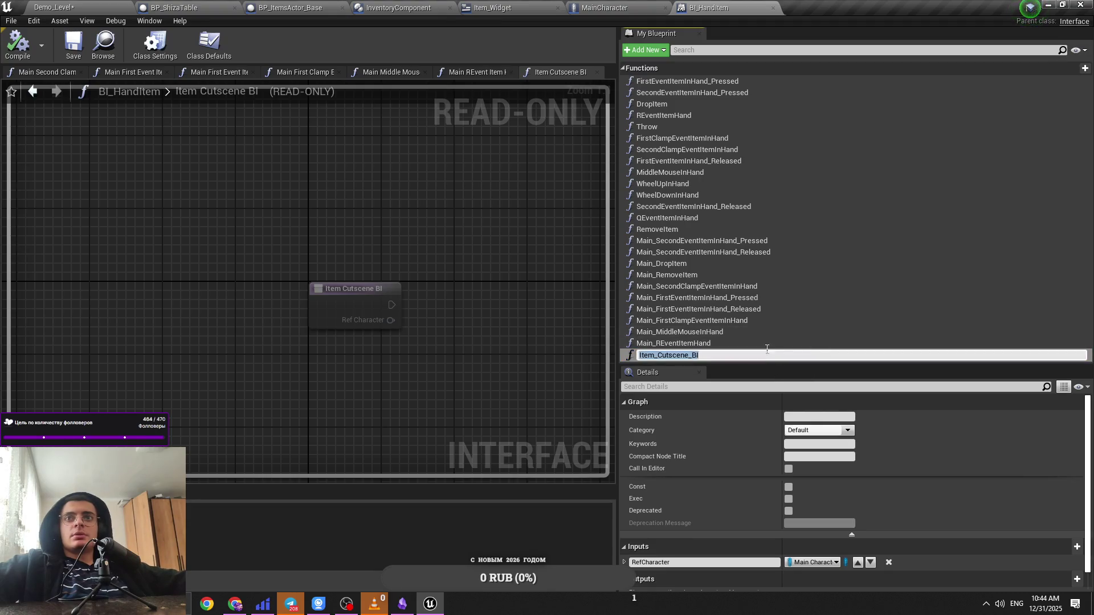
pyautogui.press('Return')
pyautogui.hotkey('ctrl', 'w')
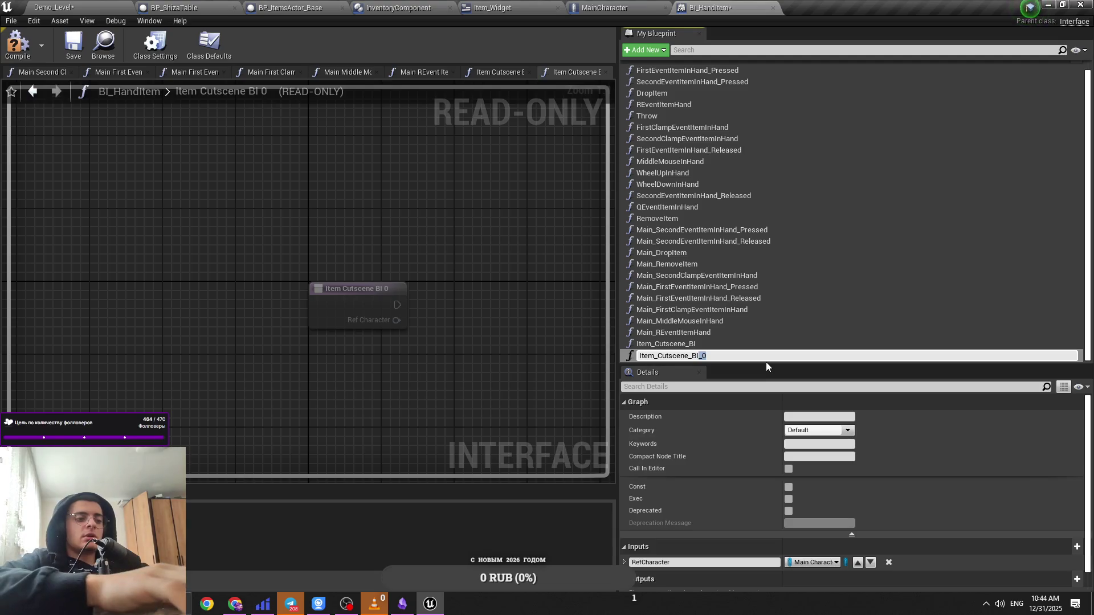
pyautogui.press('Right')
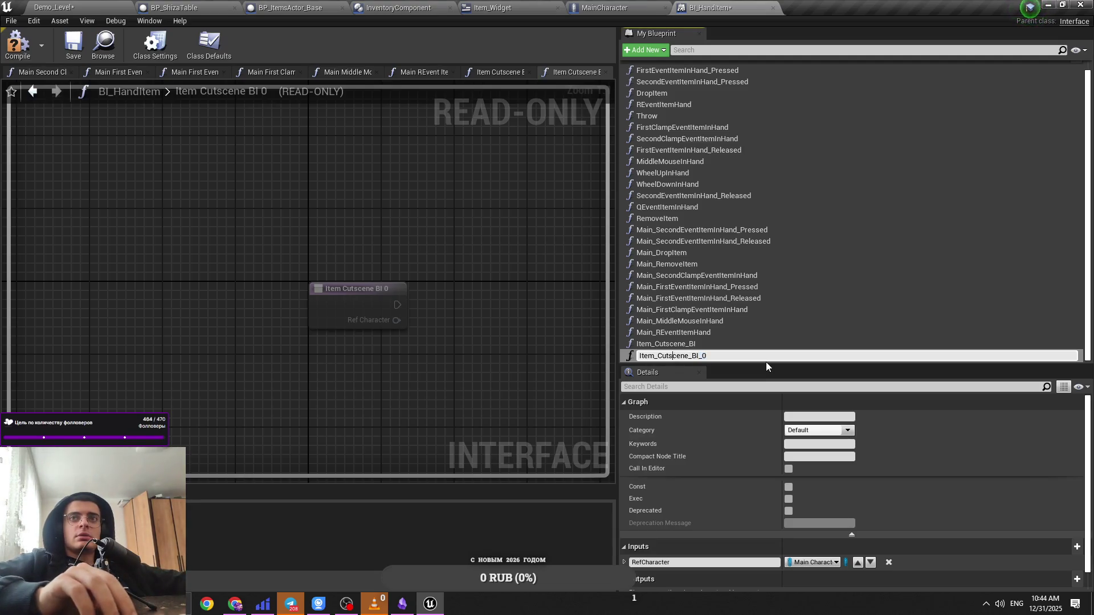
pyautogui.press('Left')
pyautogui.press('Left')
pyautogui.press('Left')
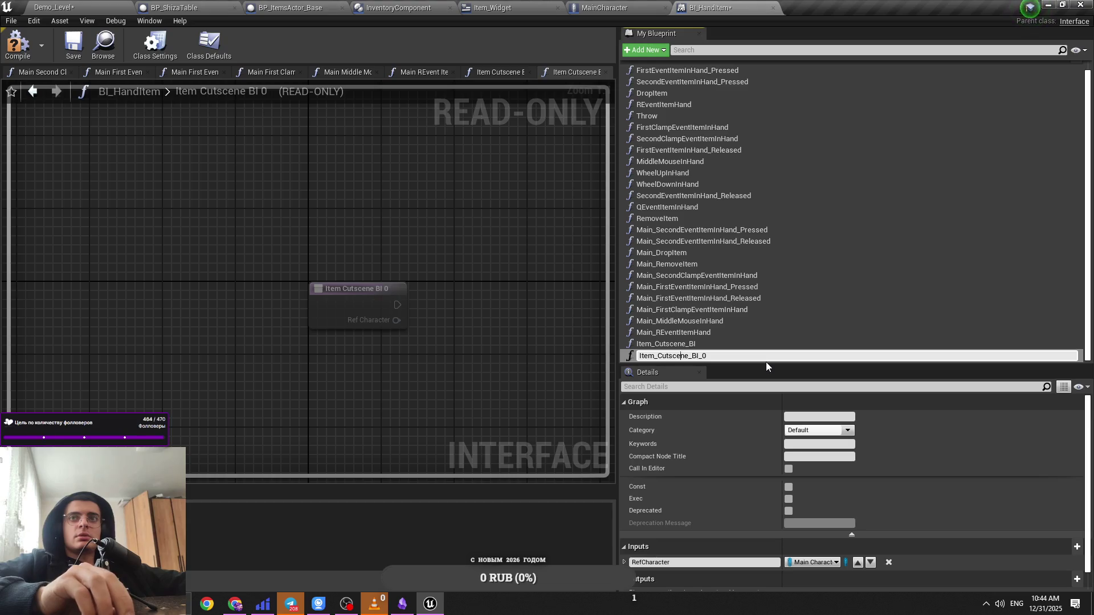
pyautogui.write('Visual_')
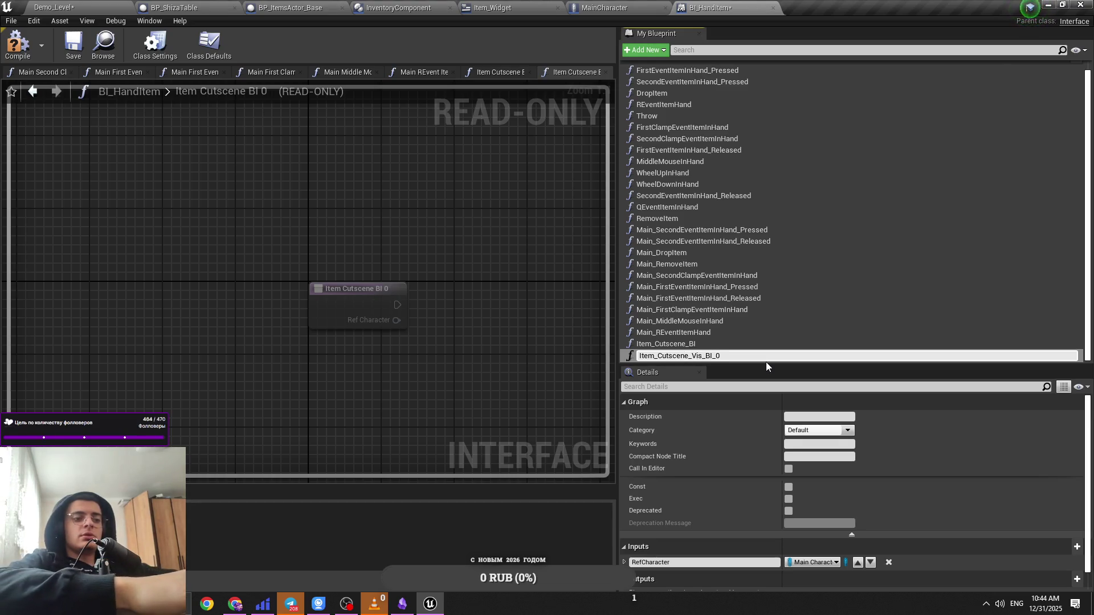
pyautogui.press('Delete')
pyautogui.press('BackSpace')
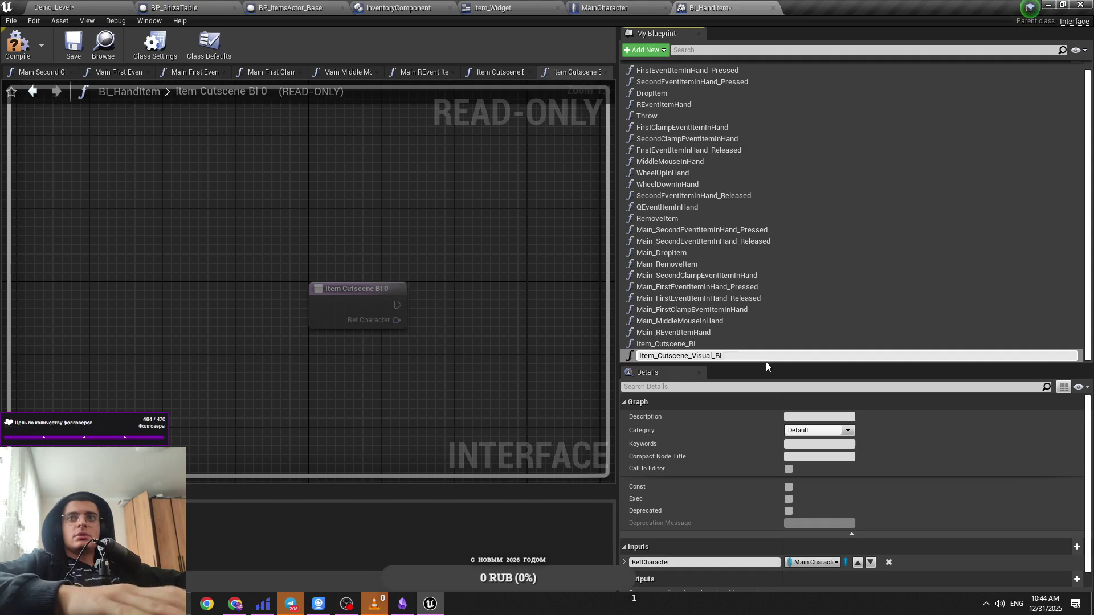
pyautogui.press('Return')
# Step: Compile BI_HandItem and switch to the MainCharacter blueprint
pyautogui.scroll(-1, 917, 457)
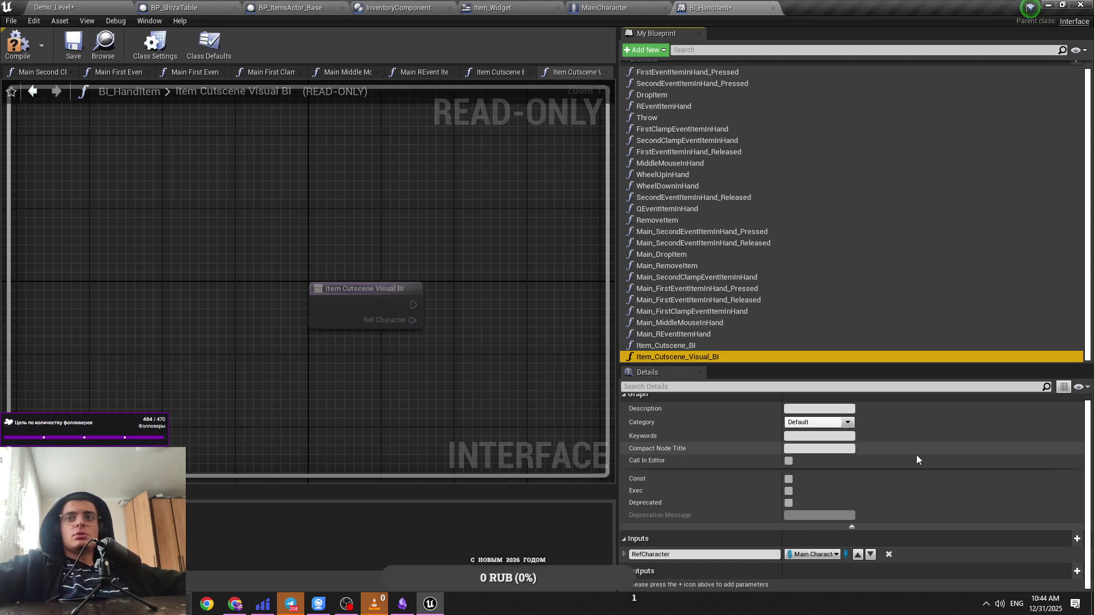
pyautogui.click(26, 49)
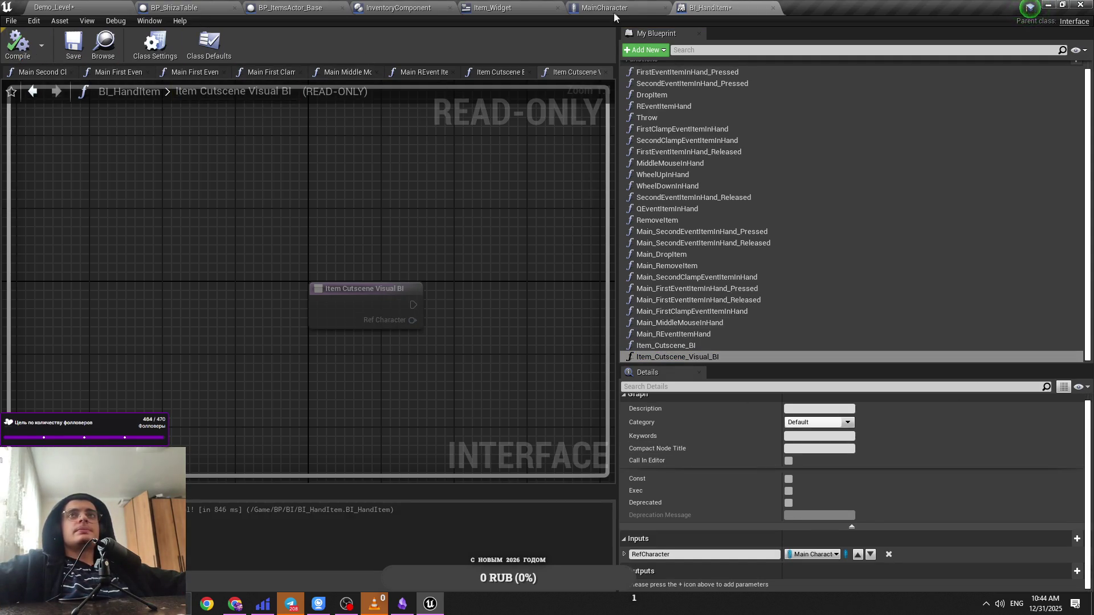
pyautogui.click(599, 5)
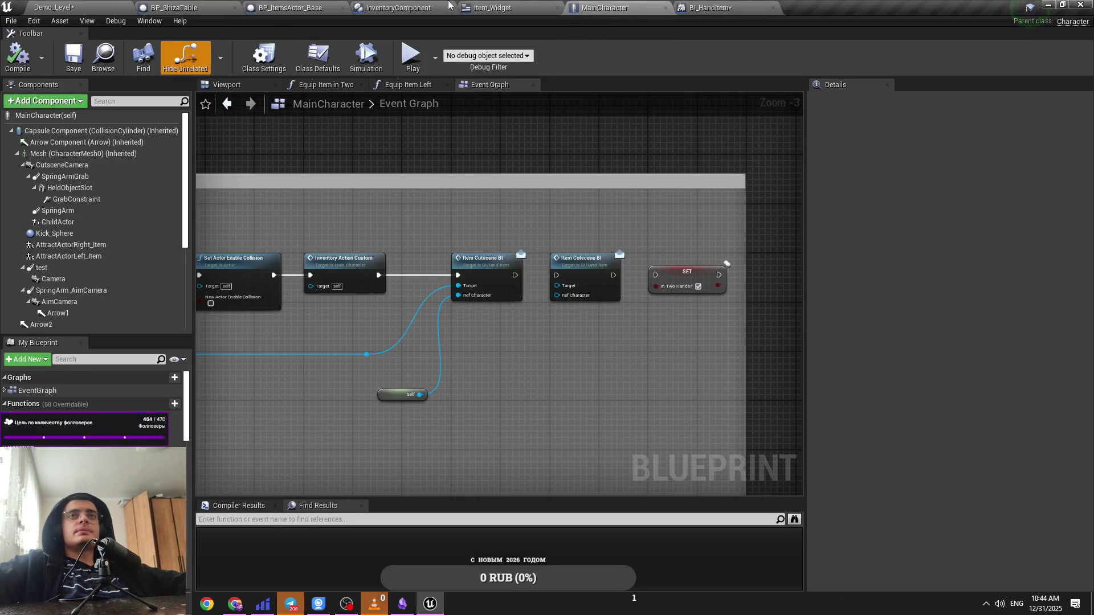
# Step: Cycle through the open blueprint tabs and settle on BP_ShizaTable's Event Graph
pyautogui.click(448, 6)
pyautogui.click(175, 6)
pyautogui.click(491, 7)
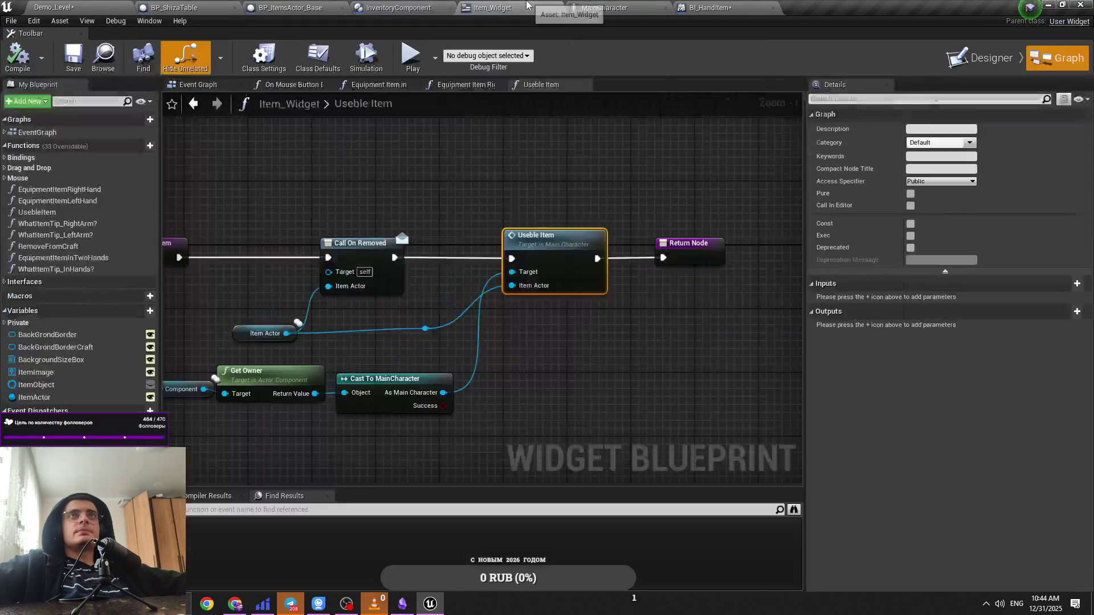
pyautogui.click(604, 7)
pyautogui.click(735, 6)
pyautogui.click(640, 5)
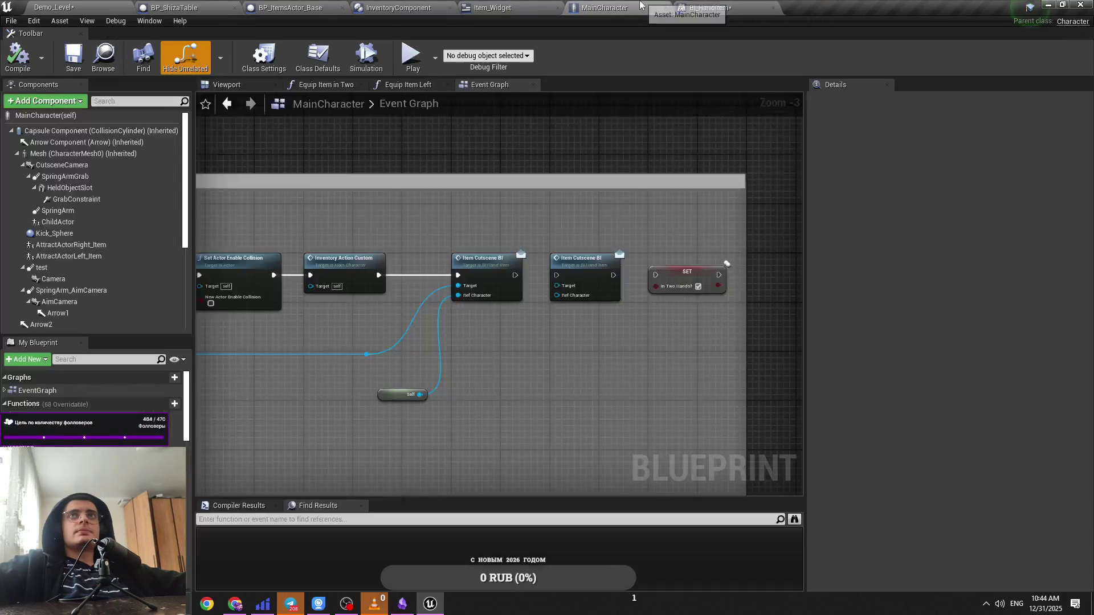
pyautogui.click(175, 7)
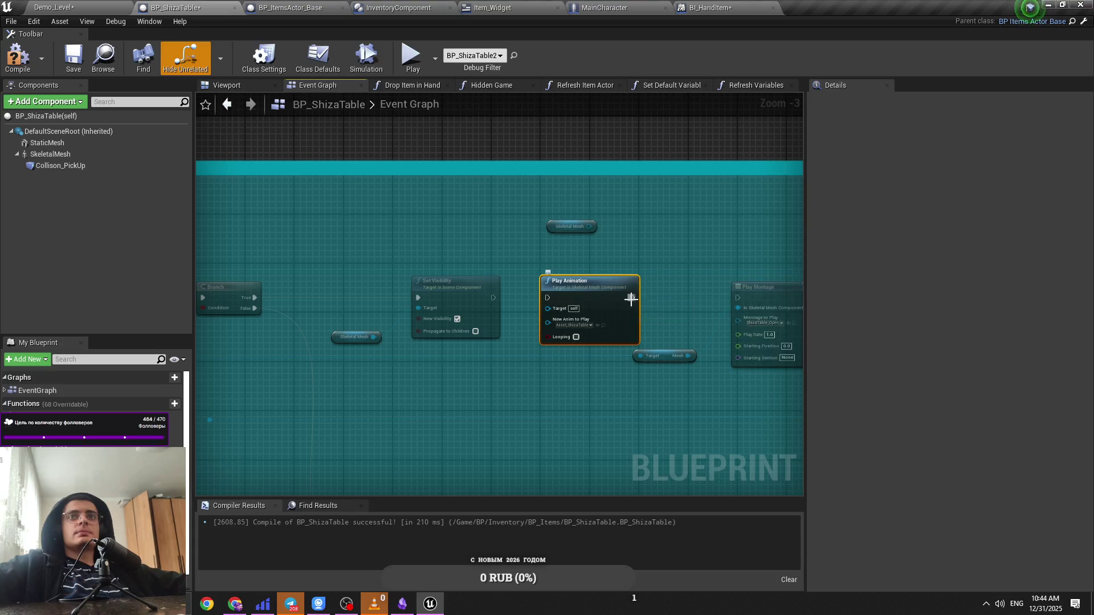
# Step: Move Play Animation above the comment box and pan the graph to locate Hidden Game
pyautogui.moveTo(593, 290); pyautogui.dragTo(561, 102)
pyautogui.moveTo(494, 340)
pyautogui.mouseDown()
pyautogui.moveTo(552, 339)
pyautogui.moveTo(476, 344)
pyautogui.moveTo(631, 351)
pyautogui.moveTo(739, 336)
pyautogui.mouseUp()
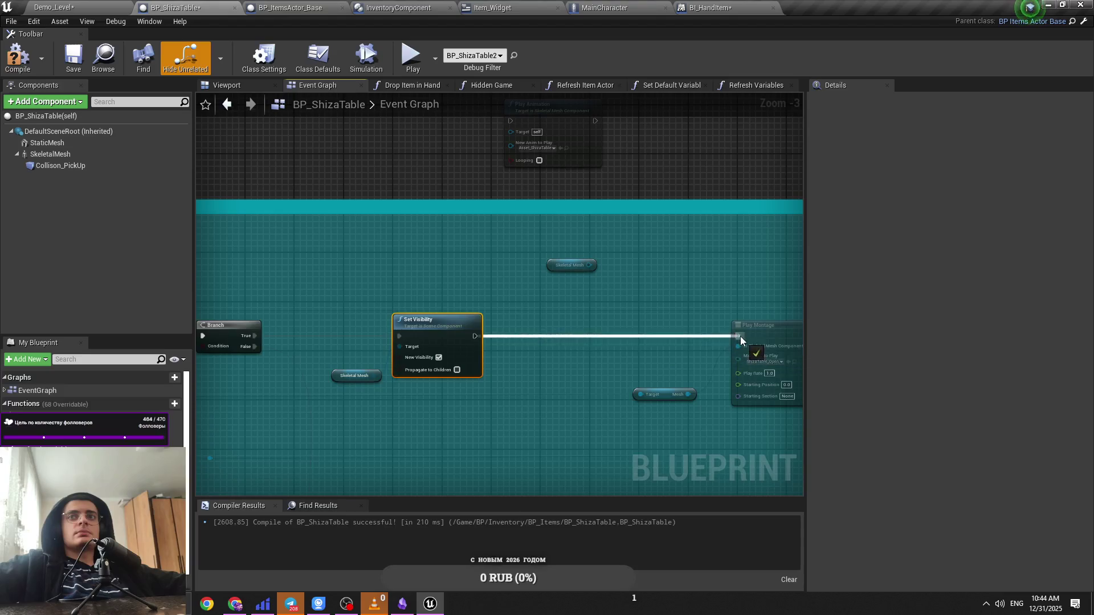
pyautogui.scroll(-2, 558, 345)
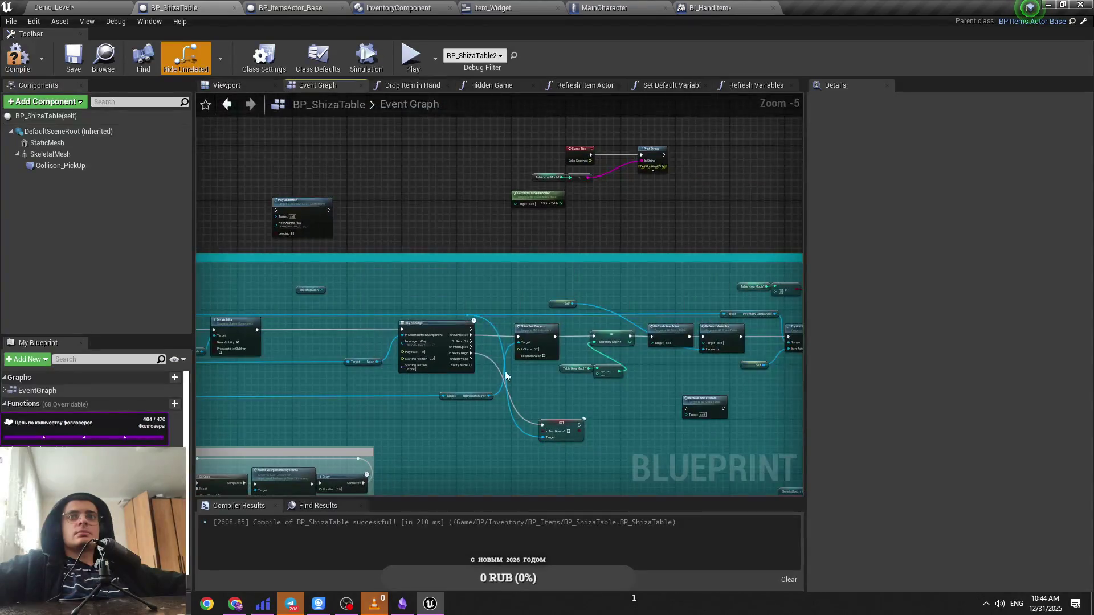
pyautogui.moveTo(562, 332); pyautogui.dragTo(693, 358)
pyautogui.moveTo(440, 338); pyautogui.dragTo(632, 395)
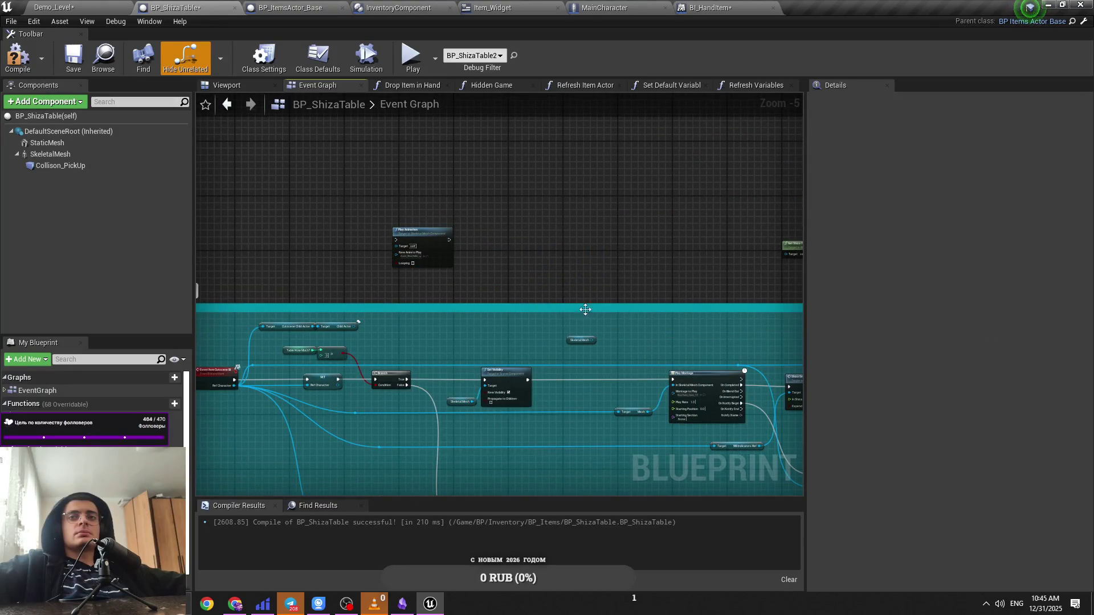
pyautogui.moveTo(586, 309); pyautogui.dragTo(460, 292)
pyautogui.moveTo(656, 373); pyautogui.dragTo(456, 338)
pyautogui.scroll(2, 502, 342)
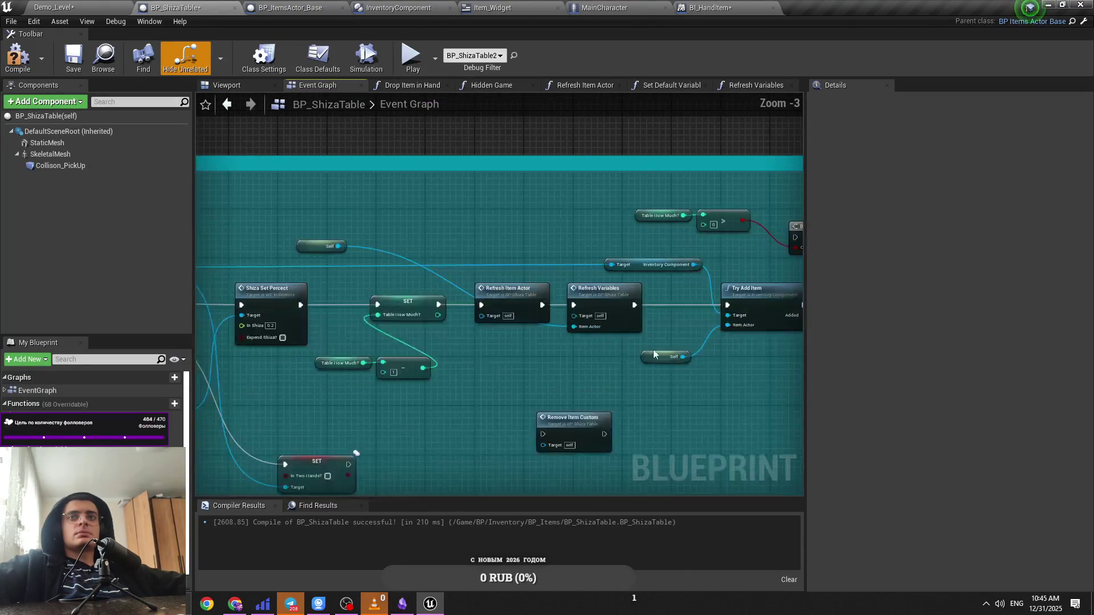
pyautogui.moveTo(559, 332); pyautogui.dragTo(459, 326)
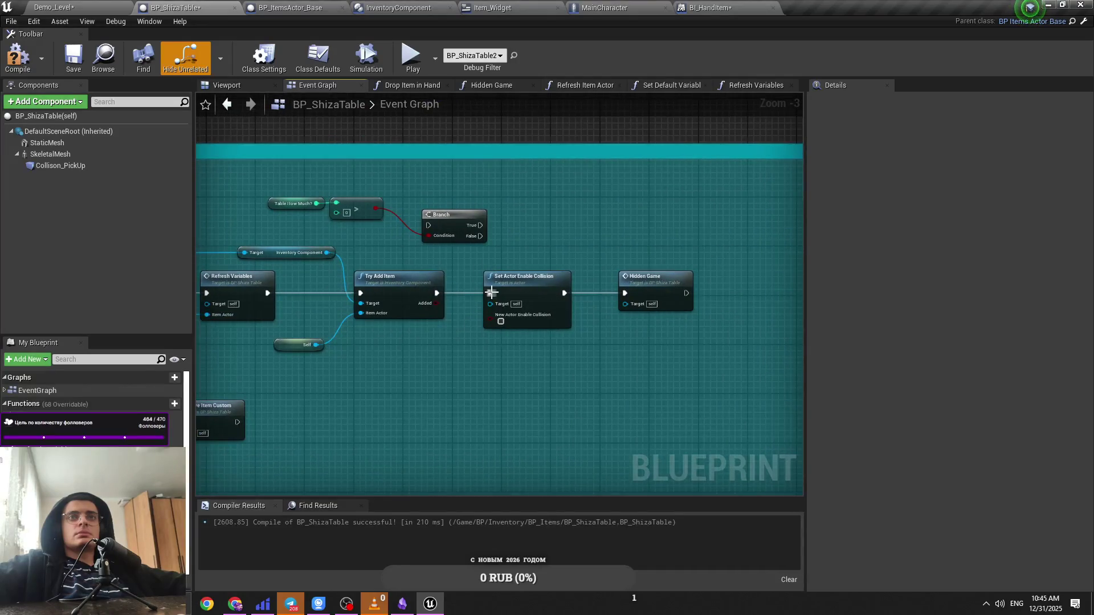
# Step: Bring Set Actor Enable Collision and Hidden Game up and wire Play Animation into them
pyautogui.moveTo(601, 318)
pyautogui.mouseDown()
pyautogui.moveTo(303, 282)
pyautogui.moveTo(380, 129)
pyautogui.moveTo(775, 194)
pyautogui.moveTo(456, 165)
pyautogui.mouseUp()
pyautogui.scroll(-1, 558, 341)
pyautogui.scroll(3, 456, 165)
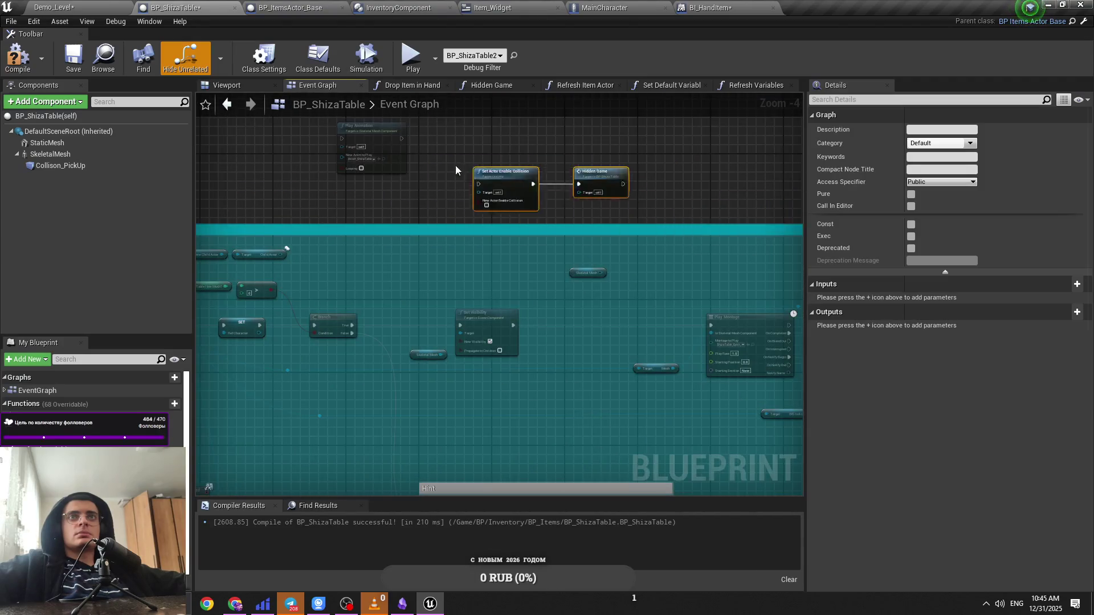
pyautogui.scroll(1, 431, 175)
pyautogui.moveTo(446, 255); pyautogui.dragTo(394, 253)
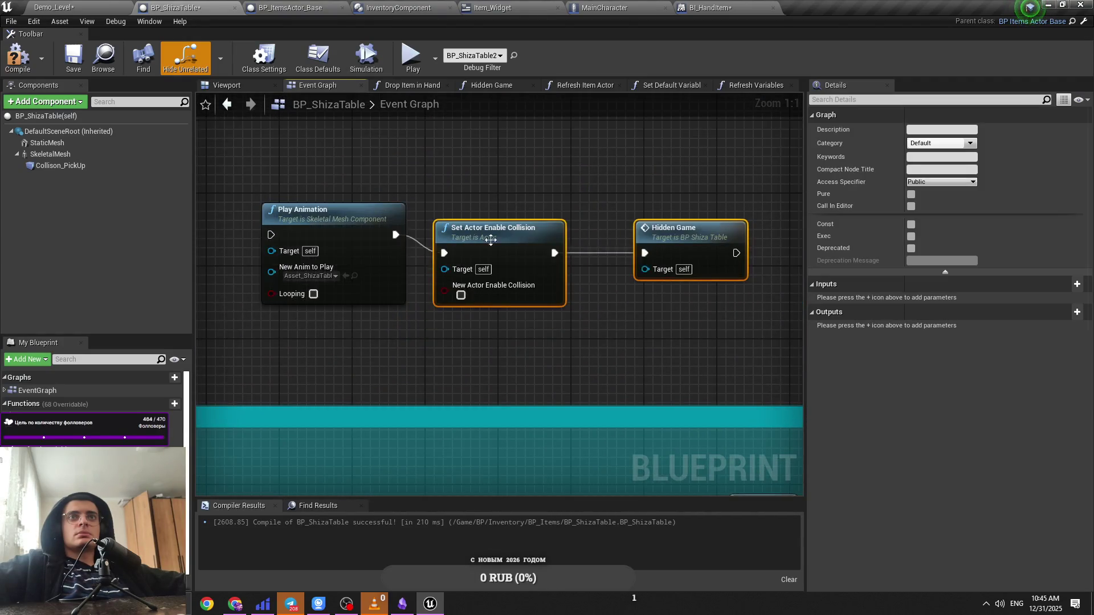
pyautogui.click(586, 320)
pyautogui.scroll(-6, 586, 320)
pyautogui.scroll(4, 362, 278)
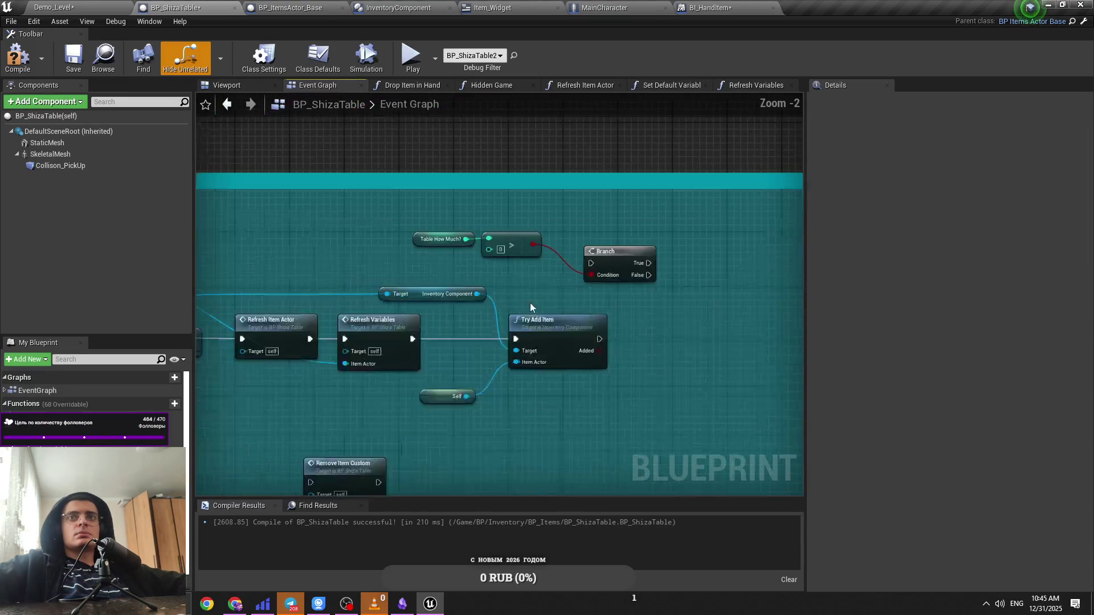
pyautogui.moveTo(535, 309); pyautogui.dragTo(558, 333)
# Step: Inspect the graph around the Branch and Remove Item Custom nodes
pyautogui.scroll(-1, 686, 294)
pyautogui.moveTo(765, 217); pyautogui.dragTo(597, 259)
pyautogui.click(750, 228)
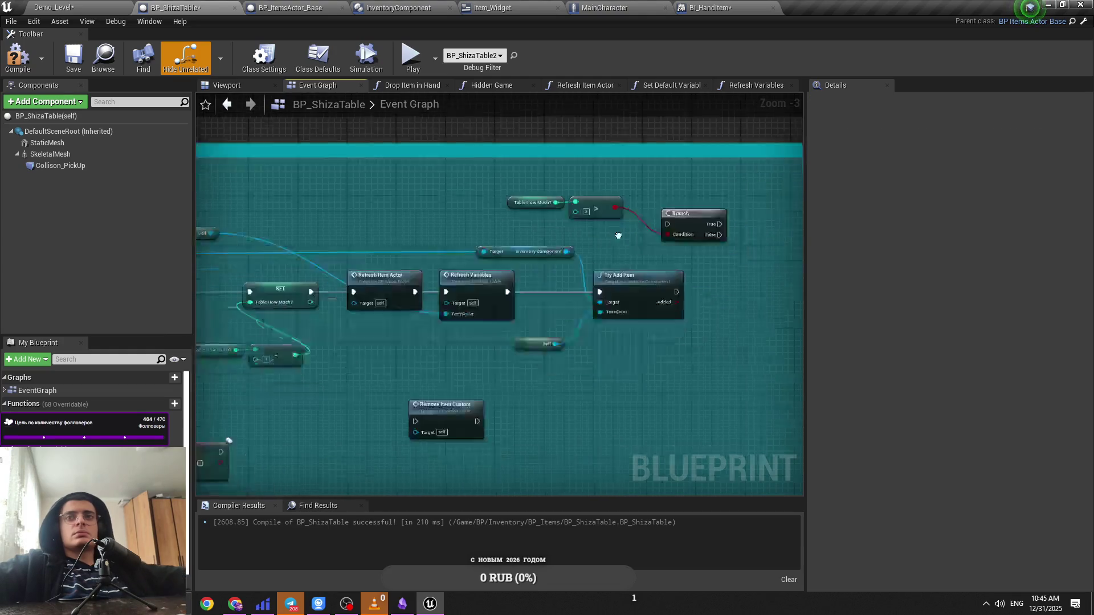
pyautogui.click(633, 326)
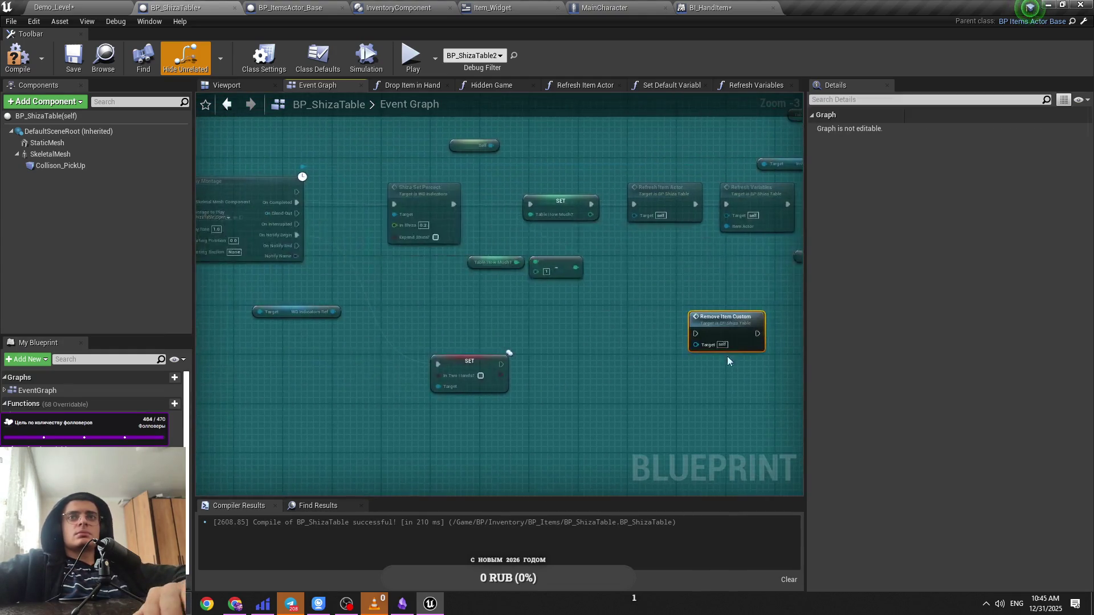
pyautogui.moveTo(598, 367); pyautogui.dragTo(807, 377)
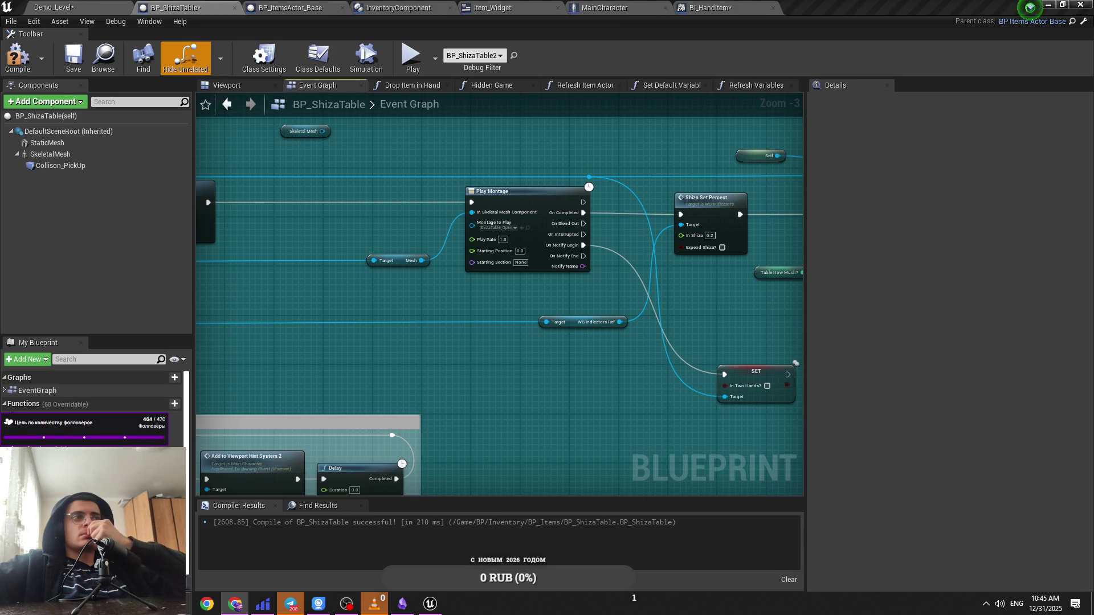
pyautogui.moveTo(415, 359); pyautogui.dragTo(642, 381)
pyautogui.scroll(-1, 579, 367)
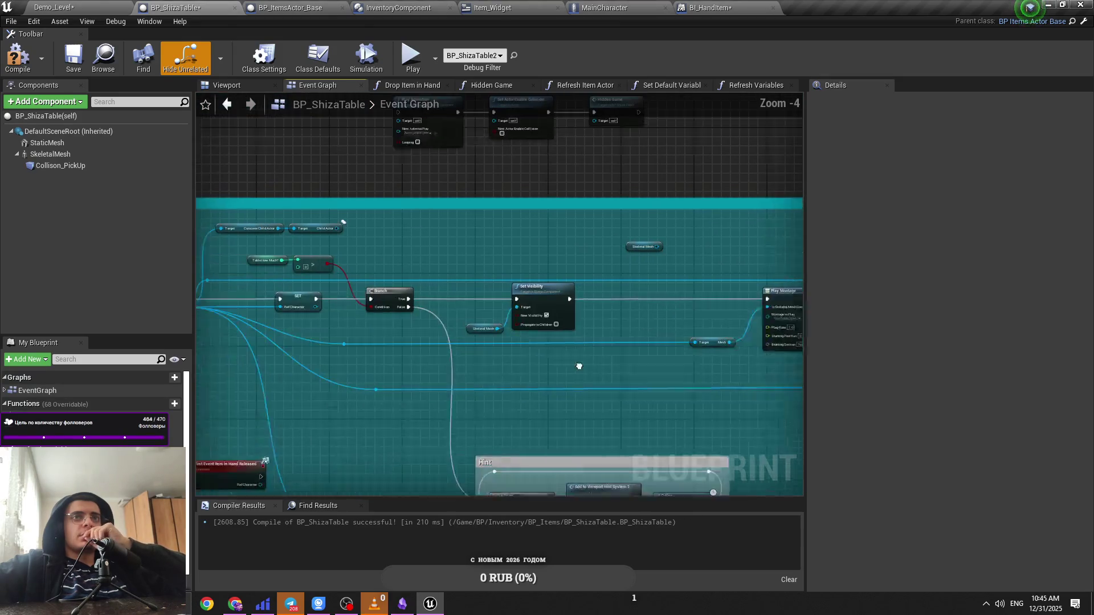
# Step: Select the new chain, then search blueprint actions beside it for 'event item vi'
pyautogui.moveTo(539, 354); pyautogui.dragTo(555, 542)
pyautogui.moveTo(668, 344); pyautogui.dragTo(467, 274)
pyautogui.moveTo(327, 247); pyautogui.dragTo(459, 242)
pyautogui.rightClick(459, 238)
pyautogui.write('ev')
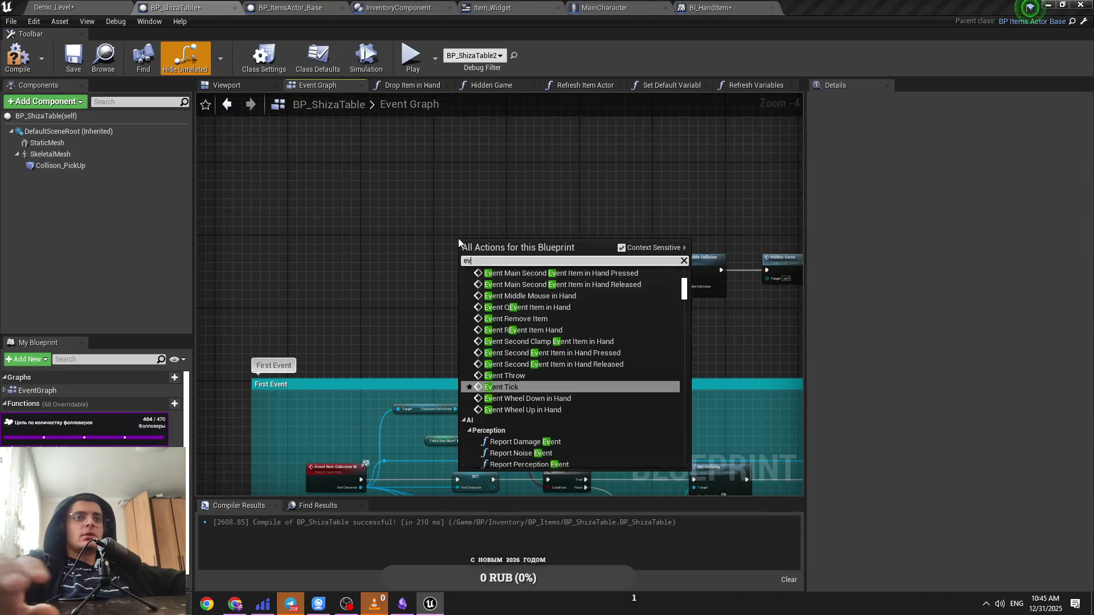
pyautogui.write('ent item visu')
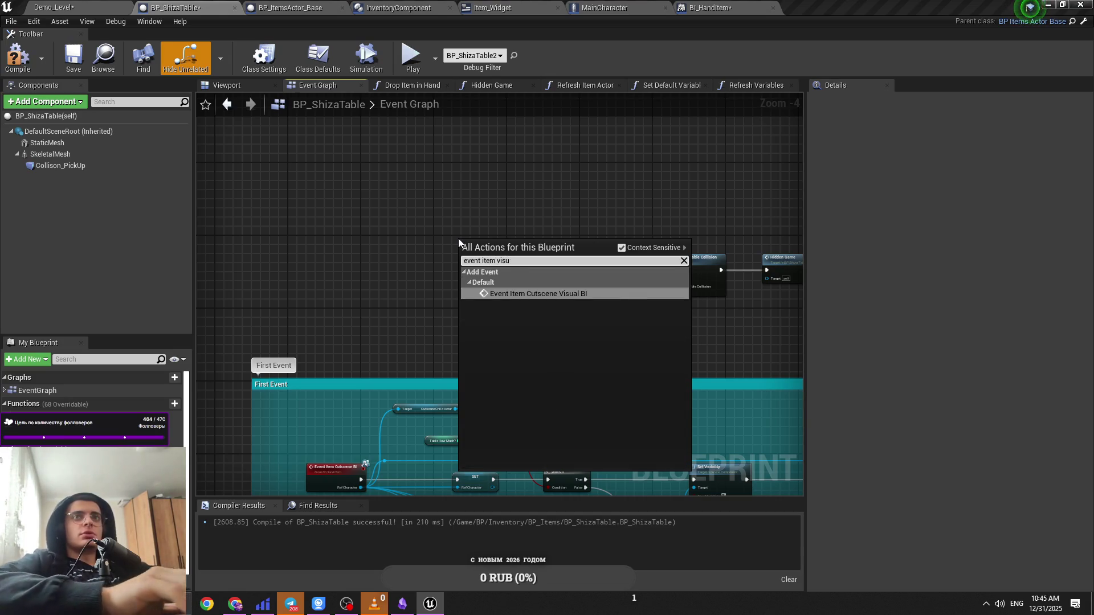
# Step: Add Event Item Cutscene Visual BI, line it up with Play Animation, and save
pyautogui.press('Return')
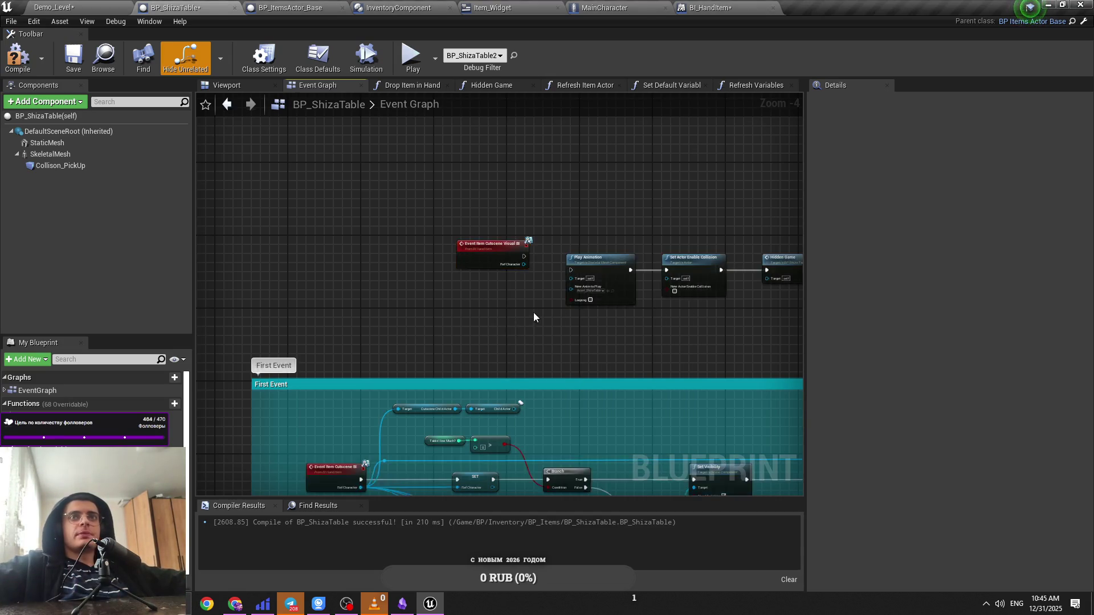
pyautogui.moveTo(477, 207)
pyautogui.mouseDown()
pyautogui.moveTo(467, 232)
pyautogui.moveTo(442, 233)
pyautogui.mouseUp()
pyautogui.hotkey('ctrl', 's')
pyautogui.moveTo(707, 200)
pyautogui.mouseDown()
pyautogui.moveTo(463, 293)
pyautogui.moveTo(364, 258)
pyautogui.mouseUp()
pyautogui.click(385, 217)
# Step: Wire the Skeletal Mesh reference into Play Animation's Target, place it underneath, and save
pyautogui.rightClick(356, 309)
pyautogui.scroll(-5, 371, 387)
pyautogui.moveTo(639, 474); pyautogui.dragTo(548, 340)
pyautogui.click(492, 323)
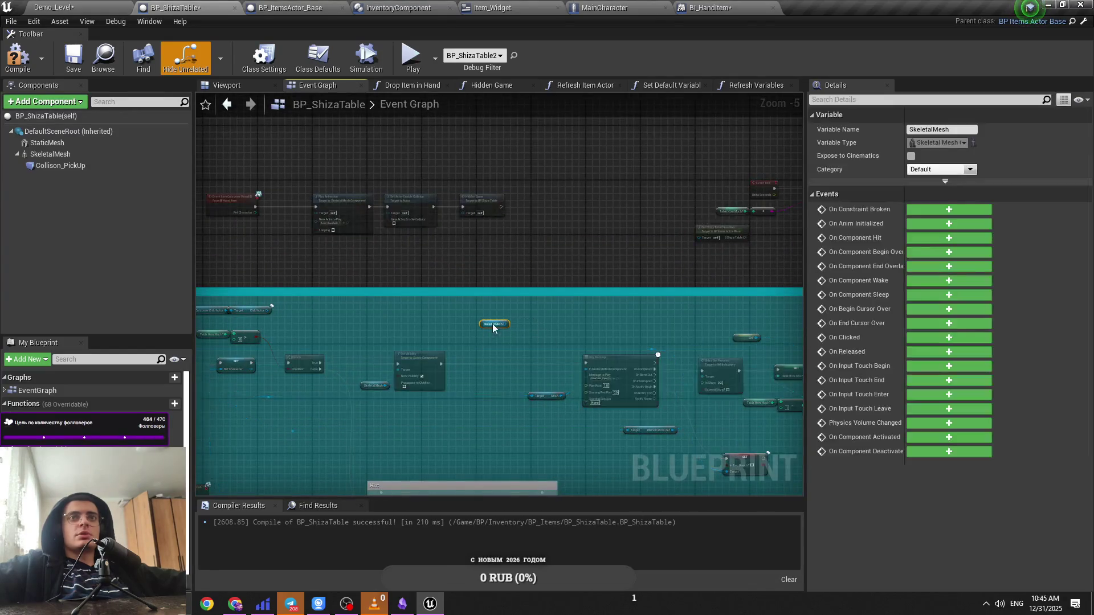
pyautogui.moveTo(480, 320); pyautogui.dragTo(309, 250)
pyautogui.scroll(4, 309, 250)
pyautogui.moveTo(404, 304)
pyautogui.mouseDown()
pyautogui.moveTo(422, 308)
pyautogui.moveTo(422, 219)
pyautogui.moveTo(344, 274)
pyautogui.mouseUp()
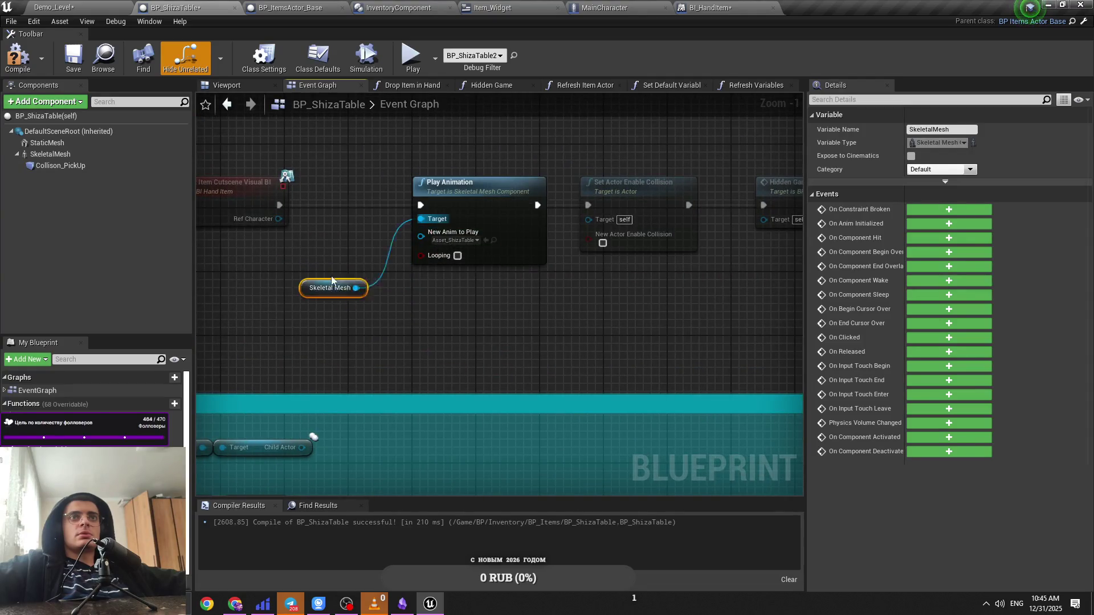
pyautogui.click(590, 323)
pyautogui.hotkey('ctrl', 's')
pyautogui.scroll(-2, 625, 285)
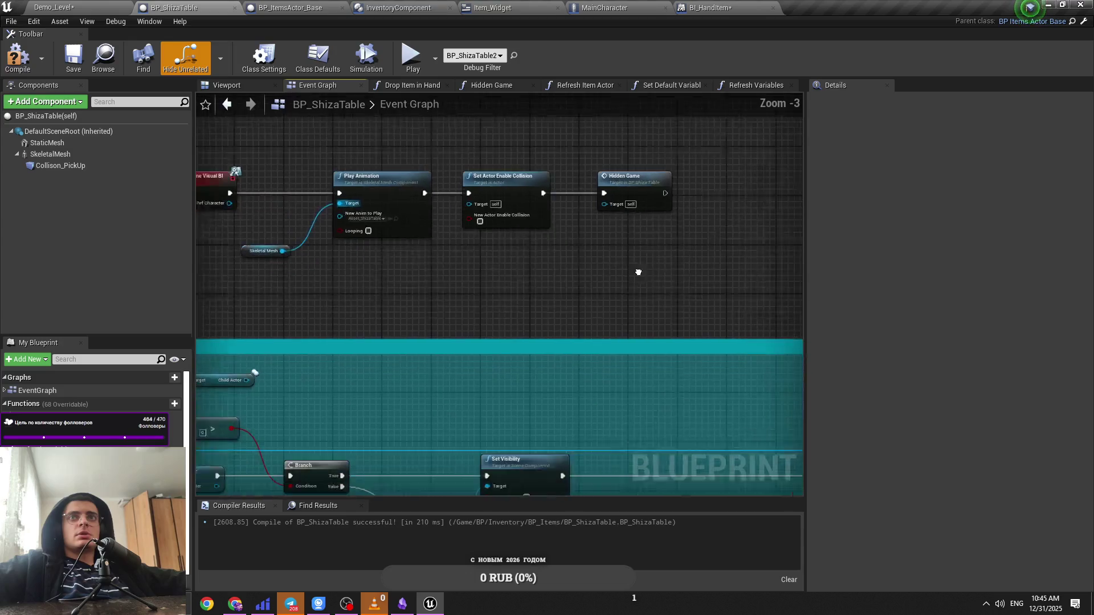
pyautogui.scroll(-4, 587, 244)
pyautogui.hotkey('ctrl', 's')
pyautogui.scroll(4, 506, 252)
pyautogui.hotkey('ctrl', 's')
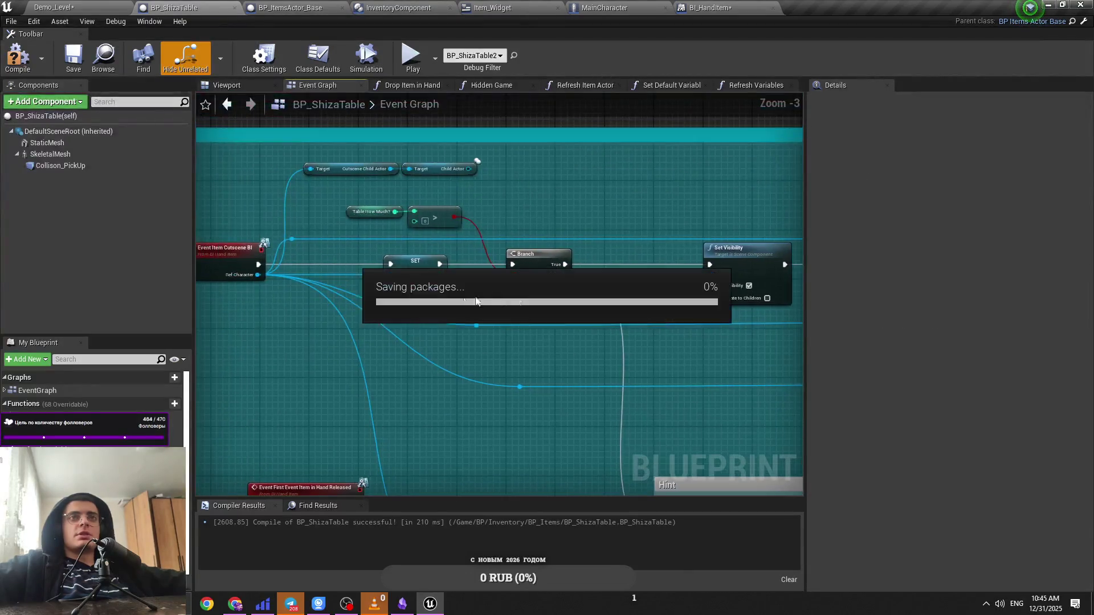
# Step: Unhook Set Visibility, move it out of the comment box, and wire Branch straight into Play Montage
pyautogui.moveTo(514, 297)
pyautogui.mouseDown()
pyautogui.moveTo(441, 297)
pyautogui.moveTo(535, 335)
pyautogui.mouseUp()
pyautogui.click(466, 302)
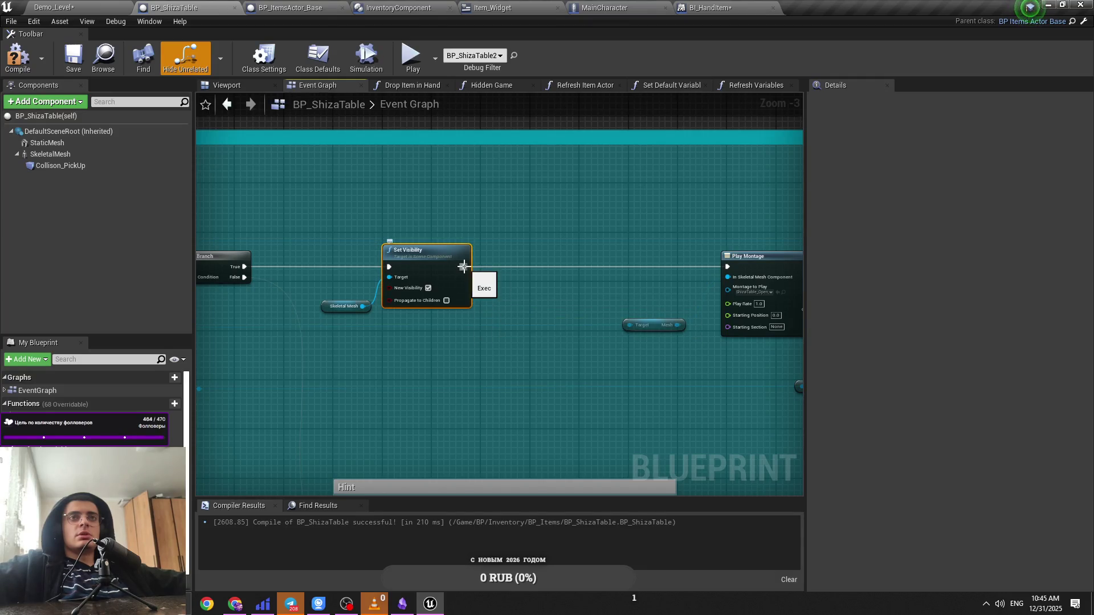
pyautogui.keyDown('alt'); pyautogui.click(464, 267); pyautogui.keyUp('alt')
pyautogui.click(479, 313)
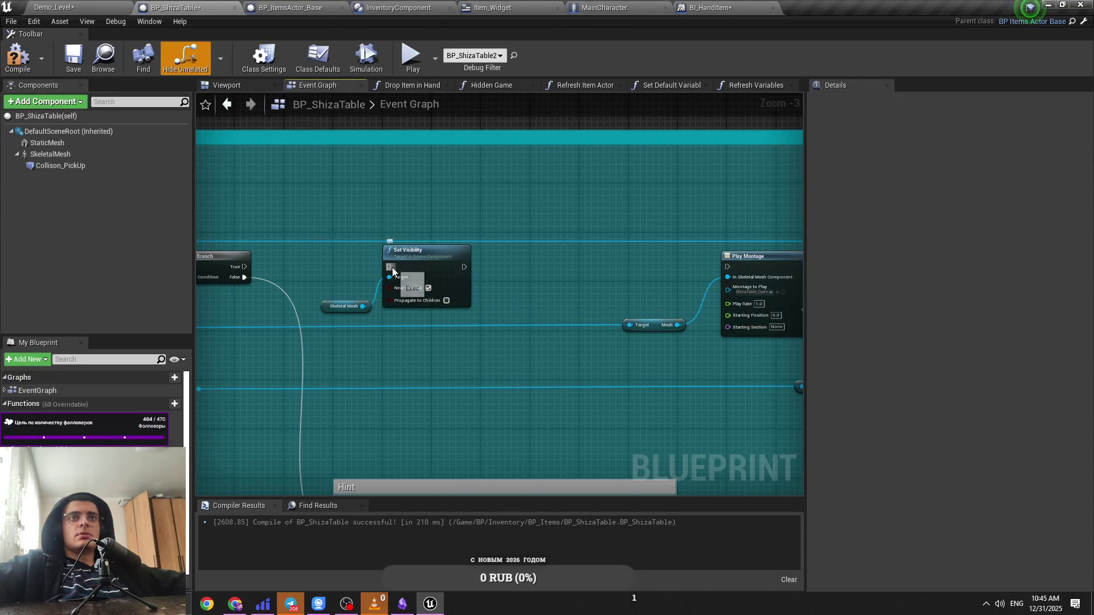
pyautogui.moveTo(353, 280); pyautogui.dragTo(356, 278)
pyautogui.scroll(-2, 433, 279)
pyautogui.moveTo(473, 342); pyautogui.dragTo(478, 243)
pyautogui.scroll(2, 382, 365)
pyautogui.moveTo(401, 323)
pyautogui.mouseDown()
pyautogui.moveTo(881, 353)
pyautogui.moveTo(617, 327)
pyautogui.mouseUp()
pyautogui.scroll(-3, 616, 327)
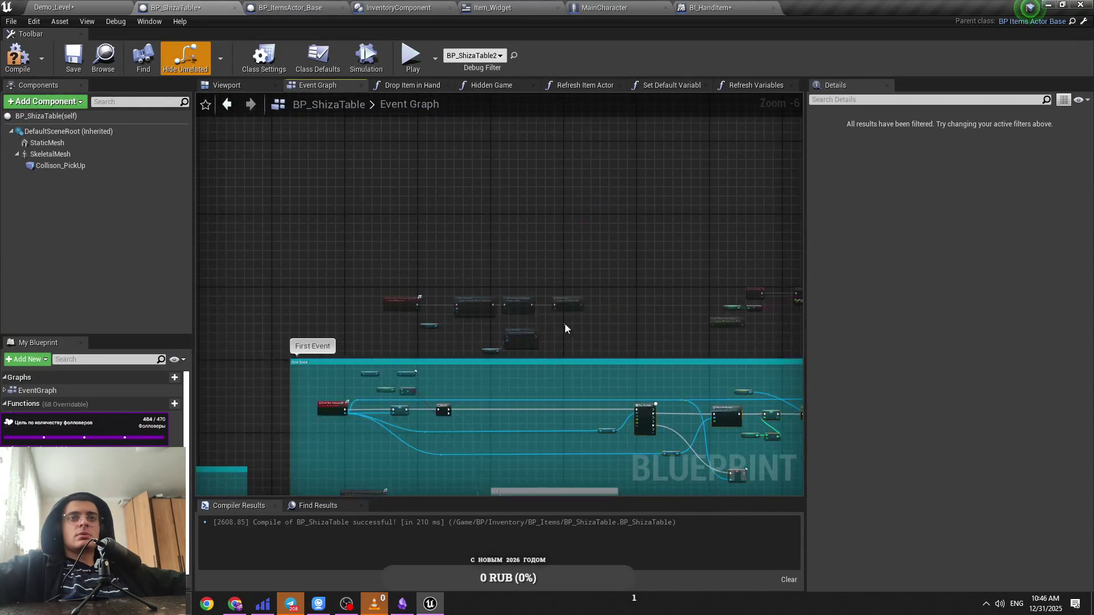
pyautogui.click(55, 6)
pyautogui.click(291, 7)
# Step: In MainCharacter's Event Graph, delete the second Item Cutscene BI call
pyautogui.click(399, 8)
pyautogui.click(493, 7)
pyautogui.click(604, 7)
pyautogui.scroll(2, 530, 231)
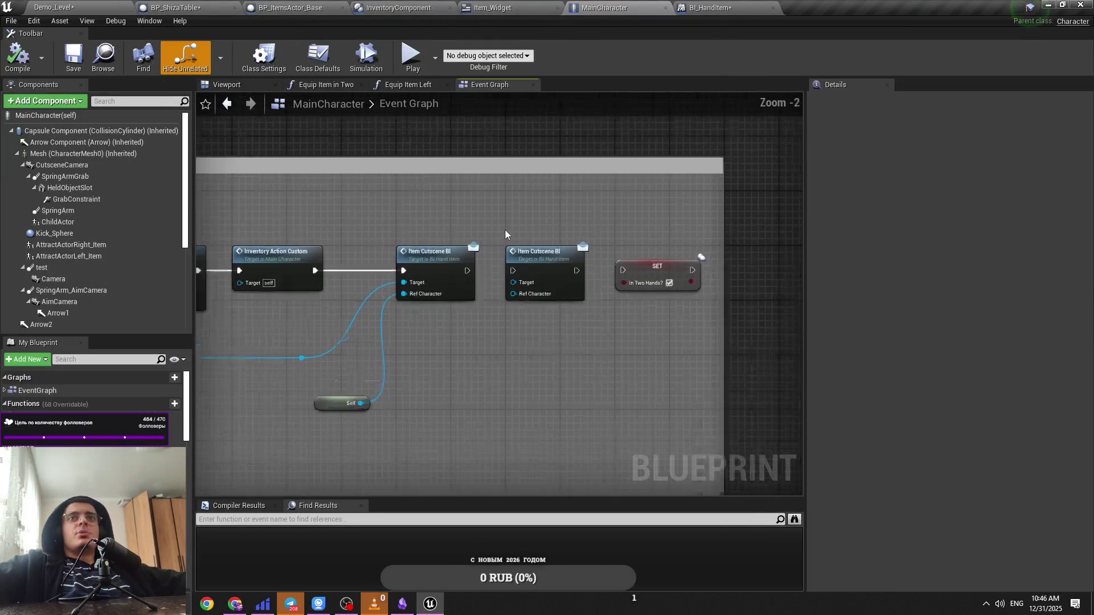
pyautogui.click(542, 278)
pyautogui.press('Delete')
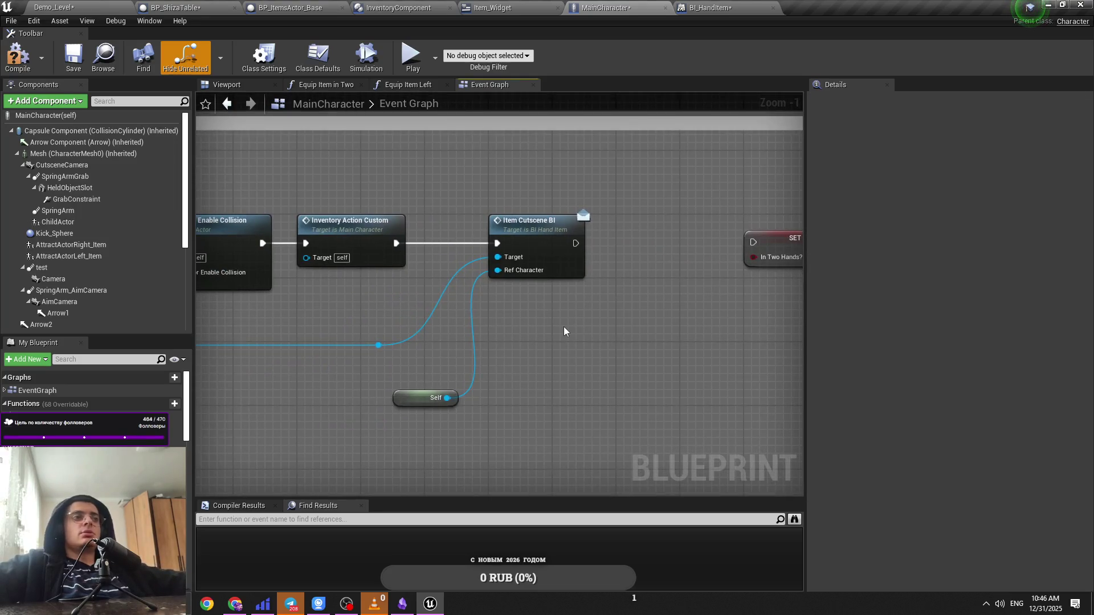
# Step: Add an Item Cutscene Visual BI node by searching 'item visual', then delete it again
pyautogui.rightClick(565, 328)
pyautogui.write('item')
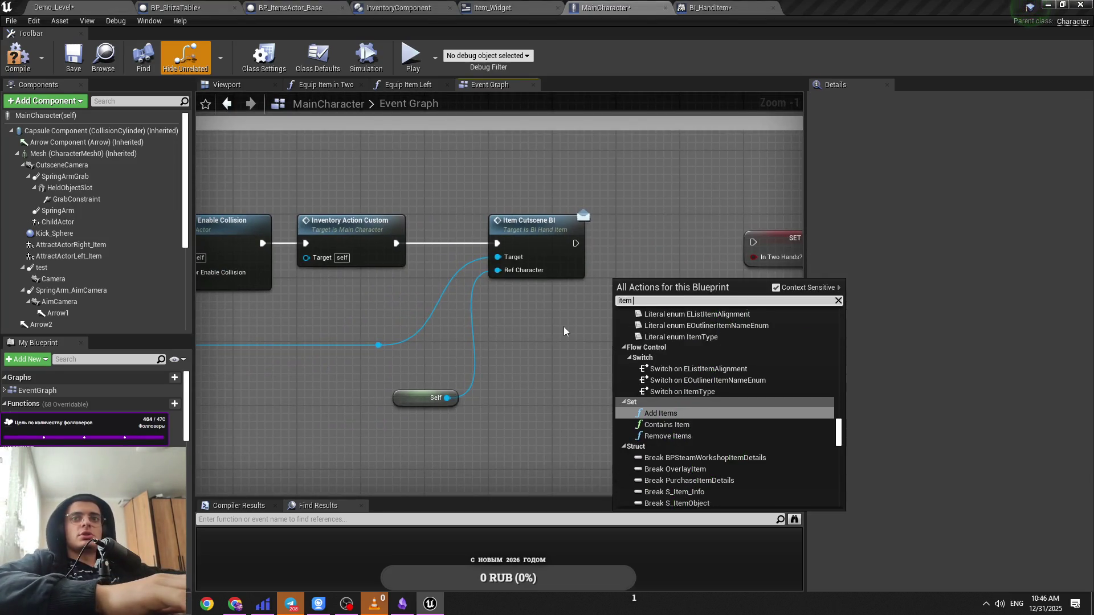
pyautogui.press('BackSpace')
pyautogui.press('BackSpace')
pyautogui.press('BackSpace')
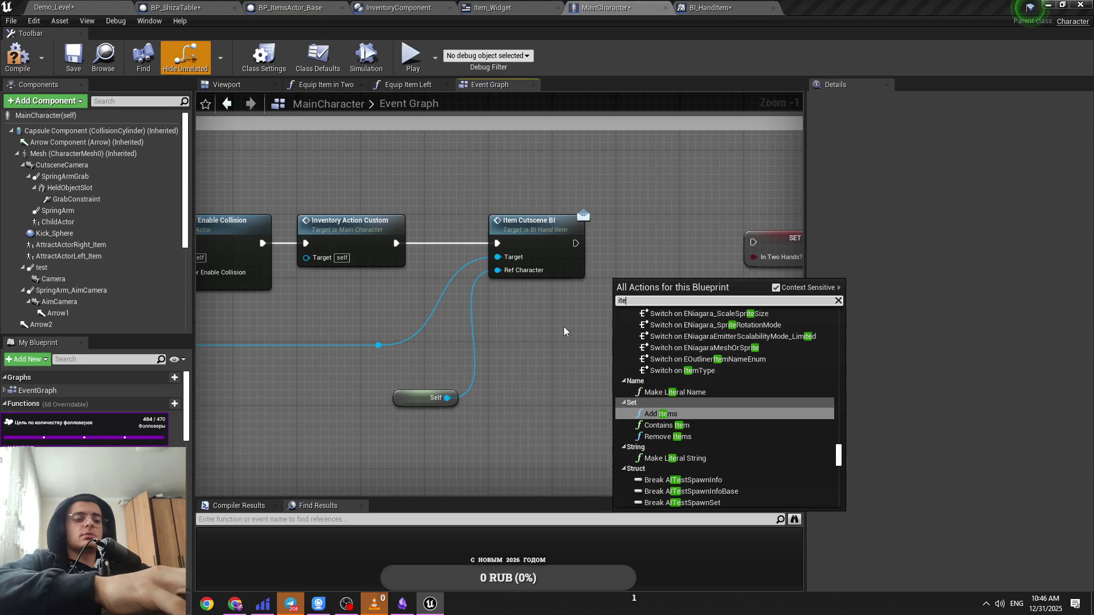
pyautogui.write('item s')
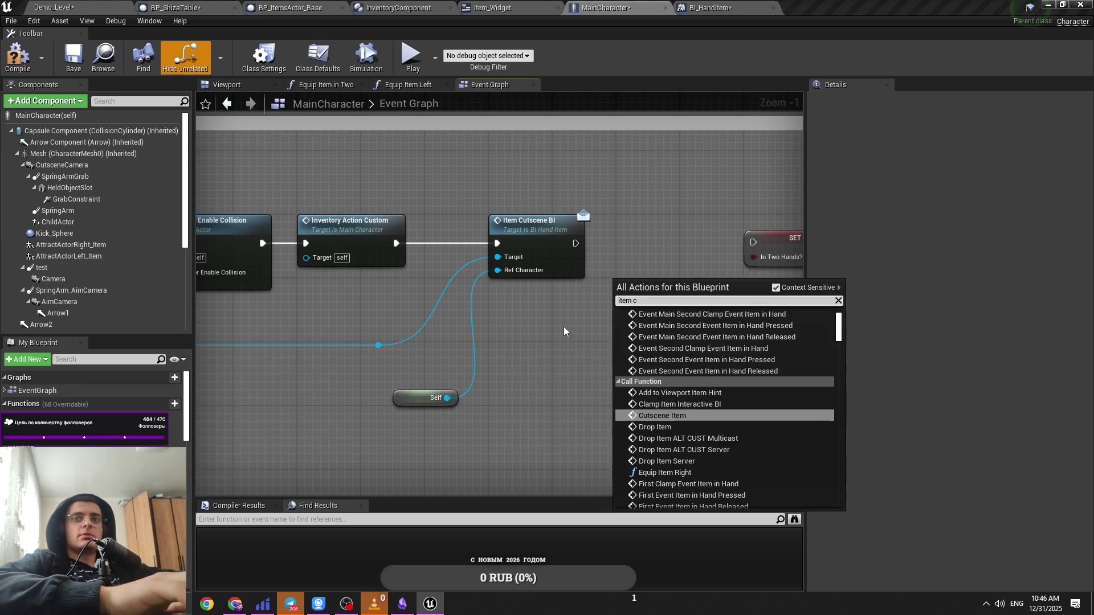
pyautogui.press('BackSpace')
pyautogui.write('vu')
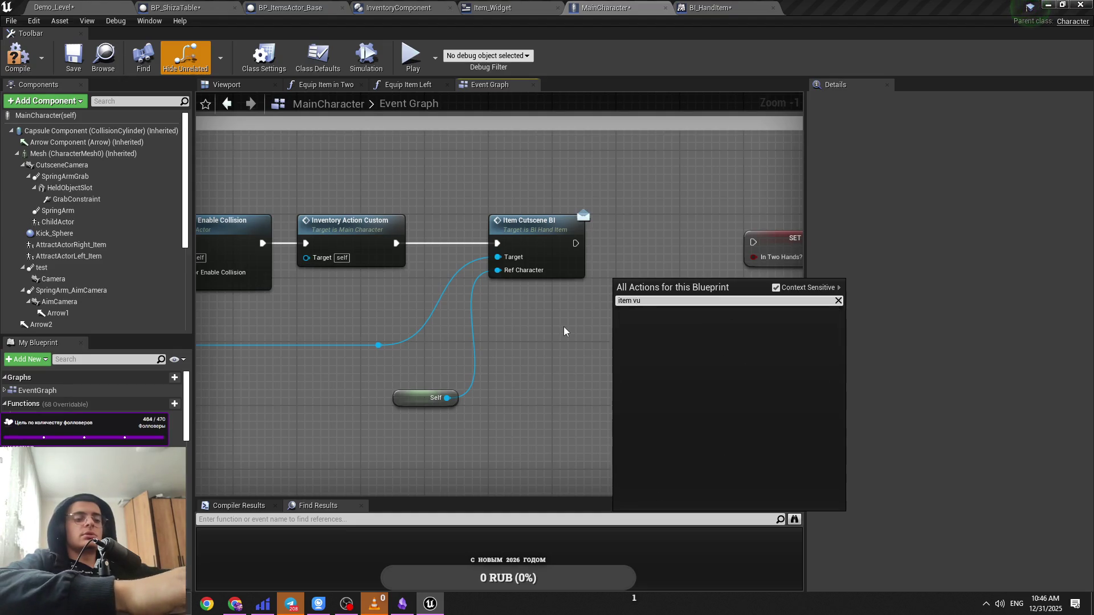
pyautogui.press('BackSpace')
pyautogui.write('isual')
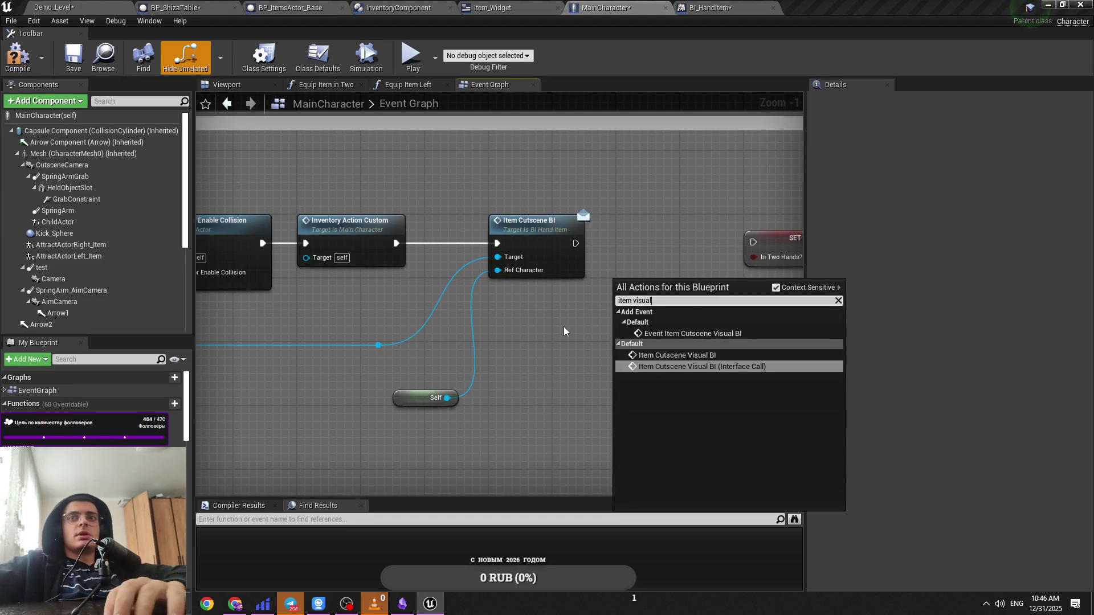
pyautogui.press('Return')
pyautogui.press('Delete')
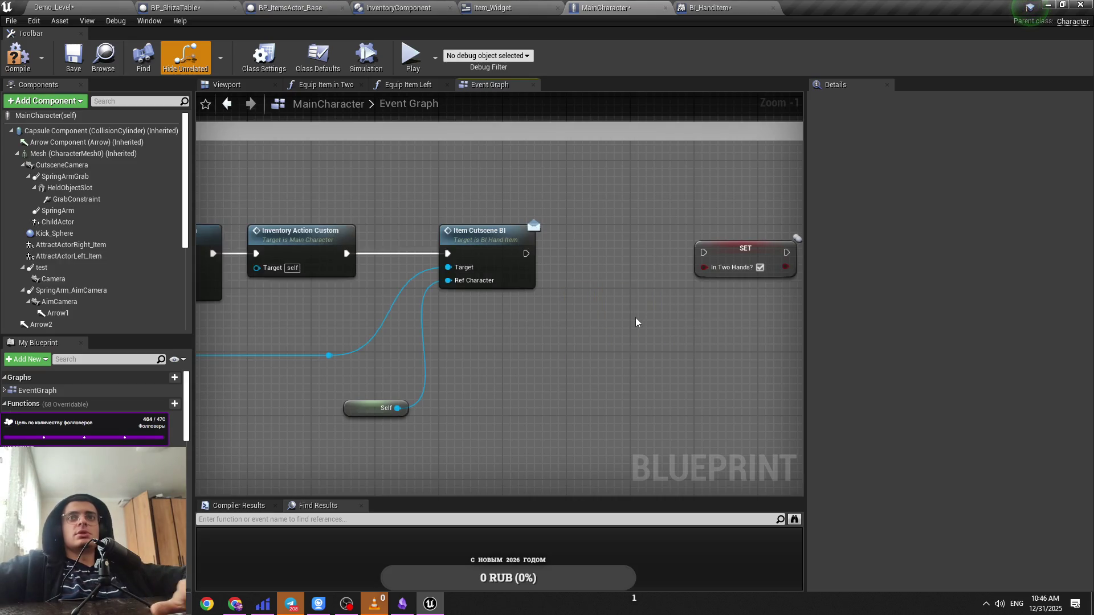
# Step: With Context Sensitive unchecked, add the Item Cutscene Visual BI (Message) call node
pyautogui.rightClick(635, 316)
pyautogui.write('item')
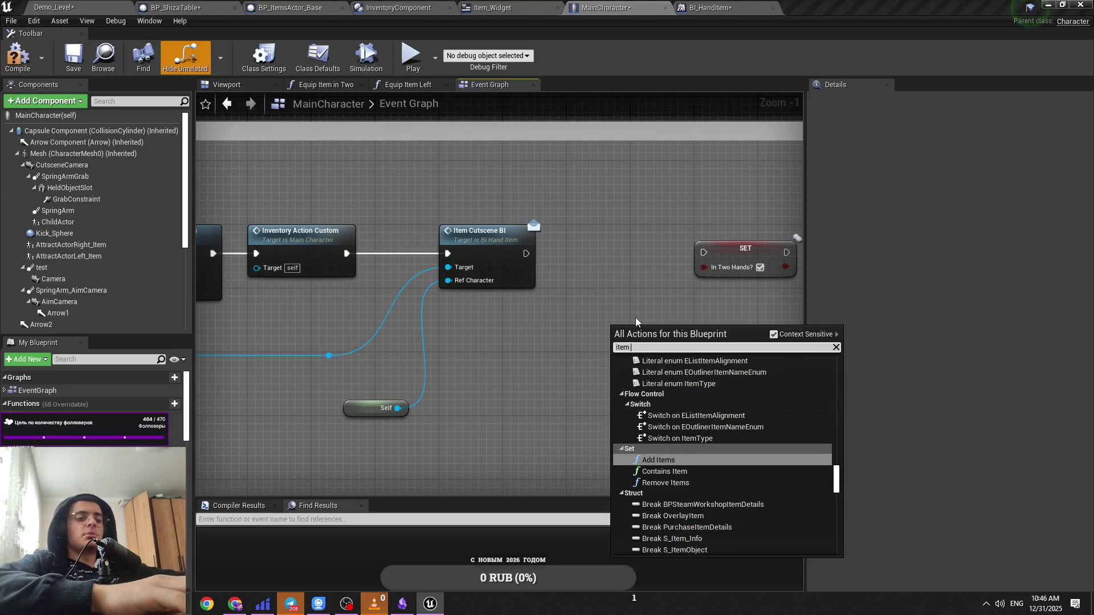
pyautogui.write(' visual')
pyautogui.press('Up')
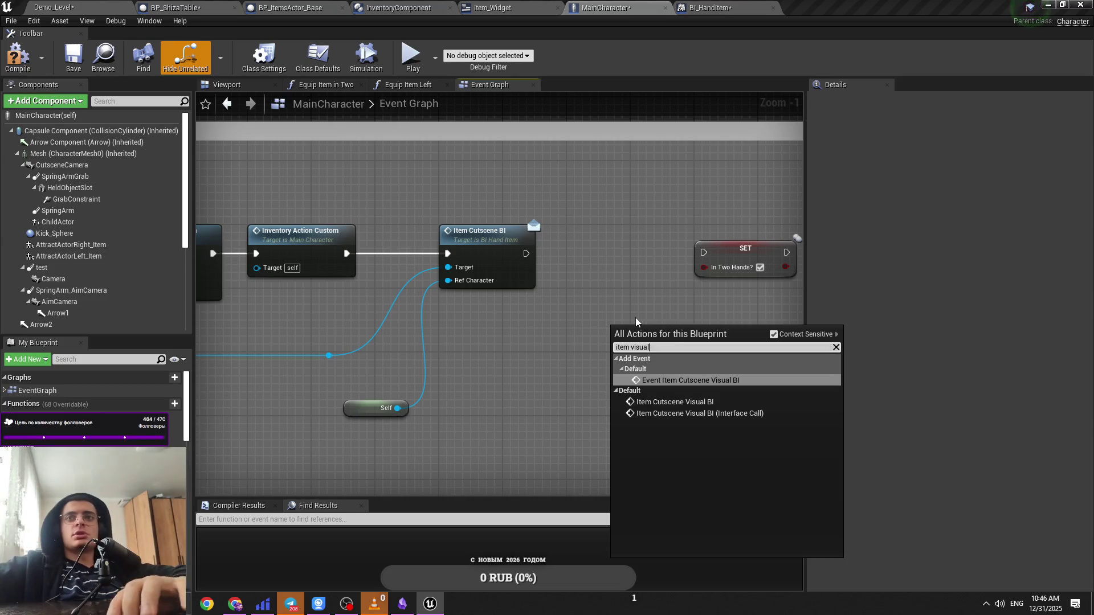
pyautogui.click(774, 335)
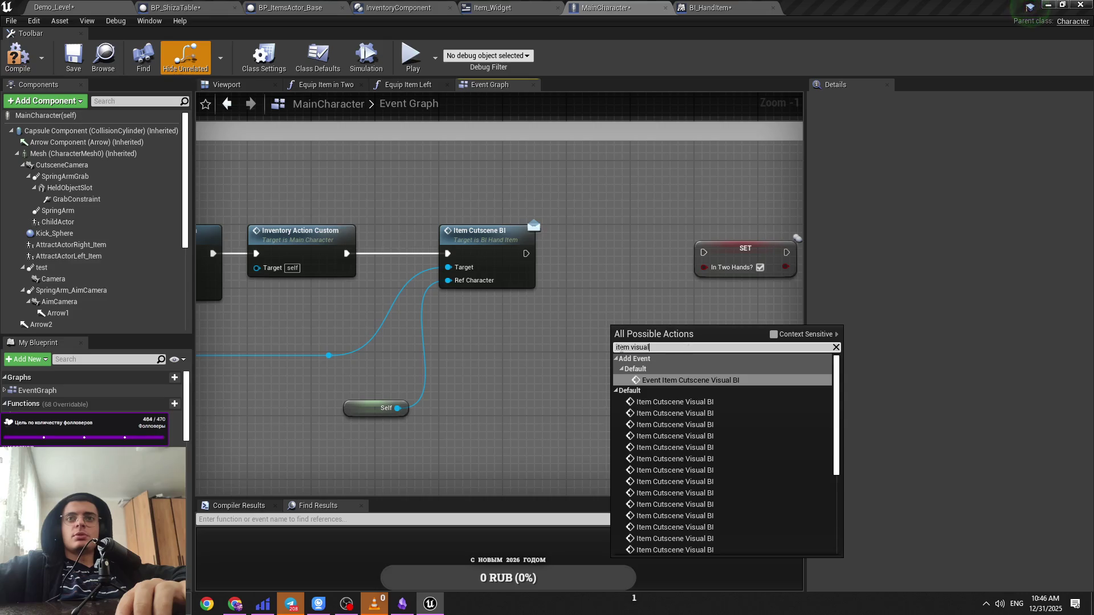
pyautogui.write('item v')
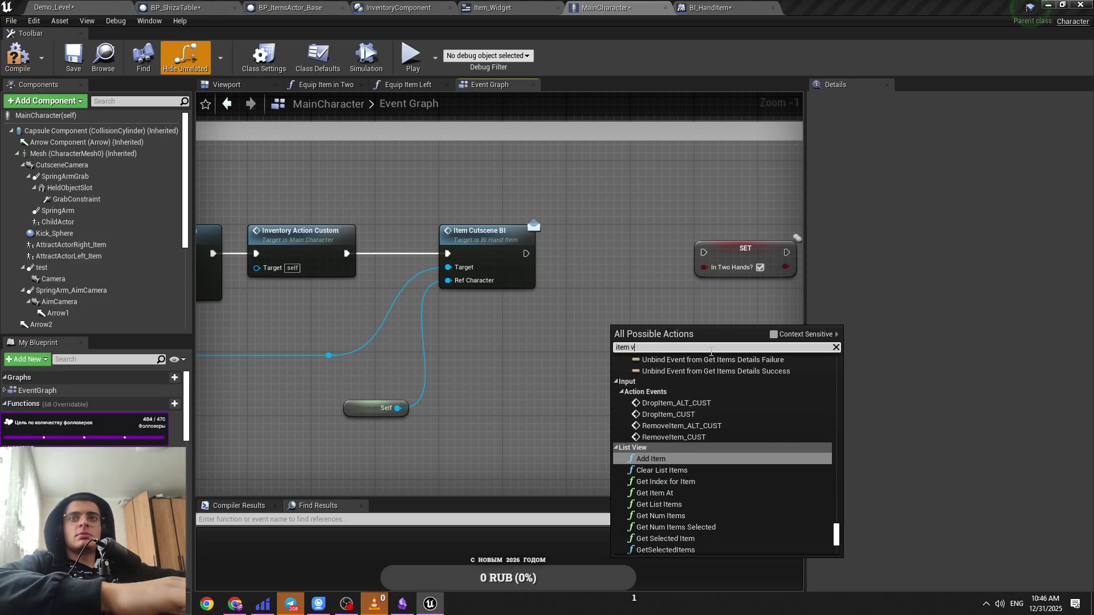
pyautogui.write('isua')
pyautogui.press('BackSpace')
pyautogui.press('BackSpace')
pyautogui.press('BackSpace')
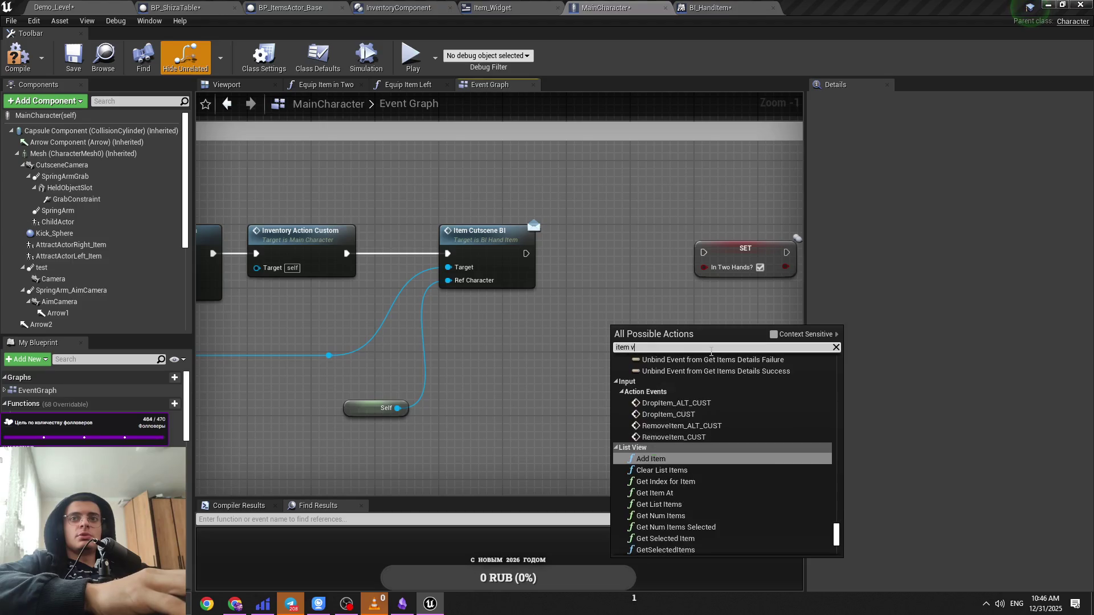
pyautogui.press('BackSpace')
pyautogui.press('BackSpace')
pyautogui.press('BackSpace')
pyautogui.write('item ')
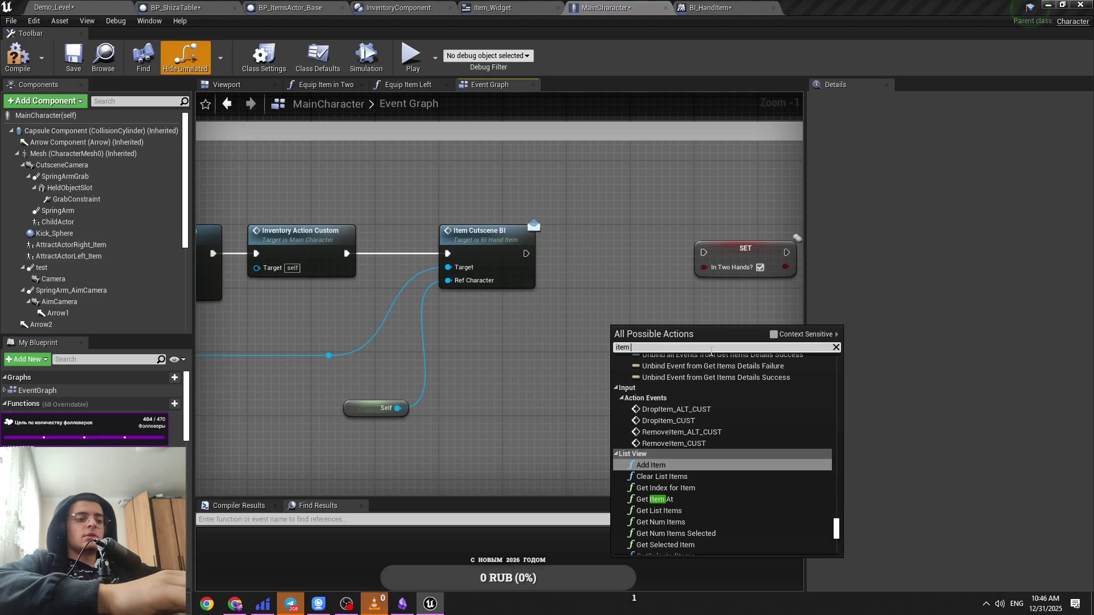
pyautogui.write('cuts')
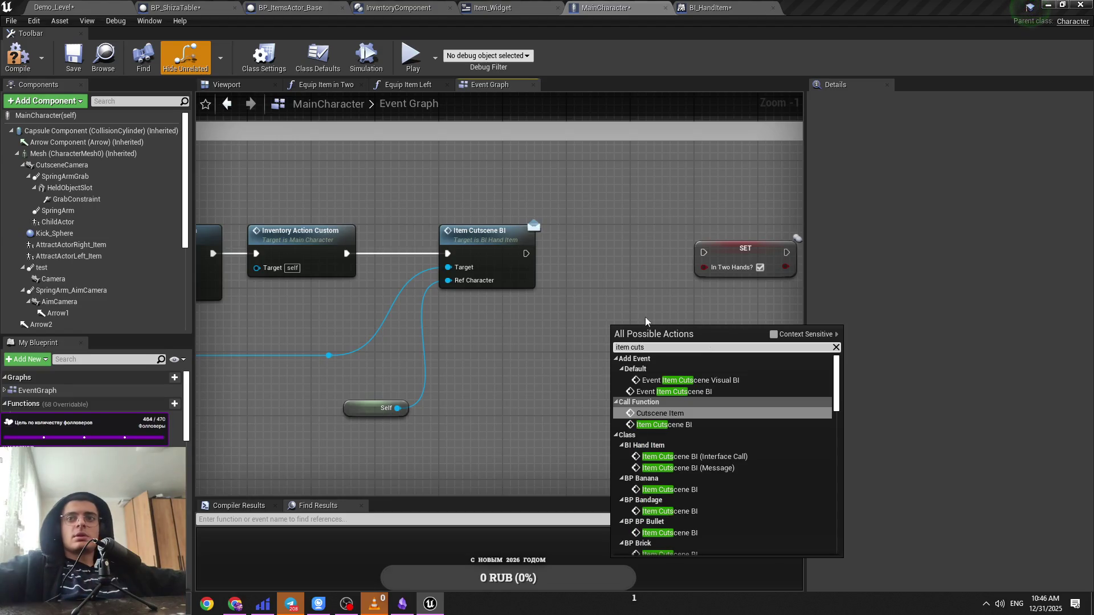
pyautogui.scroll(-2, 764, 471)
pyautogui.scroll(2, 761, 459)
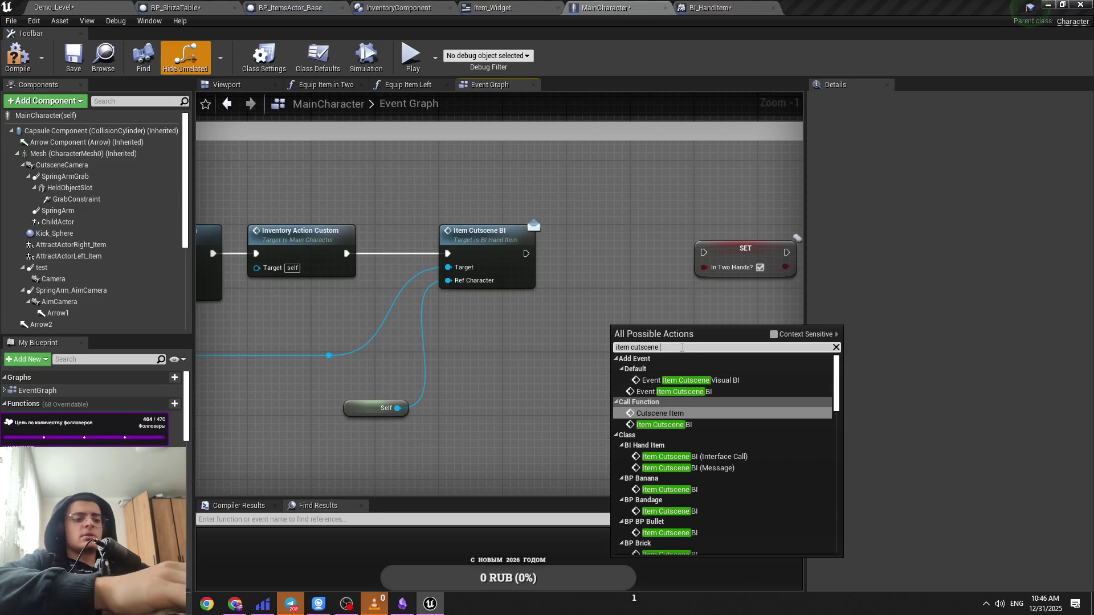
pyautogui.write('bivi')
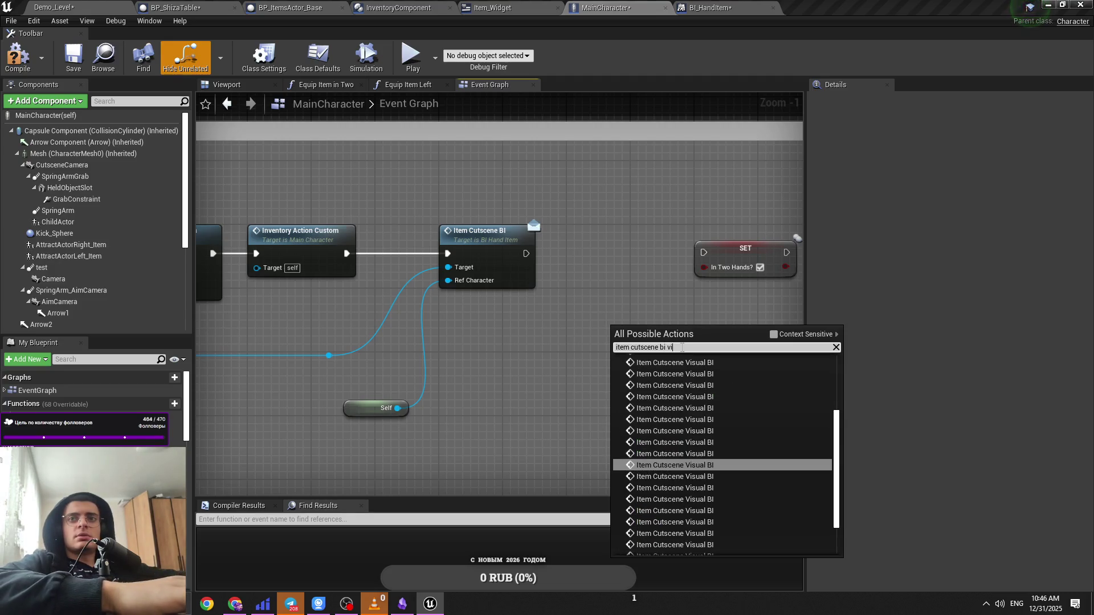
pyautogui.write('l (m')
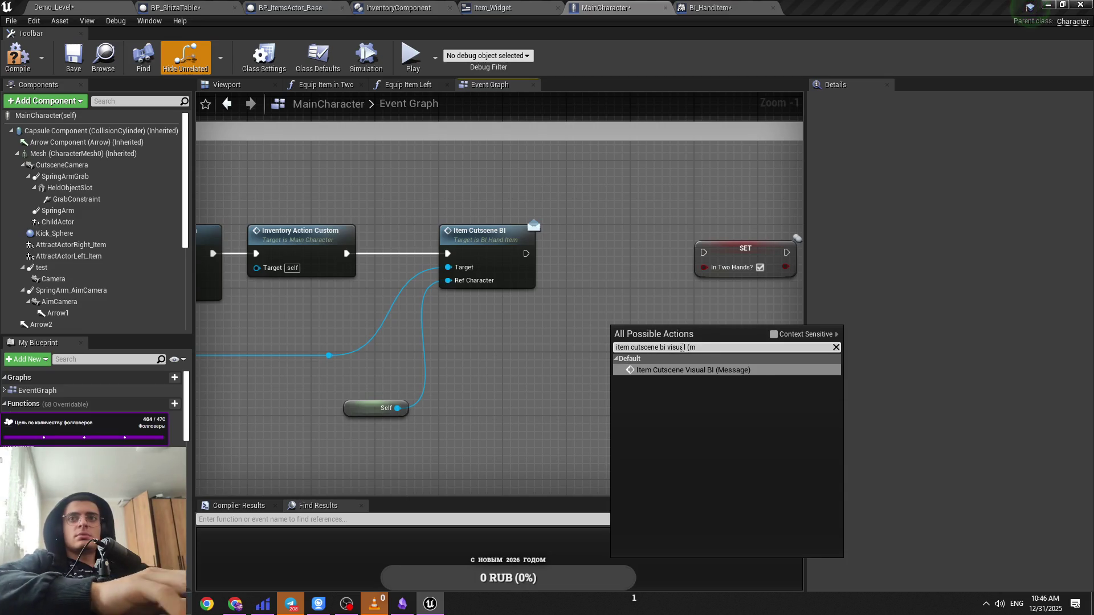
pyautogui.press('Return')
# Step: Delete the SET node and paste another Cutscene Child Actor getter near the cutscene nodes
pyautogui.moveTo(682, 347)
pyautogui.mouseDown()
pyautogui.moveTo(642, 267)
pyautogui.moveTo(676, 333)
pyautogui.mouseUp()
pyautogui.press('Delete')
pyautogui.scroll(-3, 475, 352)
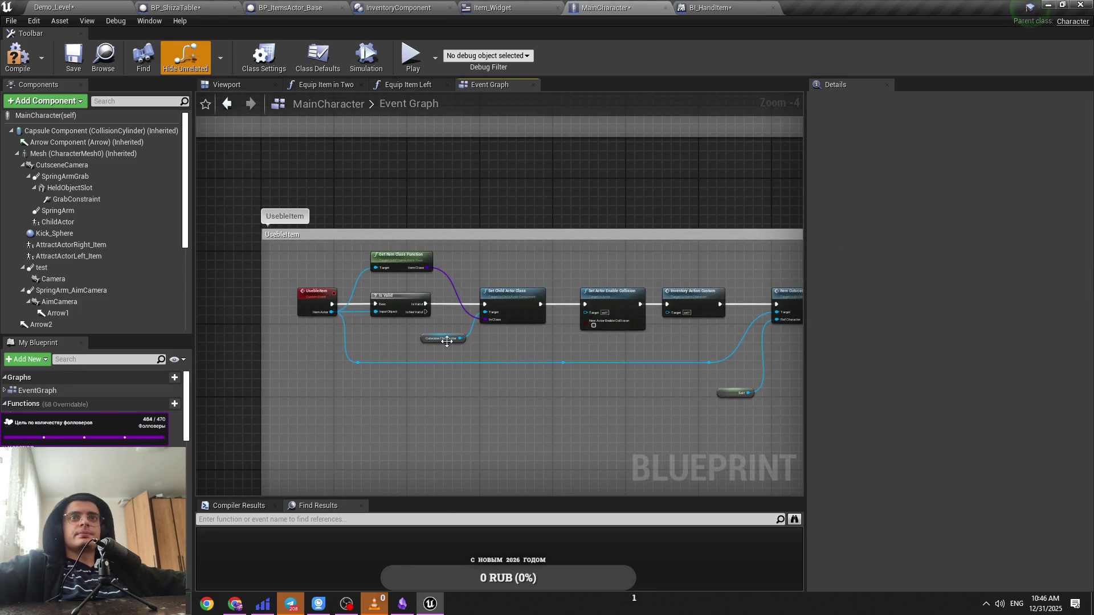
pyautogui.click(447, 341)
pyautogui.moveTo(563, 334)
pyautogui.mouseDown()
pyautogui.moveTo(543, 292)
pyautogui.moveTo(644, 291)
pyautogui.mouseUp()
pyautogui.hotkey('ctrl', 'v')
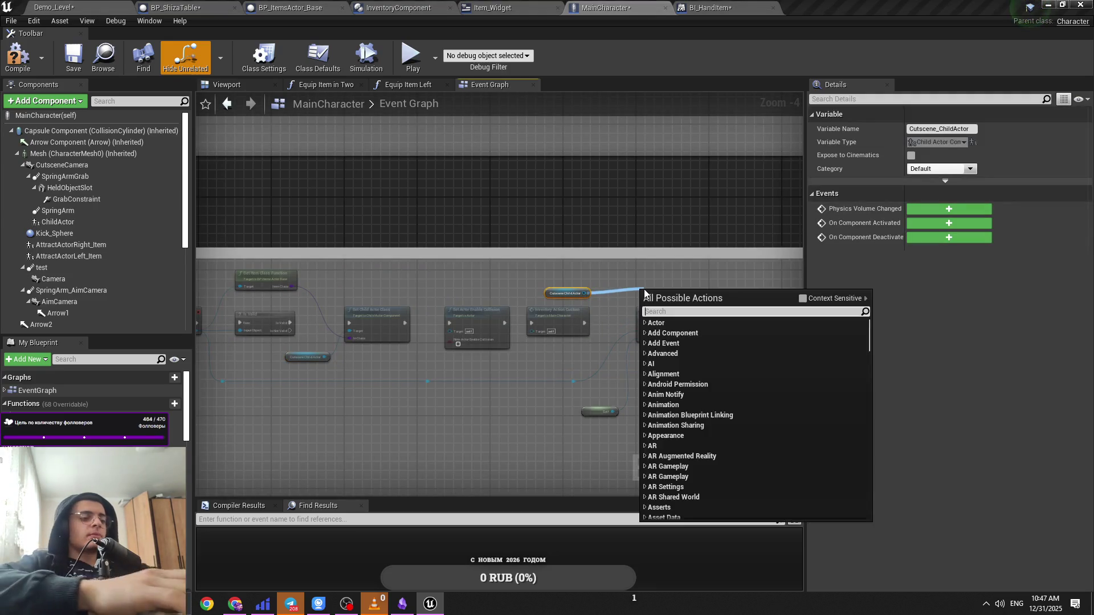
# Step: Add Get Child Actor and wire its Child Actor output to Item Cutscene Visual BI's Target
pyautogui.write('get child actor')
pyautogui.press('Return')
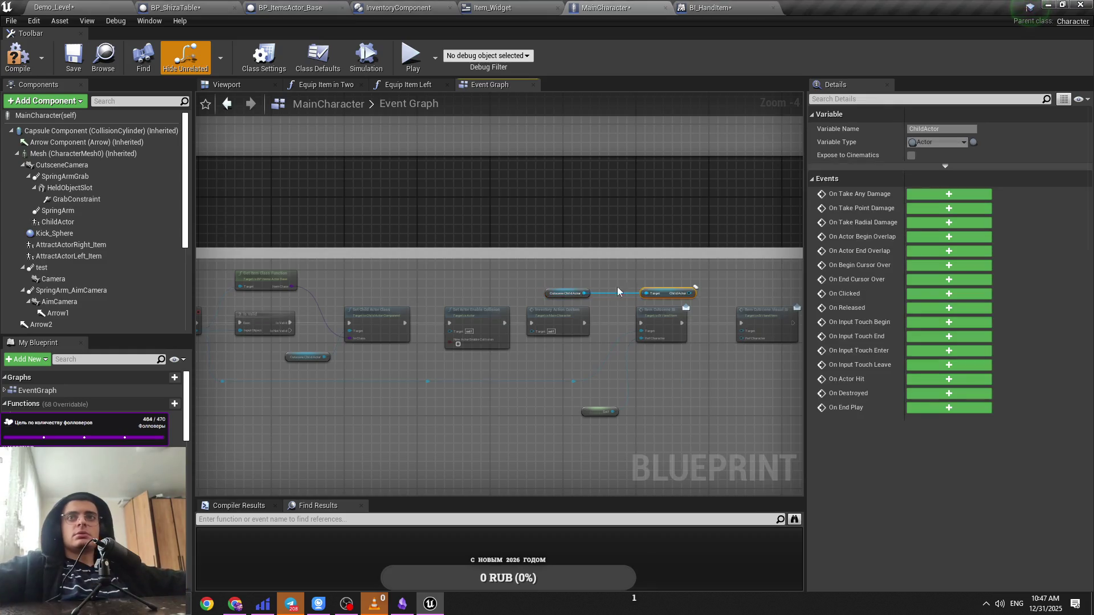
pyautogui.scroll(4, 617, 286)
pyautogui.moveTo(599, 294); pyautogui.dragTo(558, 301)
pyautogui.moveTo(665, 365); pyautogui.dragTo(665, 365)
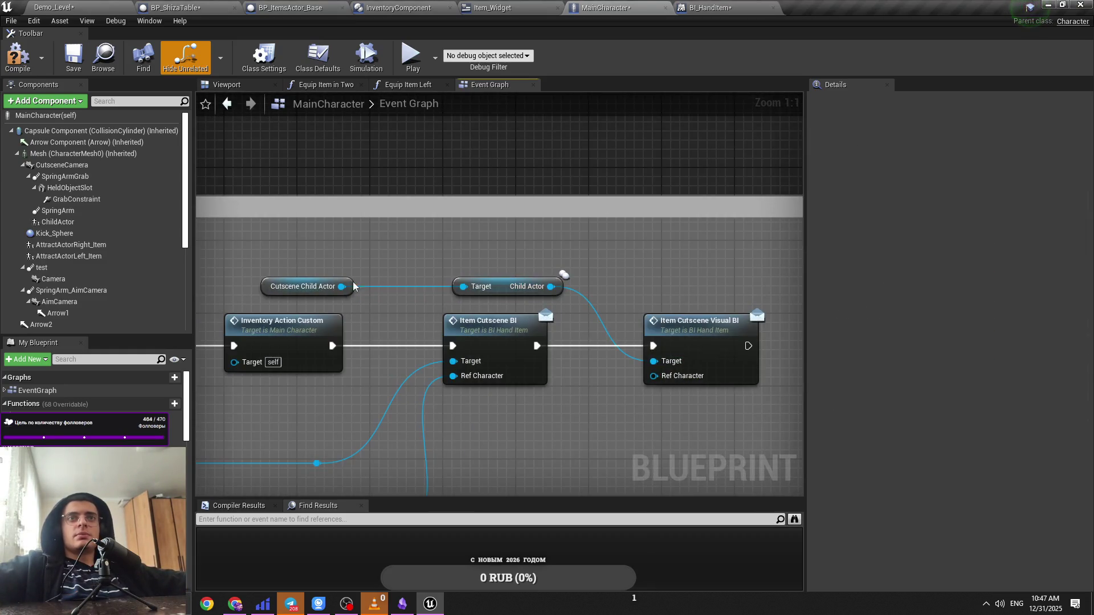
pyautogui.moveTo(326, 285)
pyautogui.mouseDown()
pyautogui.moveTo(408, 284)
pyautogui.moveTo(399, 283)
pyautogui.mouseUp()
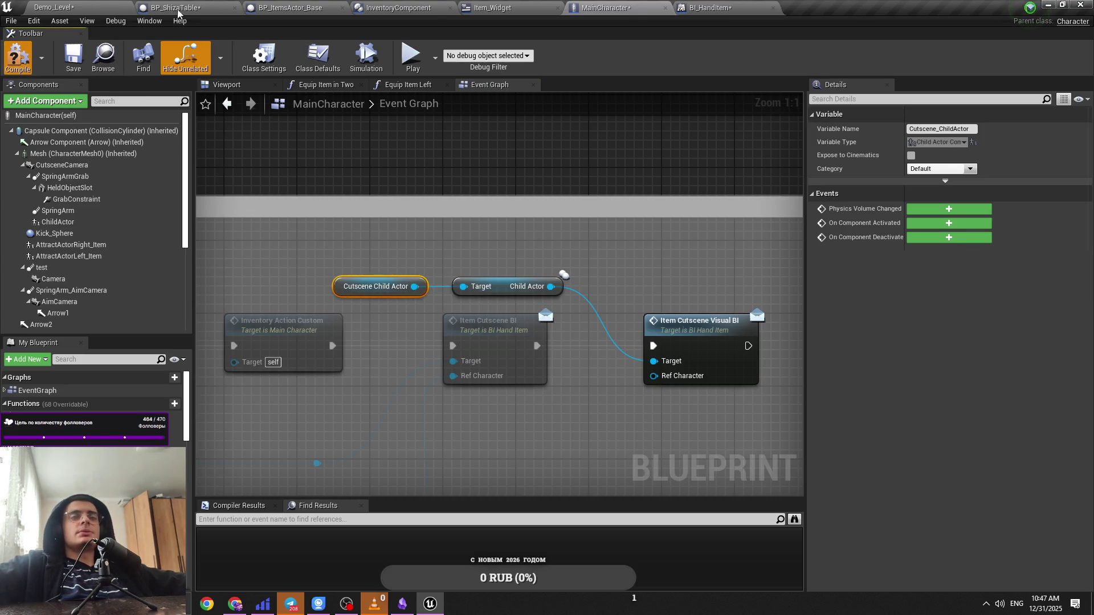
pyautogui.moveTo(57, 7); pyautogui.dragTo(644, 7)
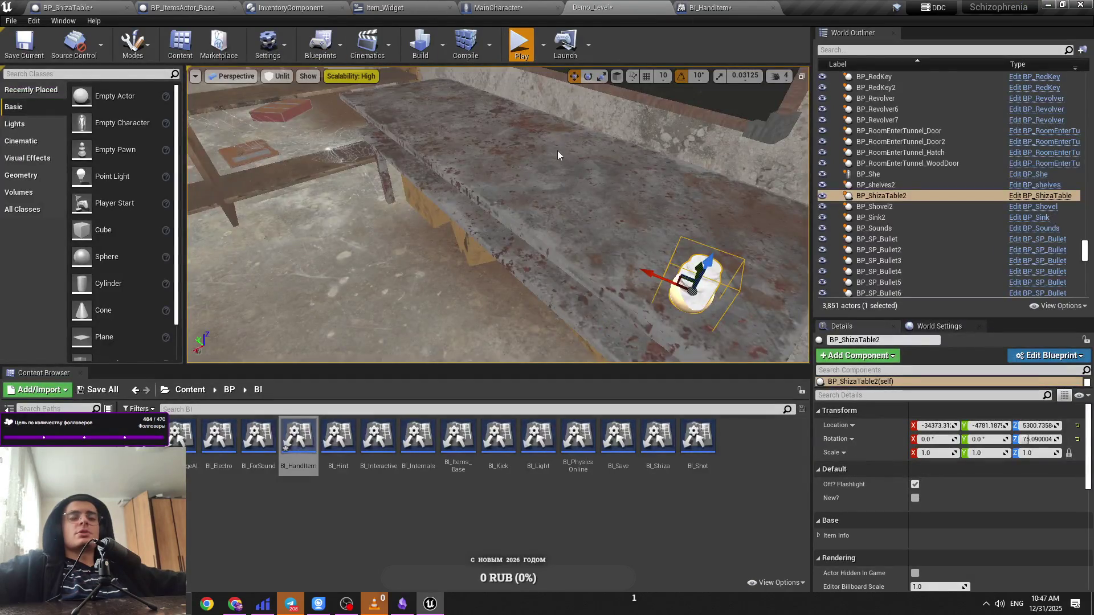
# Step: Play-test Demo_Level, use the Shiza table with key 1, stop, and return to MainCharacter
pyautogui.hotkey('alt', 'p')
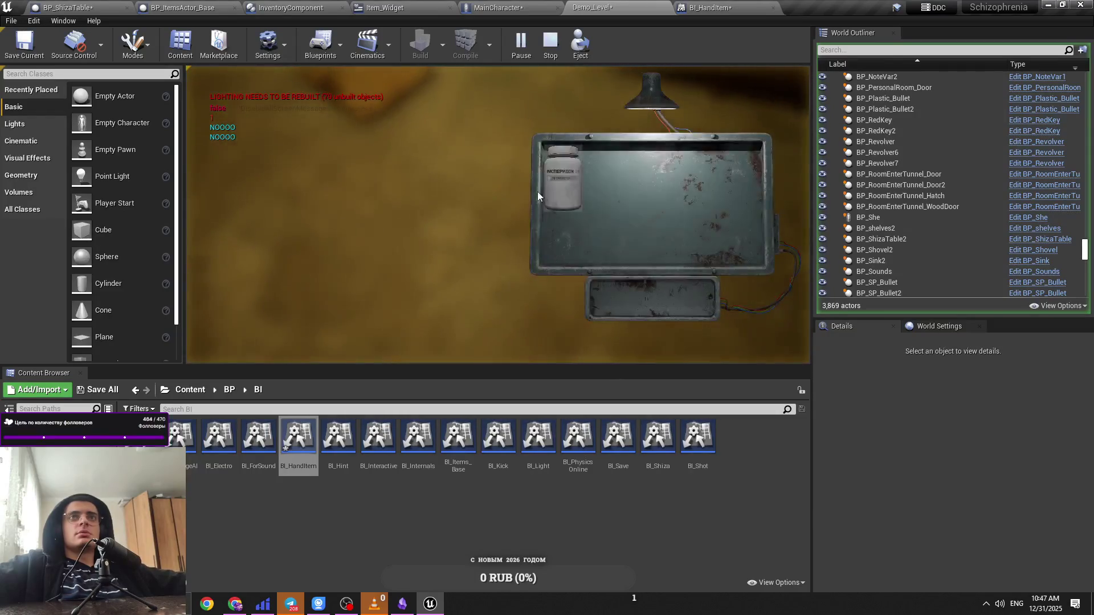
pyautogui.click(577, 228)
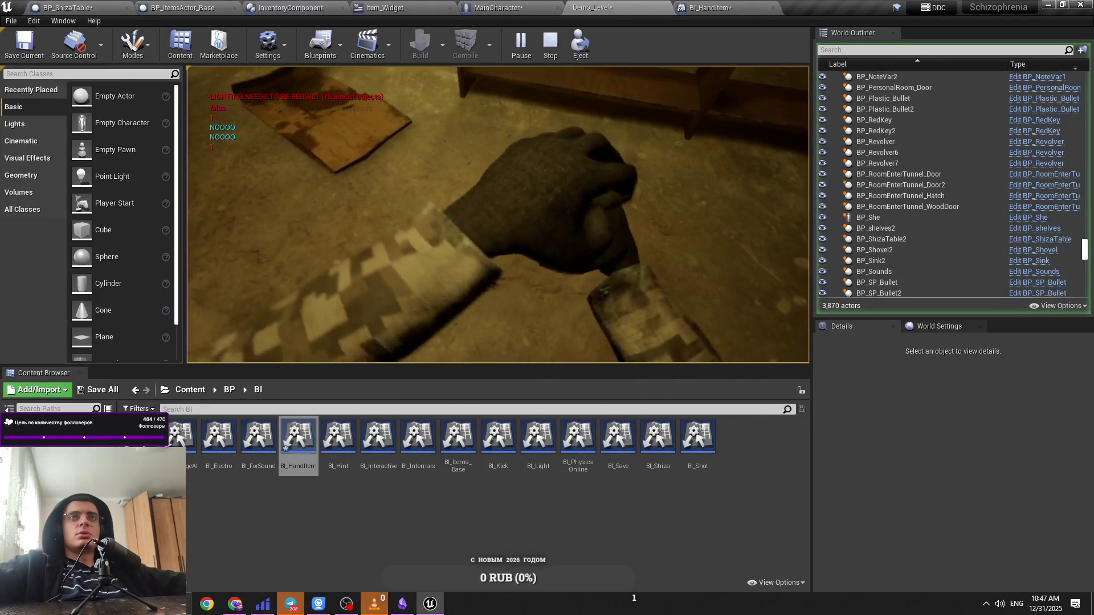
pyautogui.press('1')
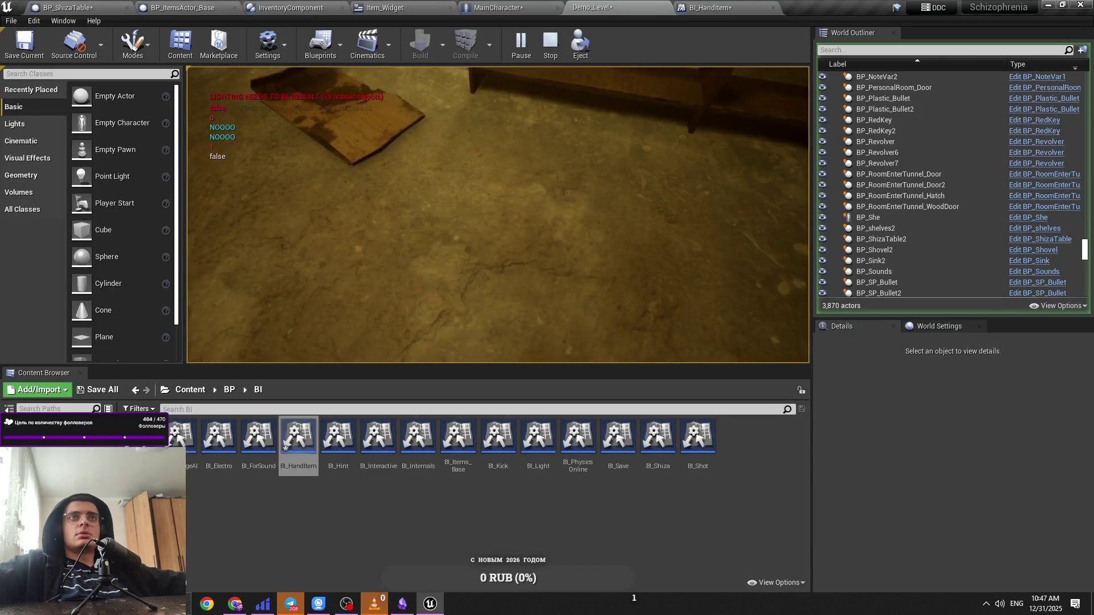
pyautogui.press('Escape')
pyautogui.moveTo(633, 7); pyautogui.dragTo(112, 5)
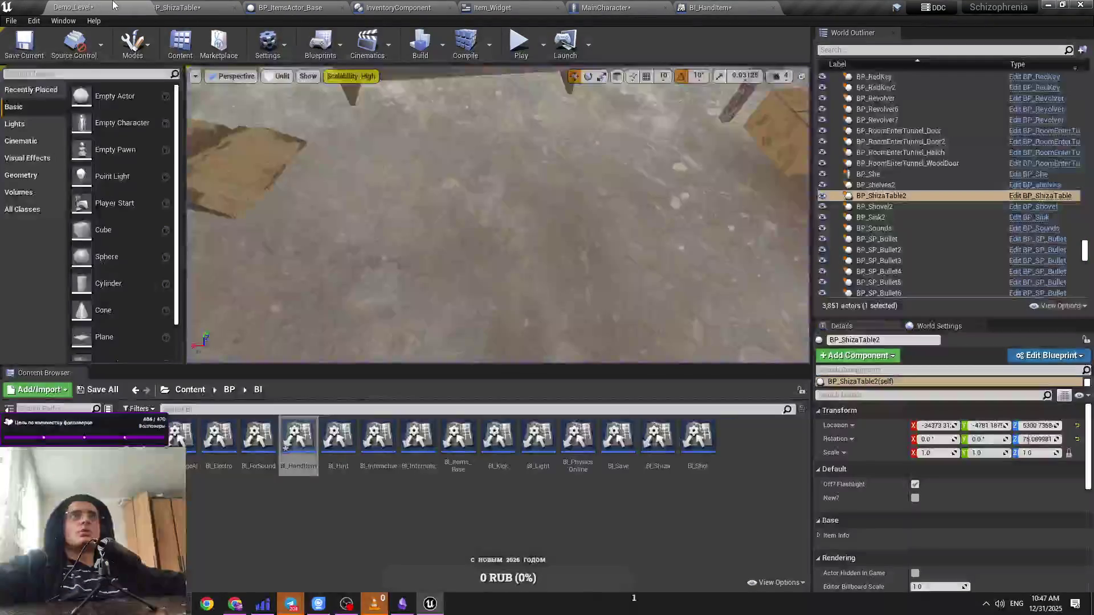
pyautogui.click(710, 7)
pyautogui.click(606, 8)
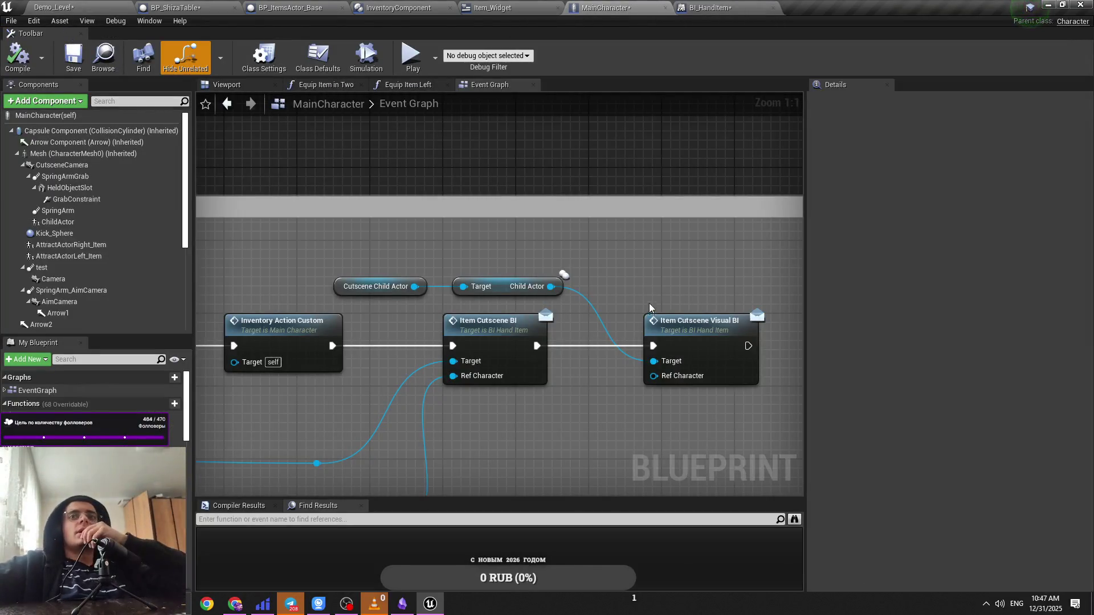
# Step: In BP_ShizaTable, insert Set Visibility between Event Item Cutscene Visual BI and Play Animation
pyautogui.click(392, 6)
pyautogui.click(176, 7)
pyautogui.scroll(3, 566, 299)
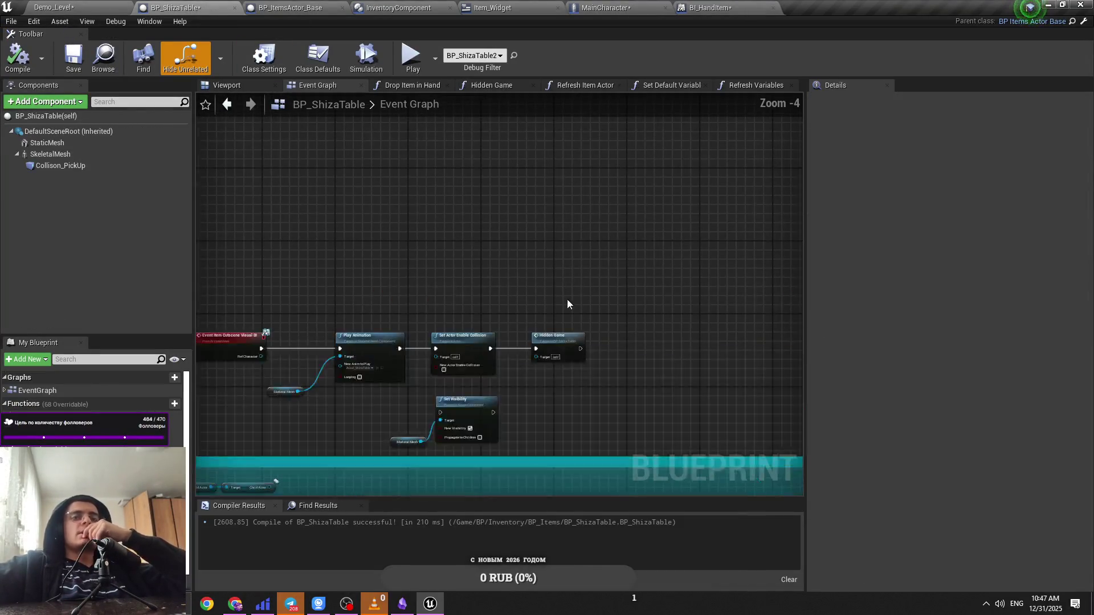
pyautogui.moveTo(561, 340); pyautogui.dragTo(394, 424)
pyautogui.moveTo(705, 358)
pyautogui.mouseDown()
pyautogui.moveTo(400, 297)
pyautogui.moveTo(376, 177)
pyautogui.moveTo(457, 146)
pyautogui.mouseUp()
pyautogui.moveTo(239, 228)
pyautogui.mouseDown()
pyautogui.moveTo(271, 258)
pyautogui.moveTo(507, 170)
pyautogui.mouseUp()
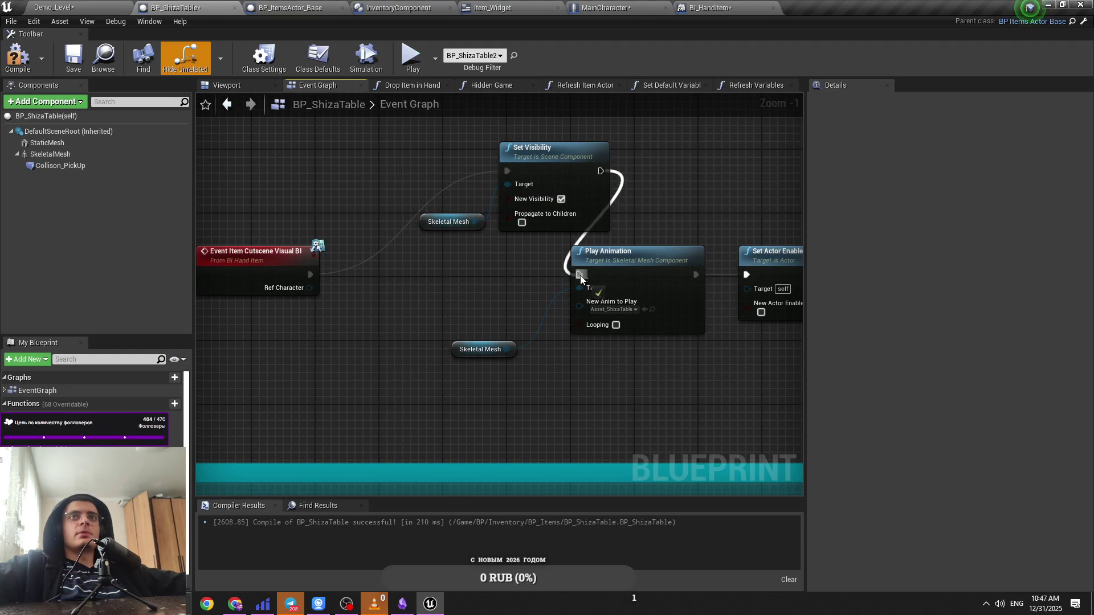
pyautogui.moveTo(582, 278); pyautogui.dragTo(580, 276)
pyautogui.moveTo(545, 159); pyautogui.dragTo(440, 261)
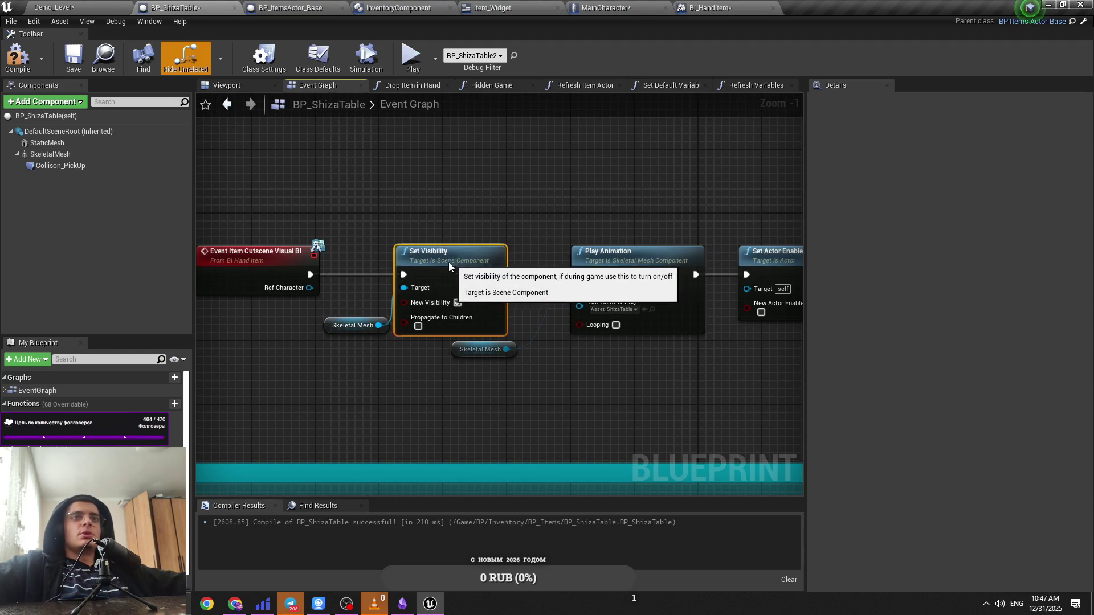
pyautogui.click(350, 324)
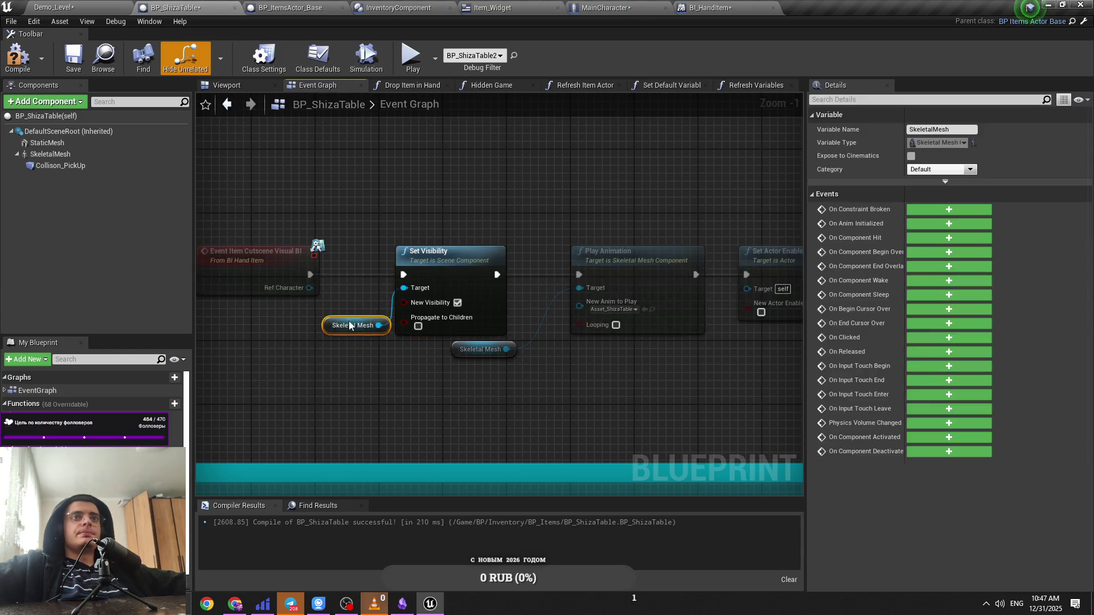
pyautogui.click(54, 7)
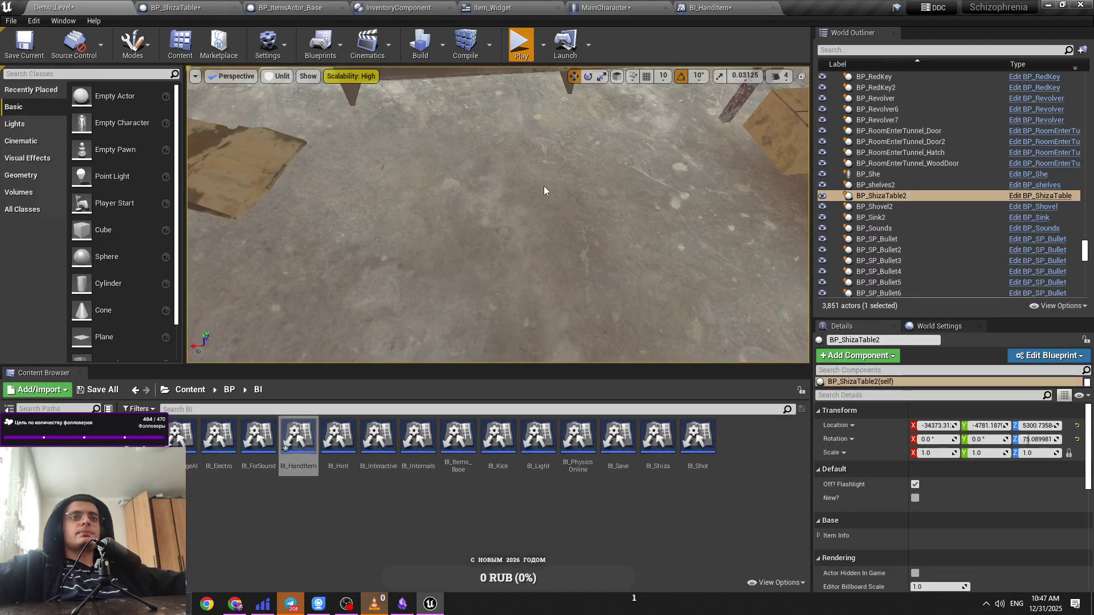
# Step: Run a second Demo_Level play test, stop it with Esc, and return to BP_ShizaTable
pyautogui.hotkey('alt', 'p')
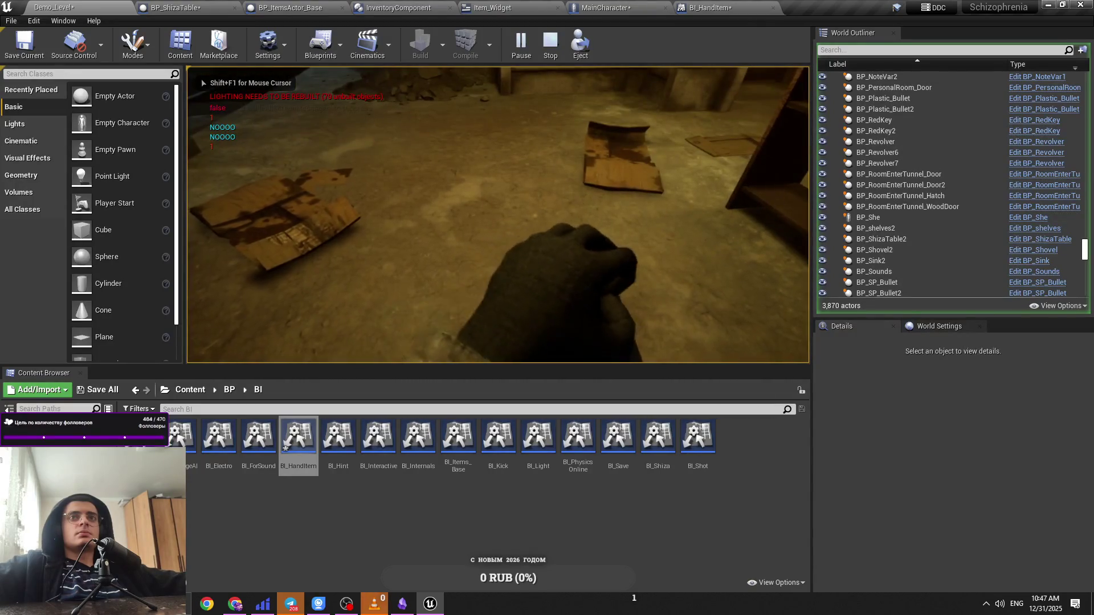
pyautogui.press('Escape')
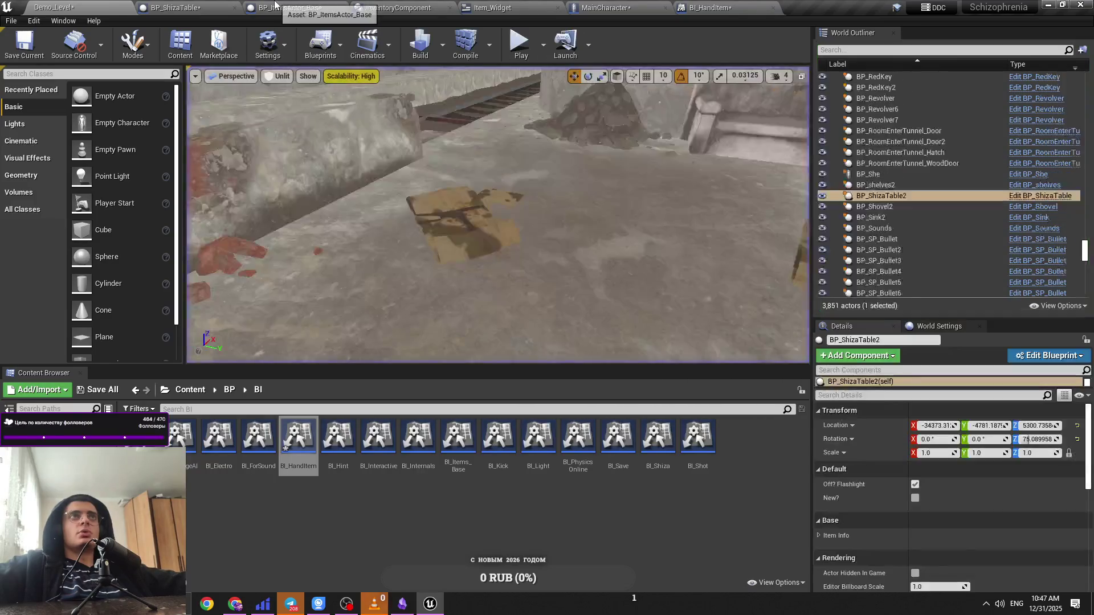
pyautogui.click(275, 6)
pyautogui.click(228, 7)
pyautogui.click(399, 7)
pyautogui.click(235, 7)
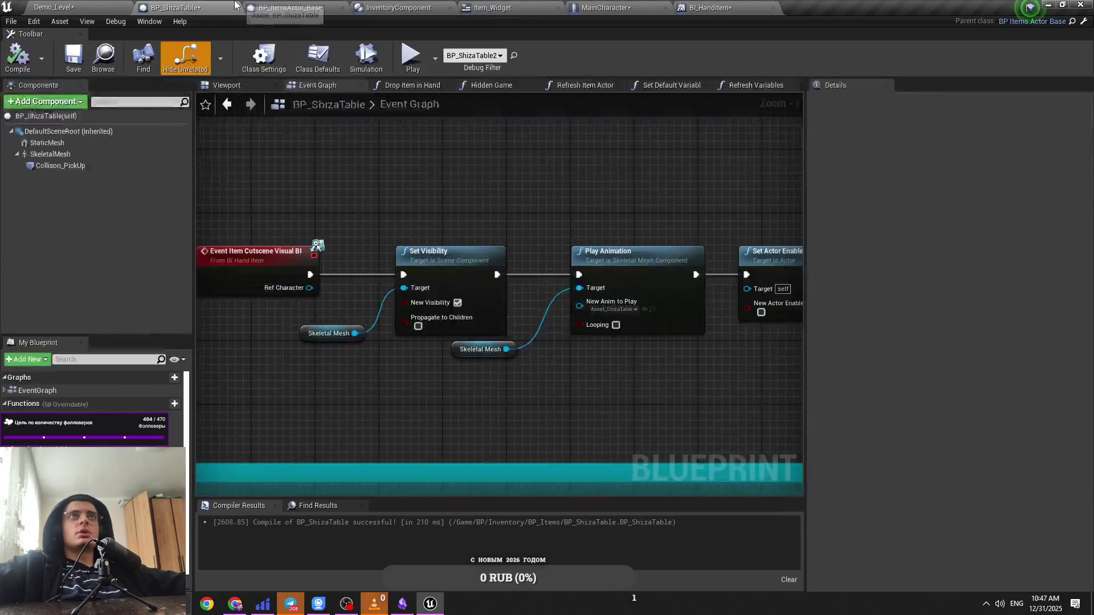
# Step: Reorder the tabs, nudge the Skeletal Mesh getter left, and save BP_ShizaTable
pyautogui.moveTo(672, 6); pyautogui.dragTo(284, 4)
pyautogui.click(239, 7)
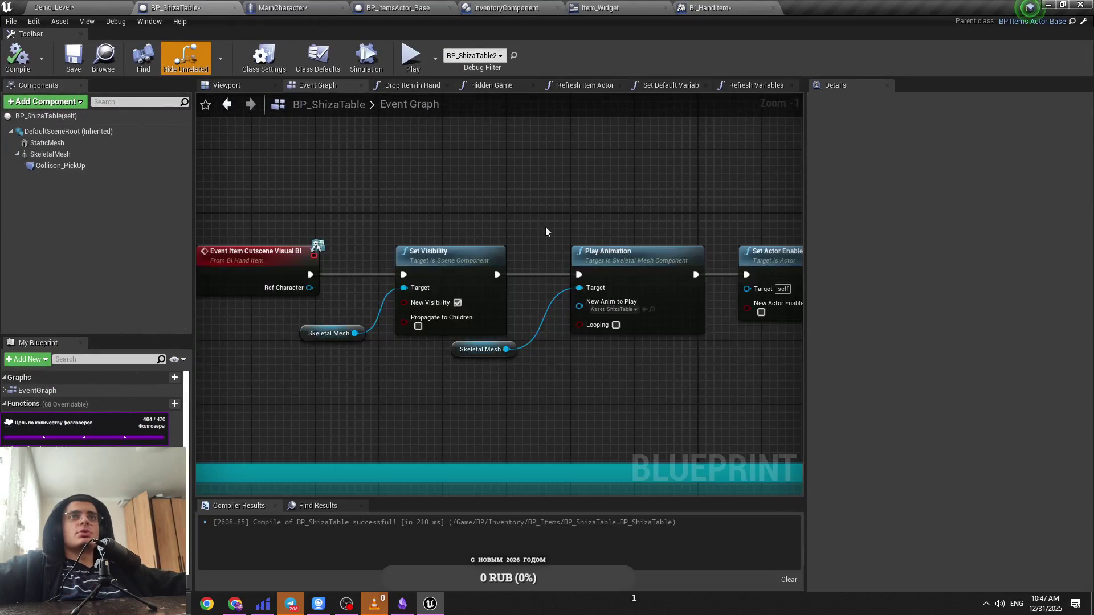
pyautogui.moveTo(335, 331); pyautogui.dragTo(303, 330)
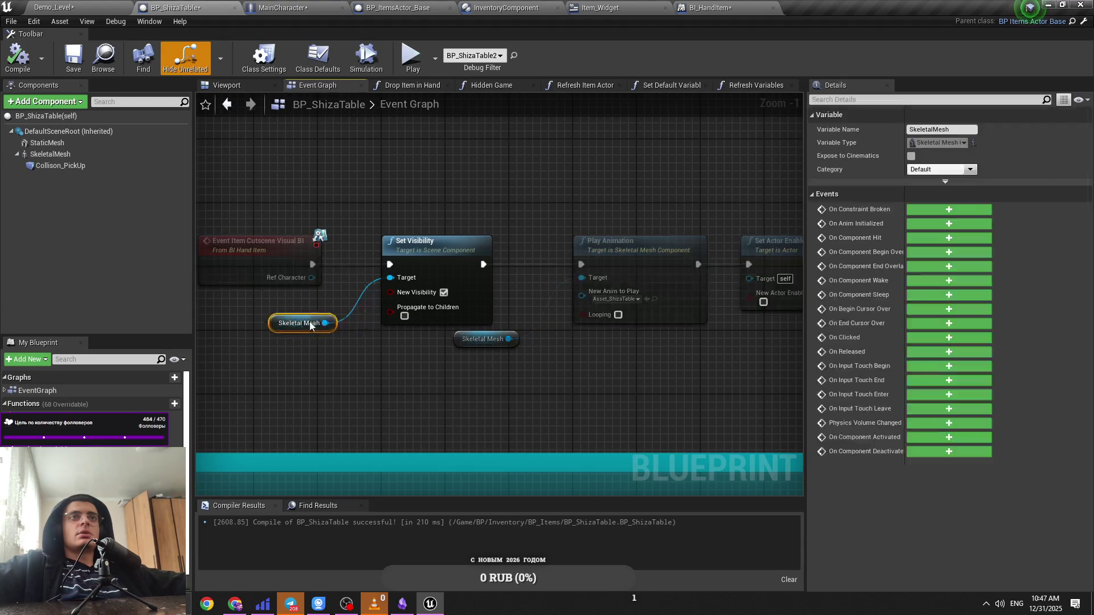
pyautogui.click(434, 246)
pyautogui.hotkey('ctrl', 's')
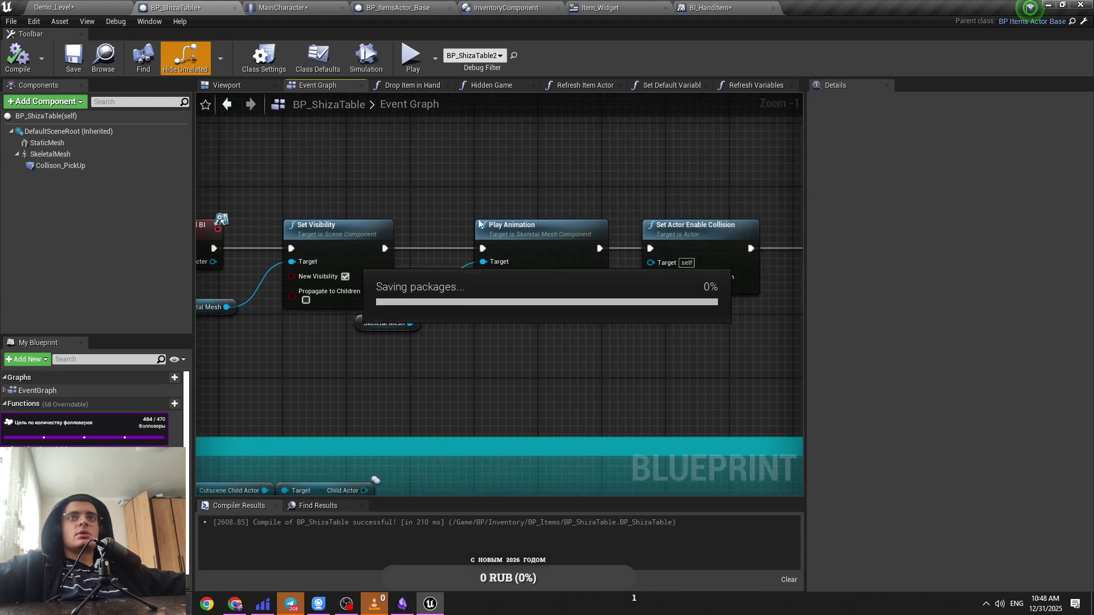
pyautogui.click(392, 331)
pyautogui.click(652, 338)
pyautogui.scroll(-3, 652, 338)
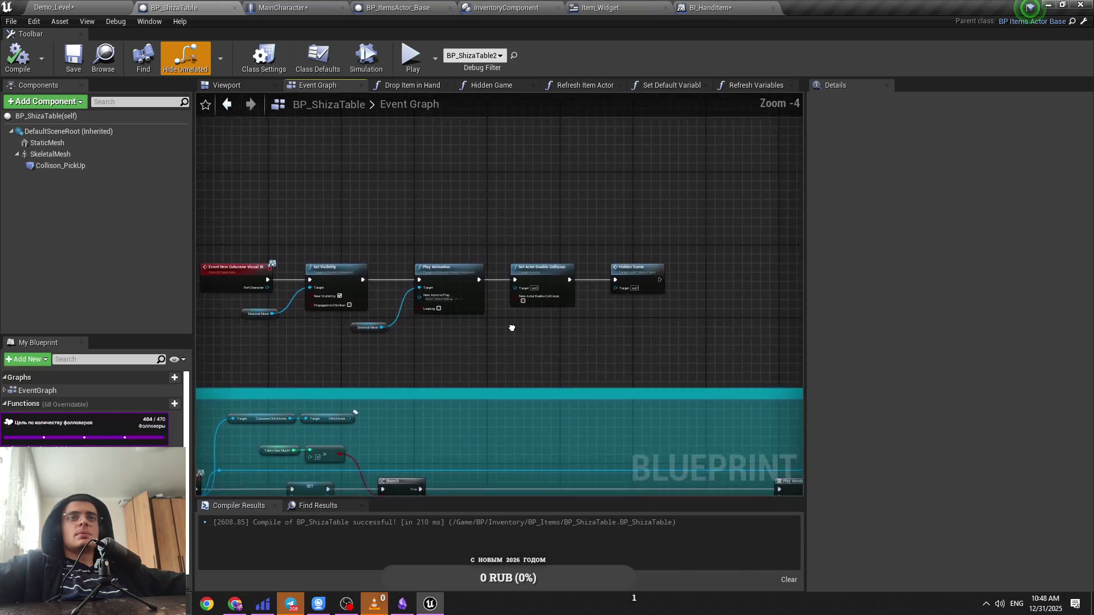
pyautogui.scroll(3, 499, 324)
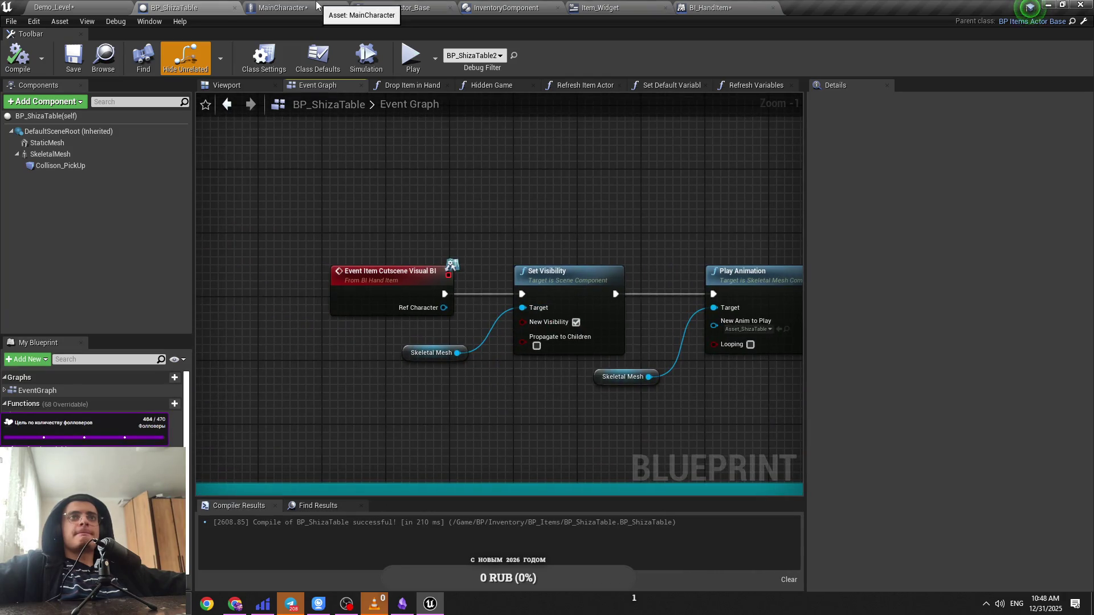
# Step: Compare the BP_ShizaTable and MainCharacter blueprints, then save MainCharacter
pyautogui.click(317, 7)
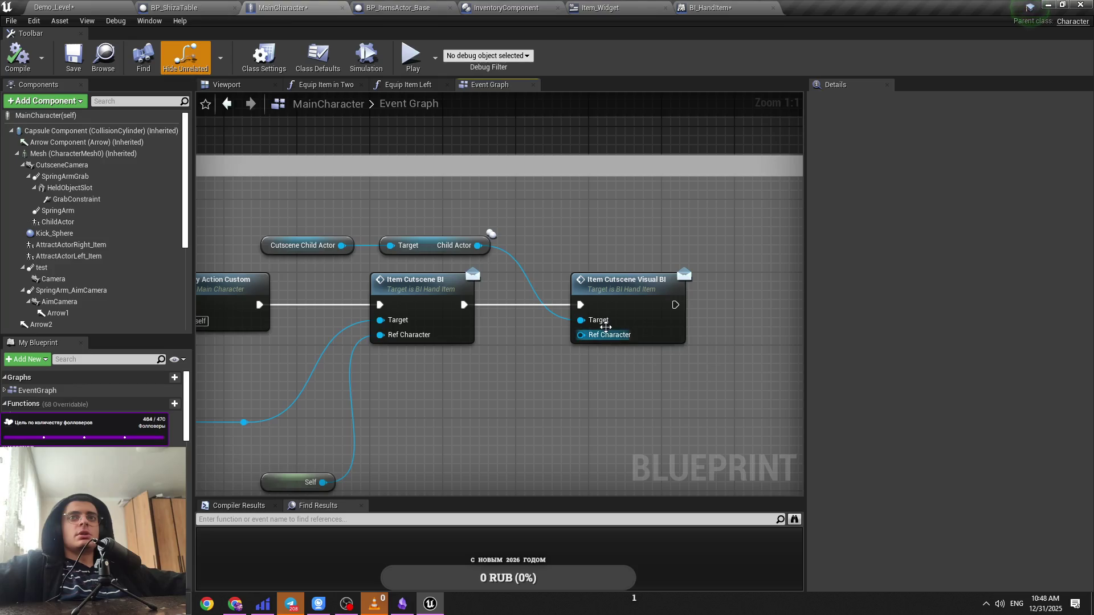
pyautogui.click(230, 6)
pyautogui.click(256, 5)
pyautogui.click(195, 6)
pyautogui.click(264, 5)
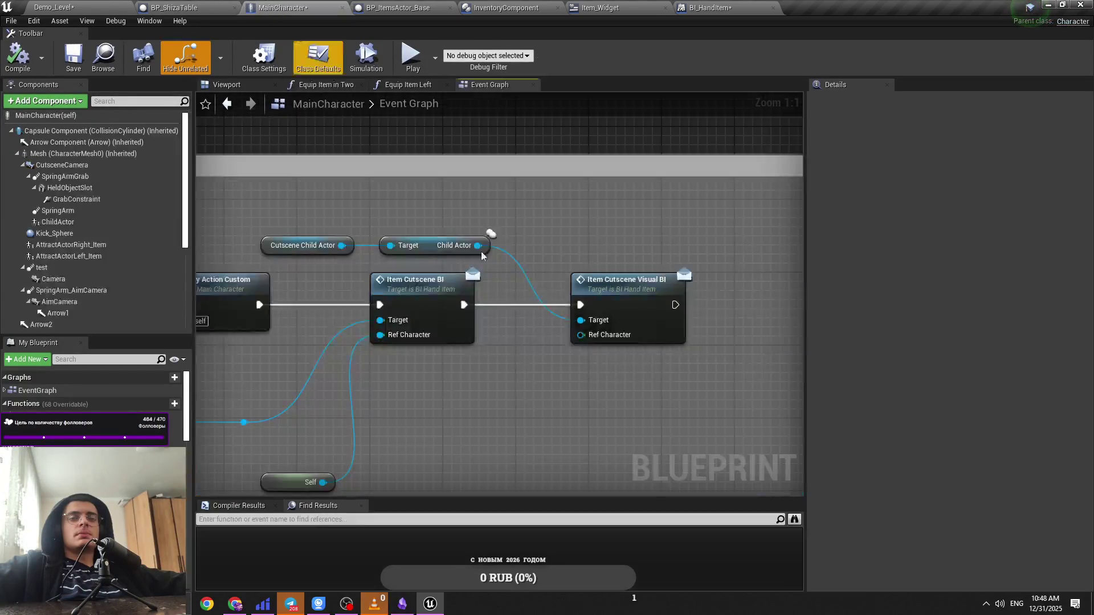
pyautogui.hotkey('ctrl', 's')
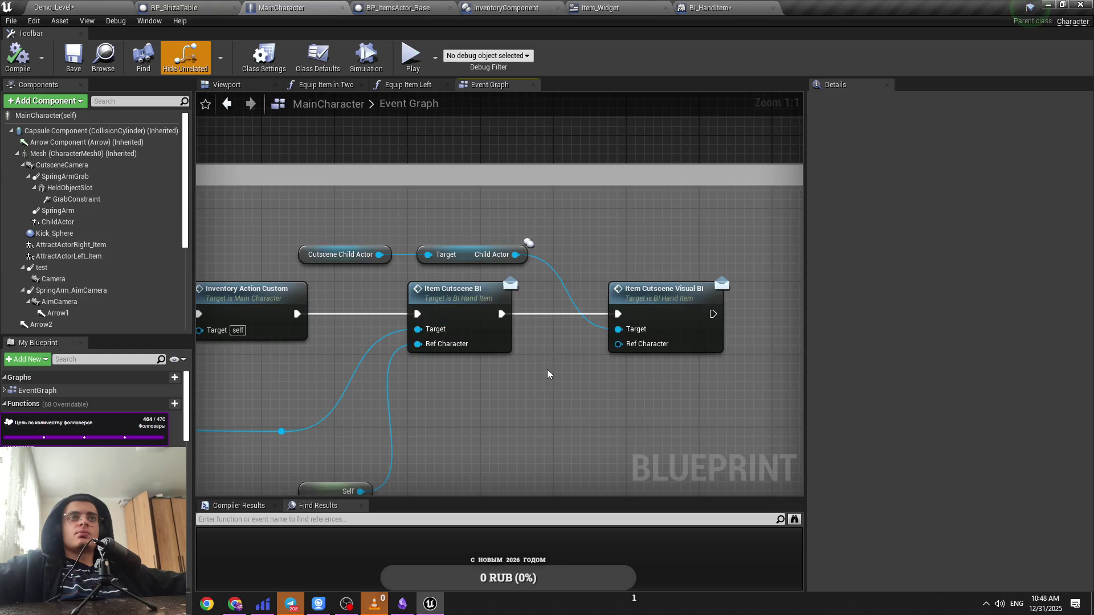
# Step: Trace MainCharacter's chain from Set Child Actor Class and Is Valid to Item Cutscene BI
pyautogui.scroll(-1, 645, 368)
pyautogui.moveTo(645, 368); pyautogui.dragTo(681, 369)
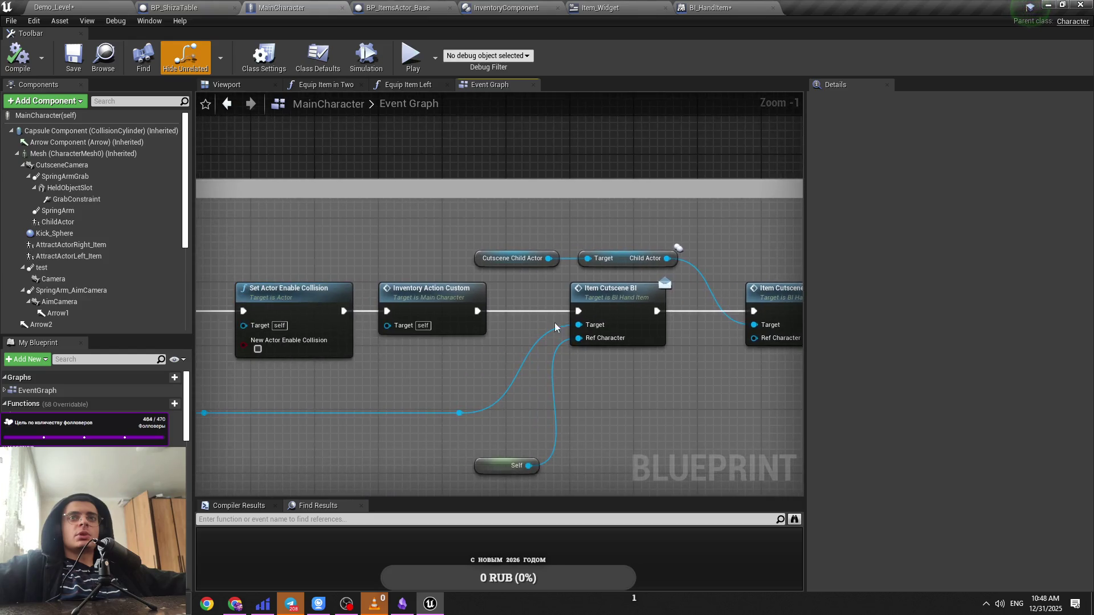
pyautogui.click(453, 302)
pyautogui.moveTo(478, 368); pyautogui.dragTo(426, 363)
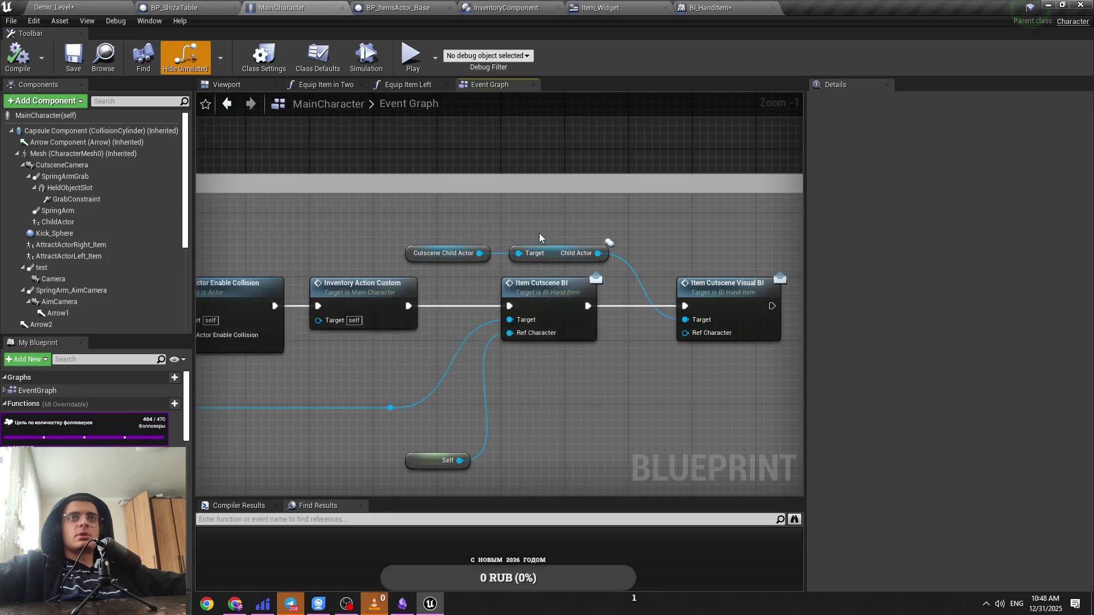
pyautogui.moveTo(496, 262); pyautogui.dragTo(716, 273)
pyautogui.moveTo(373, 410); pyautogui.dragTo(540, 408)
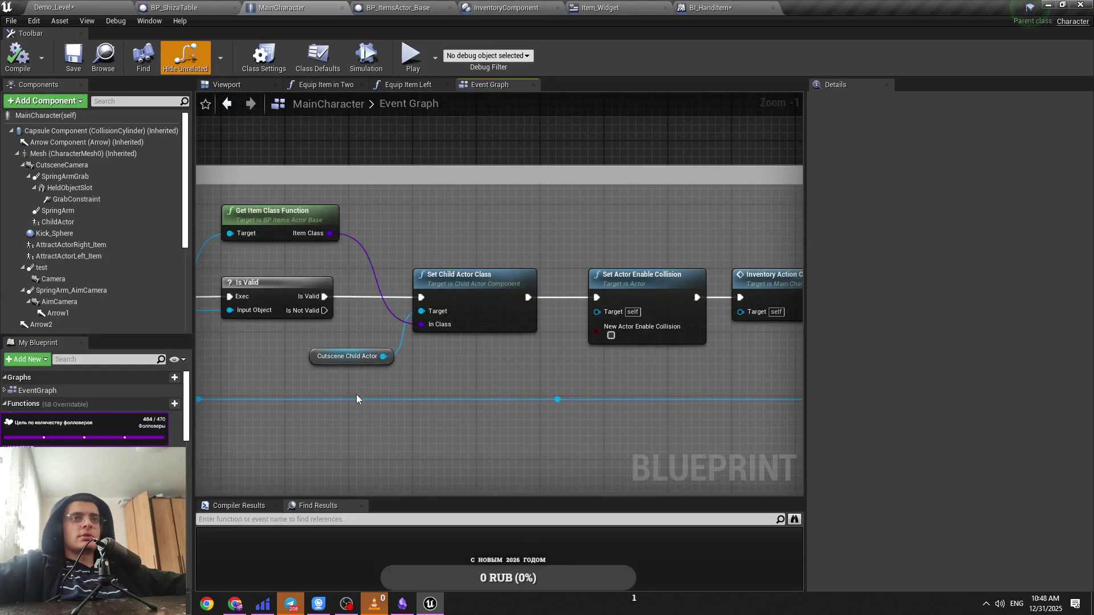
pyautogui.moveTo(357, 394); pyautogui.dragTo(428, 353)
pyautogui.click(427, 354)
pyautogui.moveTo(576, 364)
pyautogui.mouseDown()
pyautogui.moveTo(475, 350)
pyautogui.moveTo(678, 385)
pyautogui.moveTo(445, 377)
pyautogui.mouseUp()
pyautogui.moveTo(642, 386); pyautogui.dragTo(410, 383)
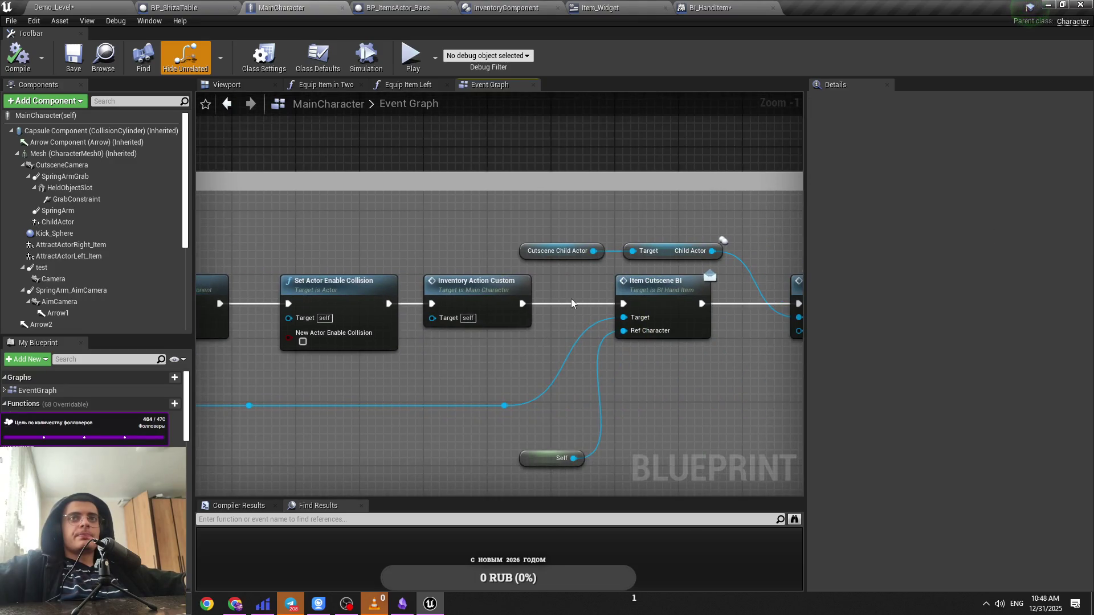
# Step: Nudge the Cutscene Child Actor and Get Child Actor getters slightly right and save
pyautogui.moveTo(572, 275); pyautogui.dragTo(713, 234)
pyautogui.moveTo(582, 256); pyautogui.dragTo(462, 270)
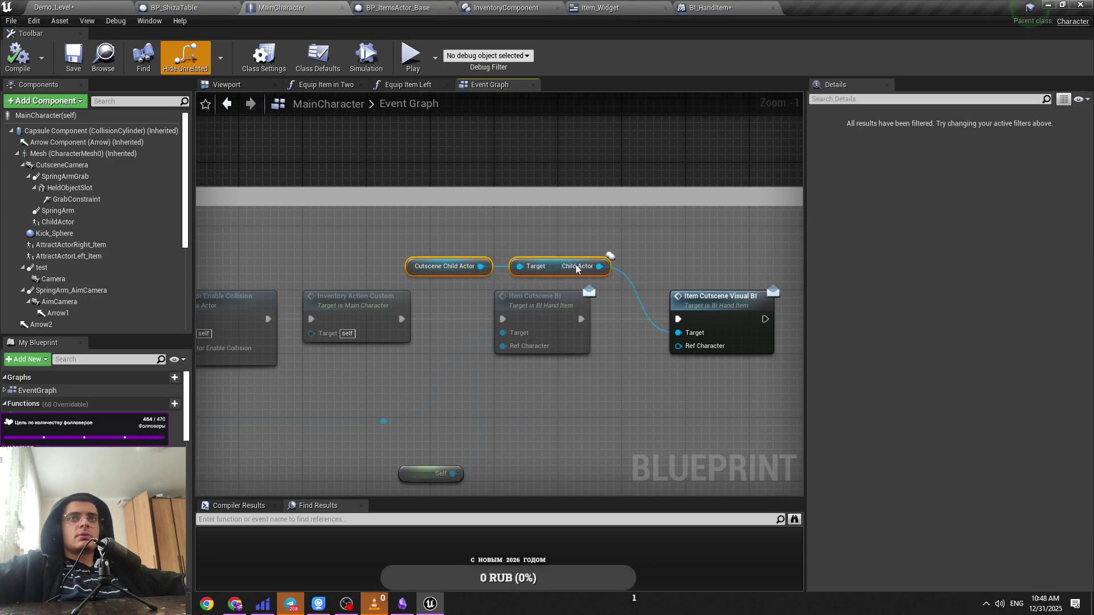
pyautogui.moveTo(577, 267); pyautogui.dragTo(601, 268)
pyautogui.hotkey('ctrl', 's')
# Step: Check that Cutscene Child Actor → Get Child Actor feeds the Item Cutscene Visual BI call
pyautogui.moveTo(342, 357)
pyautogui.mouseDown()
pyautogui.moveTo(692, 367)
pyautogui.moveTo(634, 373)
pyautogui.mouseUp()
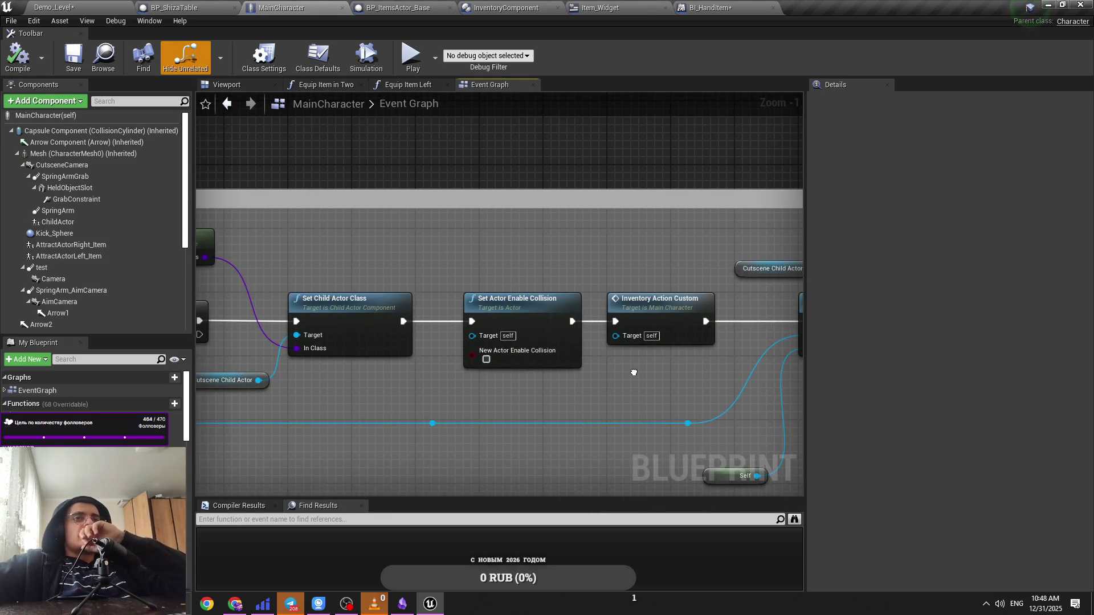
pyautogui.click(253, 382)
pyautogui.click(337, 407)
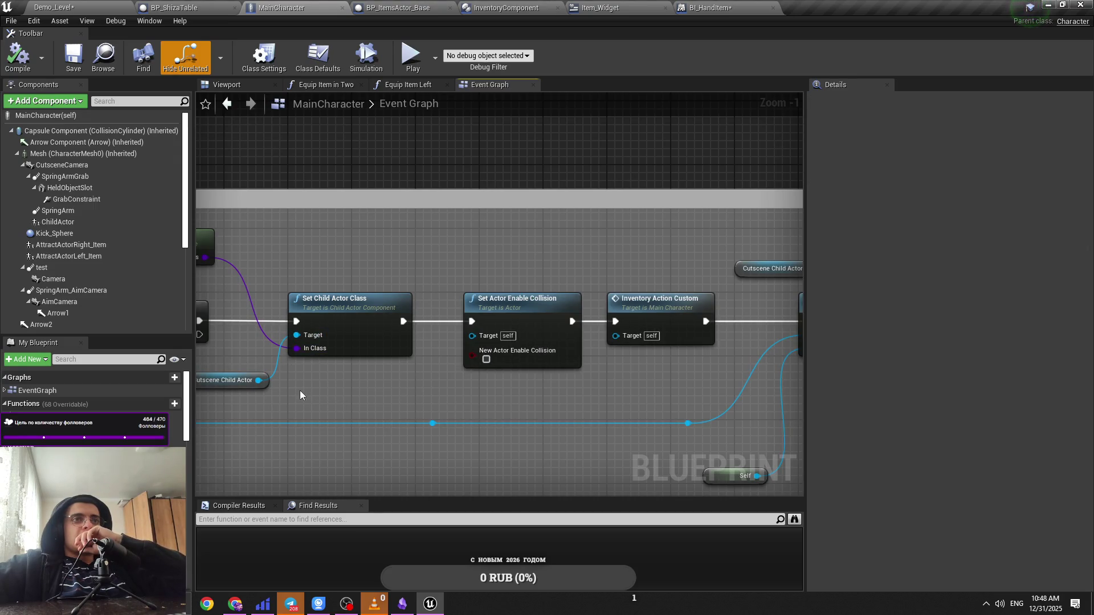
pyautogui.hscroll(2, 474, 360)
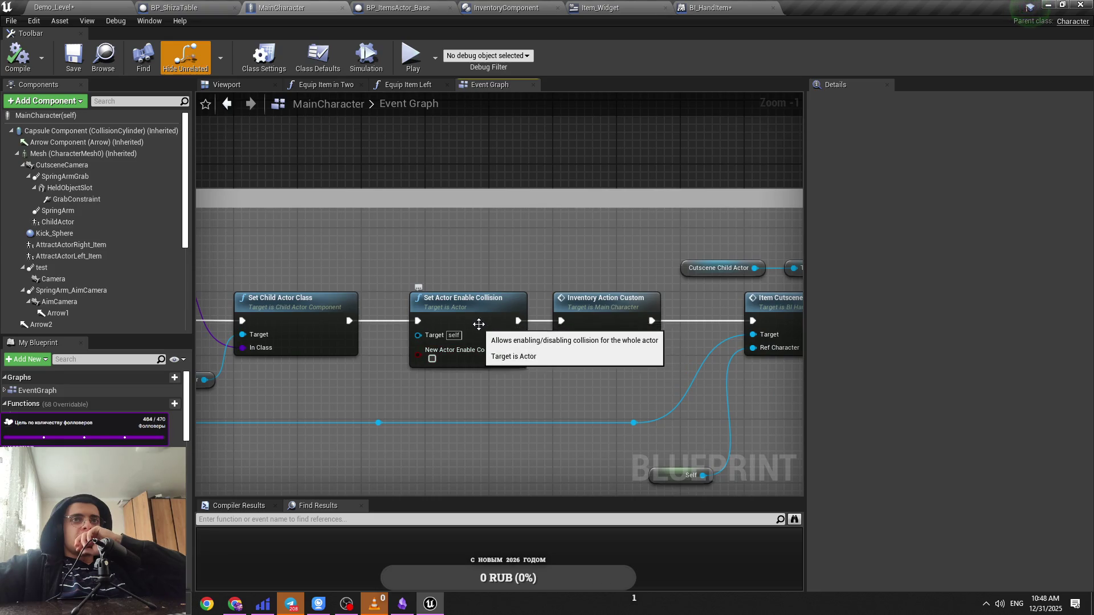
pyautogui.moveTo(542, 341); pyautogui.dragTo(444, 346)
pyautogui.click(516, 278)
pyautogui.click(624, 262)
pyautogui.moveTo(559, 243); pyautogui.dragTo(494, 237)
pyautogui.click(450, 272)
pyautogui.click(564, 272)
pyautogui.click(610, 259)
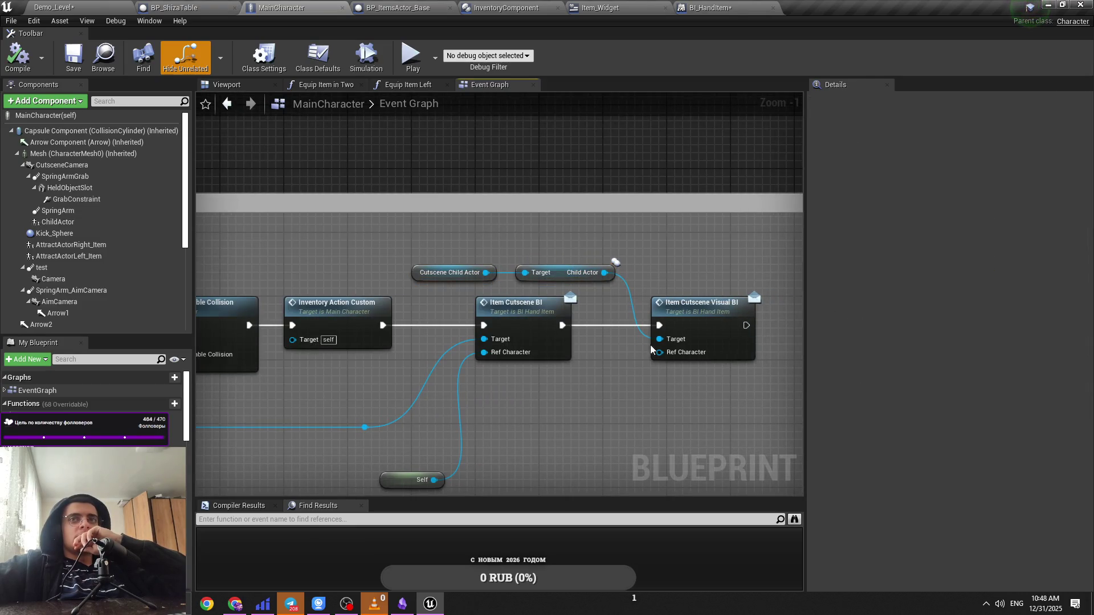
pyautogui.click(199, 5)
# Step: Add a Print String node after BP_ShizaTable's cutscene visual event
pyautogui.rightClick(348, 282)
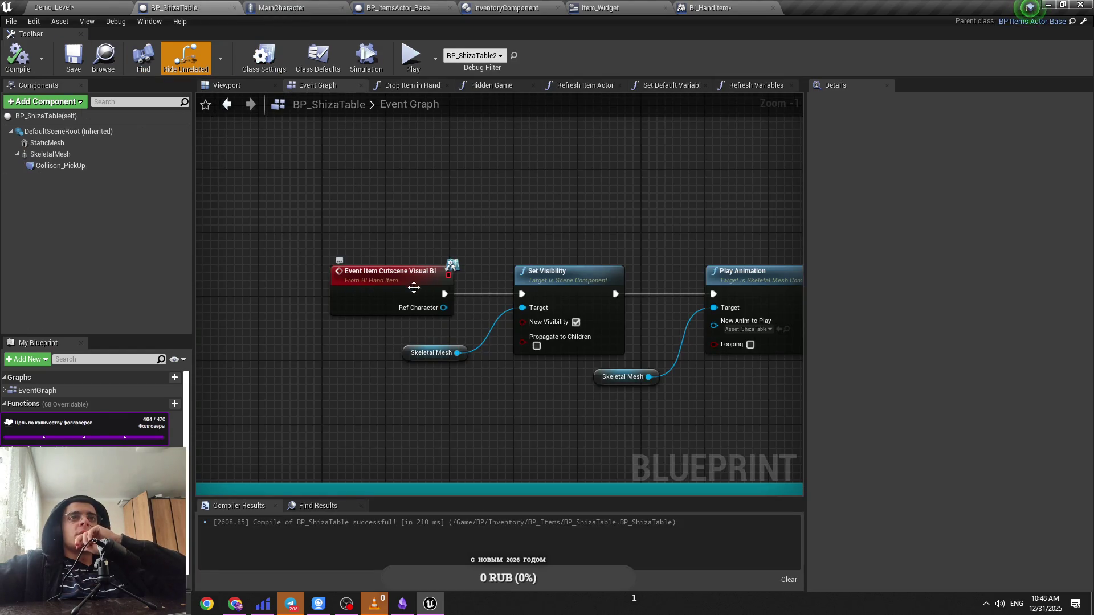
pyautogui.click(283, 5)
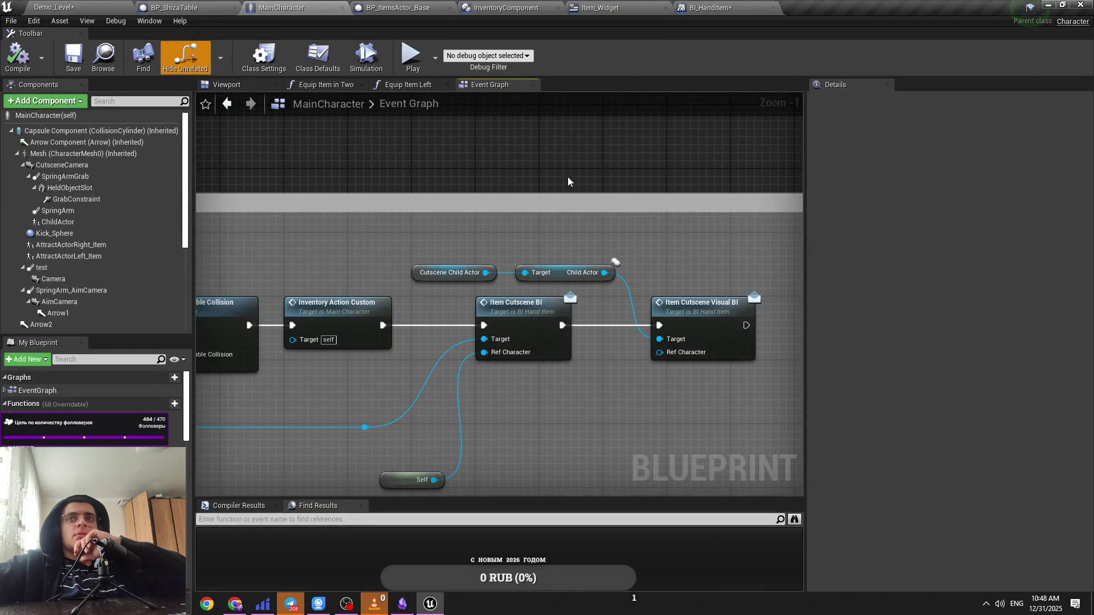
pyautogui.click(215, 5)
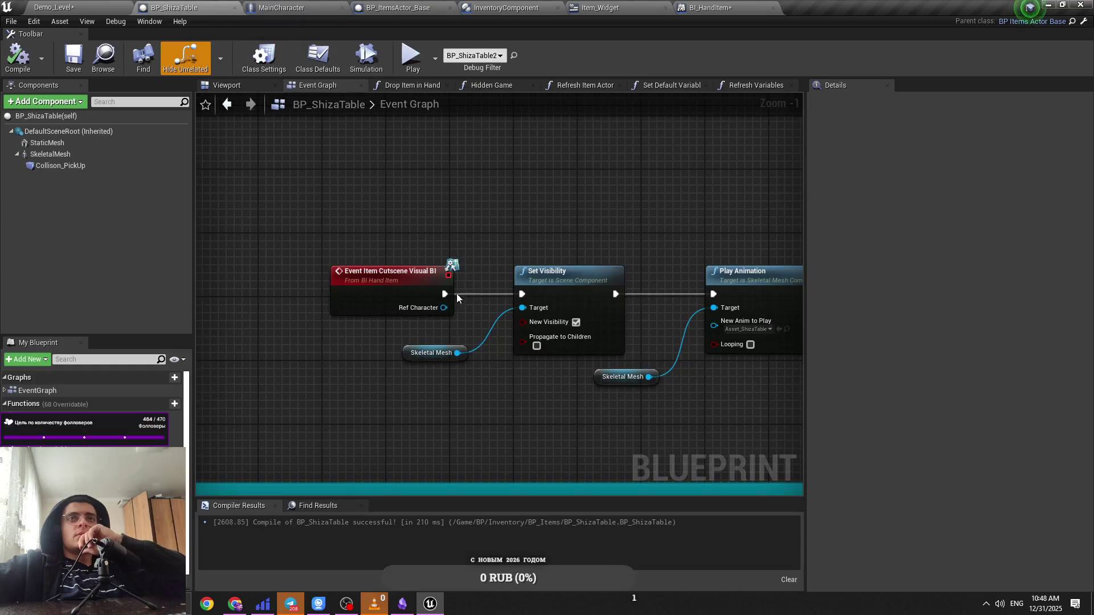
pyautogui.moveTo(490, 214); pyautogui.dragTo(480, 143)
pyautogui.write('print')
pyautogui.press('Return')
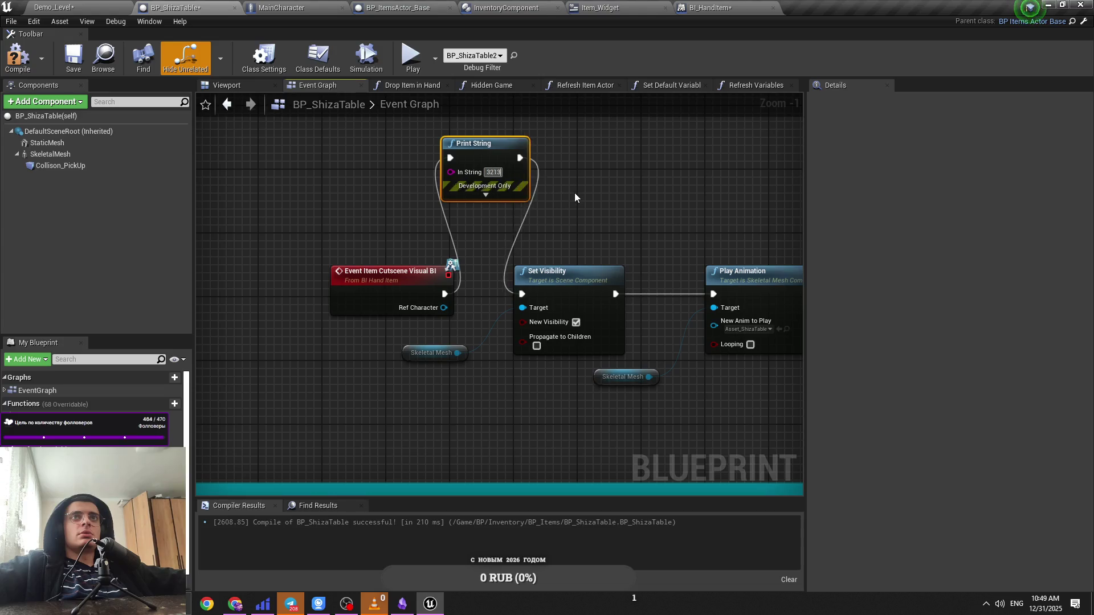
# Step: Play-test Demo_Level, then wire the event straight to Set Visibility again
pyautogui.hotkey('ctrl', 'Tab')
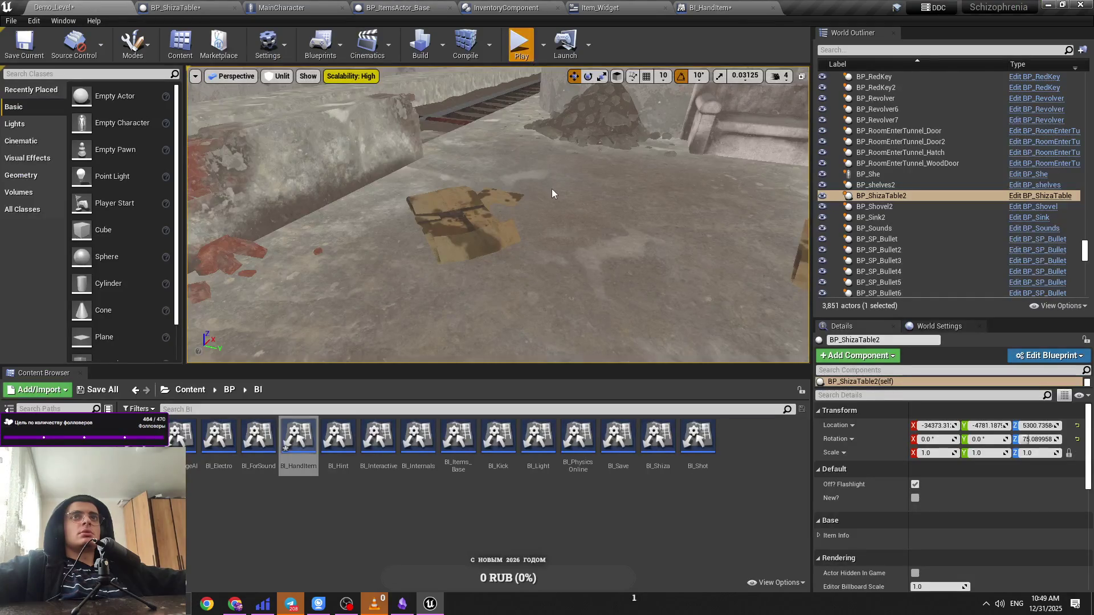
pyautogui.hotkey('alt', 'p')
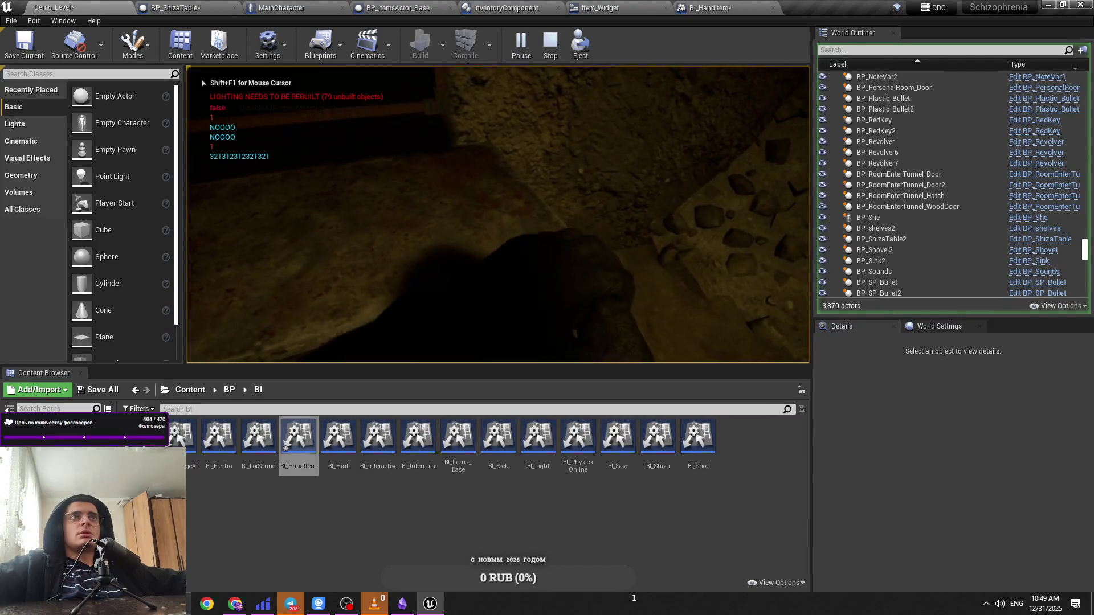
pyautogui.press('Escape')
pyautogui.hotkey('ctrl', 'Tab')
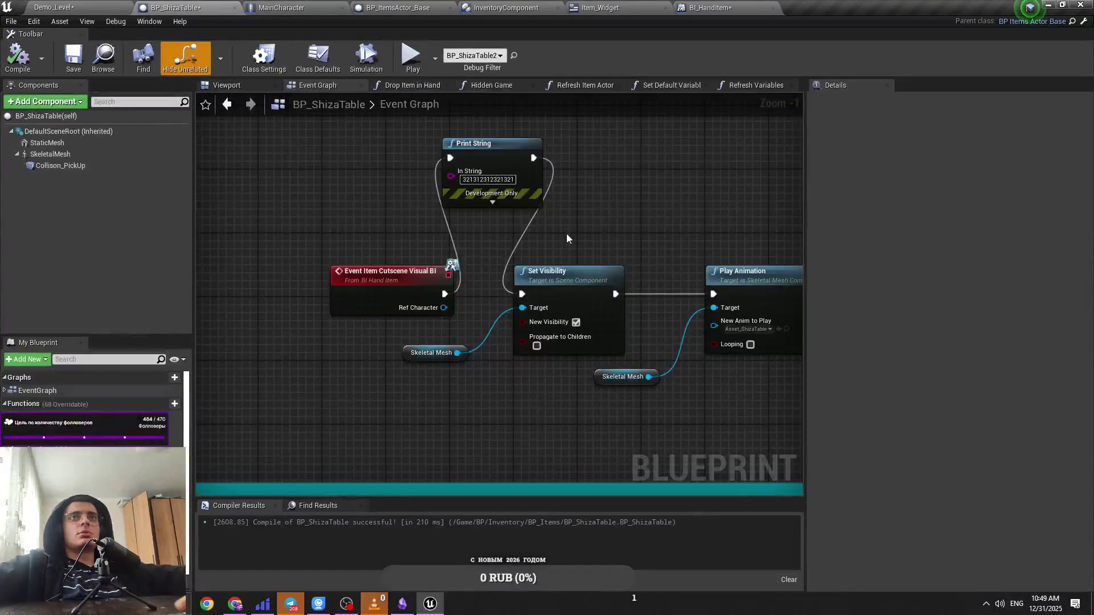
pyautogui.moveTo(445, 294)
pyautogui.mouseDown()
pyautogui.moveTo(520, 303)
pyautogui.moveTo(522, 294)
pyautogui.mouseUp()
# Step: Save BP_ShizaTable and review the Play Montage, Try Add Item and Branch nodes
pyautogui.hotkey('ctrl', 's')
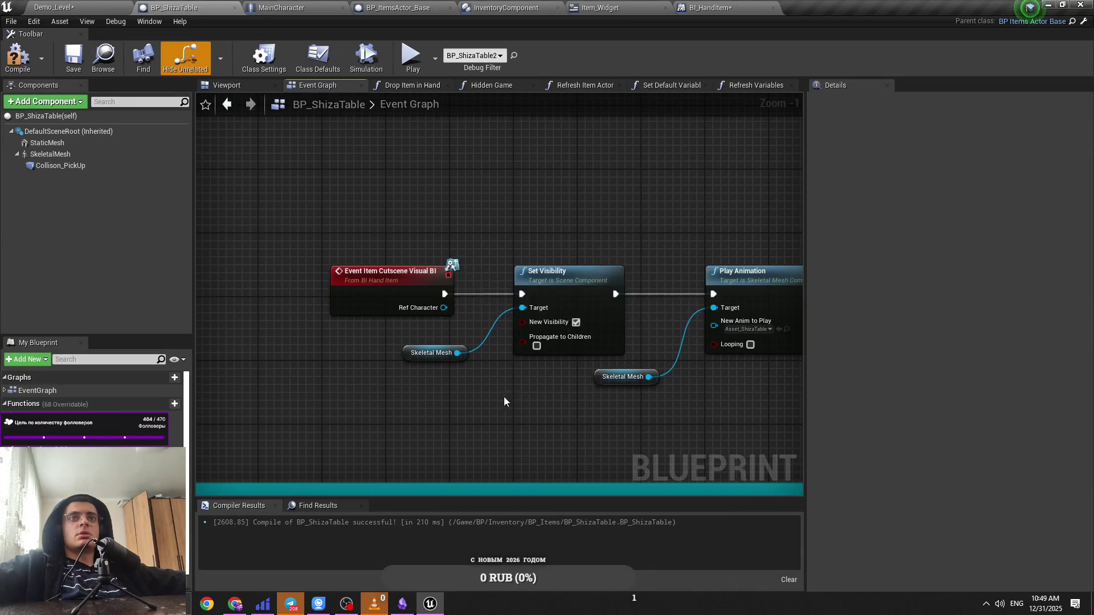
pyautogui.scroll(-2, 437, 363)
pyautogui.scroll(-2, 604, 306)
pyautogui.scroll(3, 541, 282)
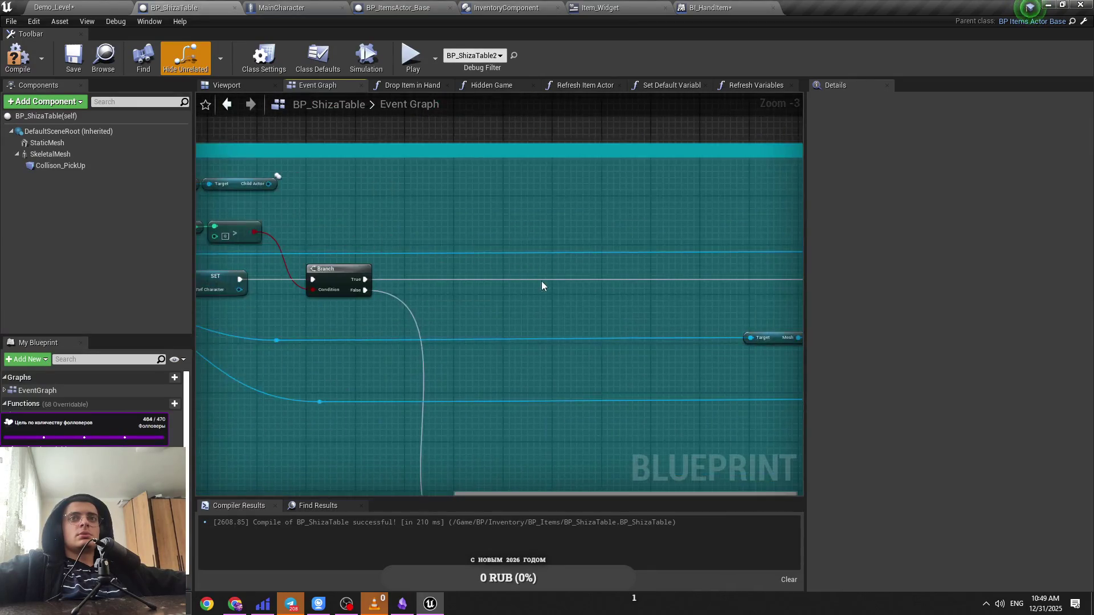
pyautogui.scroll(-1, 611, 307)
pyautogui.moveTo(623, 306)
pyautogui.mouseDown()
pyautogui.moveTo(313, 310)
pyautogui.moveTo(560, 334)
pyautogui.mouseUp()
pyautogui.scroll(2, 560, 335)
pyautogui.moveTo(439, 334)
pyautogui.mouseDown()
pyautogui.moveTo(381, 347)
pyautogui.moveTo(433, 304)
pyautogui.mouseUp()
pyautogui.scroll(-4, 502, 334)
pyautogui.scroll(1, 481, 341)
pyautogui.scroll(2, 433, 300)
# Step: Save again and delete the two Child Actor getter nodes
pyautogui.hotkey('ctrl', 's')
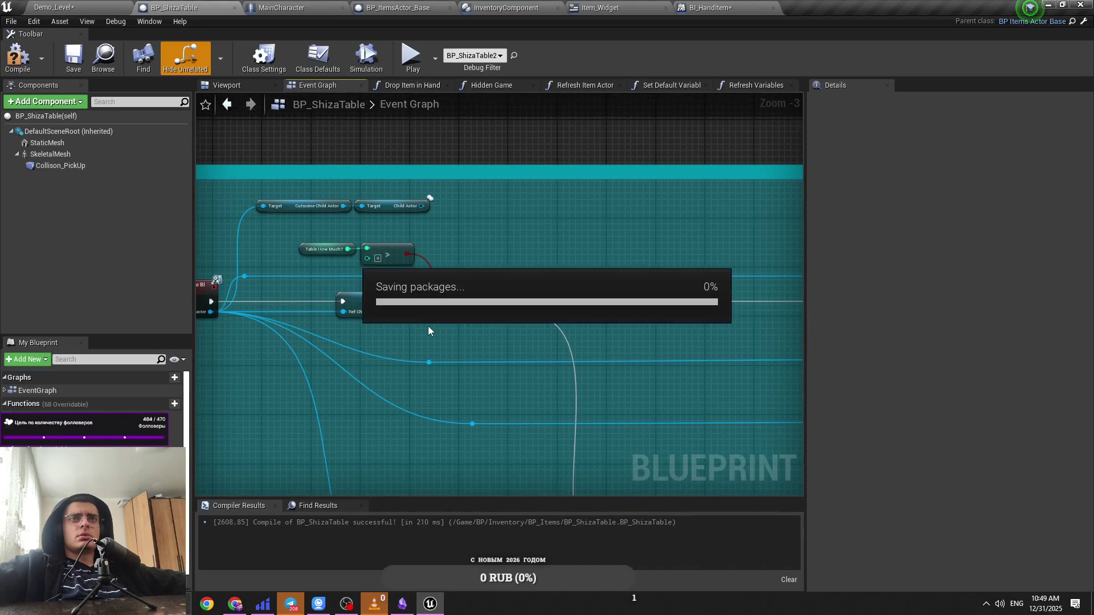
pyautogui.scroll(-2, 544, 361)
pyautogui.scroll(1, 544, 365)
pyautogui.moveTo(544, 364); pyautogui.dragTo(586, 371)
pyautogui.scroll(1, 306, 305)
pyautogui.moveTo(306, 306)
pyautogui.mouseDown()
pyautogui.moveTo(444, 319)
pyautogui.moveTo(399, 290)
pyautogui.mouseUp()
pyautogui.press('Delete')
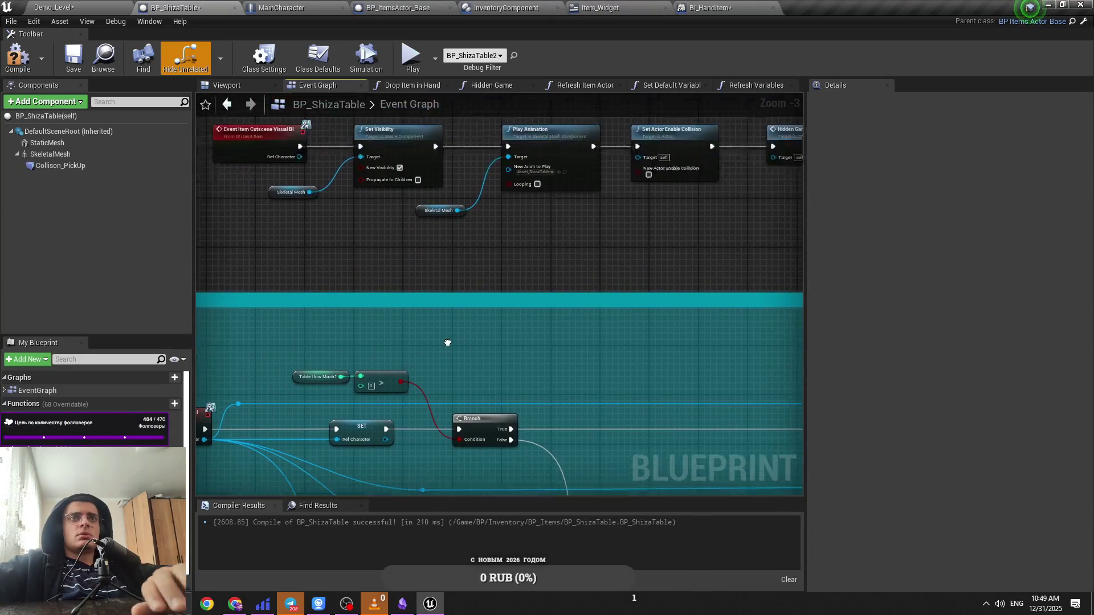
# Step: Compile BP_ShizaTable and locate Set Actor Enable Collision and Hidden Game near Play Animation
pyautogui.click(18, 57)
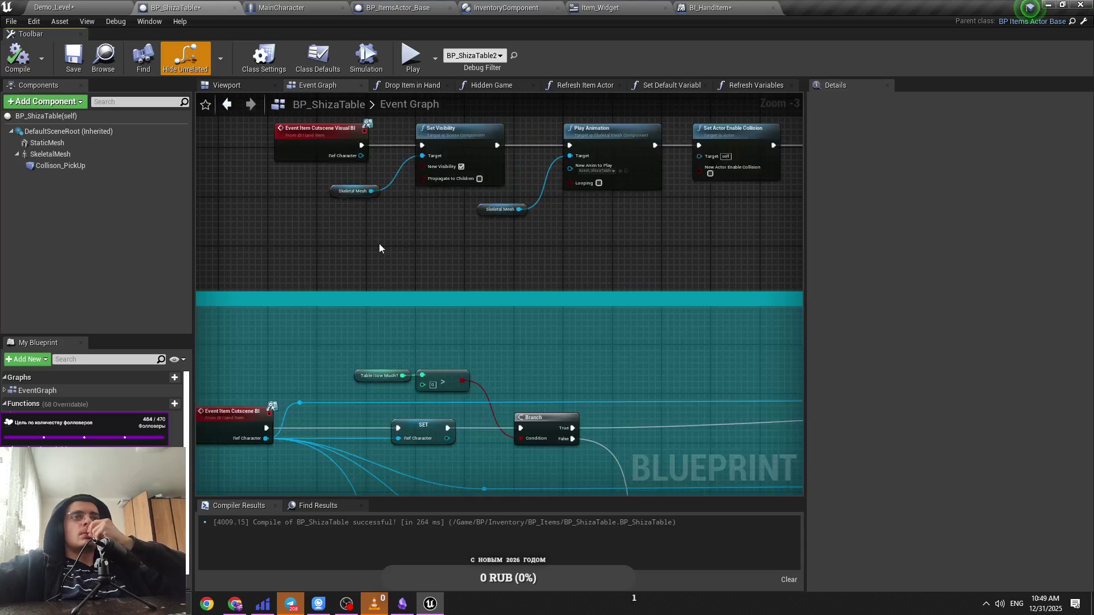
pyautogui.scroll(2, 509, 295)
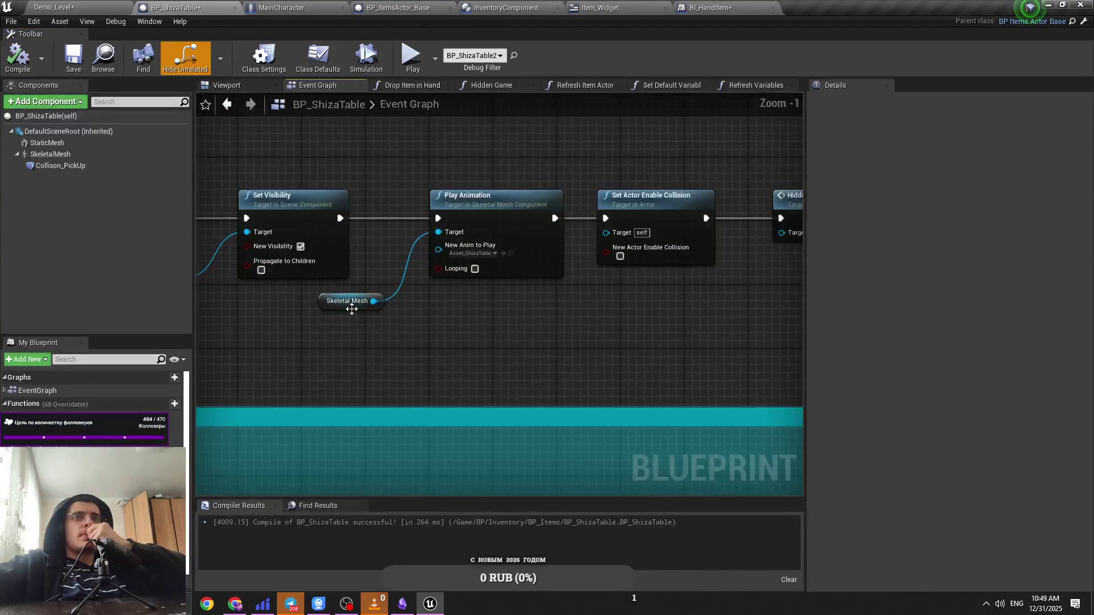
pyautogui.moveTo(281, 269); pyautogui.dragTo(443, 333)
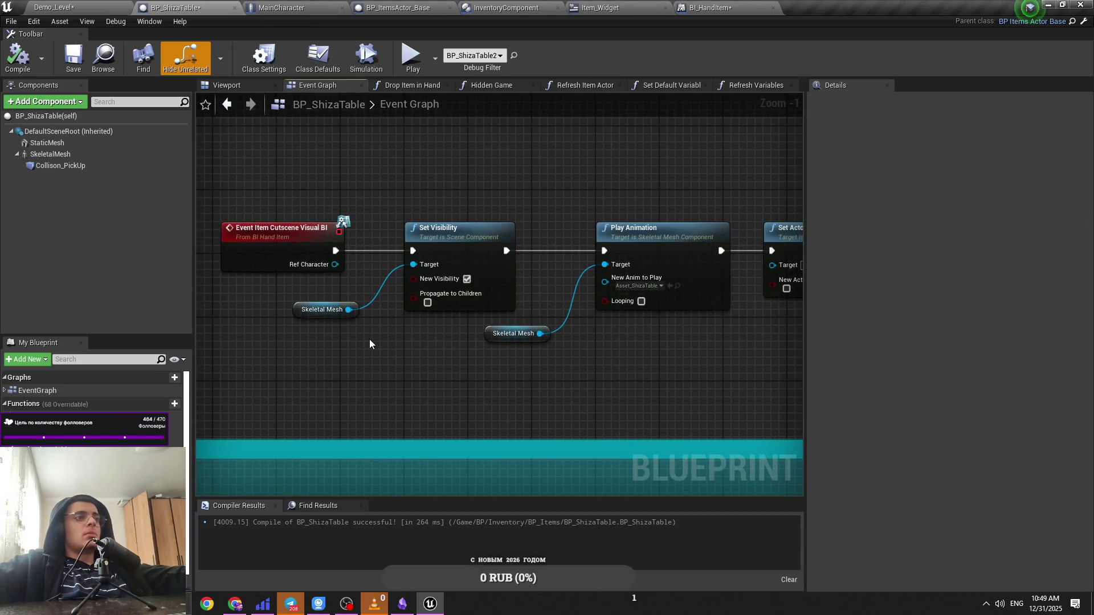
pyautogui.moveTo(369, 340); pyautogui.dragTo(375, 309)
pyautogui.scroll(-2, 375, 310)
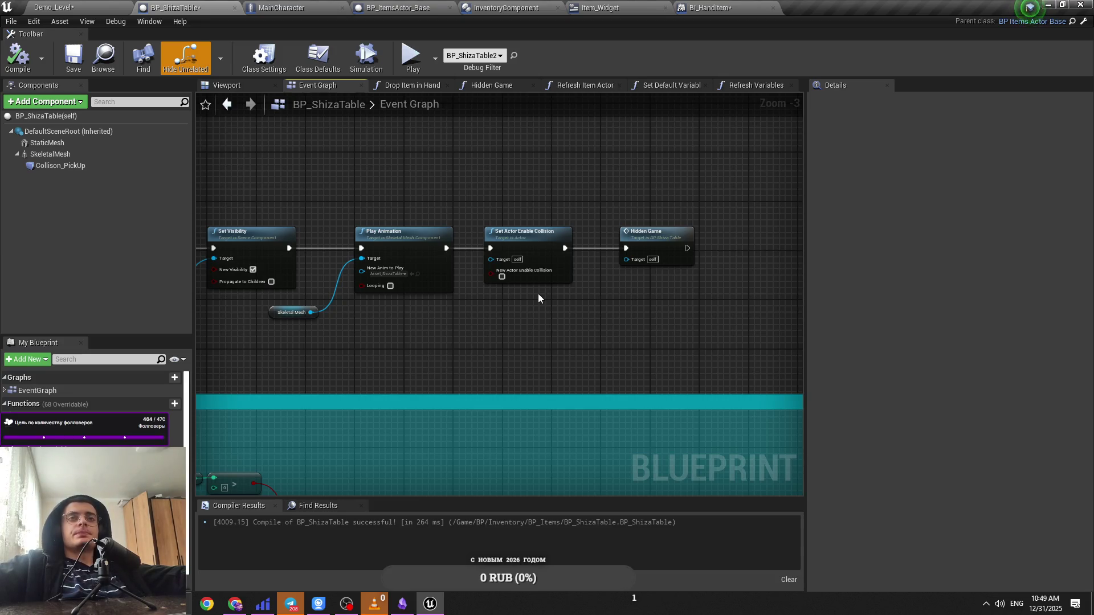
pyautogui.scroll(-2, 517, 302)
pyautogui.moveTo(517, 302); pyautogui.dragTo(405, 201)
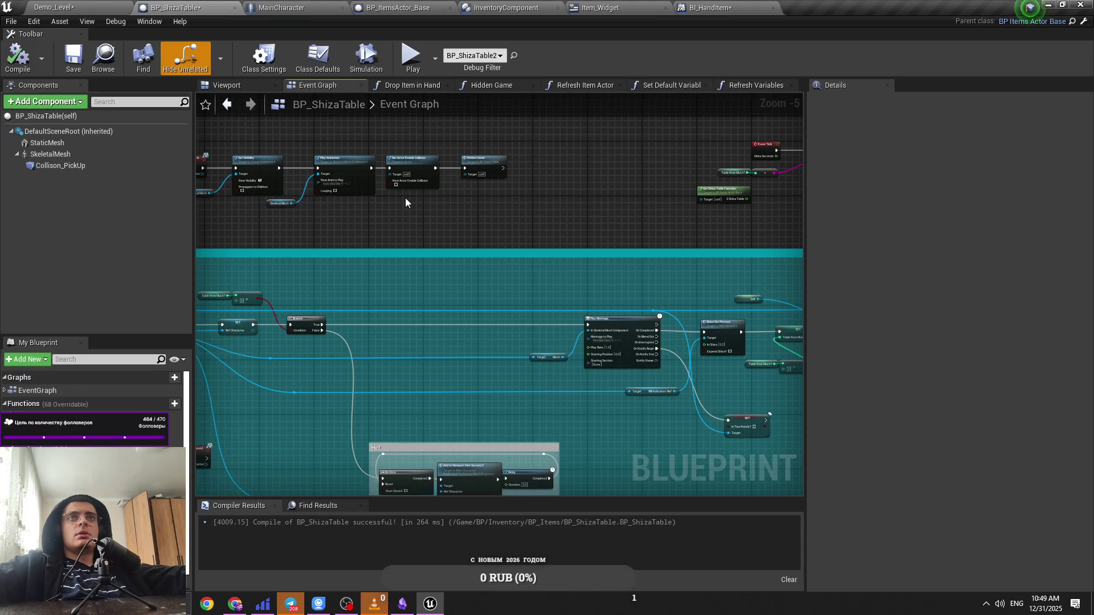
pyautogui.scroll(3, 405, 198)
pyautogui.moveTo(627, 293); pyautogui.dragTo(288, 195)
pyautogui.moveTo(464, 192)
pyautogui.mouseDown()
pyautogui.moveTo(475, 180)
pyautogui.moveTo(370, 179)
pyautogui.mouseUp()
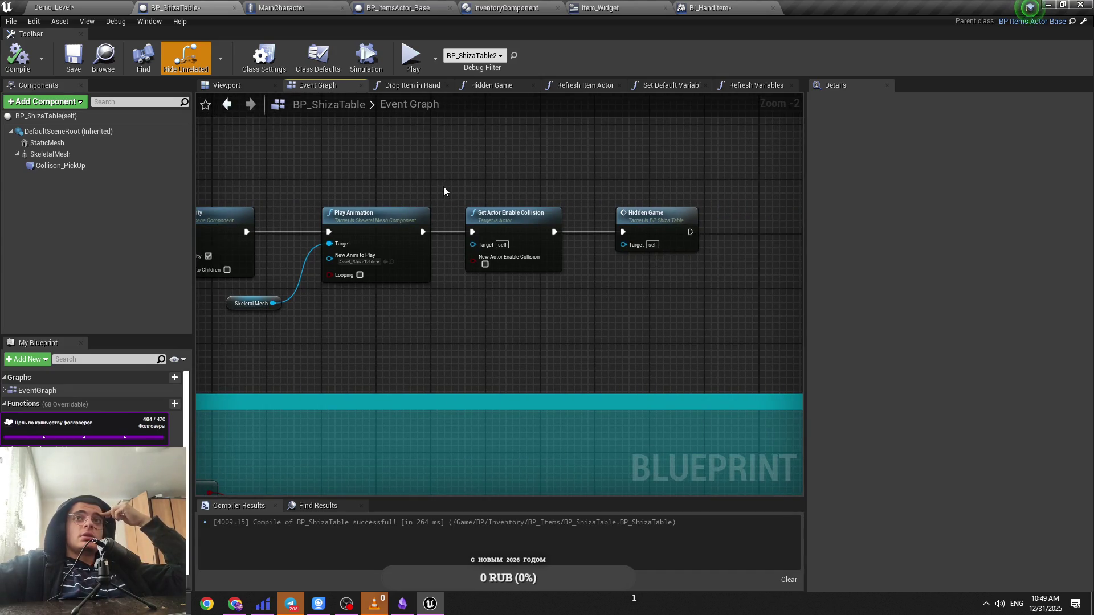
pyautogui.moveTo(651, 194); pyautogui.dragTo(501, 228)
pyautogui.click(493, 189)
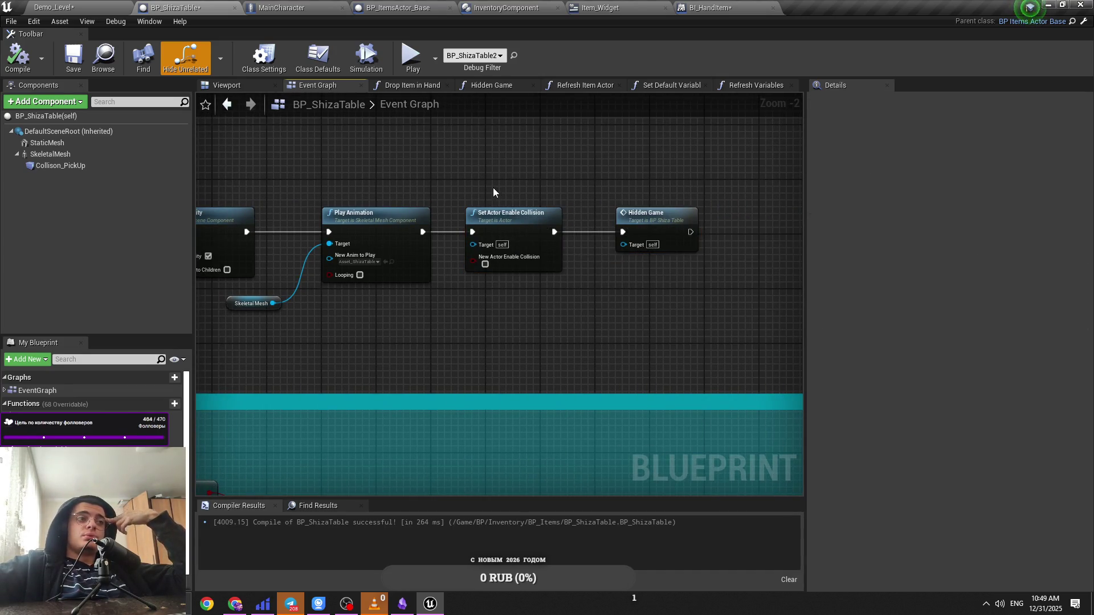
# Step: Survey the upper node row and the Event Item Cutscene Visual BI chain
pyautogui.scroll(-3, 493, 187)
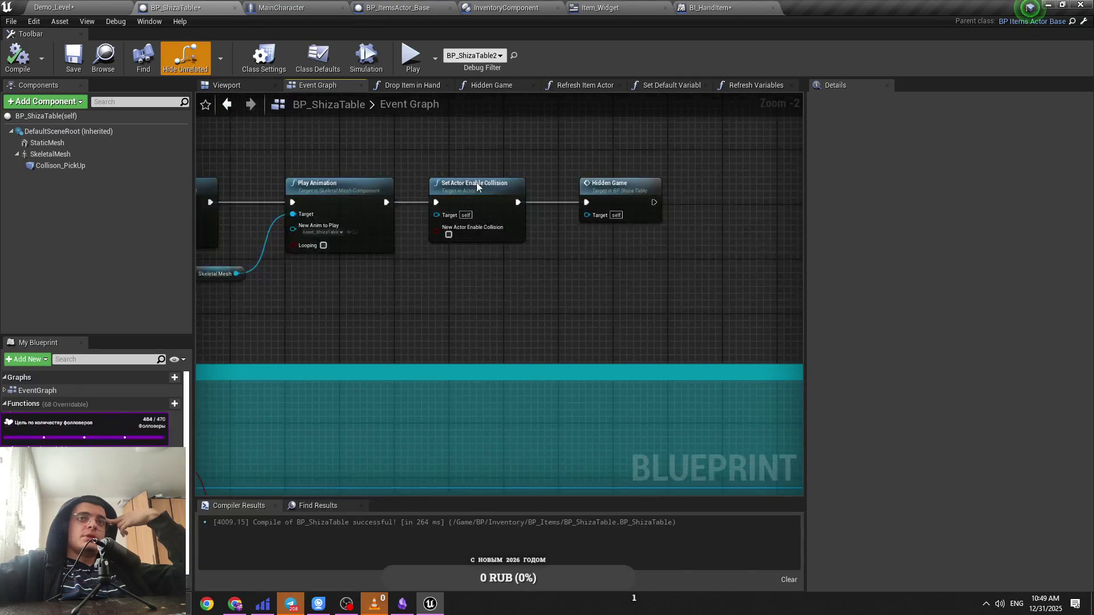
pyautogui.scroll(2, 412, 278)
pyautogui.scroll(-2, 531, 318)
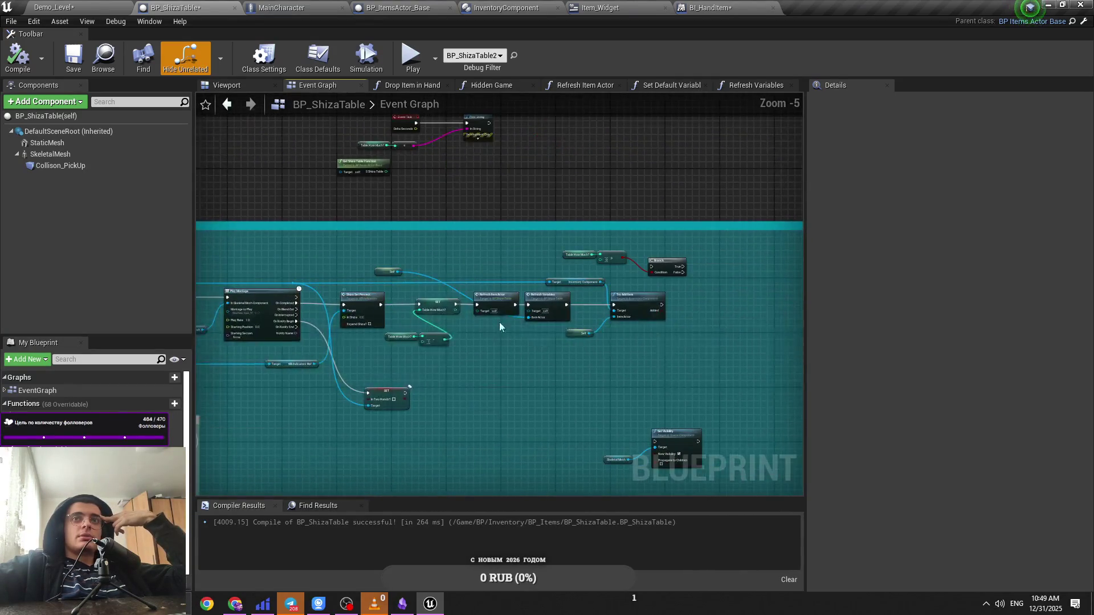
pyautogui.moveTo(321, 213); pyautogui.dragTo(612, 306)
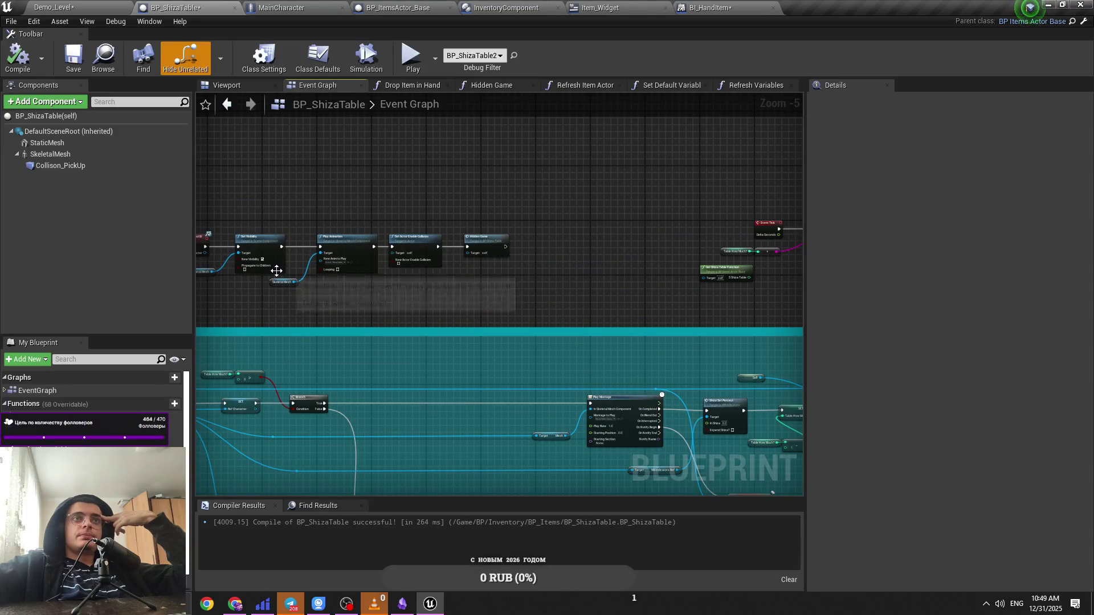
pyautogui.scroll(2, 399, 267)
pyautogui.moveTo(285, 257); pyautogui.dragTo(394, 268)
pyautogui.scroll(2, 399, 285)
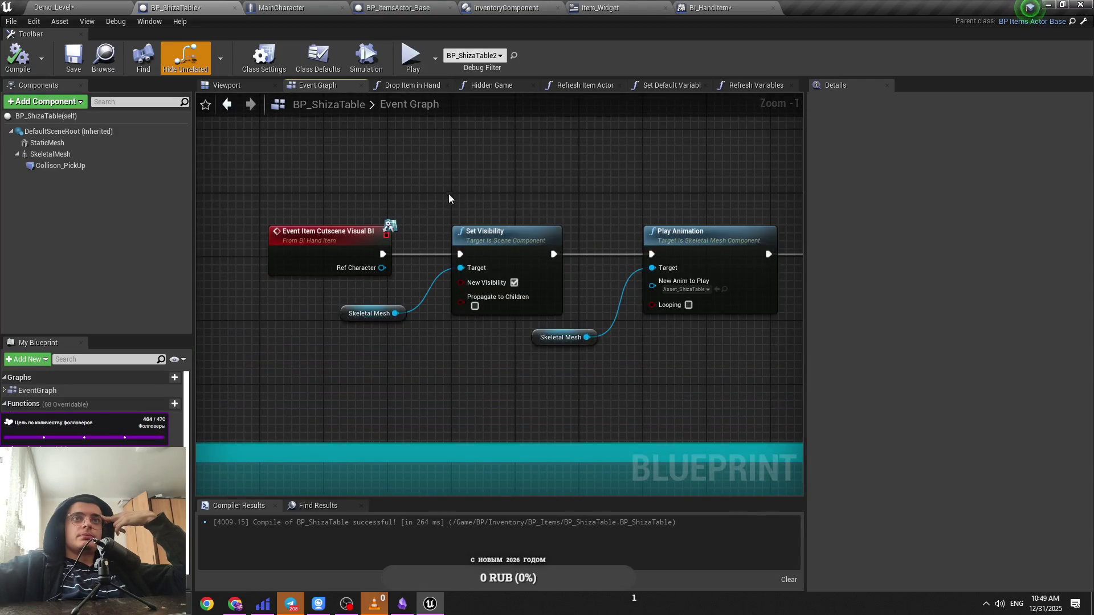
pyautogui.moveTo(275, 178); pyautogui.dragTo(371, 287)
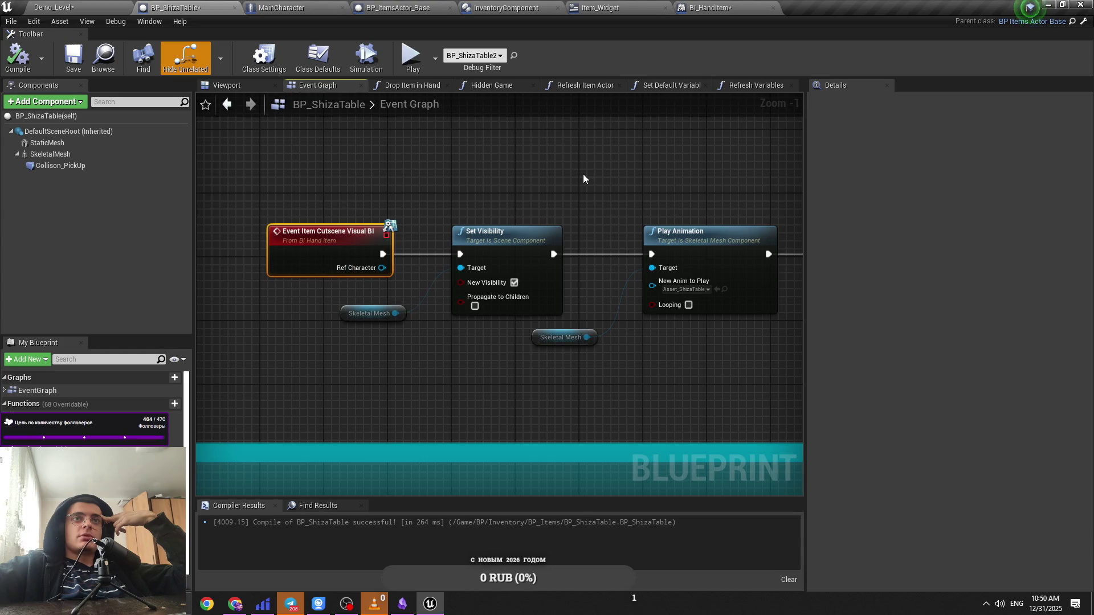
pyautogui.click(319, 302)
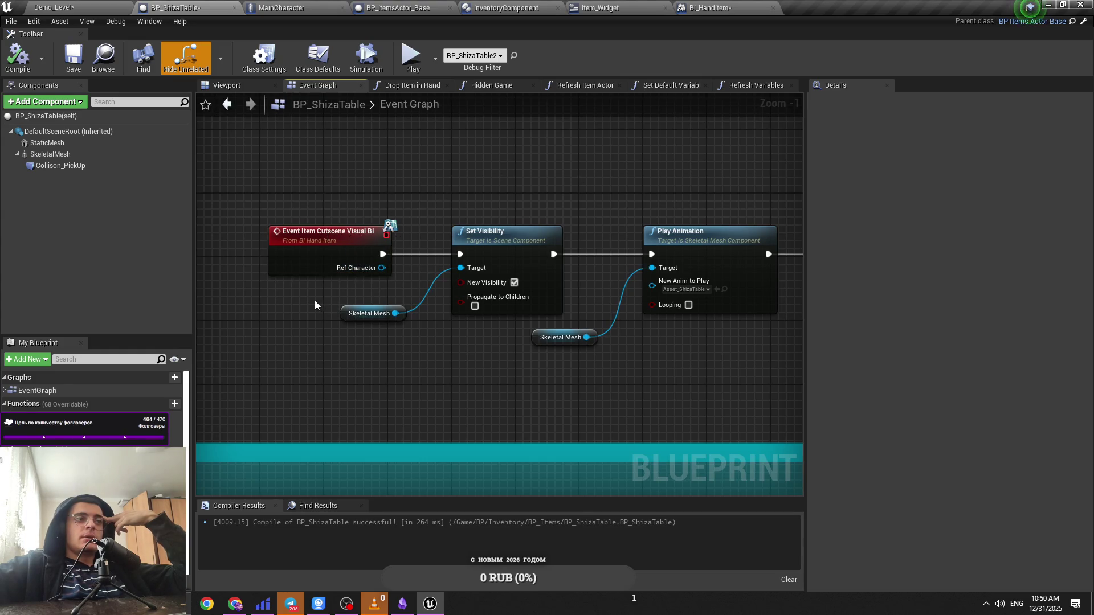
# Step: Pan through the Play Montage, Try Add Item and Branch area to Hidden Game
pyautogui.scroll(-3, 413, 340)
pyautogui.moveTo(413, 340)
pyautogui.mouseDown()
pyautogui.moveTo(463, 267)
pyautogui.moveTo(361, 226)
pyautogui.mouseUp()
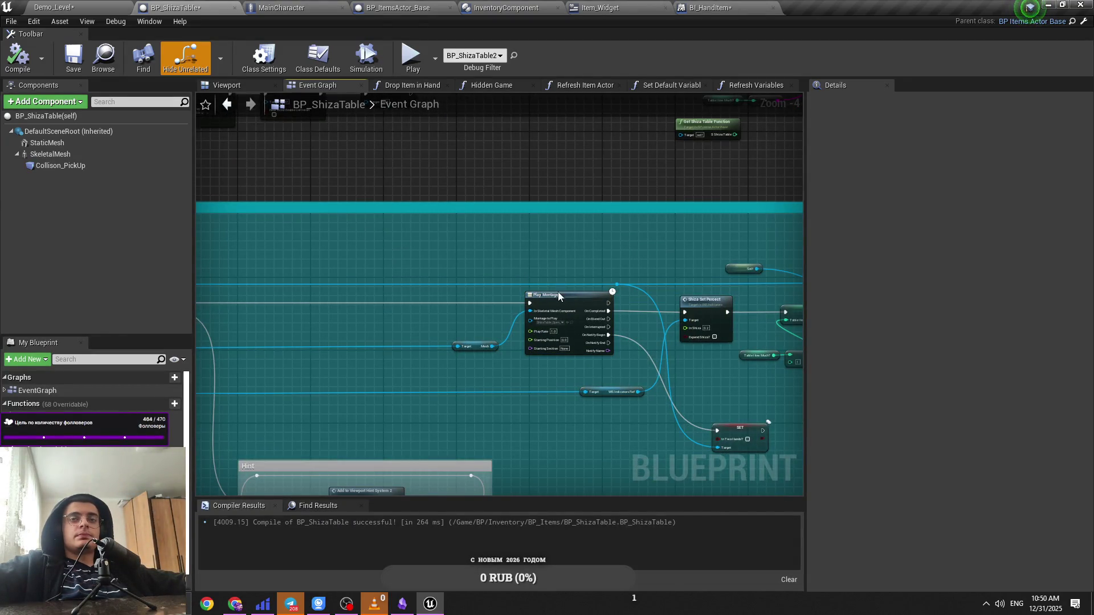
pyautogui.moveTo(564, 286); pyautogui.dragTo(378, 272)
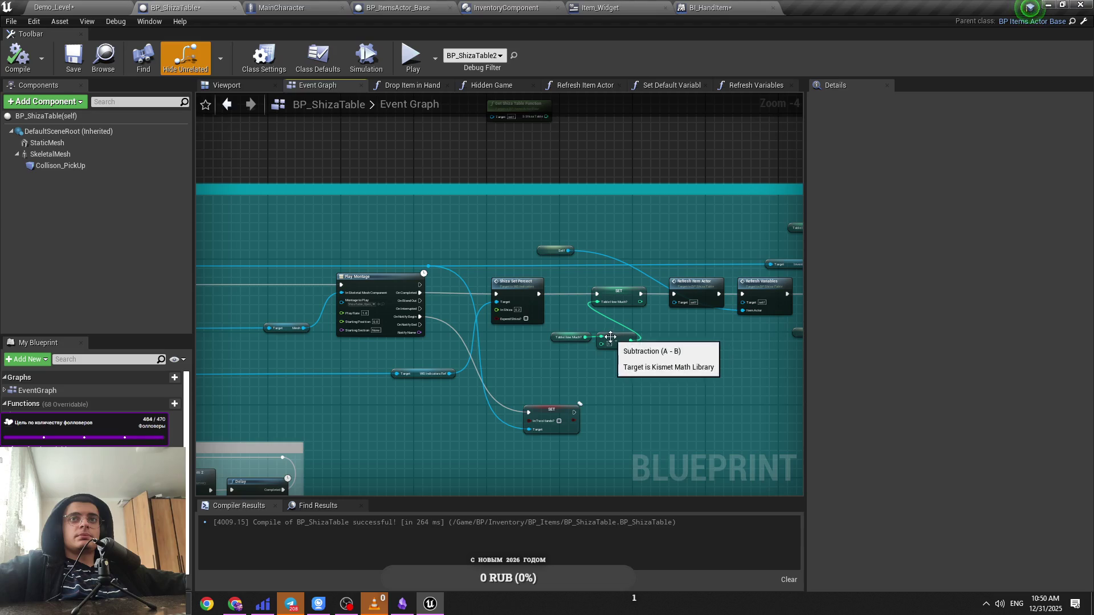
pyautogui.moveTo(603, 339); pyautogui.dragTo(312, 301)
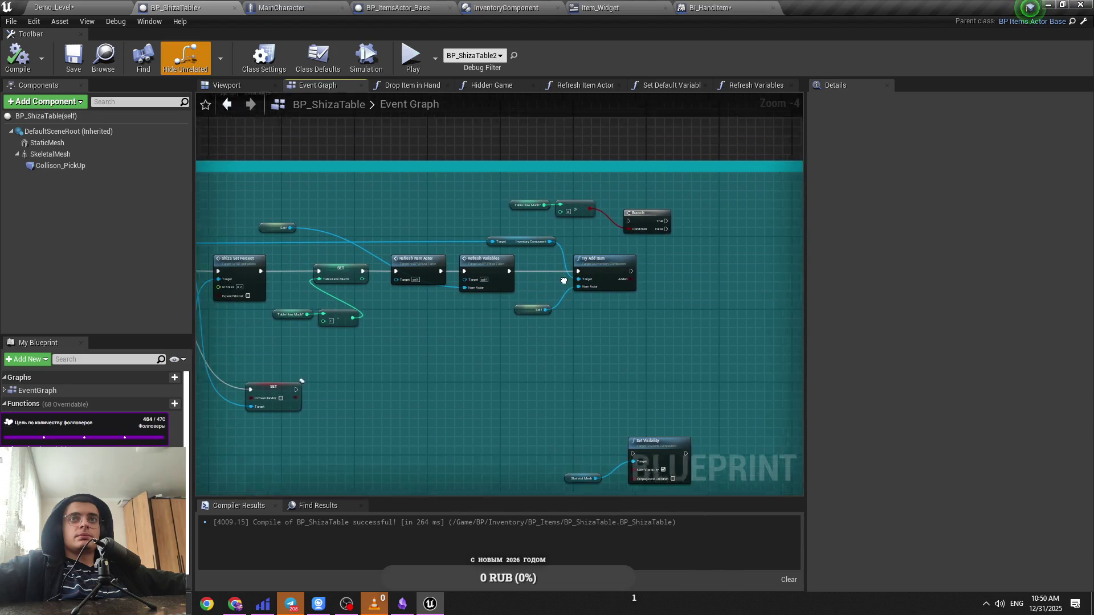
pyautogui.scroll(-1, 392, 262)
pyautogui.scroll(2, 639, 306)
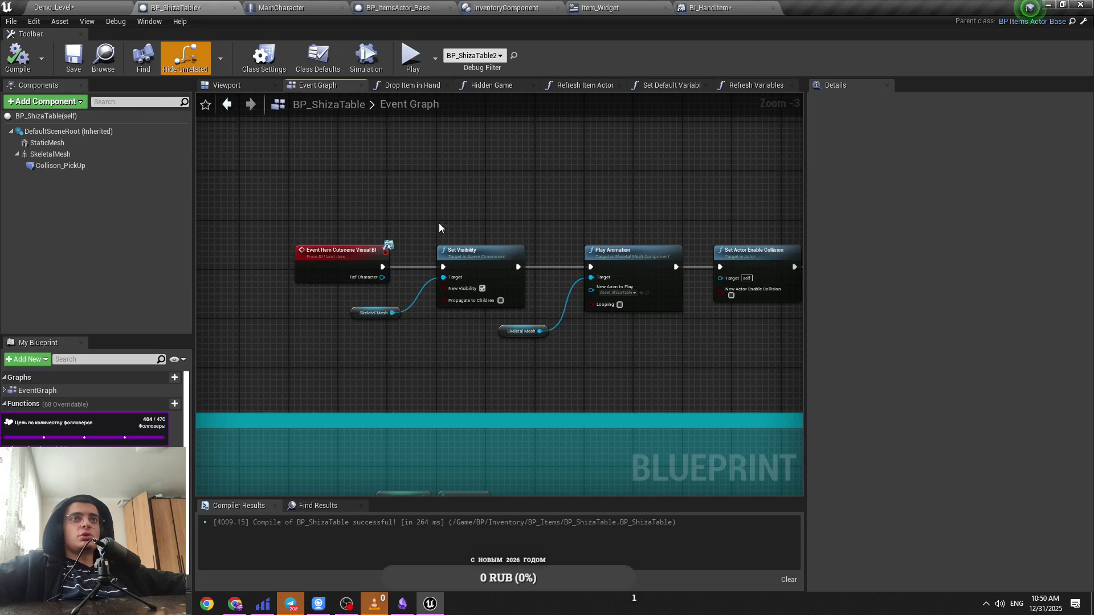
pyautogui.moveTo(611, 221); pyautogui.dragTo(501, 226)
# Step: Unlink Play Animation from collision, move collision and Hidden Game above the chain, and save
pyautogui.click(505, 257)
pyautogui.keyDown('alt'); pyautogui.click(566, 273); pyautogui.keyUp('alt')
pyautogui.moveTo(798, 222)
pyautogui.mouseDown()
pyautogui.moveTo(649, 284)
pyautogui.moveTo(407, 156)
pyautogui.mouseUp()
pyautogui.hotkey('ctrl', 's')
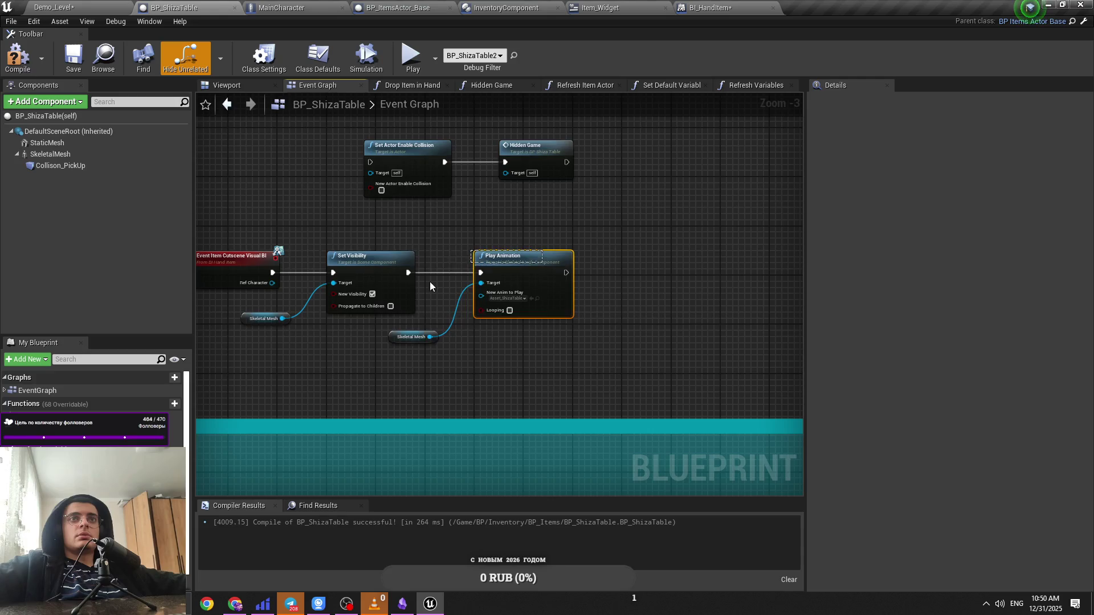
pyautogui.hotkey('ctrl', 'z')
pyautogui.rightClick(377, 289)
pyautogui.click(423, 234)
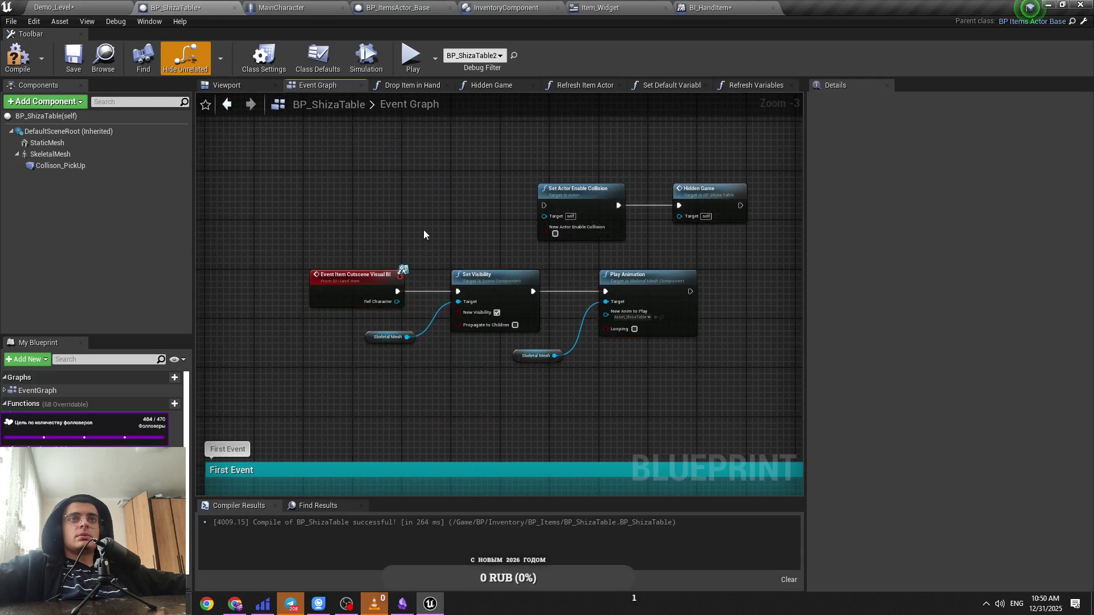
pyautogui.click(57, 7)
pyautogui.click(709, 7)
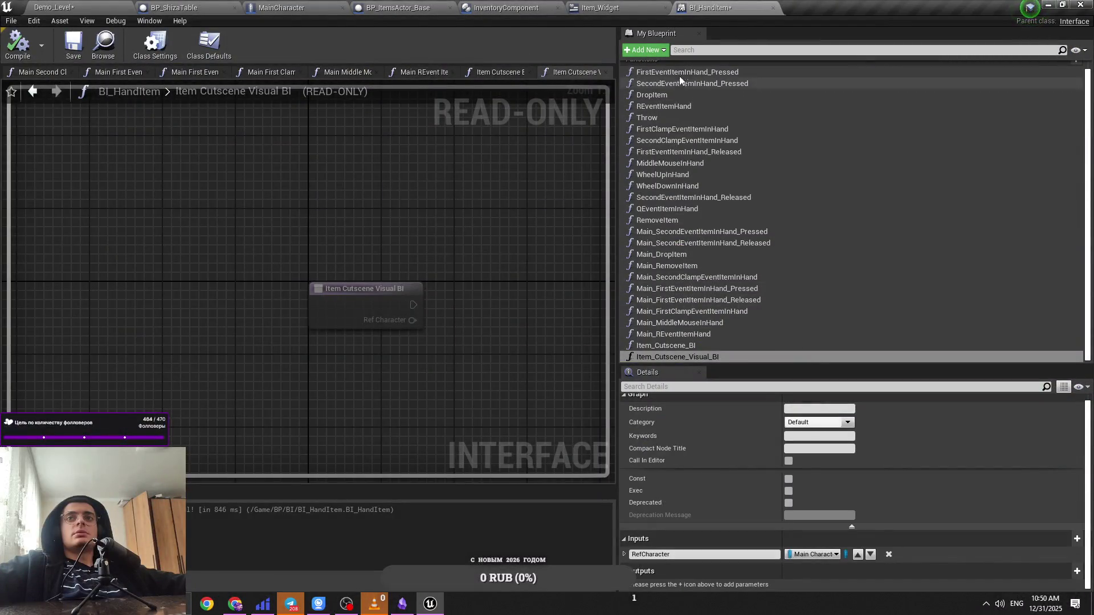
# Step: Look through BI_HandItem's Add list, the BI folder's asset options and the open blueprint editors
pyautogui.click(655, 51)
pyautogui.click(656, 51)
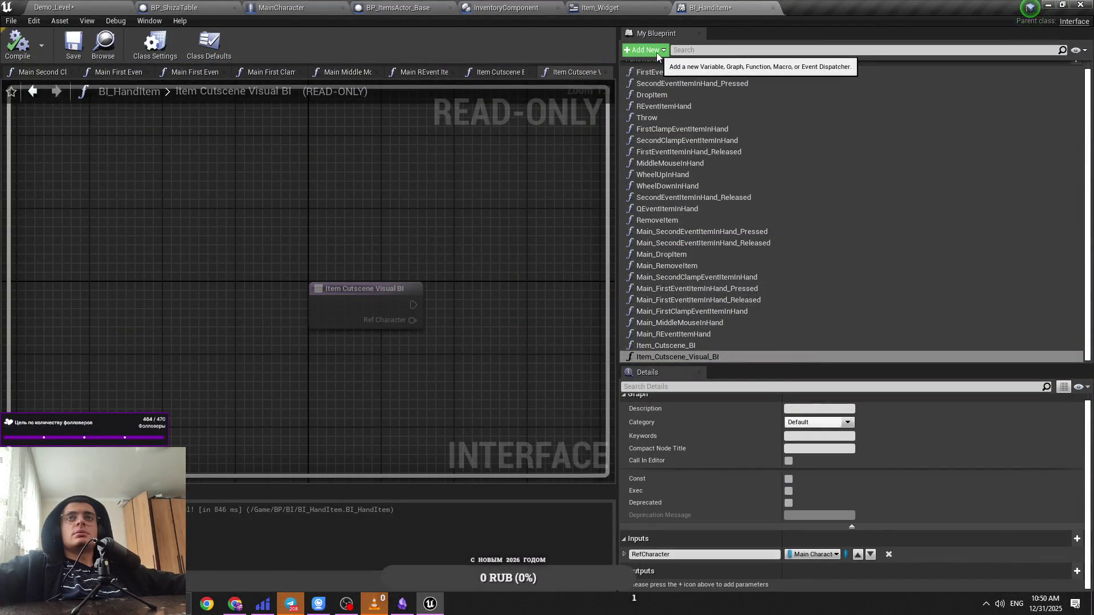
pyautogui.click(105, 5)
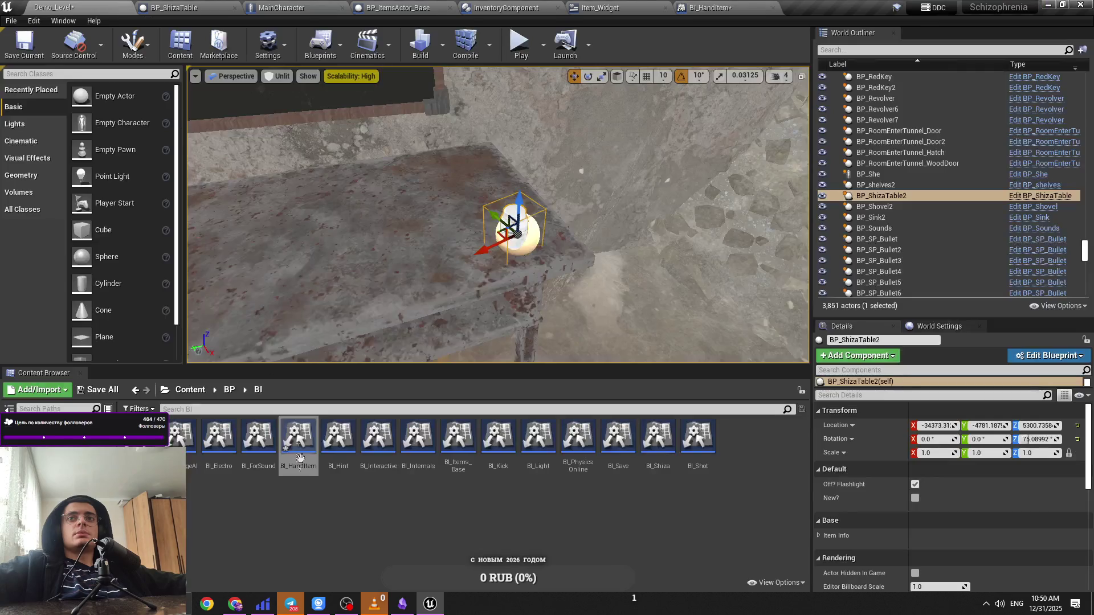
pyautogui.rightClick(367, 528)
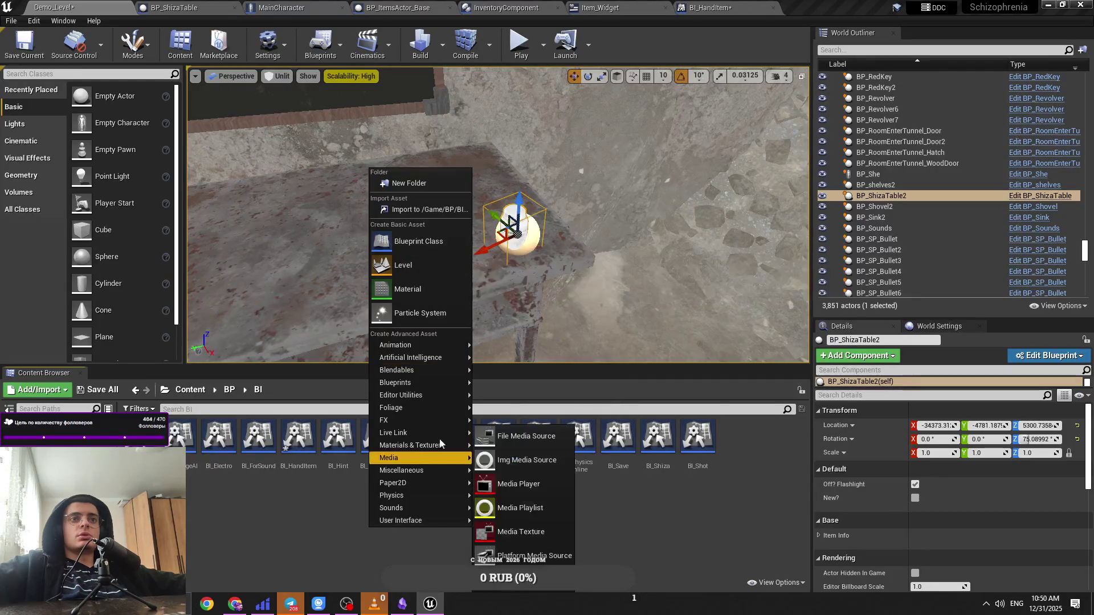
pyautogui.moveTo(428, 518)
pyautogui.click(174, 7)
pyautogui.click(281, 7)
pyautogui.click(397, 8)
pyautogui.click(506, 7)
pyautogui.click(632, 7)
pyautogui.click(706, 7)
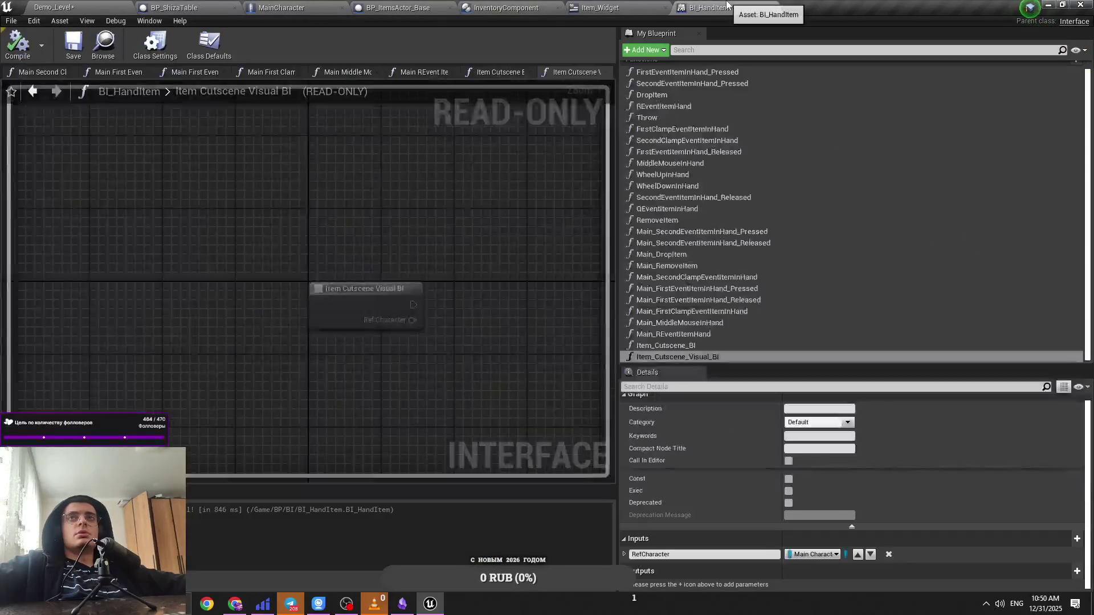
# Step: Add a BI_HandItem function named Item_Cutscene_Visual_END_BI
pyautogui.click(643, 50)
pyautogui.click(661, 72)
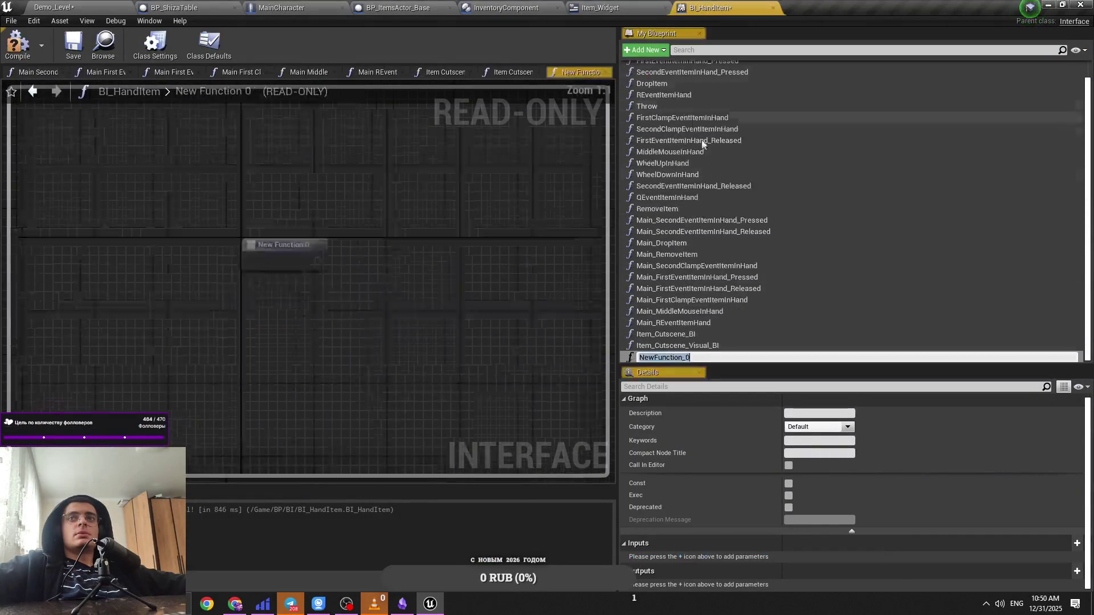
pyautogui.write('Item')
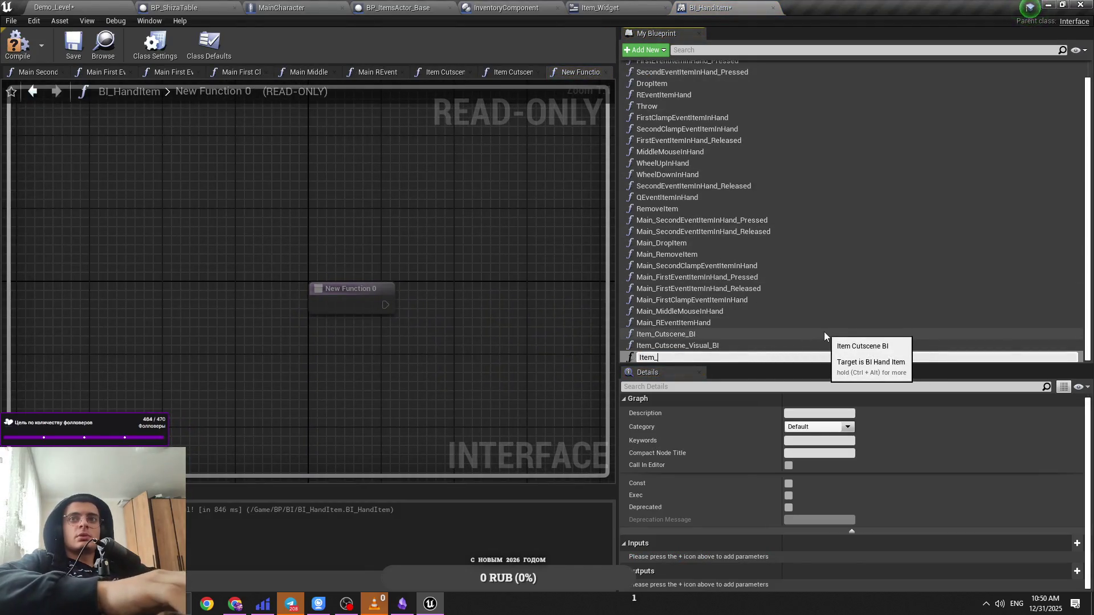
pyautogui.write('_Cuts')
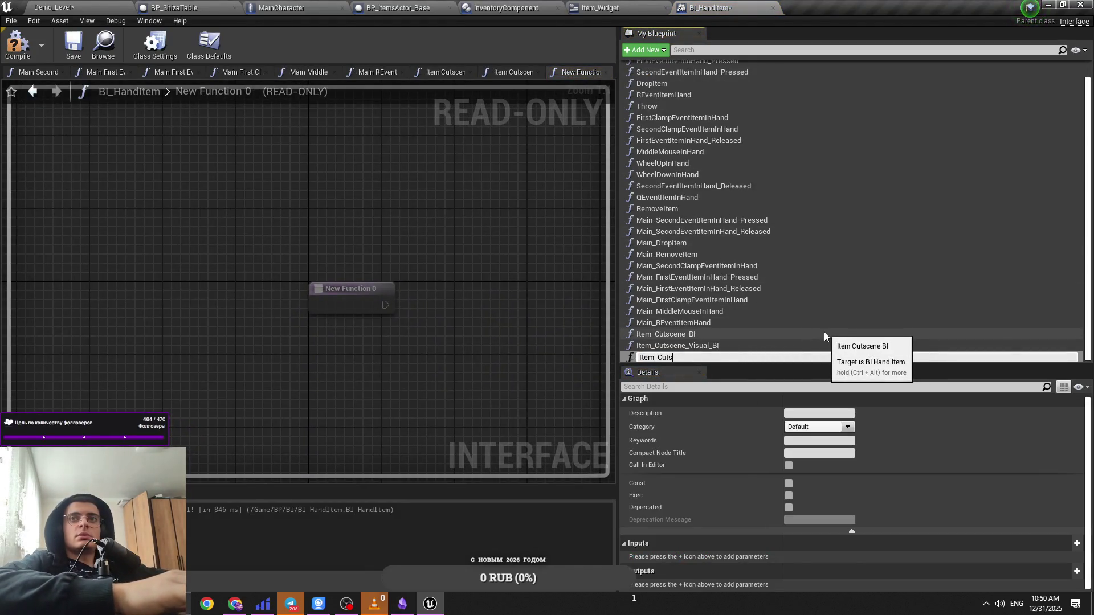
pyautogui.write('cene')
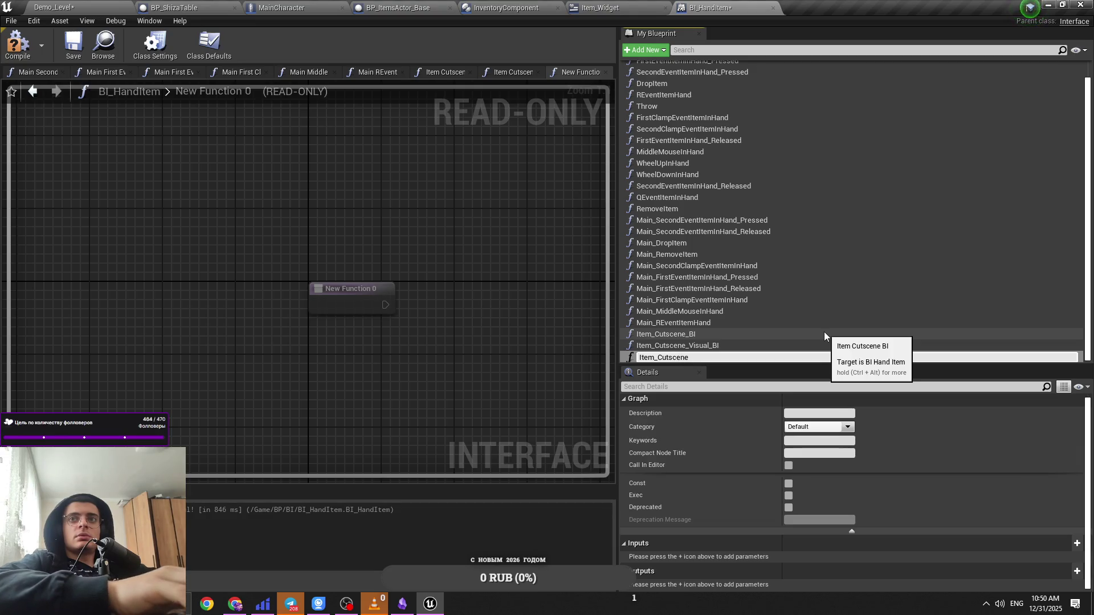
pyautogui.write('_Visual')
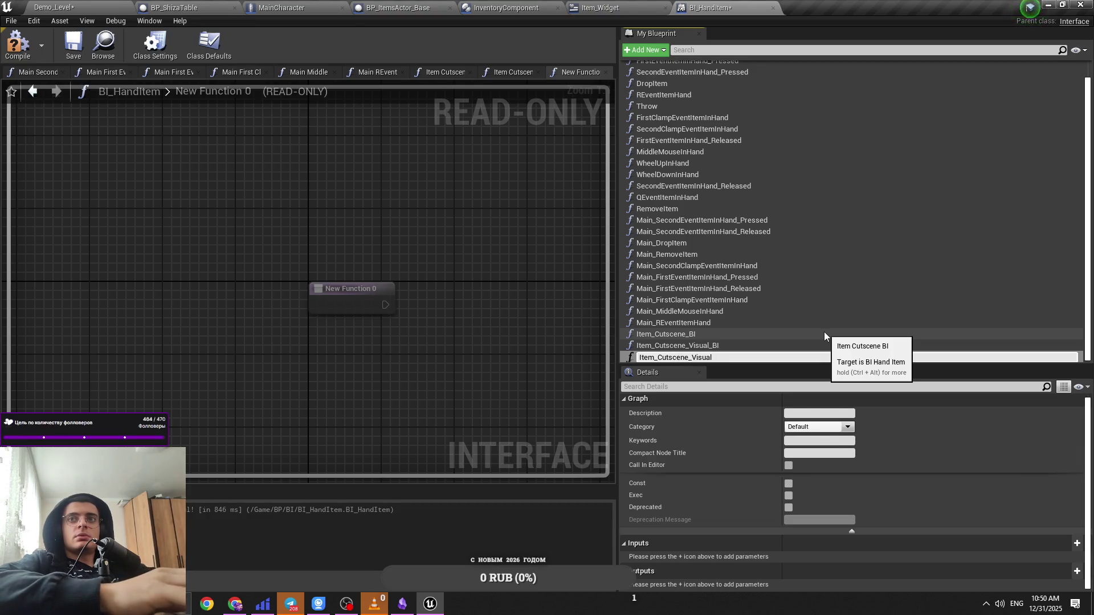
pyautogui.write('_END_BI')
pyautogui.press('Return')
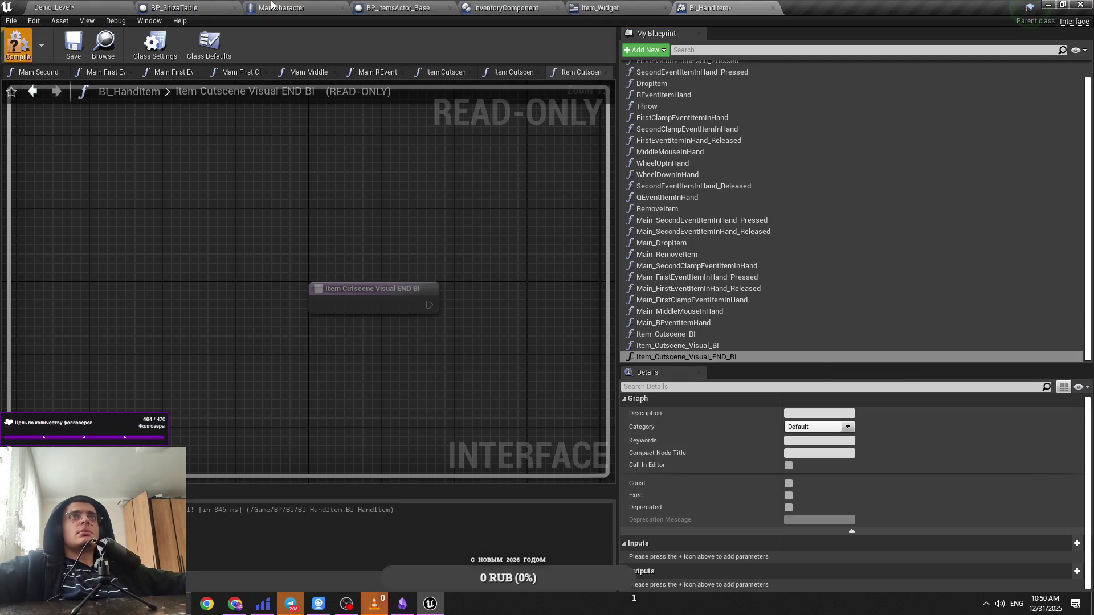
pyautogui.click(203, 6)
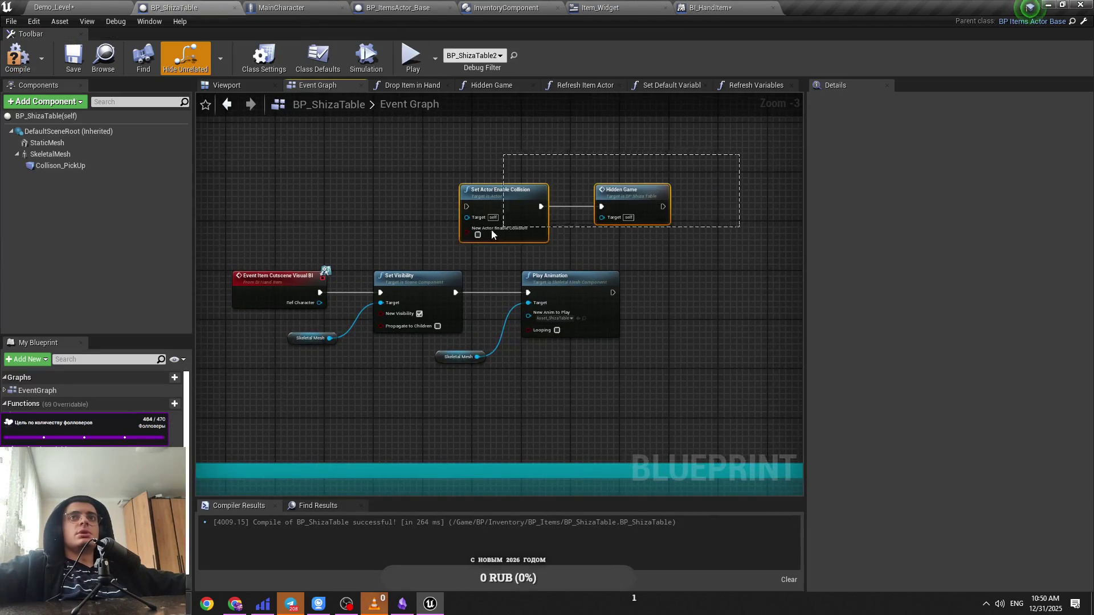
# Step: Raise the collision and Hidden Game nodes and search for the Item Cutscene Visual event
pyautogui.moveTo(501, 189); pyautogui.dragTo(502, 159)
pyautogui.click(283, 158)
pyautogui.rightClick(284, 158)
pyautogui.write('Event')
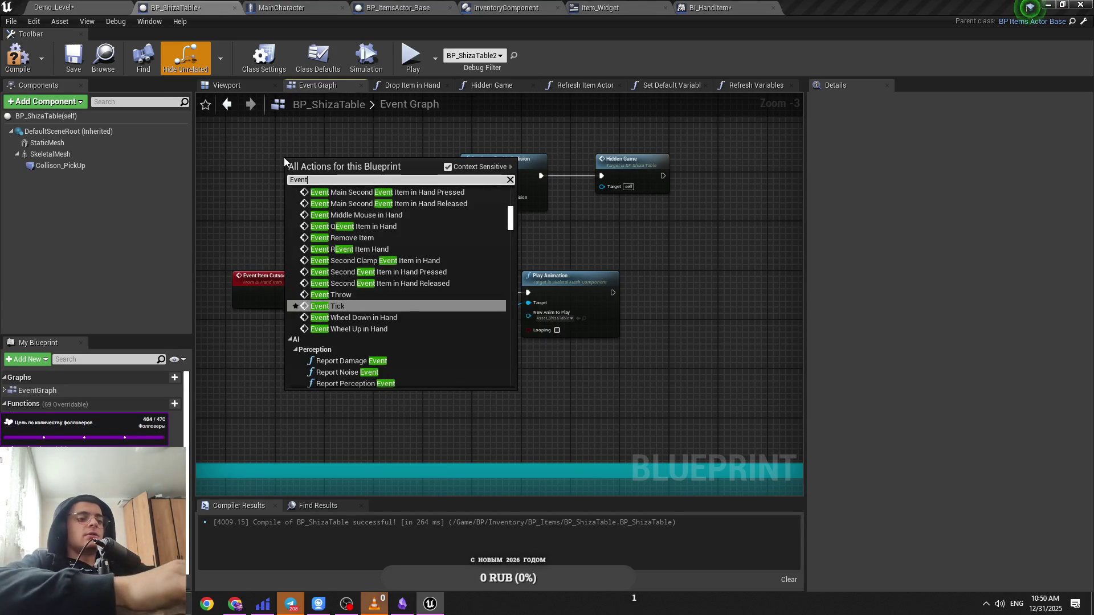
pyautogui.write(' iten')
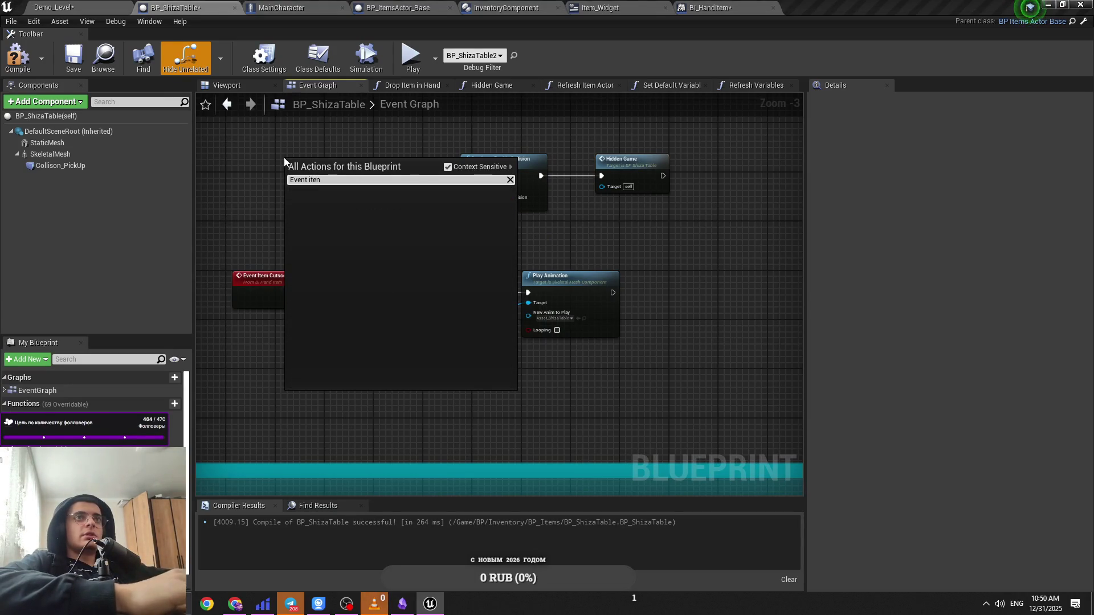
pyautogui.press('BackSpace')
pyautogui.write('m cut')
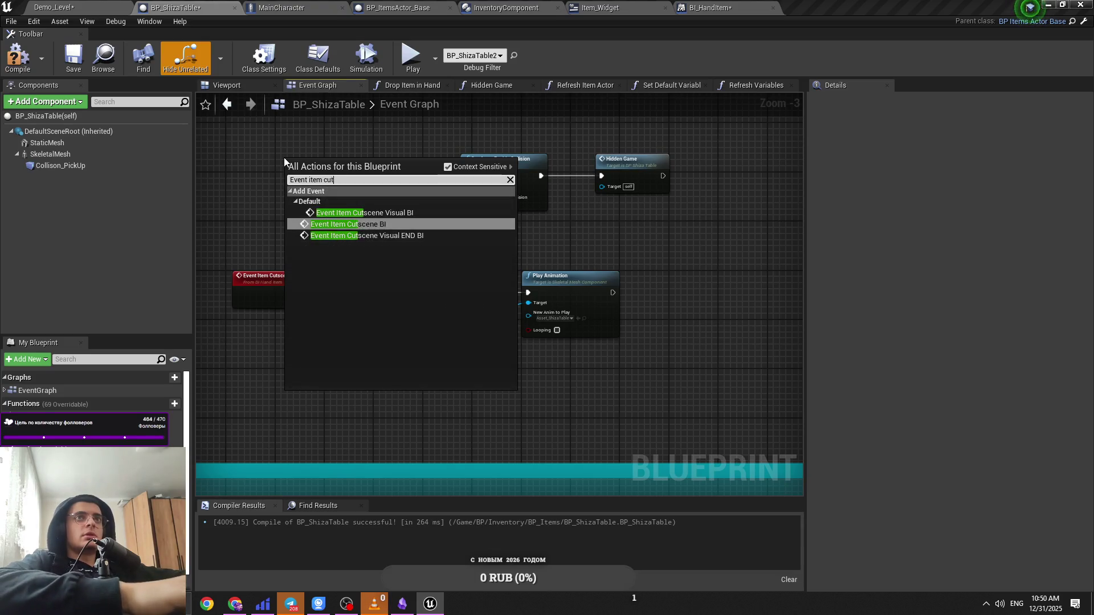
pyautogui.click(448, 167)
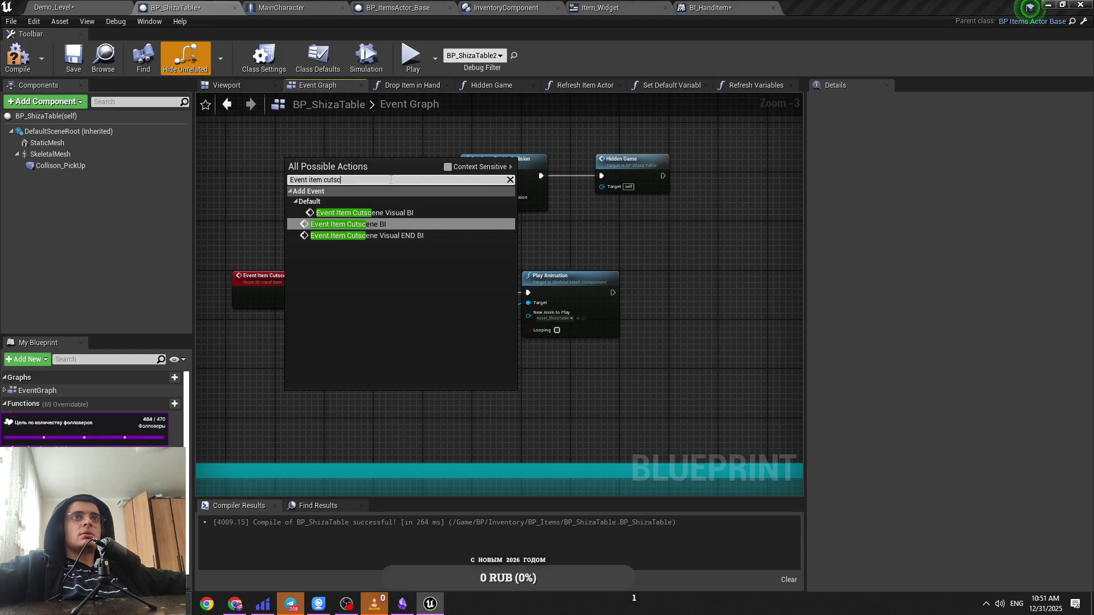
pyautogui.write('ene visu')
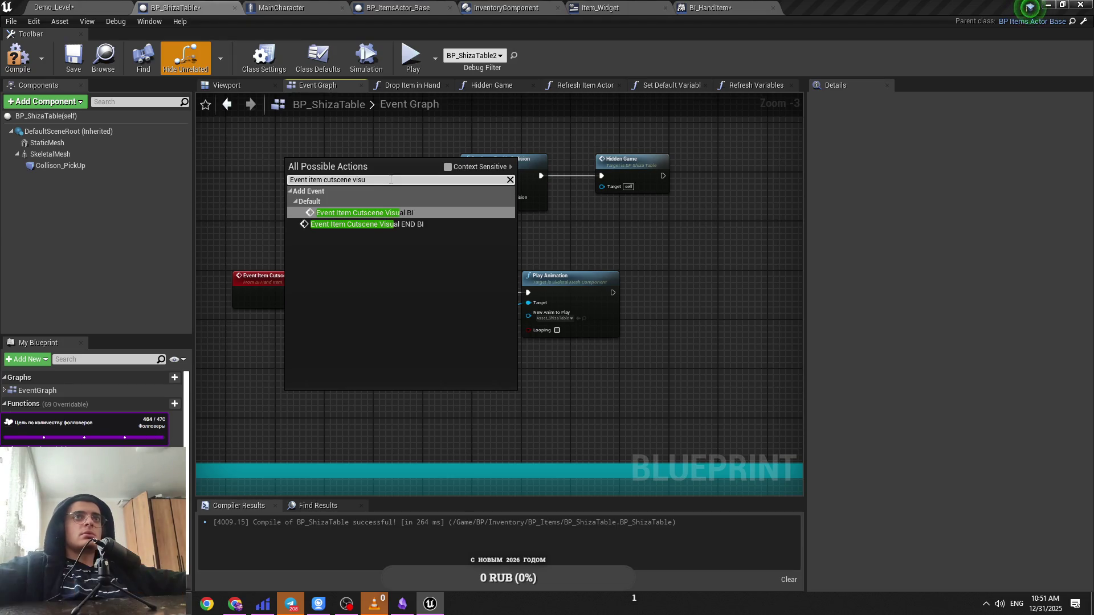
pyautogui.click(16, 61)
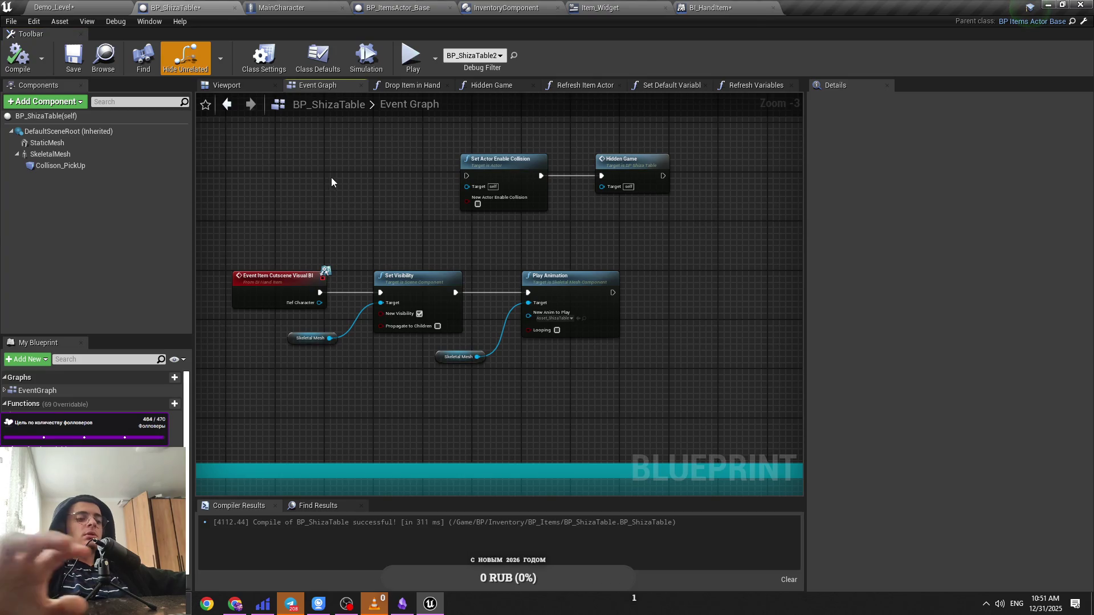
# Step: Add an Item Cutscene Visual END BI call that runs after Try Add Item
pyautogui.rightClick(330, 176)
pyautogui.write('event ')
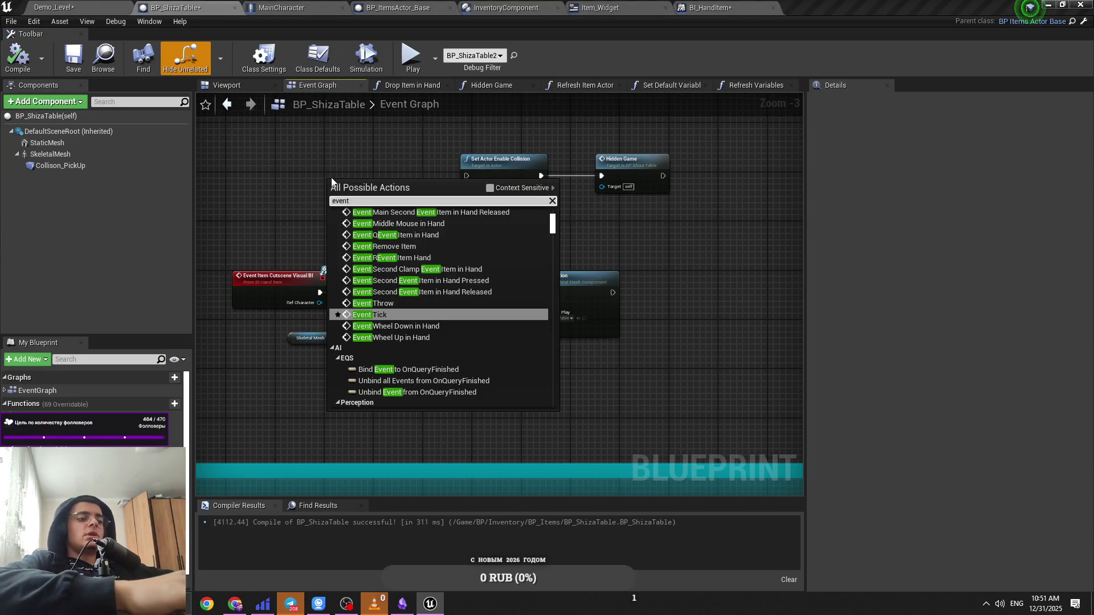
pyautogui.write('cutsce')
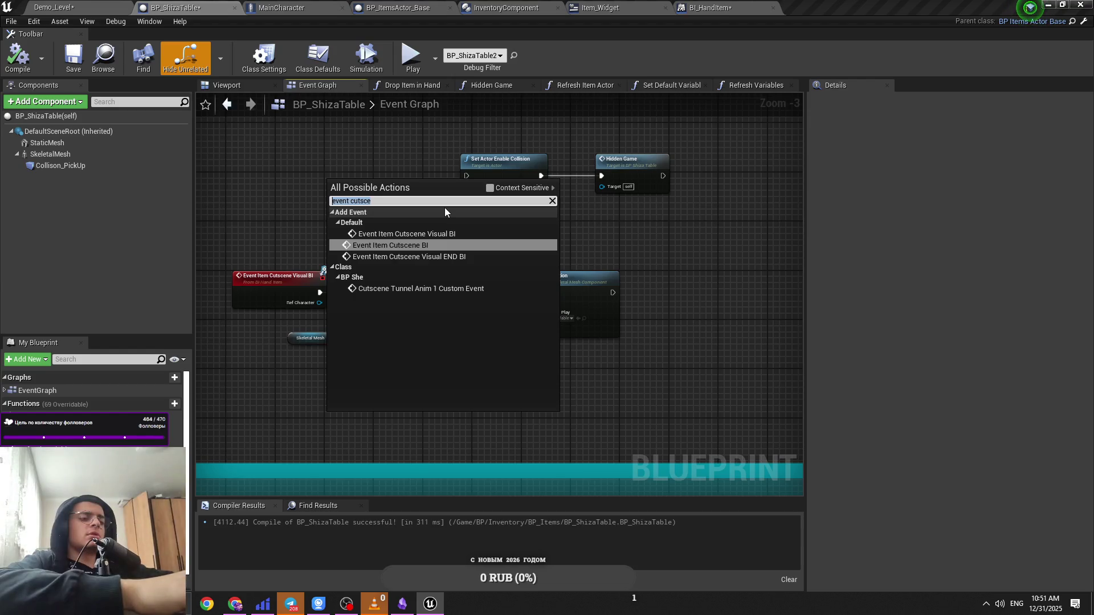
pyautogui.write('cutscene visual')
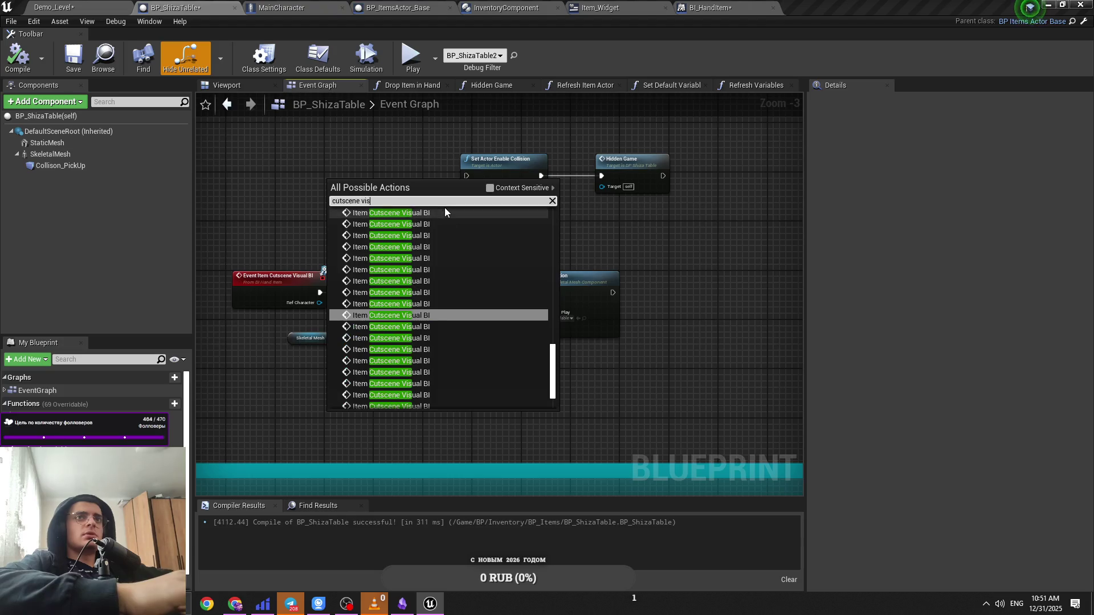
pyautogui.write(' end')
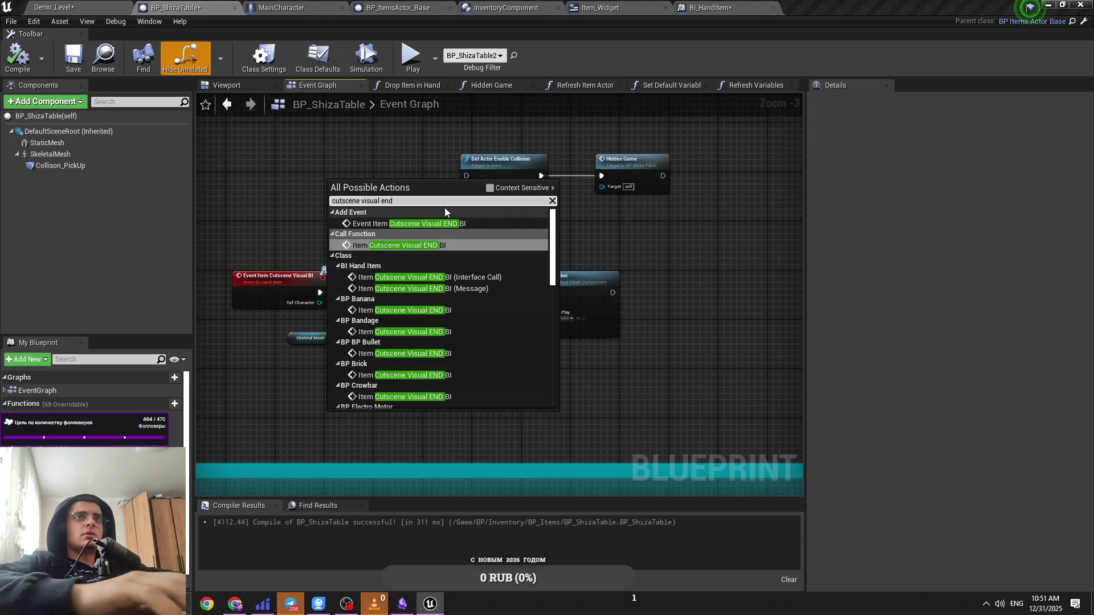
pyautogui.click(447, 286)
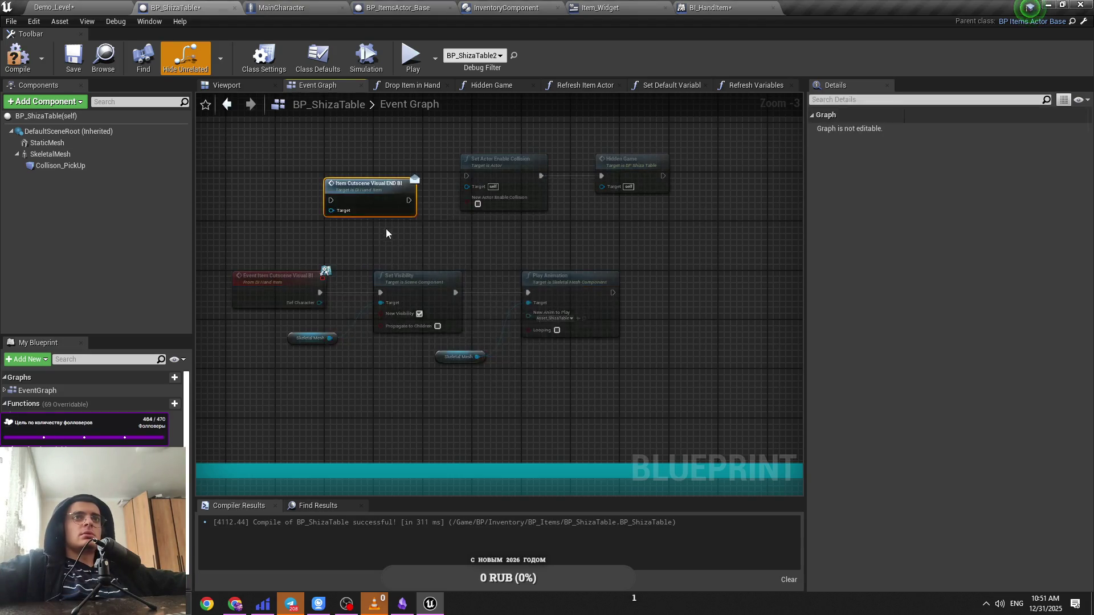
pyautogui.moveTo(367, 213)
pyautogui.mouseDown()
pyautogui.moveTo(678, 367)
pyautogui.moveTo(437, 247)
pyautogui.moveTo(571, 349)
pyautogui.moveTo(399, 302)
pyautogui.mouseUp()
pyautogui.scroll(-3, 437, 246)
pyautogui.scroll(5, 532, 336)
pyautogui.moveTo(562, 314); pyautogui.dragTo(491, 283)
pyautogui.scroll(-6, 504, 318)
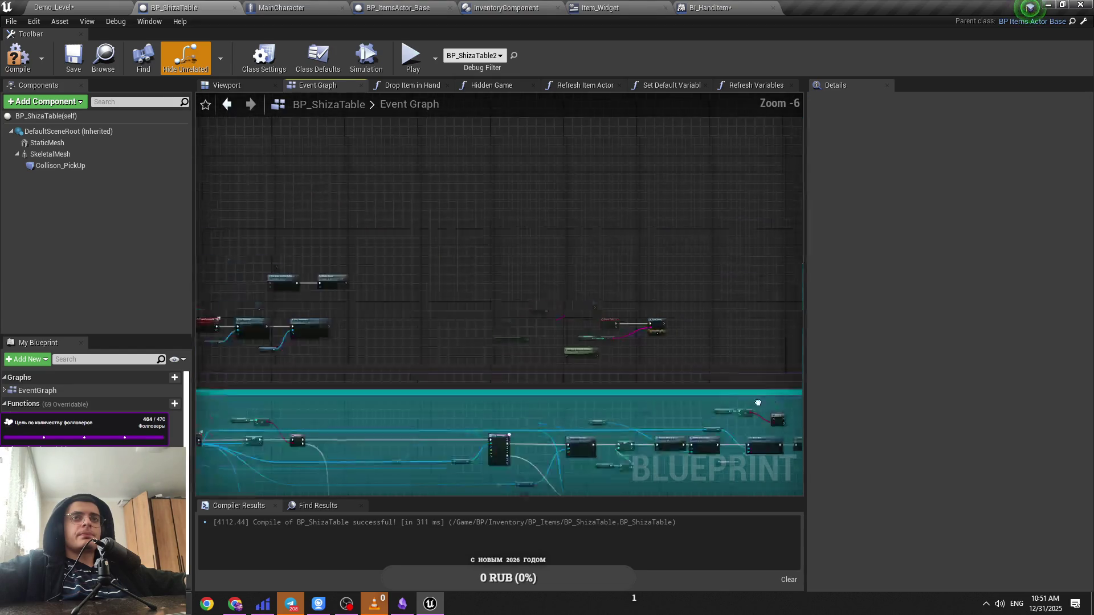
pyautogui.scroll(5, 413, 282)
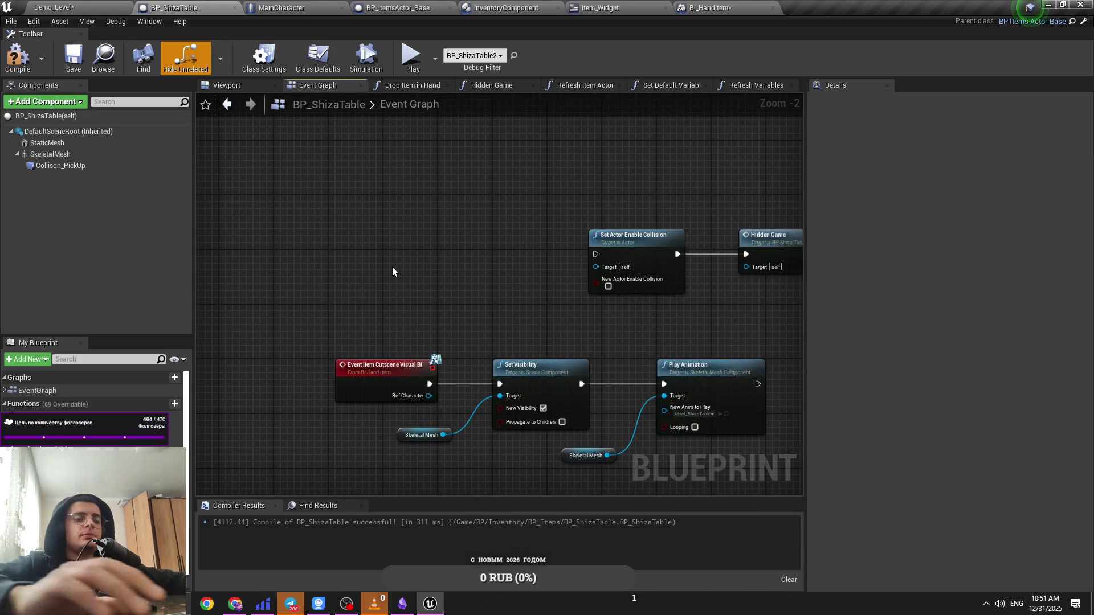
# Step: Place Event Item Cutscene Visual END BI, wire it to Set Actor Enable Collision, and save
pyautogui.rightClick(392, 267)
pyautogui.write('event via')
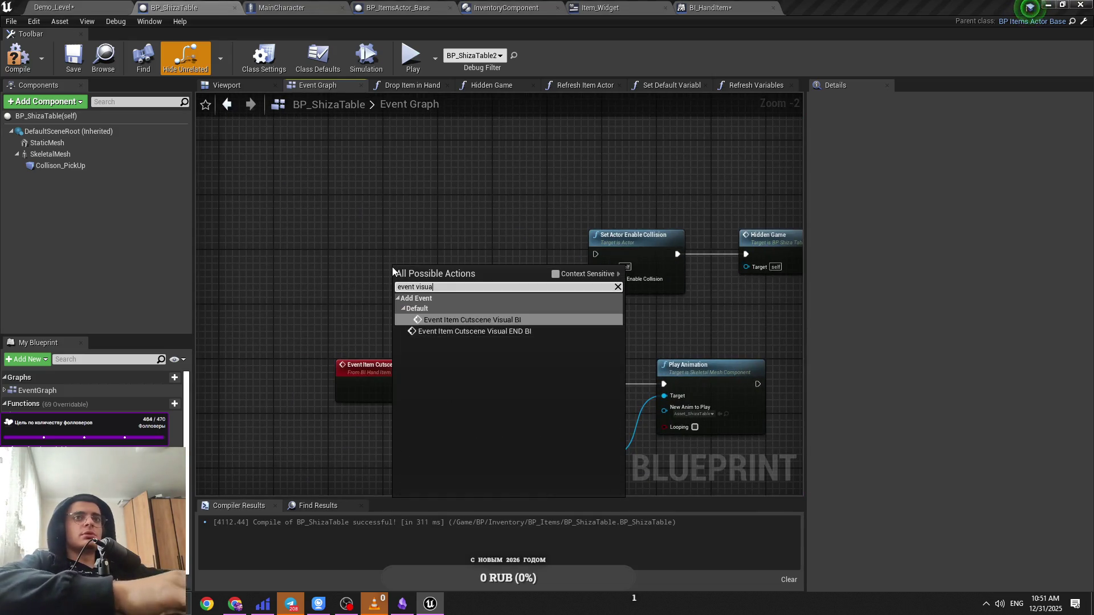
pyautogui.press('Return')
pyautogui.moveTo(495, 289); pyautogui.dragTo(596, 254)
pyautogui.moveTo(458, 286)
pyautogui.mouseDown()
pyautogui.moveTo(434, 255)
pyautogui.moveTo(412, 258)
pyautogui.moveTo(423, 253)
pyautogui.mouseUp()
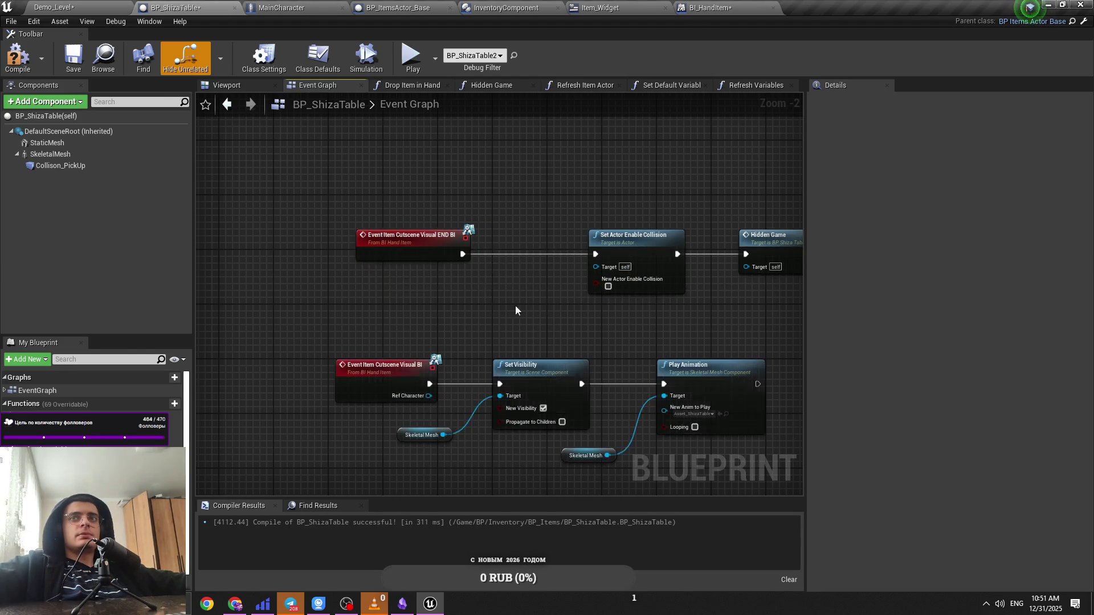
pyautogui.hotkey('ctrl', 's')
pyautogui.click(54, 7)
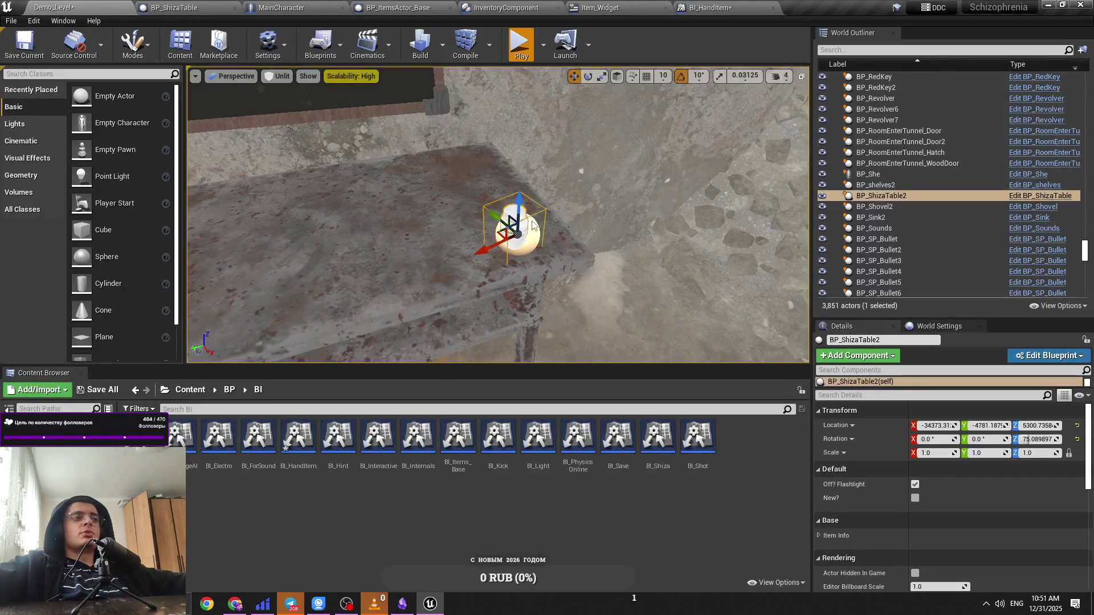
# Step: Try a play test and dismiss the resulting compile warning
pyautogui.hotkey('alt', 'p')
pyautogui.click(703, 255)
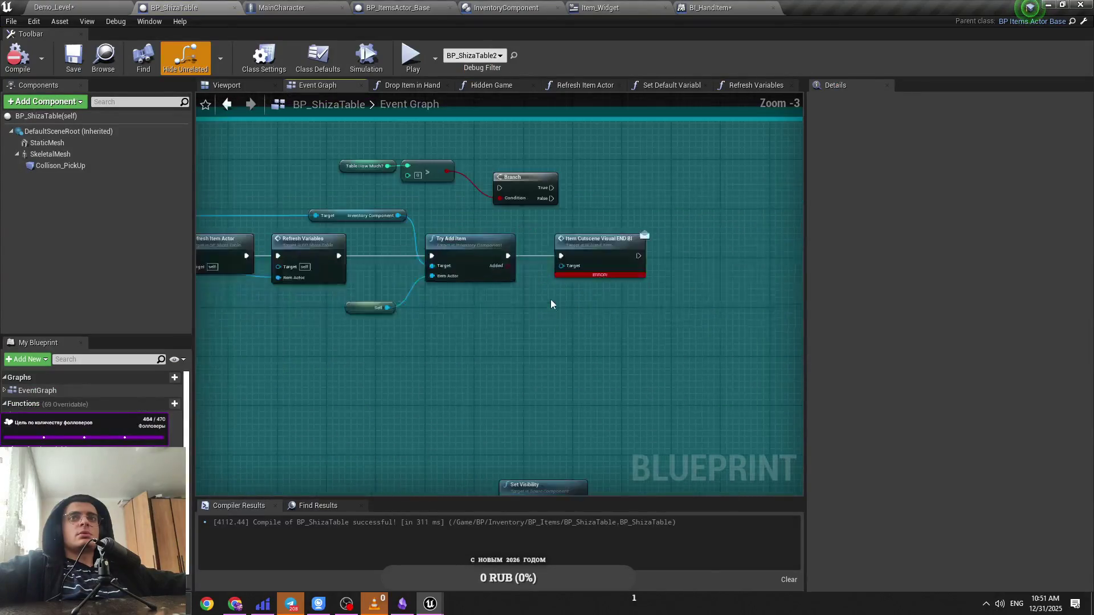
pyautogui.scroll(-4, 550, 304)
pyautogui.scroll(2, 280, 308)
# Step: Add a reroute point on the Main Character reference wire
pyautogui.moveTo(280, 308)
pyautogui.mouseDown()
pyautogui.moveTo(952, 331)
pyautogui.moveTo(656, 345)
pyautogui.moveTo(723, 355)
pyautogui.mouseUp()
pyautogui.press('Escape')
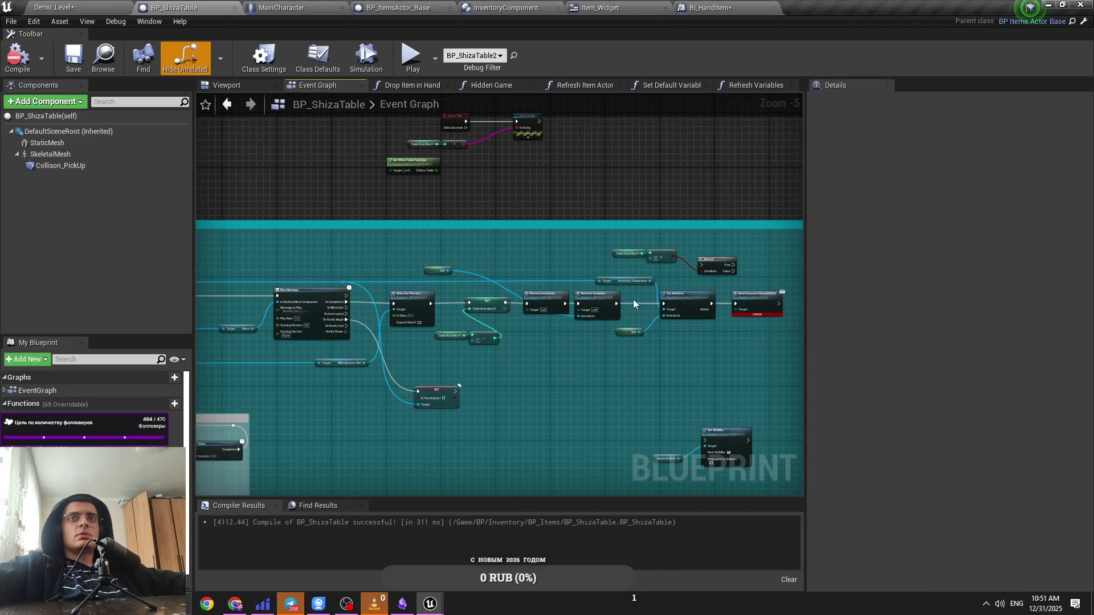
pyautogui.scroll(3, 634, 300)
pyautogui.doubleClick(412, 271)
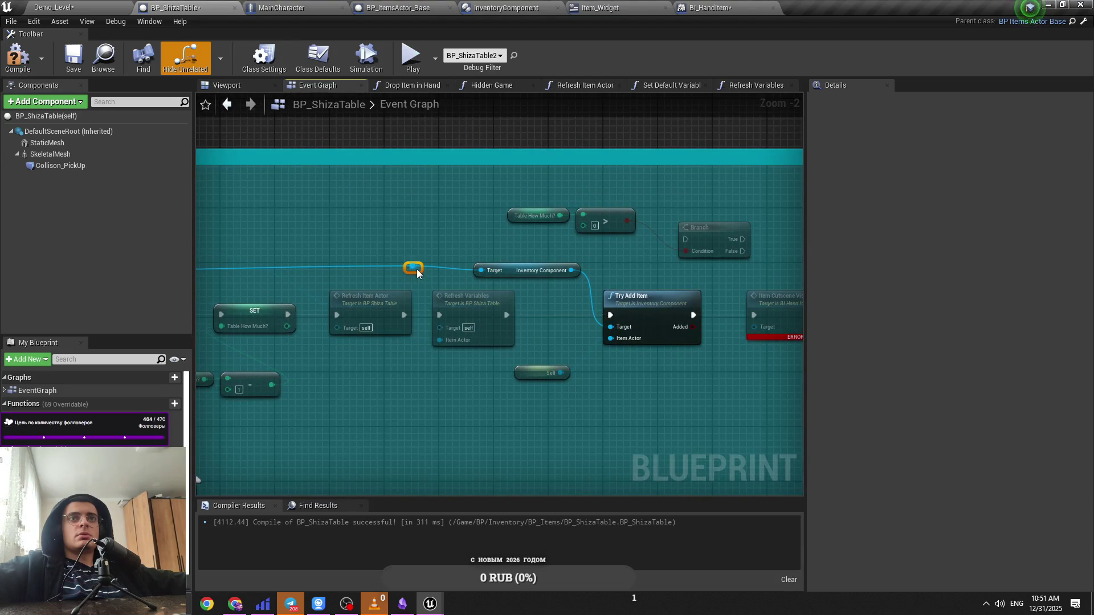
pyautogui.moveTo(418, 275); pyautogui.dragTo(418, 278)
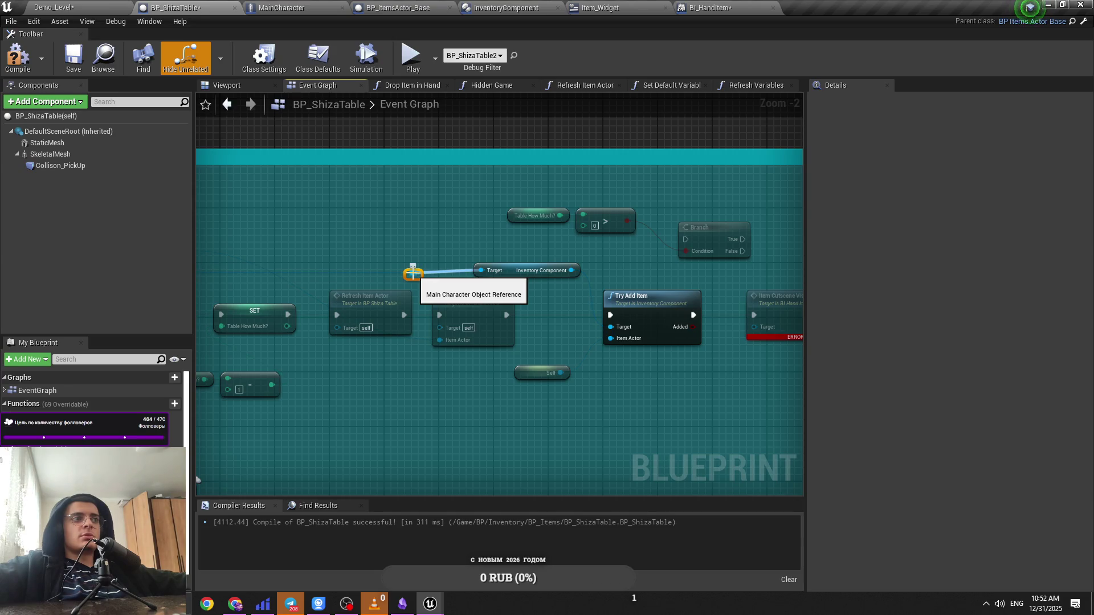
pyautogui.moveTo(437, 276); pyautogui.dragTo(400, 281)
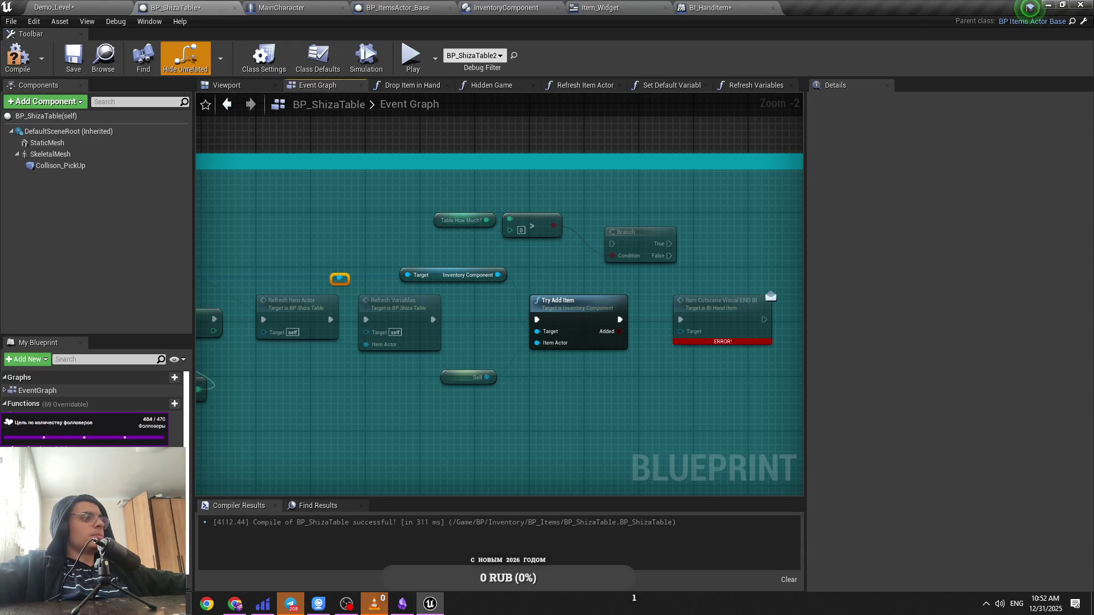
pyautogui.moveTo(298, 417); pyautogui.dragTo(309, 427)
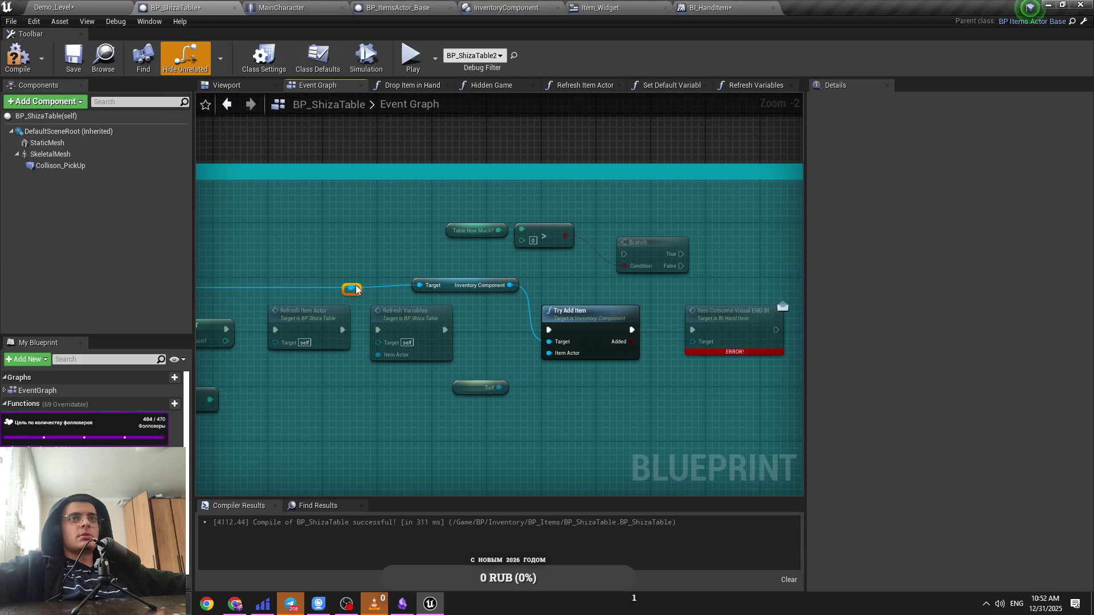
pyautogui.click(361, 289)
# Step: Add a Get Cutscene Child Actor node from the character reference
pyautogui.moveTo(360, 285)
pyautogui.mouseDown()
pyautogui.moveTo(356, 298)
pyautogui.moveTo(740, 401)
pyautogui.mouseUp()
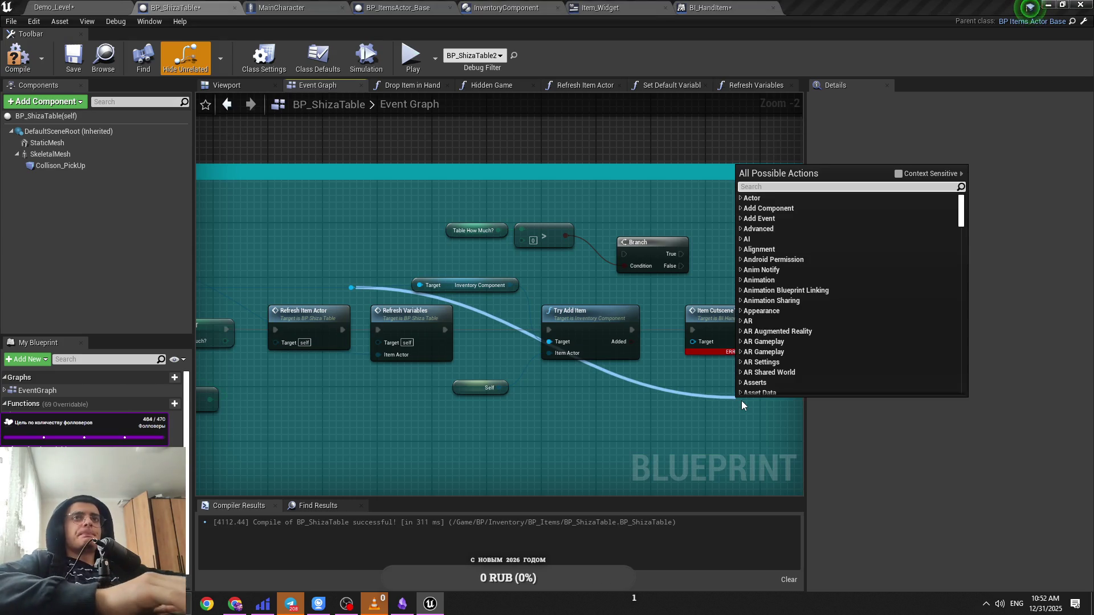
pyautogui.write('cutsc')
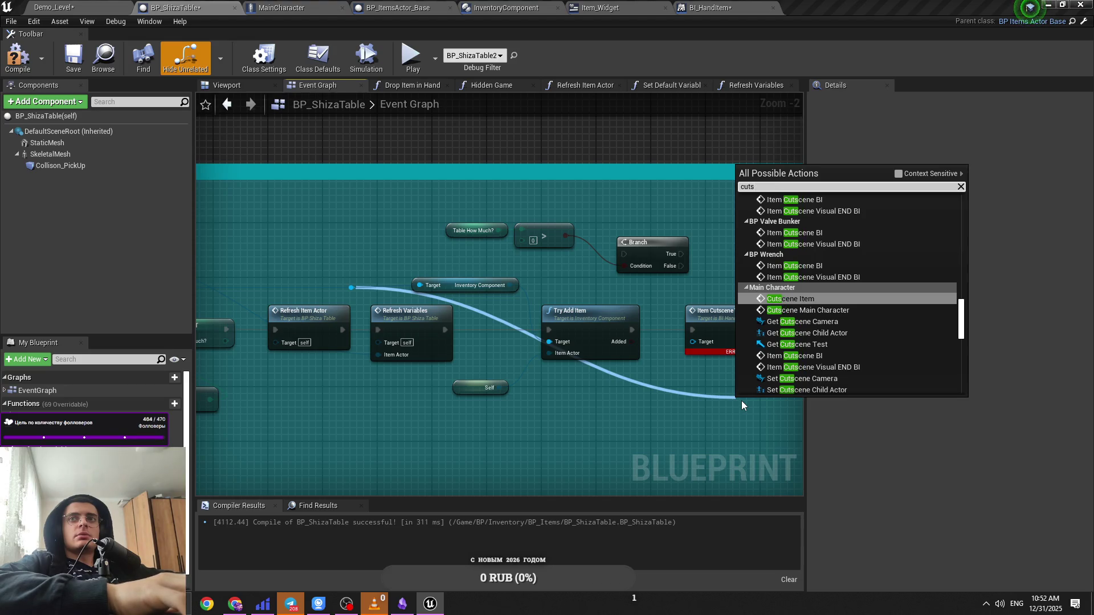
pyautogui.press('BackSpace')
pyautogui.press('BackSpace')
pyautogui.press('BackSpace')
pyautogui.write('get')
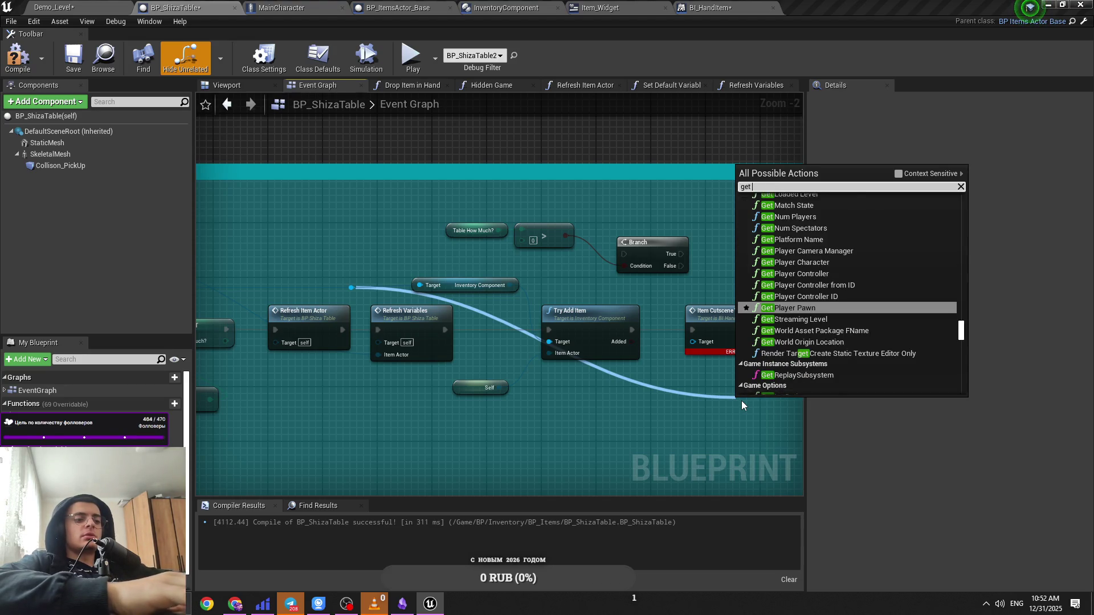
pyautogui.write(' cutscene')
pyautogui.write('ch')
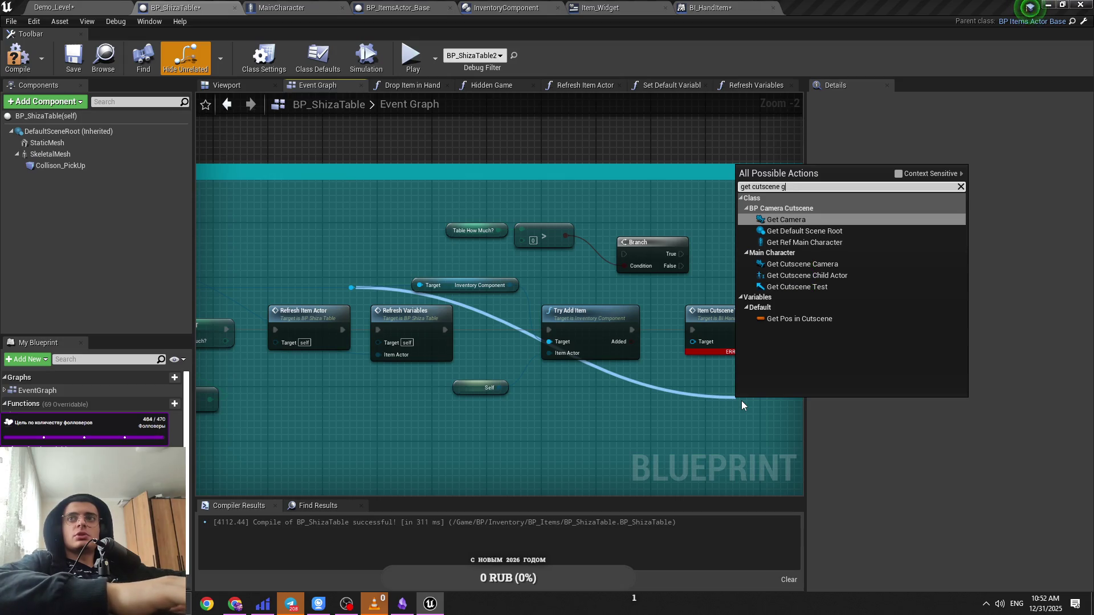
pyautogui.write('ild')
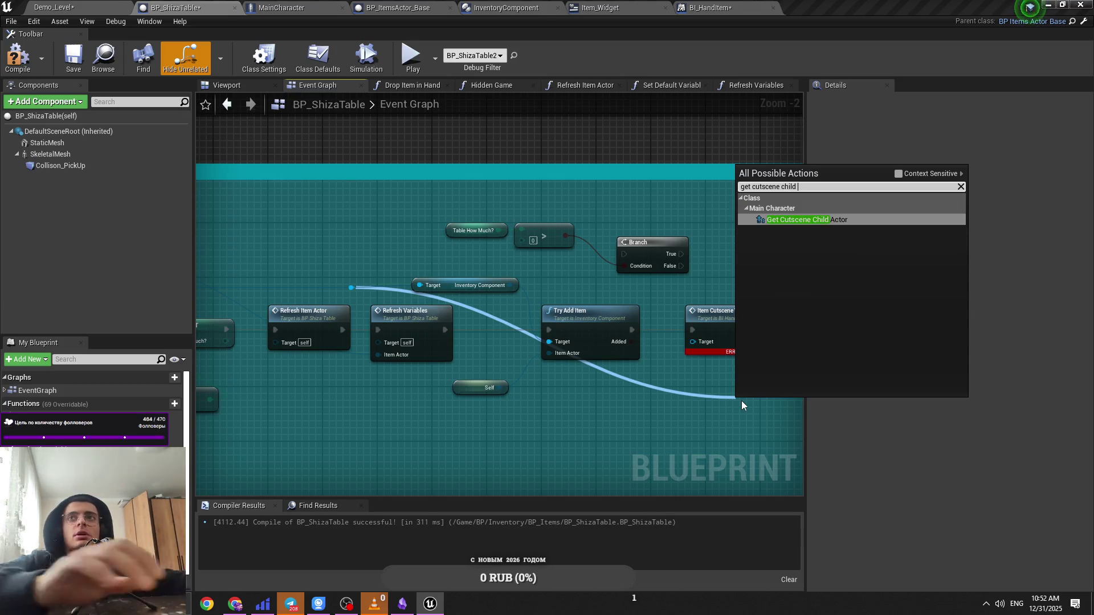
pyautogui.press('Return')
pyautogui.moveTo(741, 406)
pyautogui.mouseDown()
pyautogui.moveTo(682, 438)
pyautogui.moveTo(738, 419)
pyautogui.mouseUp()
# Step: Add Get Child Actor from Cutscene Child Actor and wire it into END BI's Target
pyautogui.write('child')
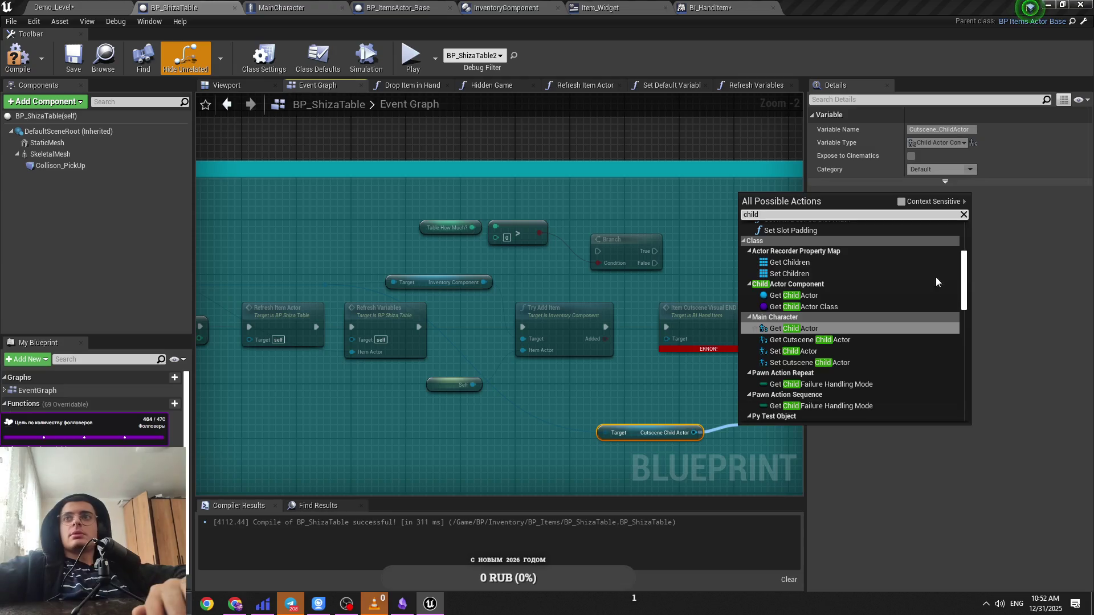
pyautogui.click(910, 201)
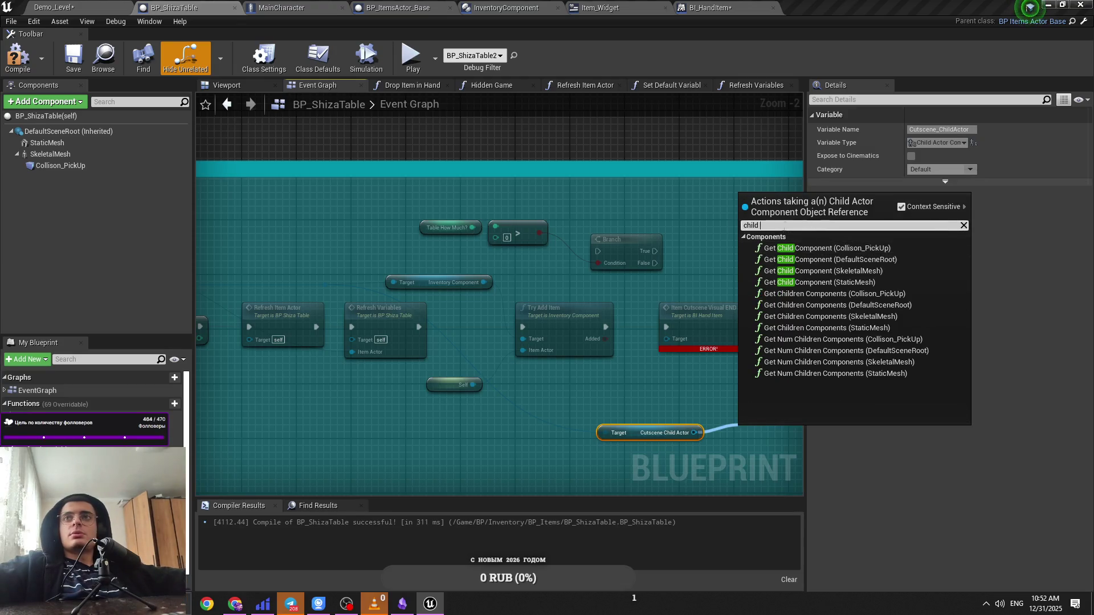
pyautogui.hotkey('ctrl', 'a')
pyautogui.write('get child')
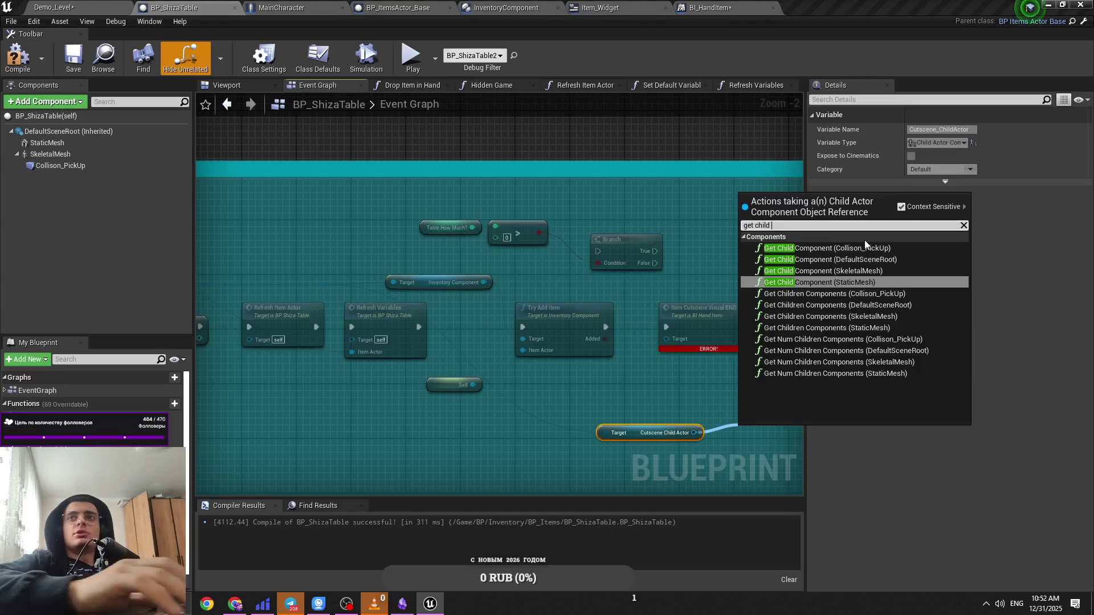
pyautogui.moveTo(697, 433); pyautogui.dragTo(723, 430)
pyautogui.write('get act')
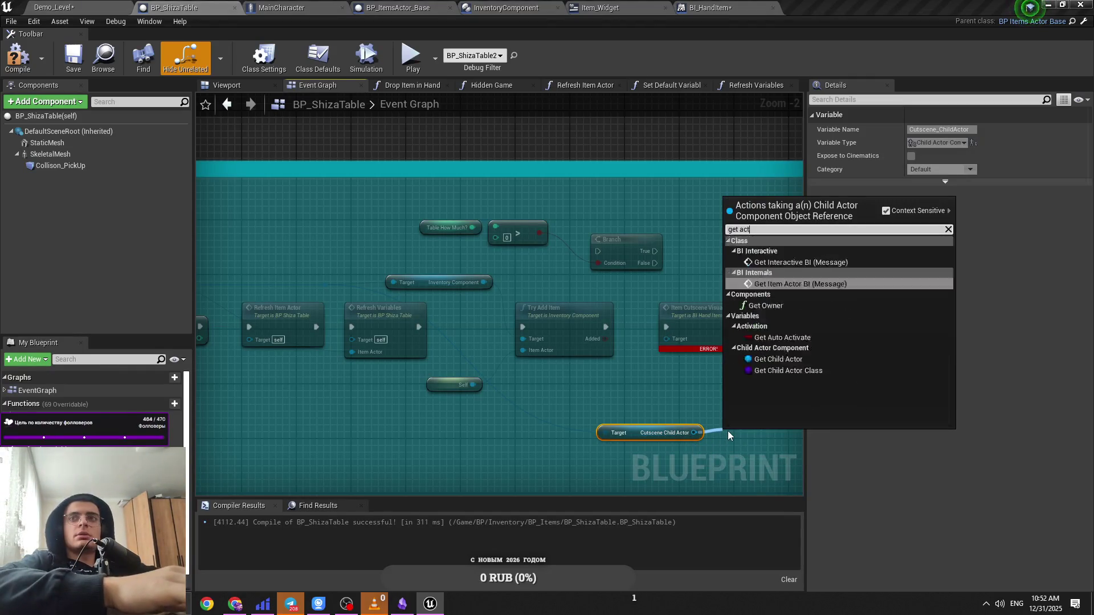
pyautogui.write('or')
pyautogui.click(815, 316)
pyautogui.moveTo(727, 428); pyautogui.dragTo(600, 329)
# Step: Tidy the getters, Branch and END BI call, then compile and save BP_ShizaTable
pyautogui.click(582, 429)
pyautogui.moveTo(582, 424)
pyautogui.mouseDown()
pyautogui.moveTo(515, 415)
pyautogui.moveTo(462, 180)
pyautogui.moveTo(380, 191)
pyautogui.moveTo(400, 192)
pyautogui.mouseUp()
pyautogui.moveTo(531, 218); pyautogui.dragTo(402, 255)
pyautogui.moveTo(450, 223); pyautogui.dragTo(574, 456)
pyautogui.click(618, 299)
pyautogui.moveTo(618, 300); pyautogui.dragTo(638, 300)
pyautogui.click(506, 197)
pyautogui.moveTo(506, 197); pyautogui.dragTo(492, 190)
pyautogui.keyDown('ctrl'); pyautogui.click(404, 185); pyautogui.keyUp('ctrl')
pyautogui.moveTo(404, 186); pyautogui.dragTo(356, 191)
pyautogui.click(409, 241)
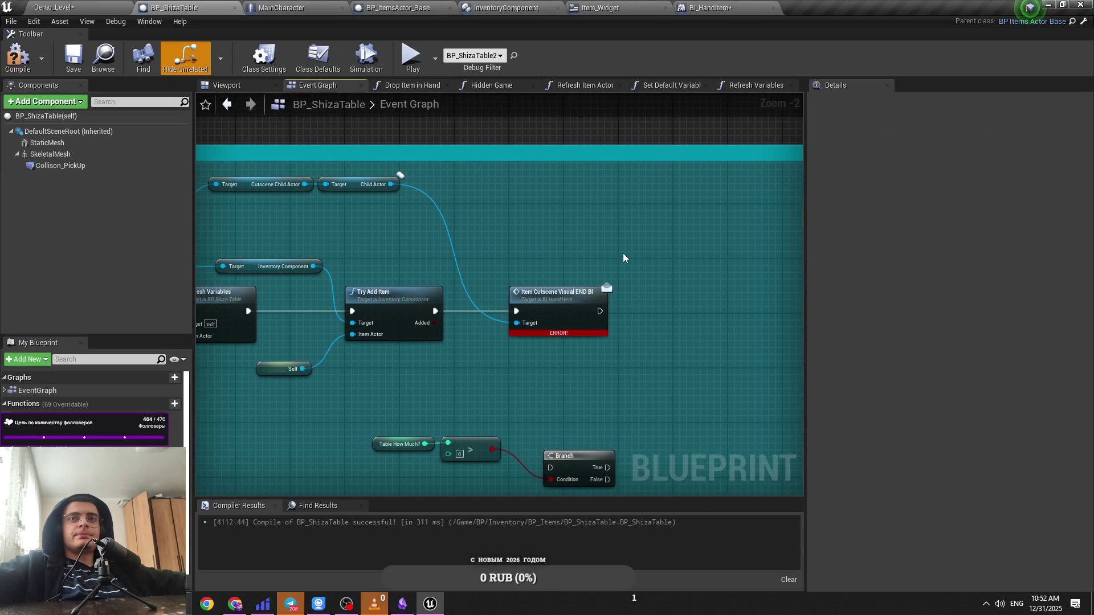
pyautogui.hotkey('ctrl', 's')
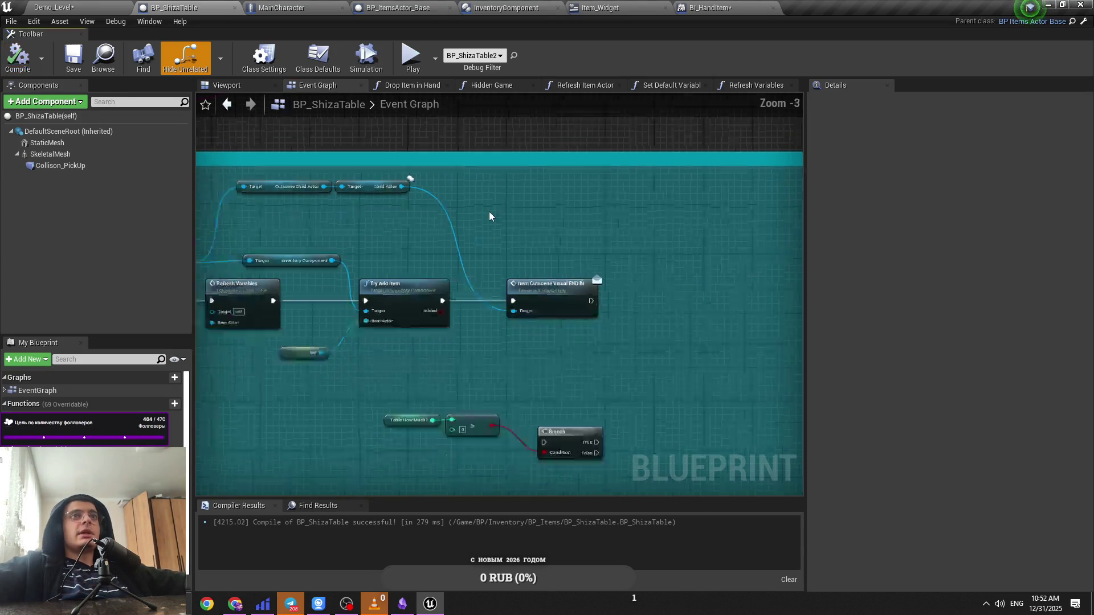
pyautogui.click(54, 7)
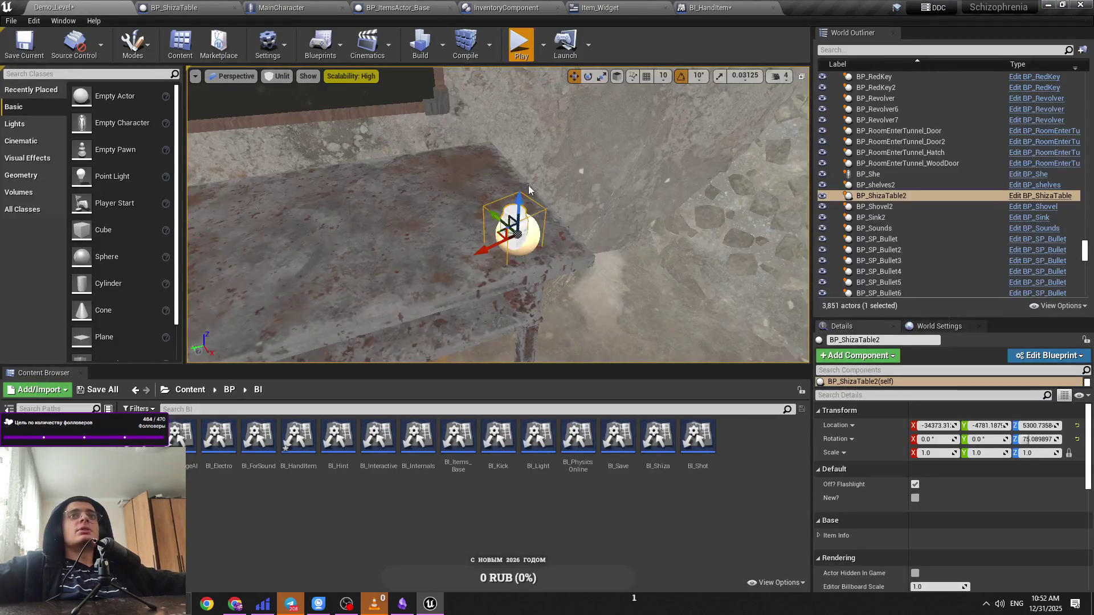
# Step: Run and stop a Demo_Level play test, then save the MainCharacter blueprint
pyautogui.hotkey('alt', 'p')
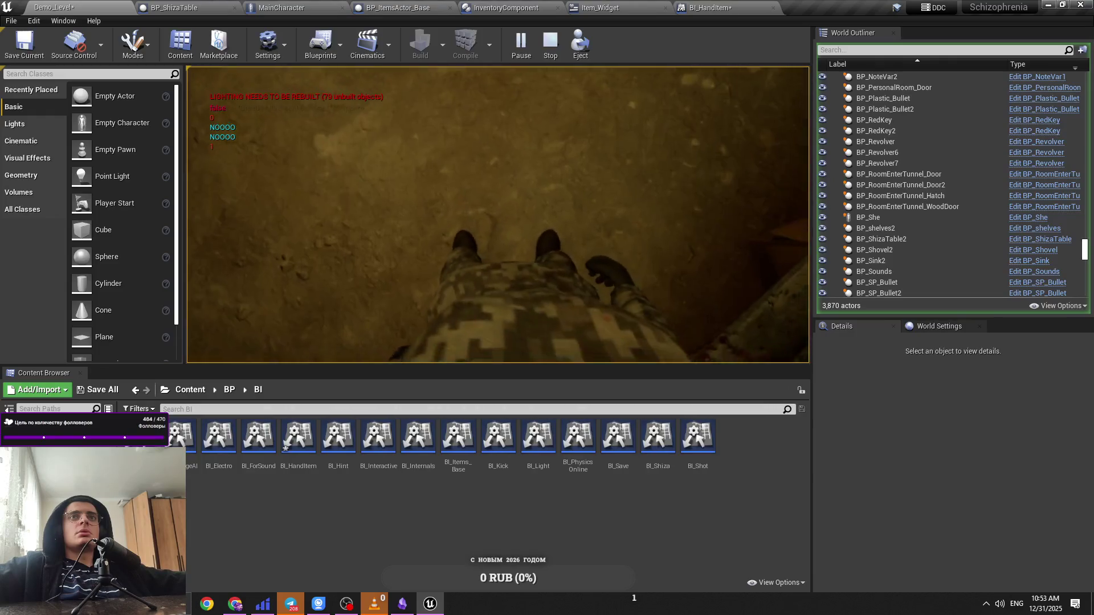
pyautogui.press('Escape')
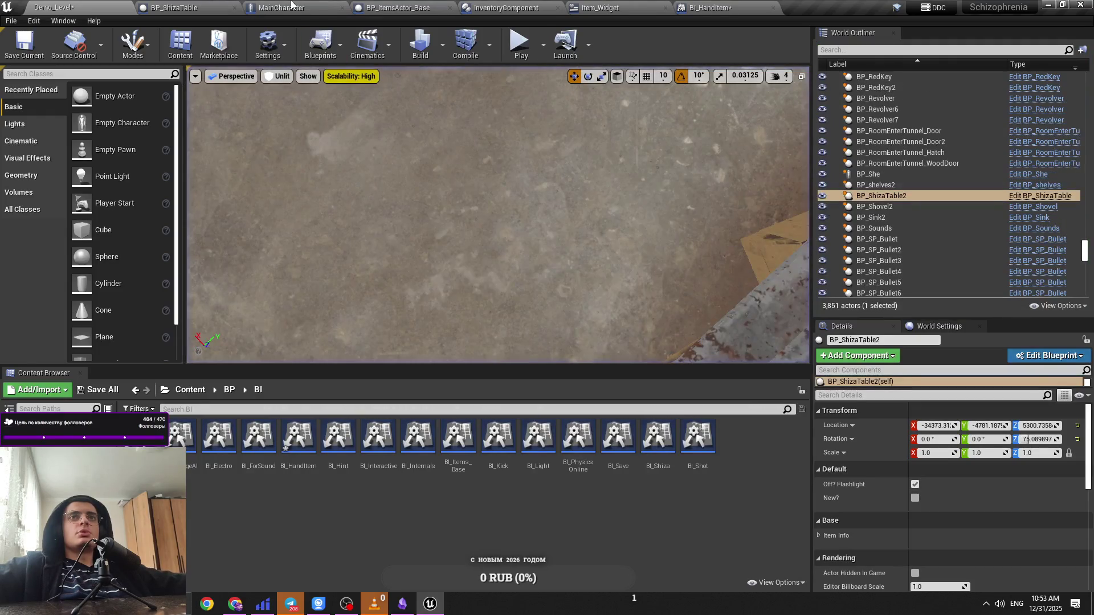
pyautogui.click(291, 6)
pyautogui.hotkey('ctrl', 's')
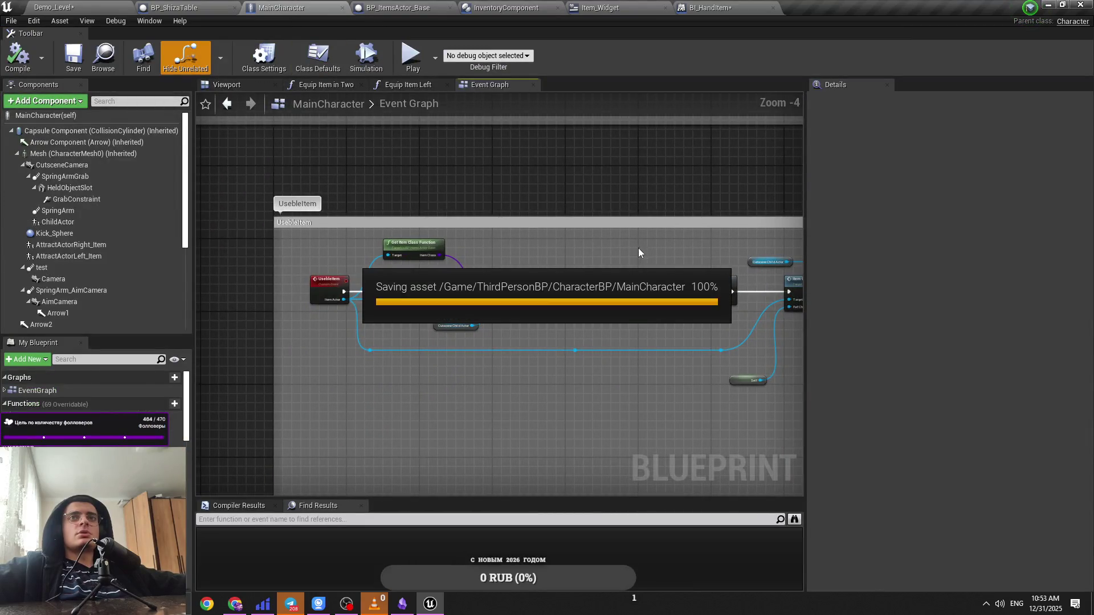
# Step: Look over BP_ShizaTable's Event Graph around the Play Montage and Shiza Set Percent nodes
pyautogui.click(230, 7)
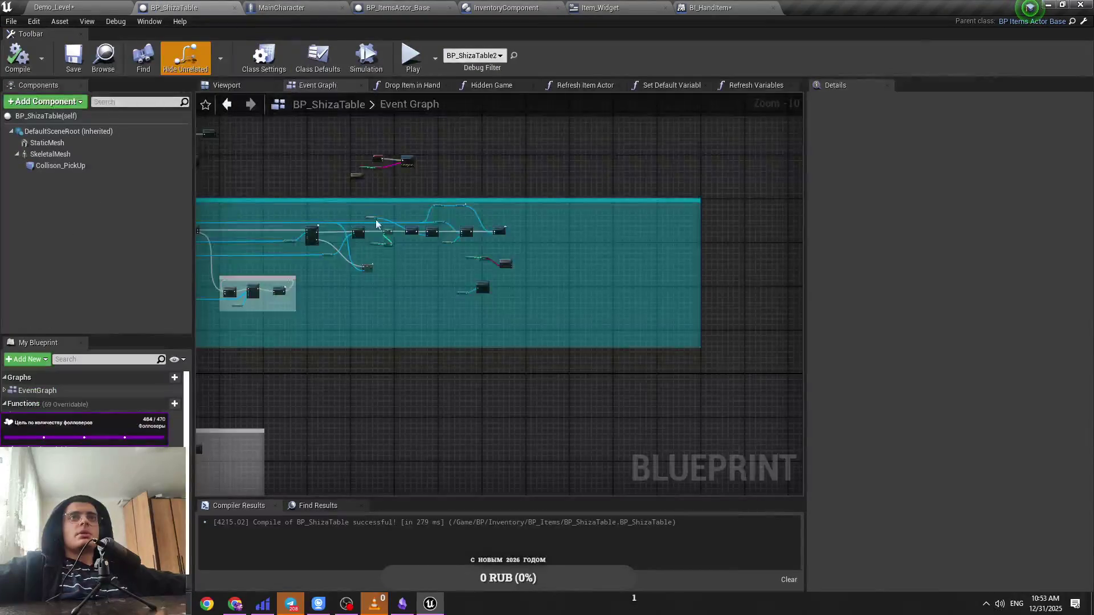
pyautogui.scroll(7, 376, 224)
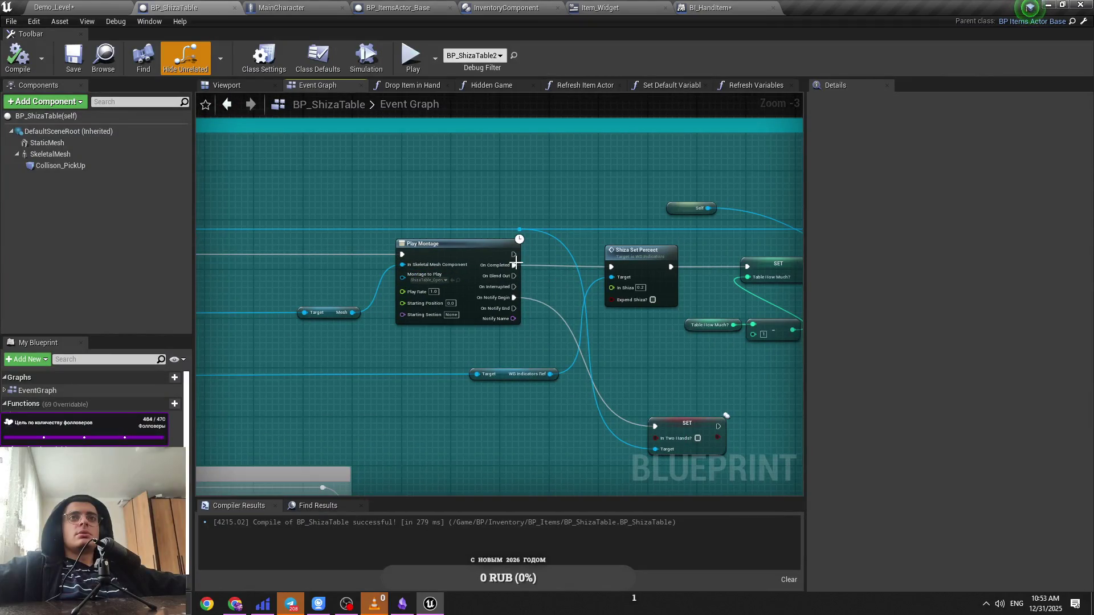
pyautogui.scroll(-3, 569, 316)
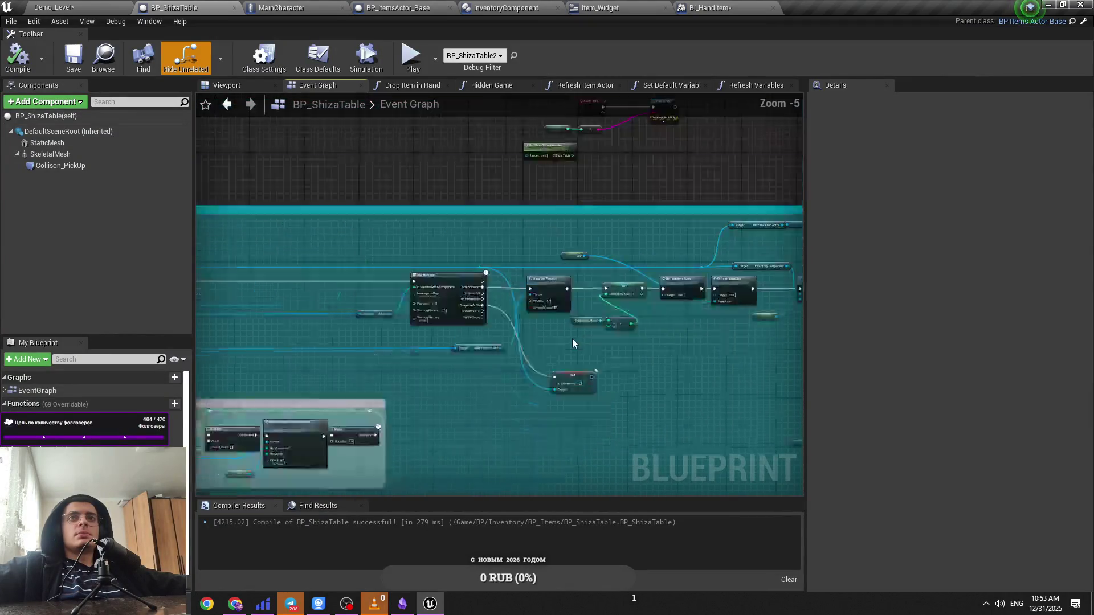
pyautogui.moveTo(655, 358); pyautogui.dragTo(423, 339)
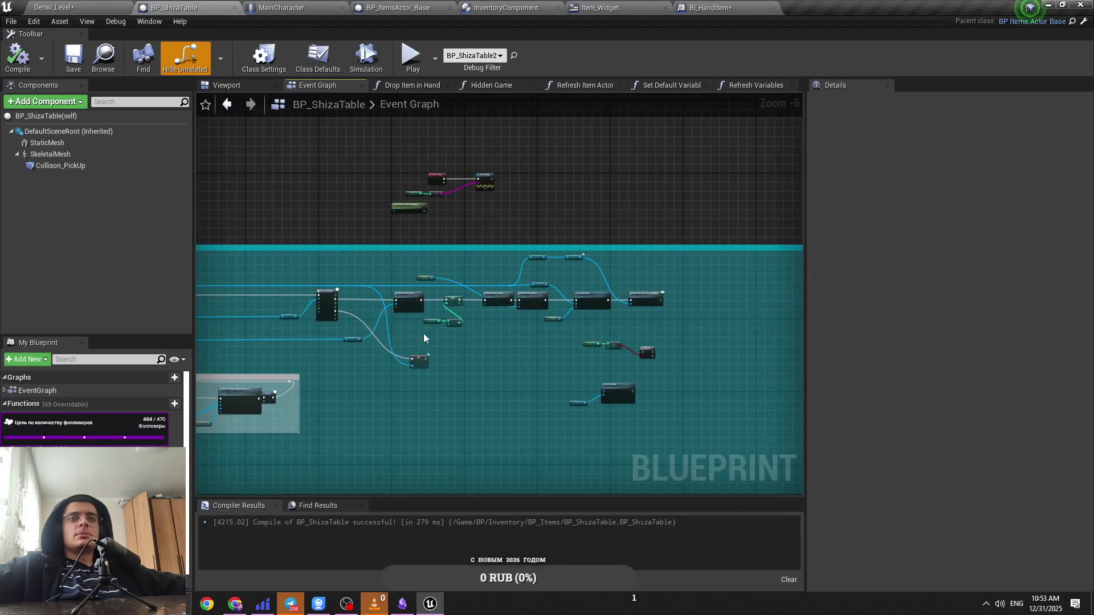
pyautogui.scroll(3, 457, 377)
pyautogui.moveTo(245, 288); pyautogui.dragTo(566, 360)
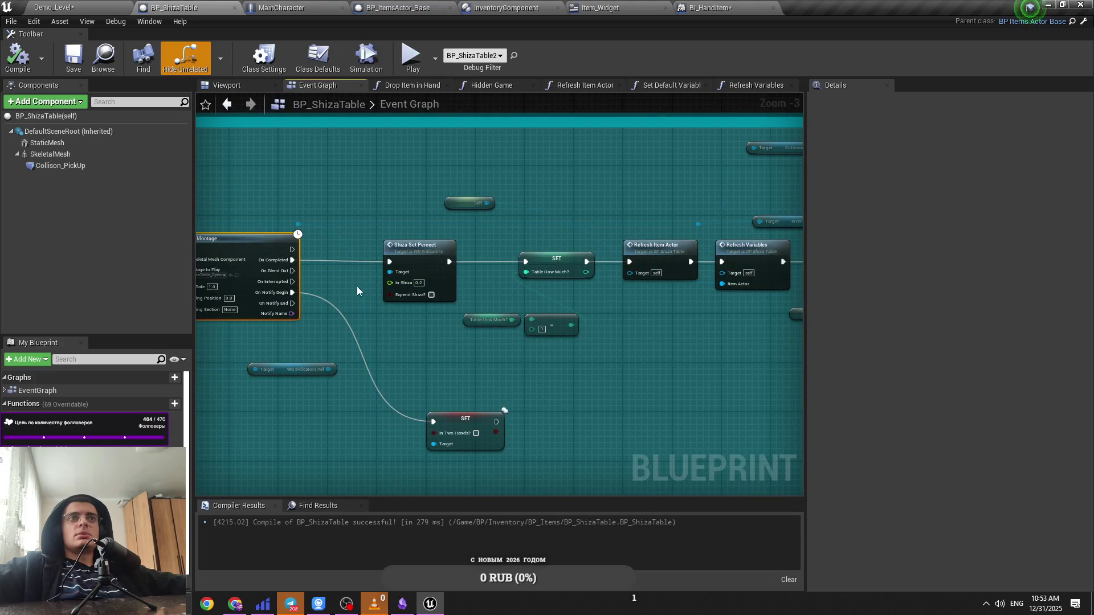
pyautogui.moveTo(356, 291); pyautogui.dragTo(512, 310)
pyautogui.scroll(1, 408, 259)
pyautogui.moveTo(404, 218)
pyautogui.mouseDown()
pyautogui.moveTo(792, 291)
pyautogui.moveTo(642, 335)
pyautogui.moveTo(377, 313)
pyautogui.mouseUp()
pyautogui.scroll(-1, 793, 291)
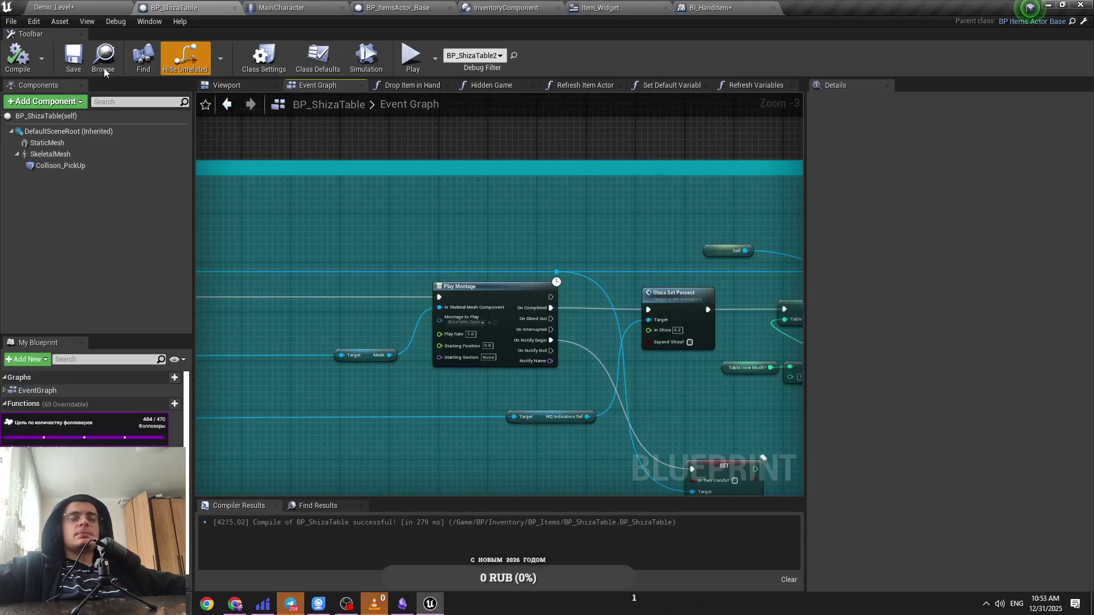
# Step: Save the MainCharacter blueprint
pyautogui.click(104, 57)
pyautogui.click(281, 7)
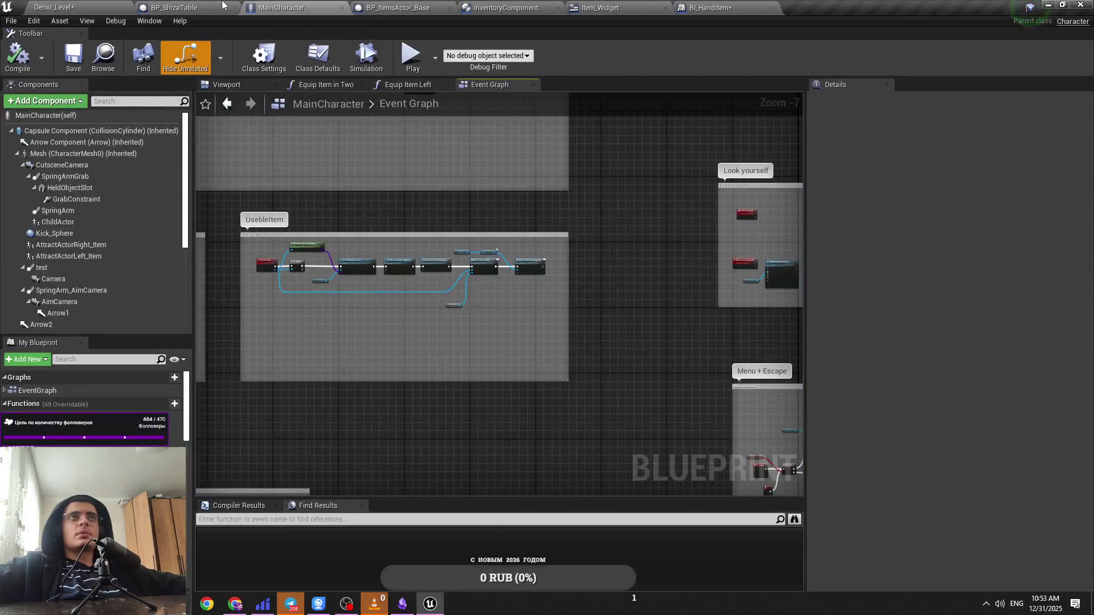
pyautogui.click(222, 5)
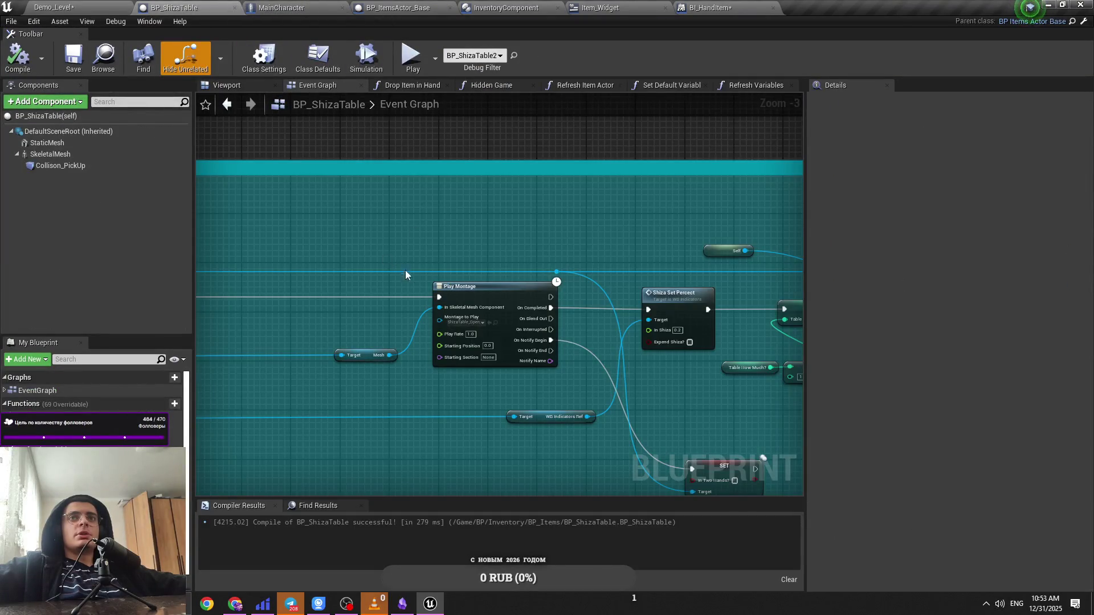
pyautogui.hotkey('ctrl', 'Tab')
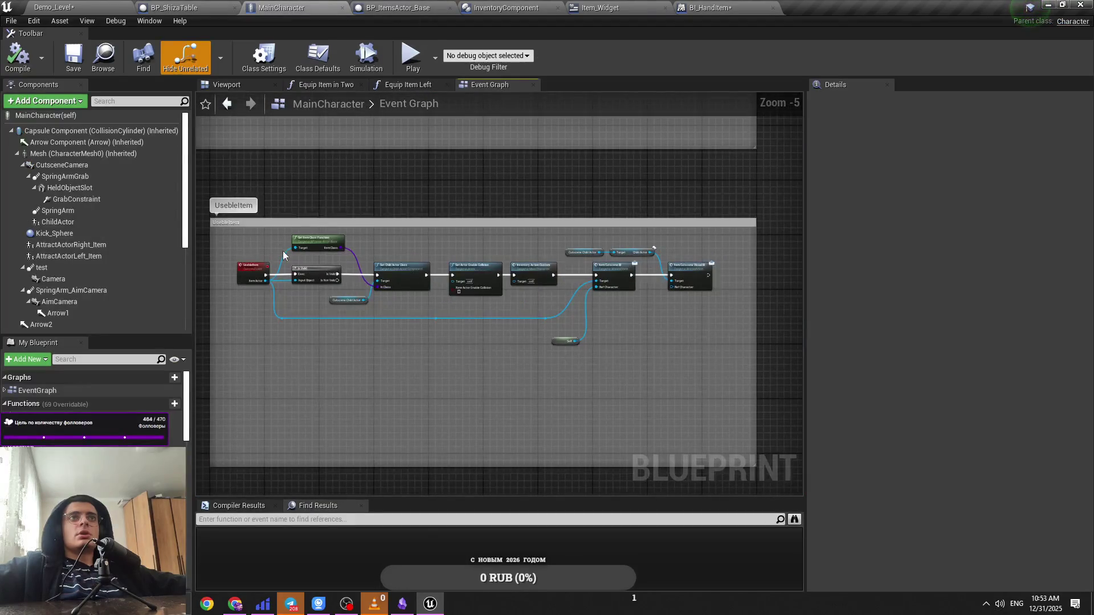
pyautogui.scroll(2, 504, 294)
pyautogui.scroll(-4, 495, 327)
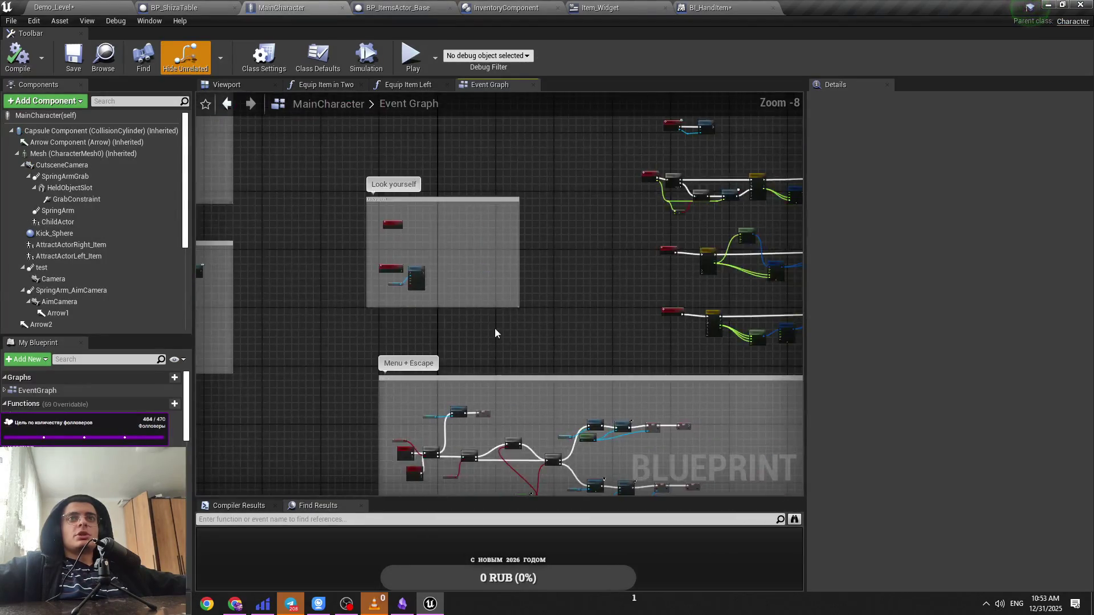
pyautogui.scroll(4, 434, 342)
pyautogui.hotkey('ctrl', 's')
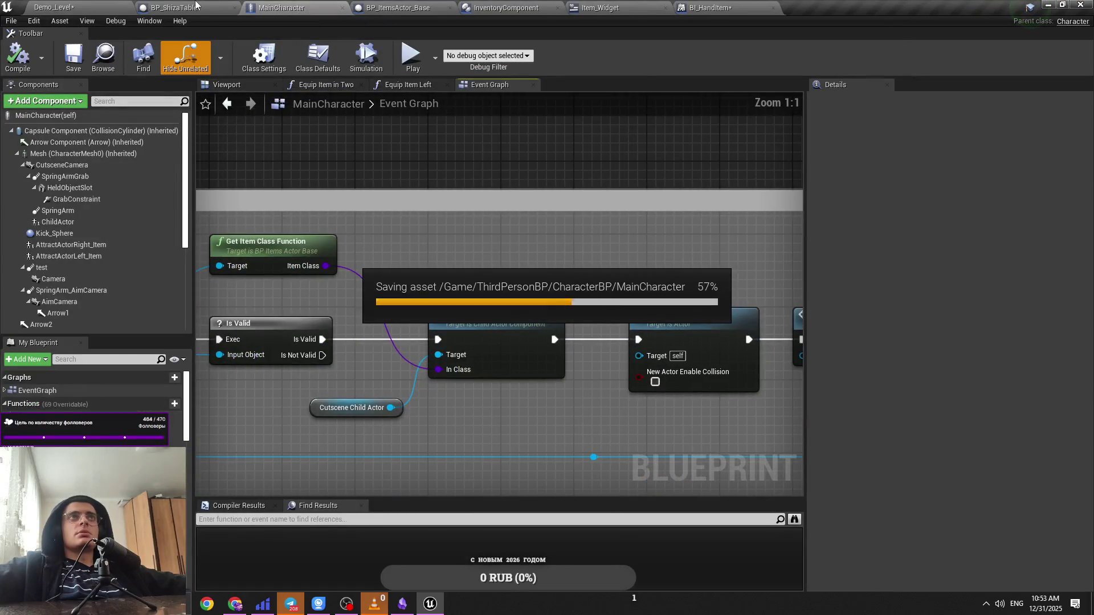
# Step: Recheck BP_ShizaTable and the END BI interface graph, then open InventoryComponent's Try Add Item
pyautogui.click(196, 6)
pyautogui.scroll(-3, 596, 319)
pyautogui.scroll(3, 469, 405)
pyautogui.scroll(-4, 469, 406)
pyautogui.scroll(4, 504, 307)
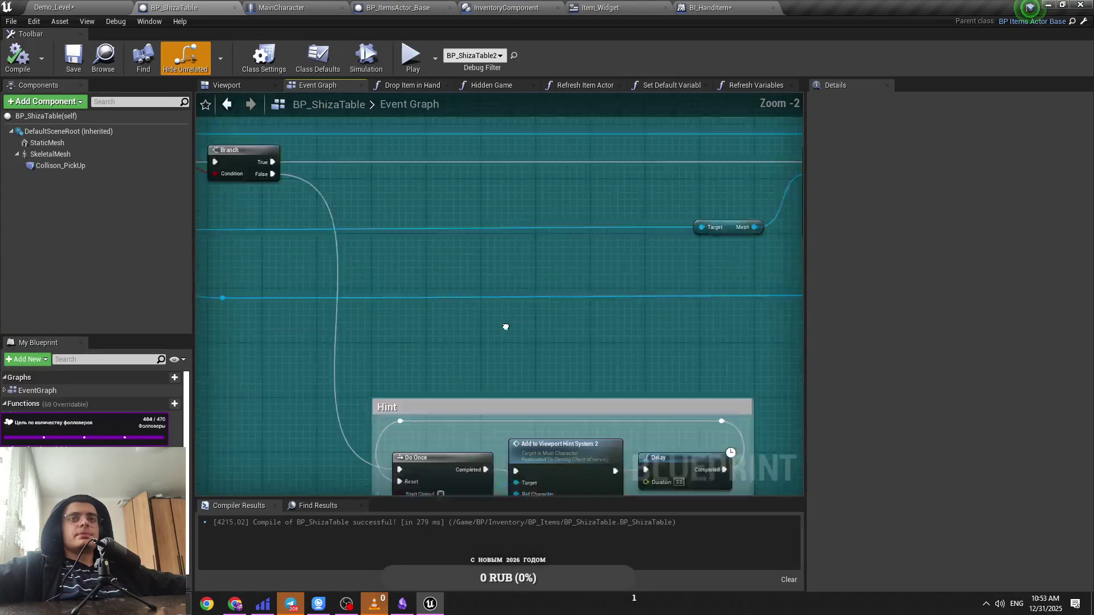
pyautogui.scroll(-4, 506, 327)
pyautogui.scroll(4, 476, 274)
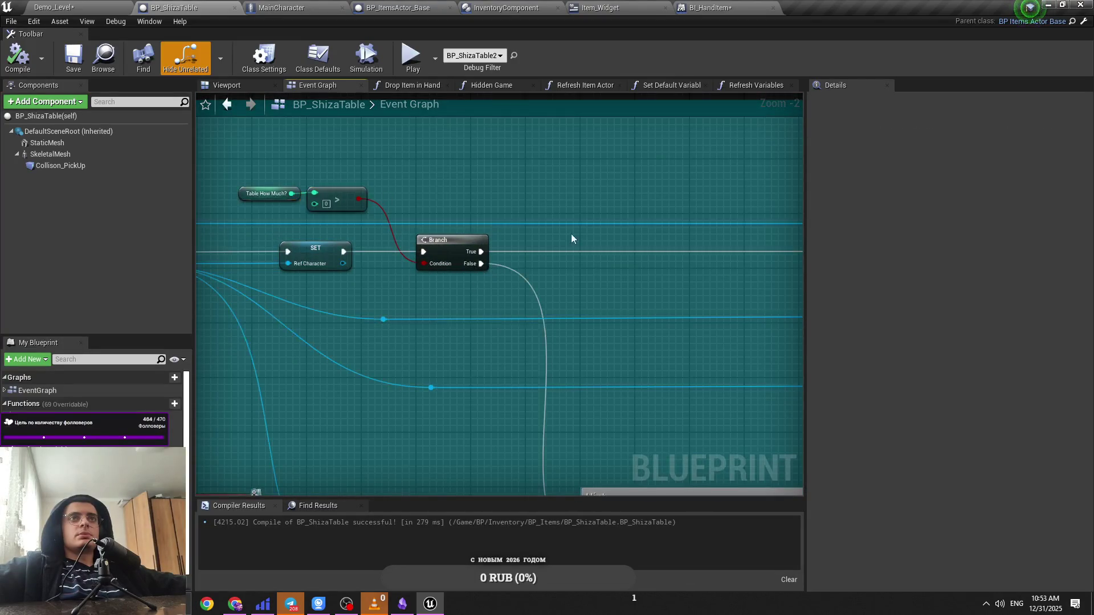
pyautogui.scroll(-4, 388, 277)
pyautogui.scroll(4, 388, 306)
pyautogui.scroll(-4, 248, 330)
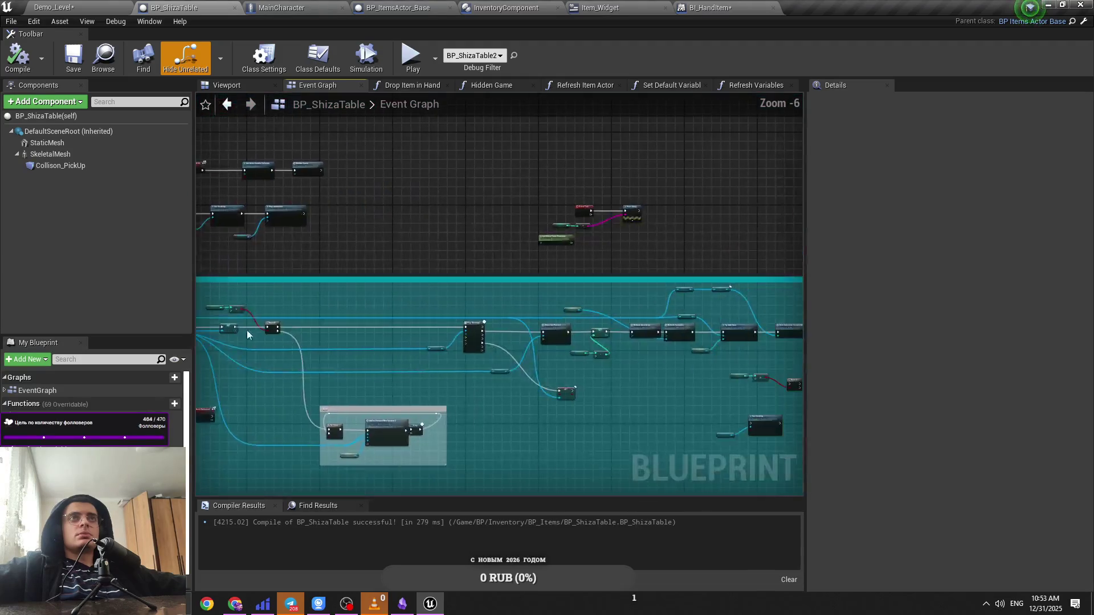
pyautogui.click(690, 6)
pyautogui.click(556, 5)
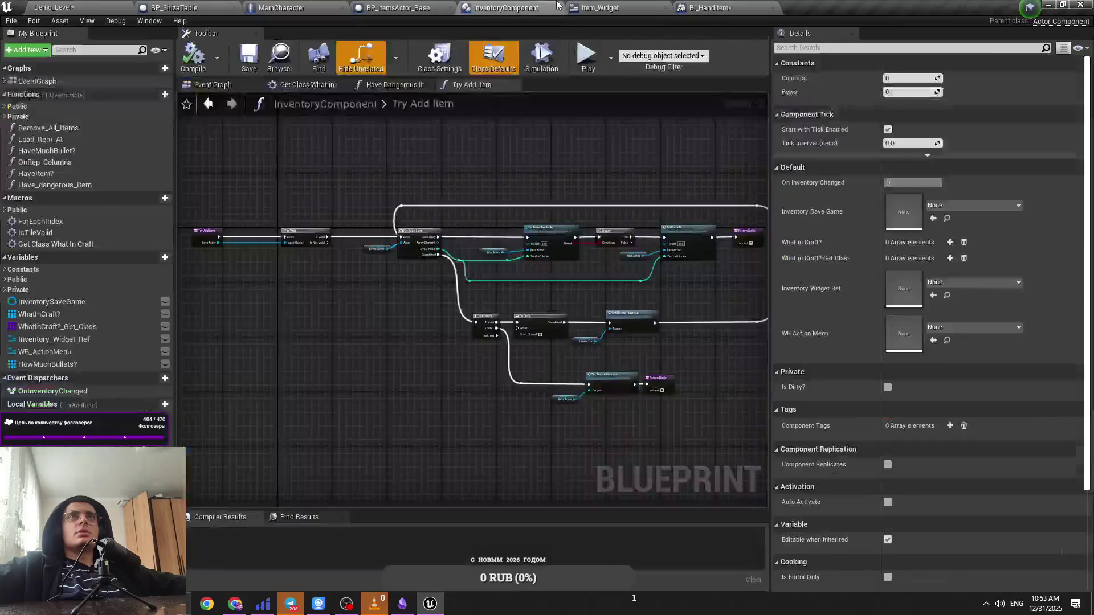
# Step: Close InventoryComponent and open Item_Widget and ActionMenuItem_Widget from Content/BP/Inventory
pyautogui.middleClick(541, 13)
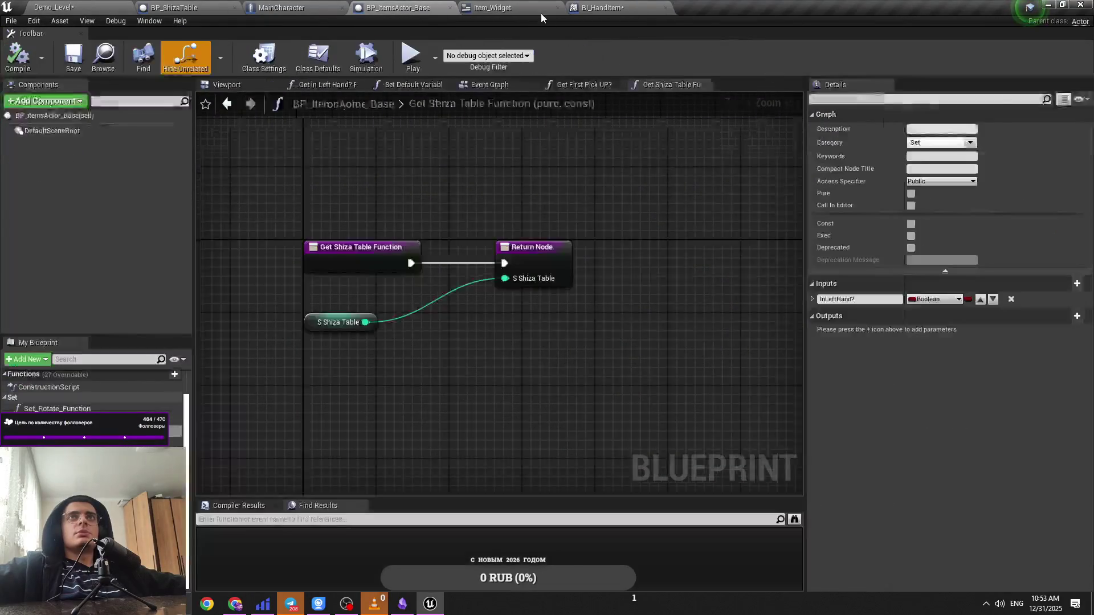
pyautogui.click(993, 55)
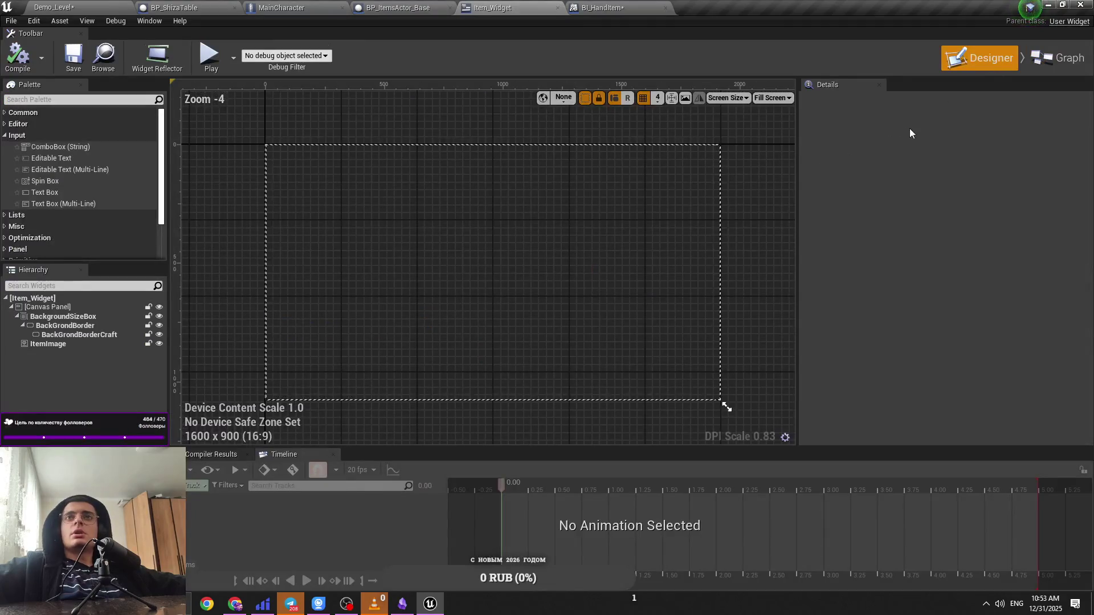
pyautogui.click(281, 7)
pyautogui.click(55, 7)
pyautogui.click(187, 392)
pyautogui.doubleClick(261, 439)
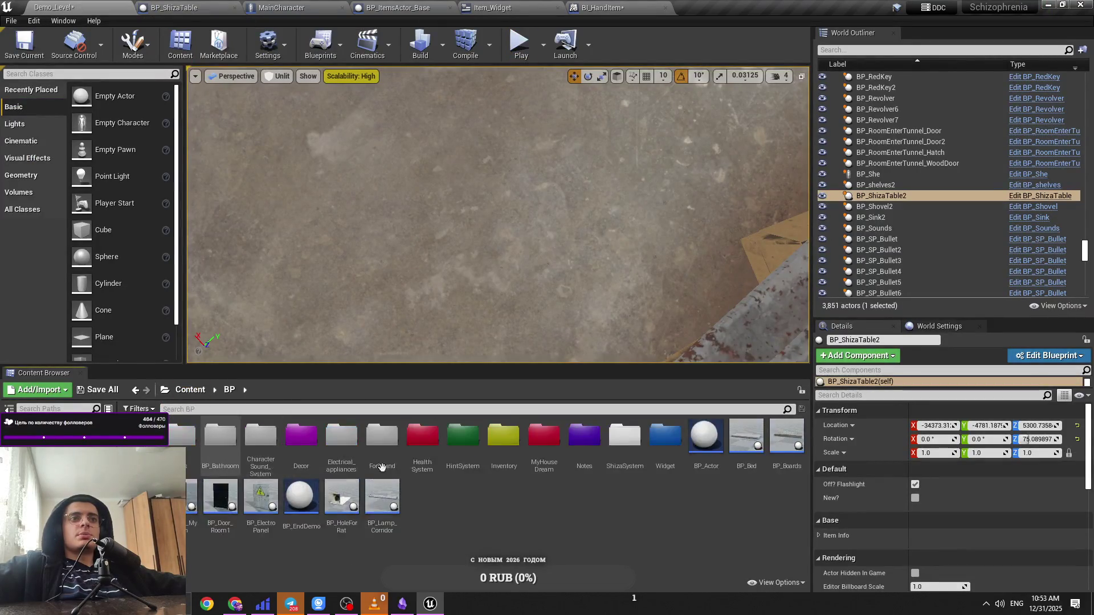
pyautogui.doubleClick(504, 437)
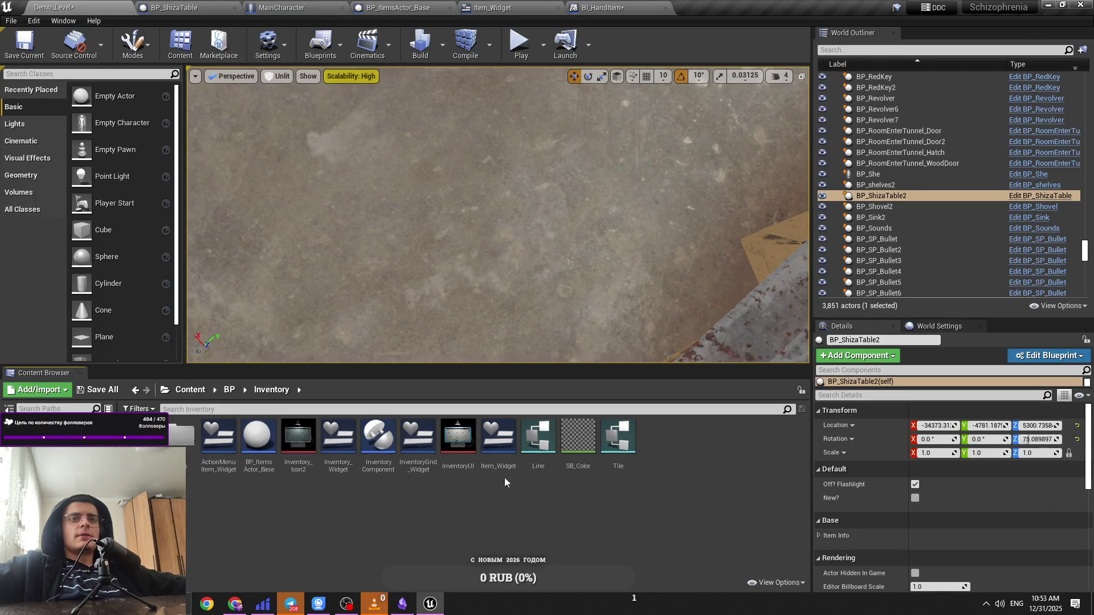
pyautogui.doubleClick(501, 473)
pyautogui.click(54, 7)
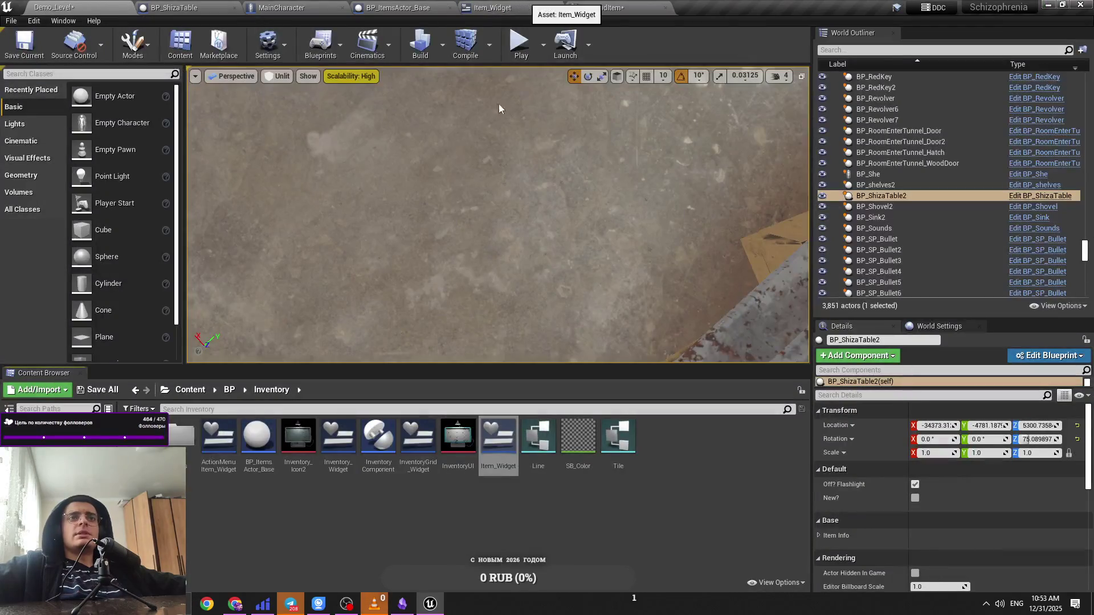
pyautogui.doubleClick(228, 456)
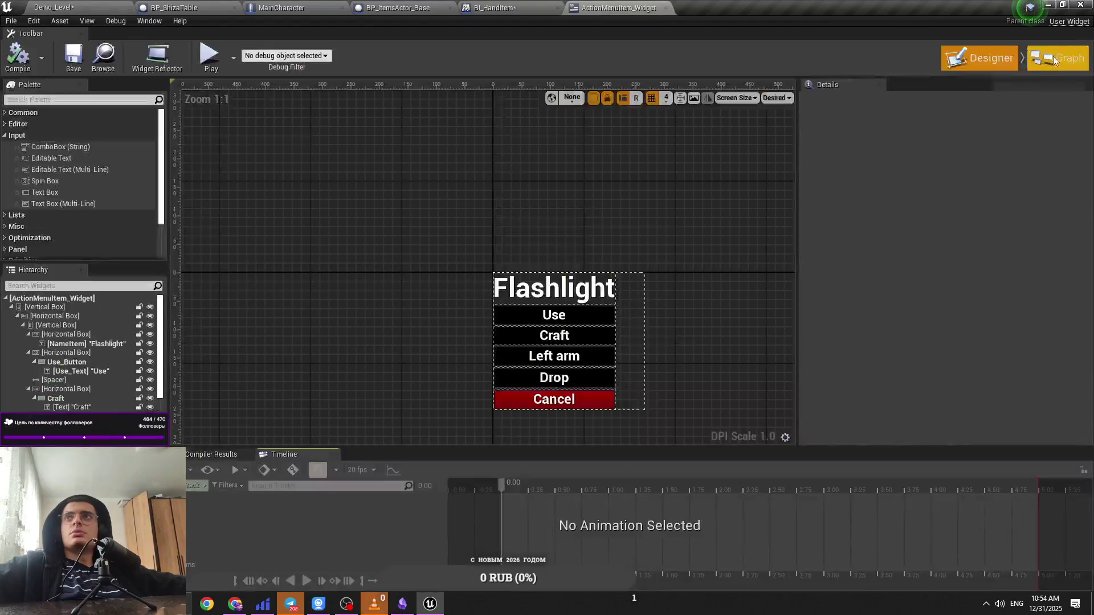
# Step: Inspect the widget's Event Graph around the Useble Item and Set Visibility nodes
pyautogui.click(1058, 58)
pyautogui.scroll(3, 416, 330)
pyautogui.scroll(7, 416, 330)
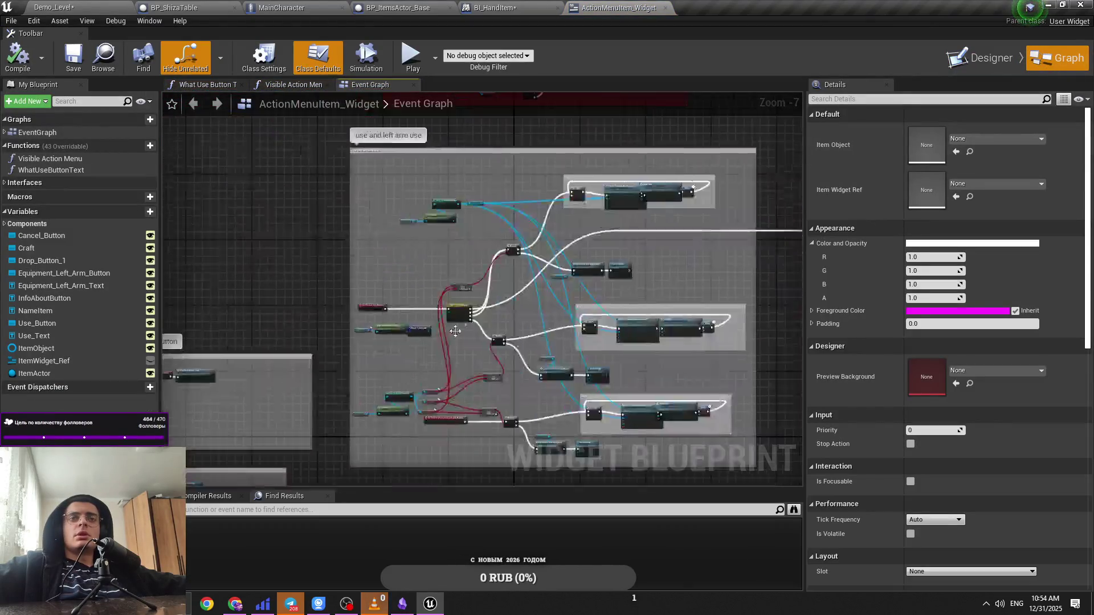
pyautogui.scroll(-6, 610, 227)
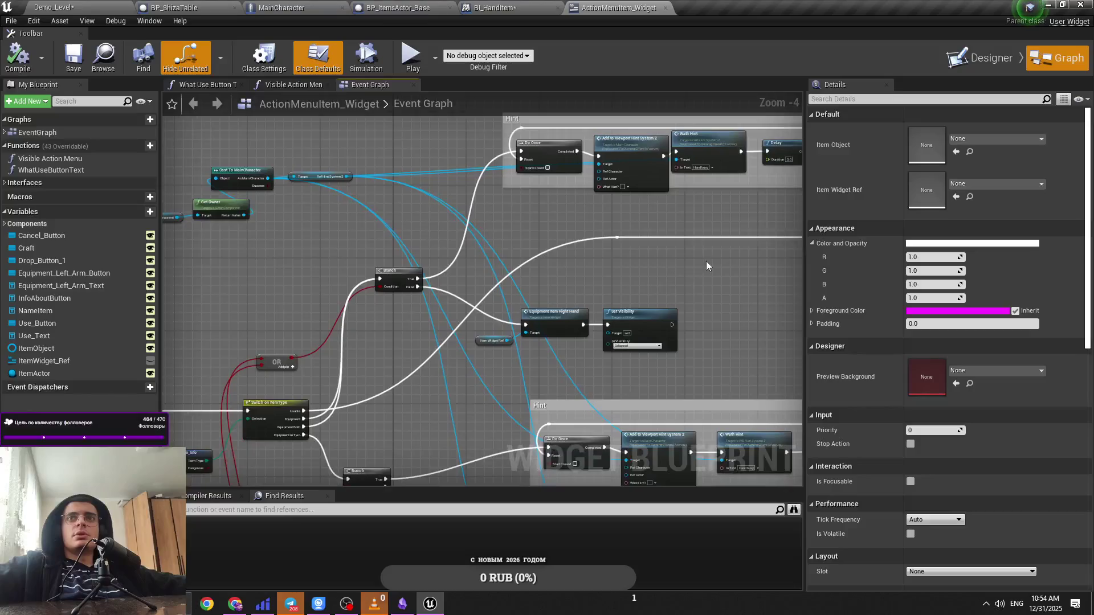
pyautogui.scroll(2, 528, 296)
pyautogui.scroll(2, 491, 280)
pyautogui.moveTo(397, 408)
pyautogui.mouseDown()
pyautogui.moveTo(205, 425)
pyautogui.moveTo(207, 435)
pyautogui.moveTo(501, 285)
pyautogui.moveTo(572, 343)
pyautogui.moveTo(440, 360)
pyautogui.mouseUp()
pyautogui.scroll(1, 504, 283)
pyautogui.scroll(1, 441, 360)
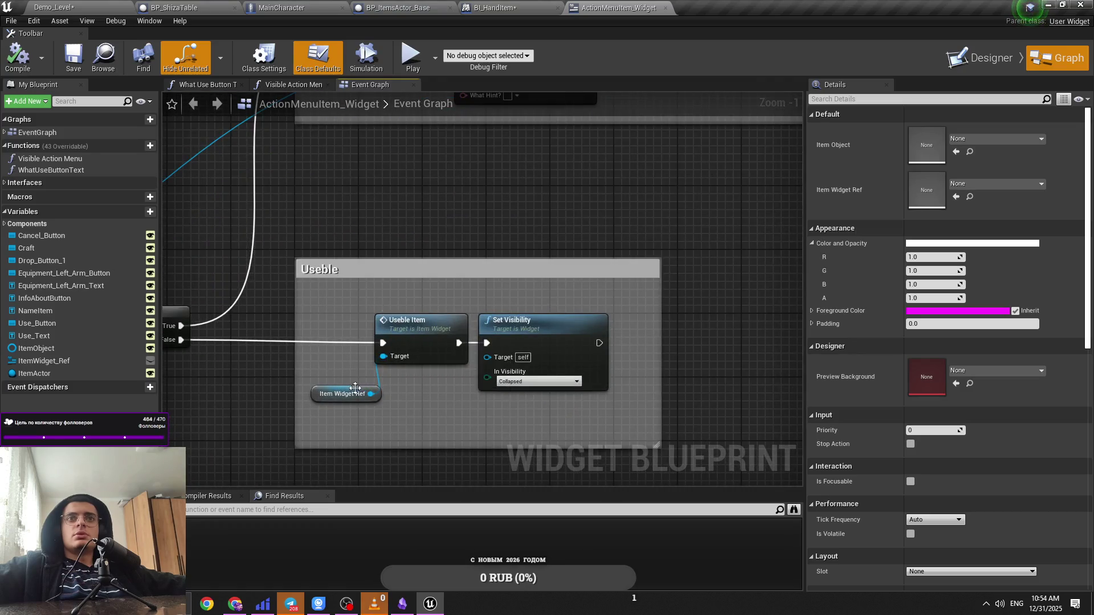
pyautogui.click(570, 328)
pyautogui.keyDown('ctrl'); pyautogui.click(450, 340); pyautogui.keyUp('ctrl')
pyautogui.scroll(-2, 486, 305)
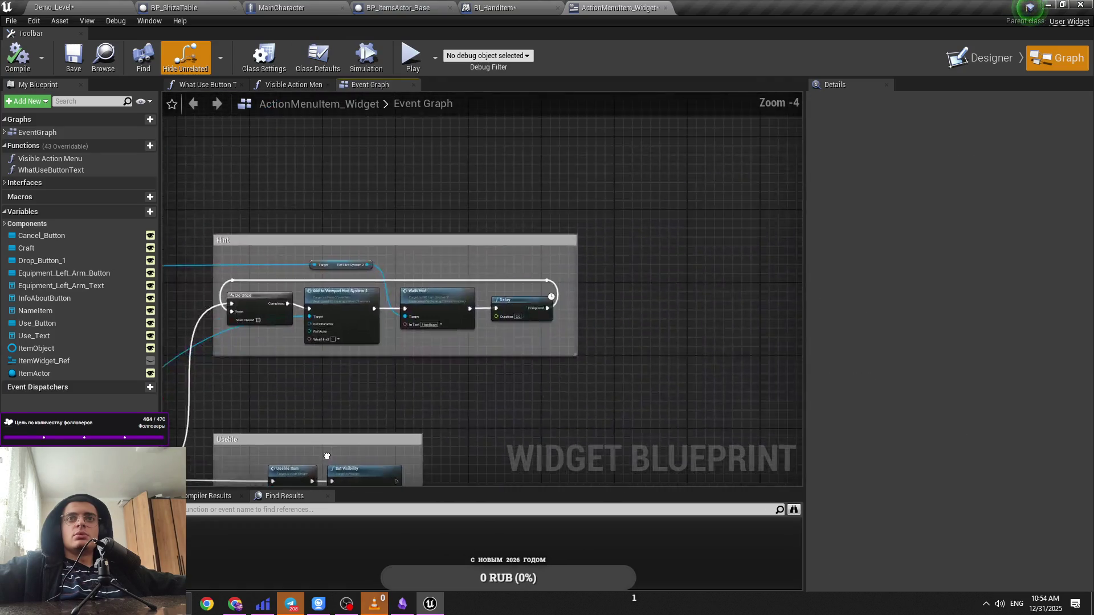
pyautogui.moveTo(400, 275)
pyautogui.mouseDown()
pyautogui.moveTo(514, 341)
pyautogui.moveTo(701, 288)
pyautogui.moveTo(447, 285)
pyautogui.mouseUp()
pyautogui.scroll(1, 514, 341)
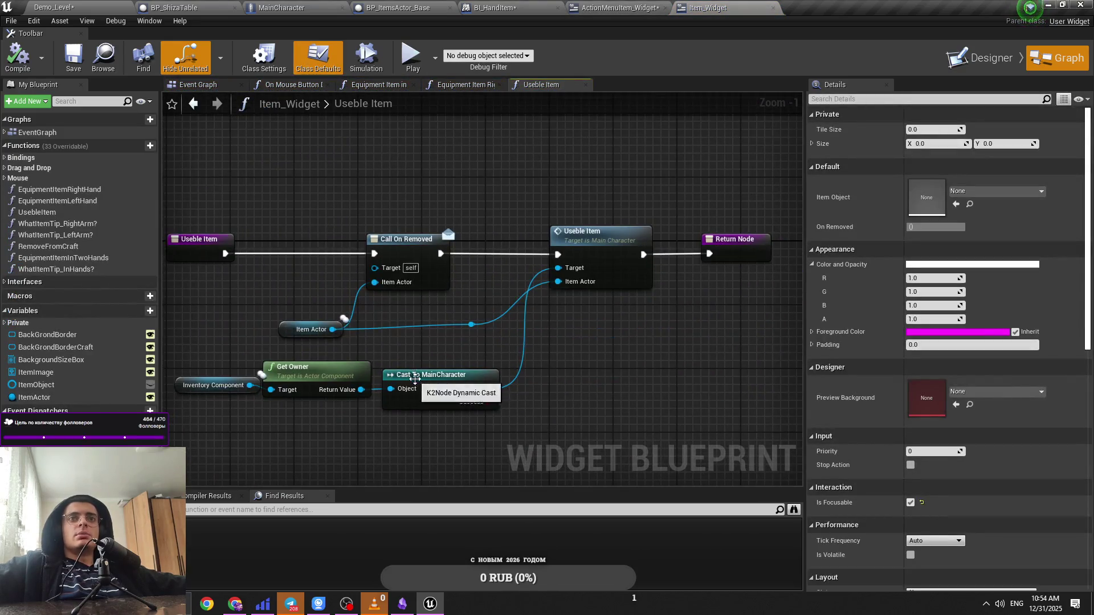
# Step: Trace MainCharacter's UsebleItem chain to the InventoryAction_Custom event and save
pyautogui.click(282, 8)
pyautogui.scroll(-2, 527, 289)
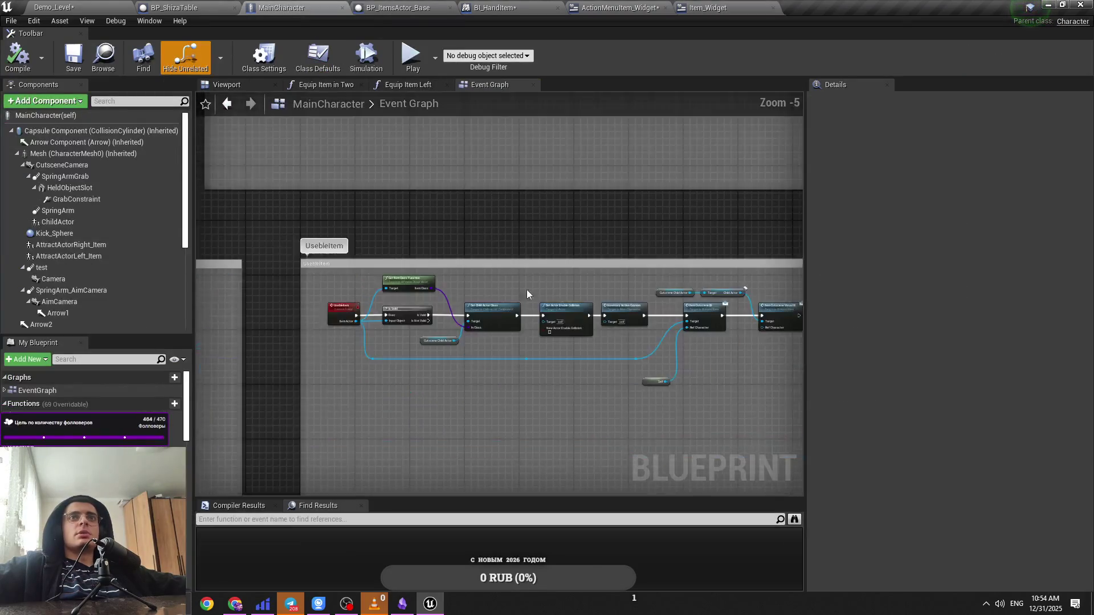
pyautogui.scroll(2, 375, 325)
pyautogui.click(420, 317)
pyautogui.scroll(-2, 421, 317)
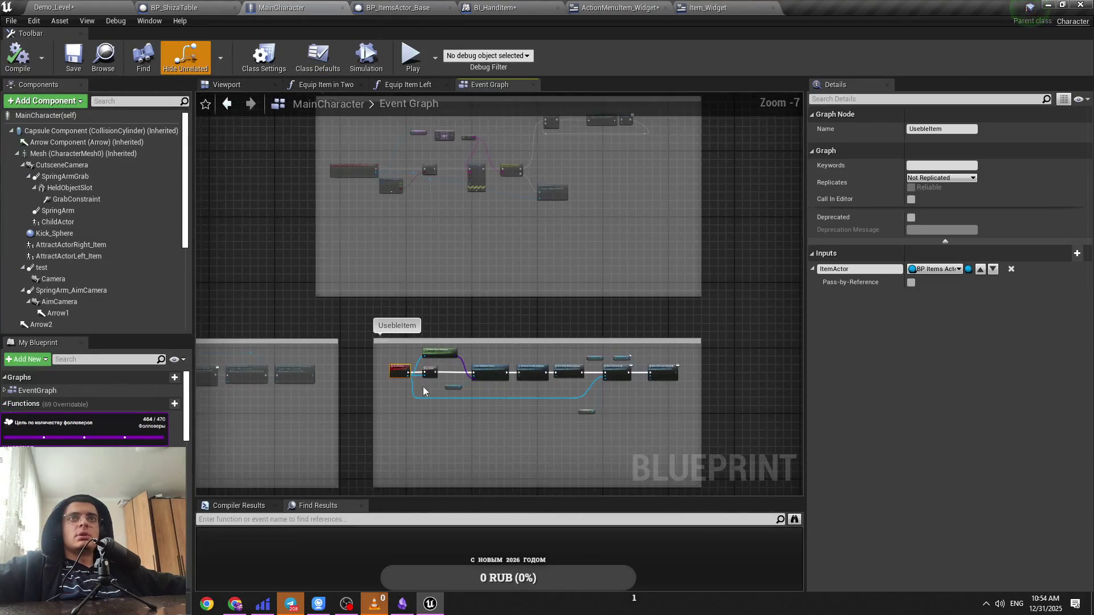
pyautogui.scroll(4, 467, 371)
pyautogui.moveTo(422, 410); pyautogui.dragTo(398, 368)
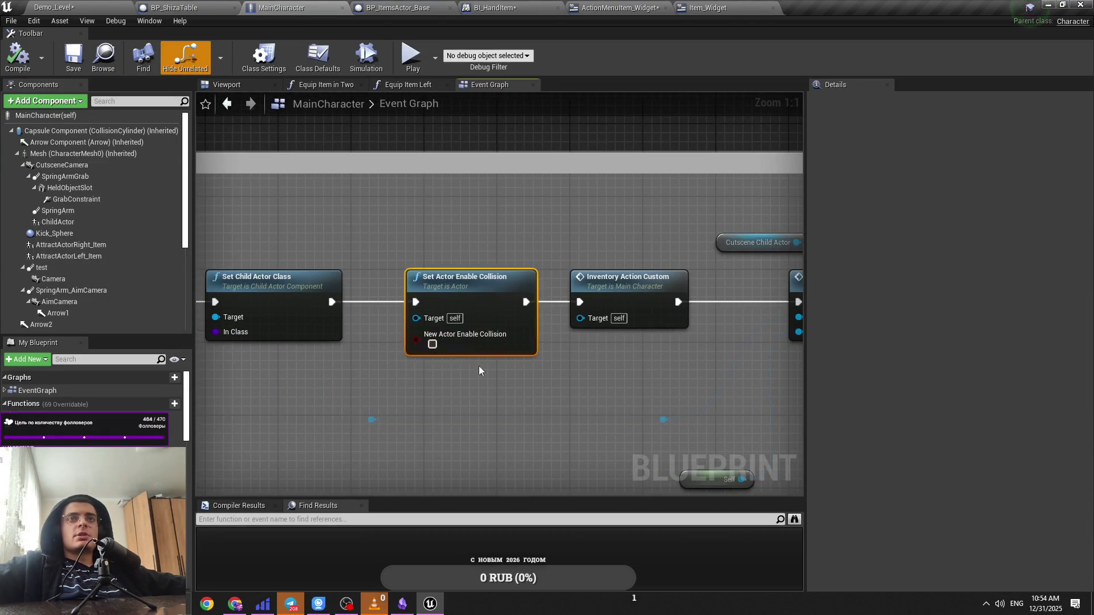
pyautogui.moveTo(660, 316)
pyautogui.mouseDown()
pyautogui.moveTo(410, 303)
pyautogui.moveTo(407, 289)
pyautogui.mouseUp()
pyautogui.doubleClick(410, 308)
pyautogui.scroll(-2, 406, 290)
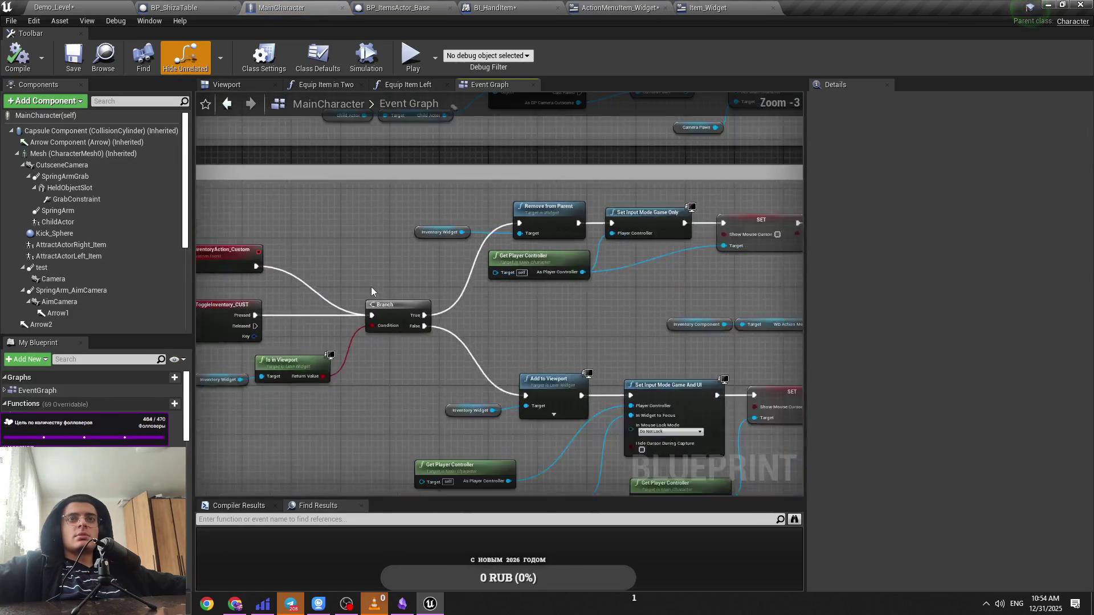
pyautogui.hotkey('ctrl', 's')
# Step: Disconnect InventoryAction_Custom from the Branch and return to Demo_Level
pyautogui.moveTo(559, 280); pyautogui.dragTo(195, 247)
pyautogui.moveTo(381, 305)
pyautogui.mouseDown()
pyautogui.moveTo(322, 307)
pyautogui.moveTo(326, 295)
pyautogui.moveTo(660, 357)
pyautogui.mouseUp()
pyautogui.moveTo(317, 293)
pyautogui.mouseDown()
pyautogui.moveTo(345, 310)
pyautogui.moveTo(358, 293)
pyautogui.mouseUp()
pyautogui.click(54, 7)
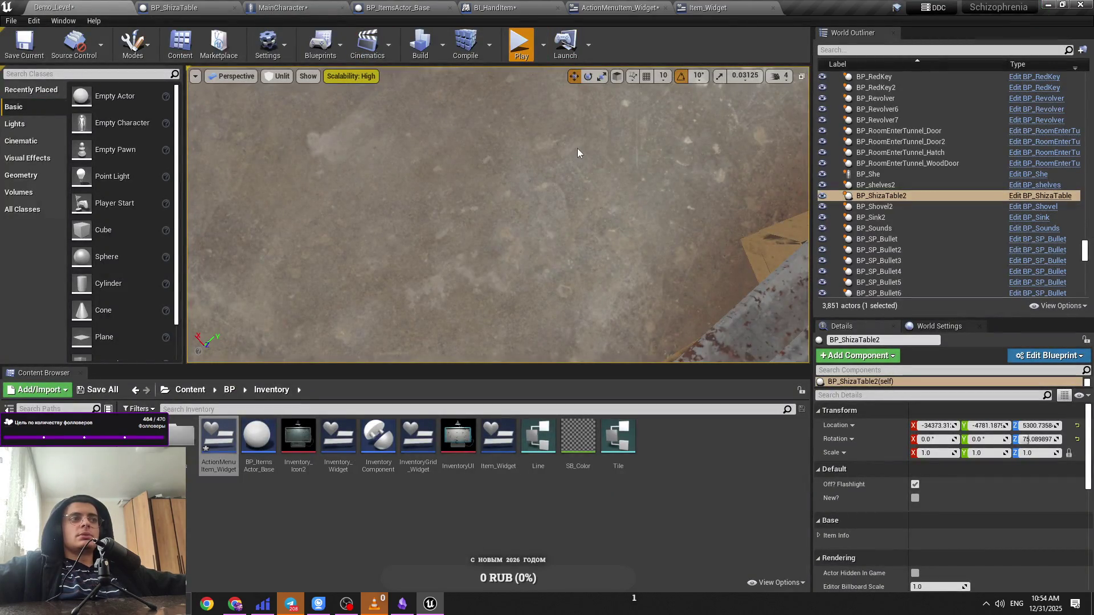
# Step: Play the level, interact with the Shiza table using E, and close its menu
pyautogui.hotkey('alt', 'p')
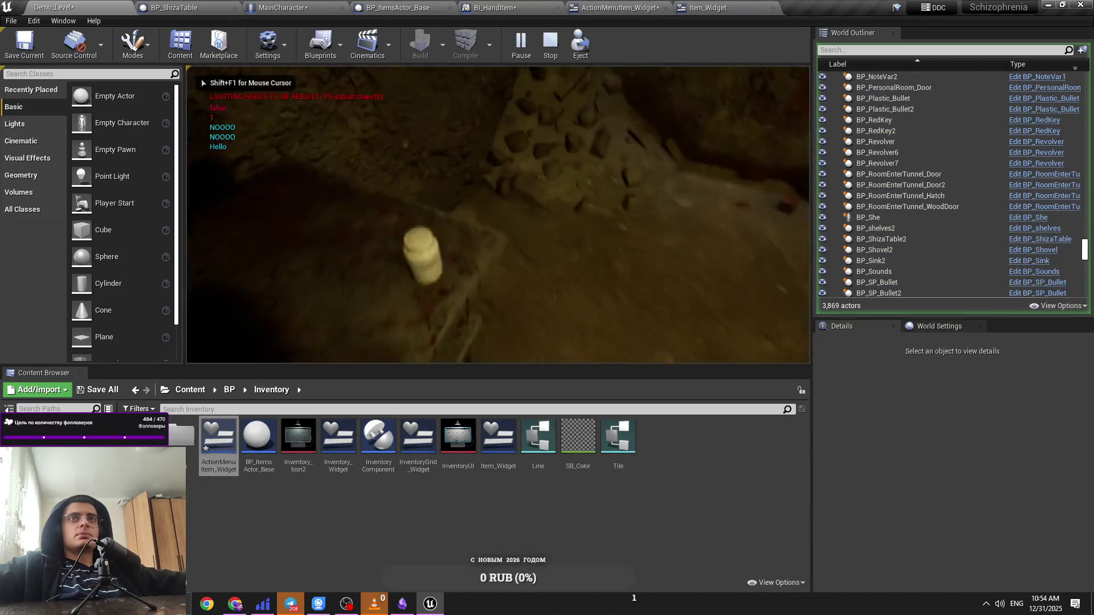
pyautogui.press('e')
pyautogui.click(593, 197)
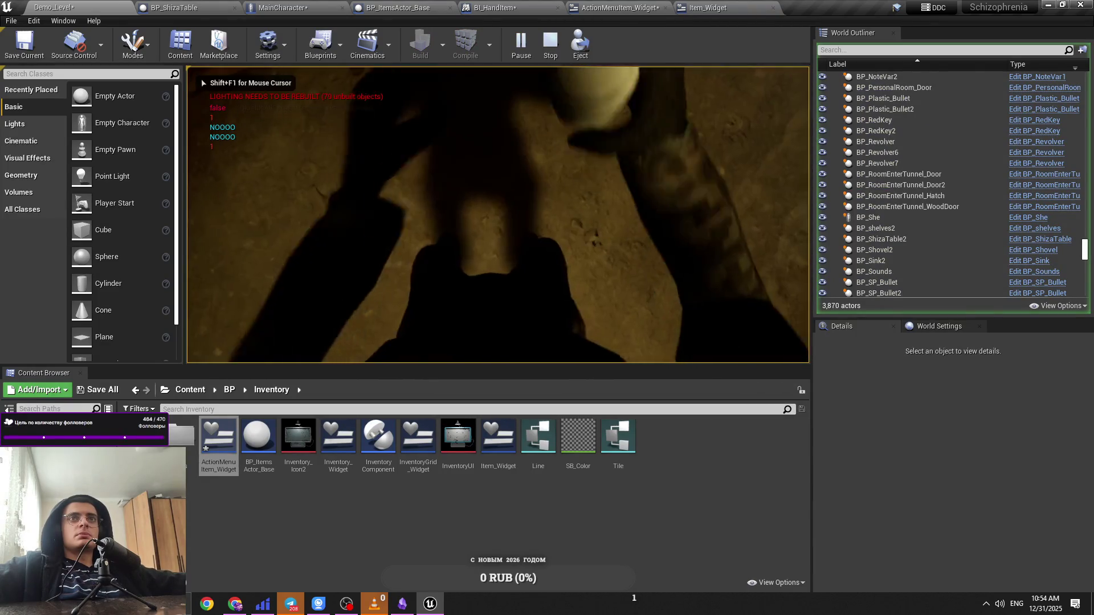
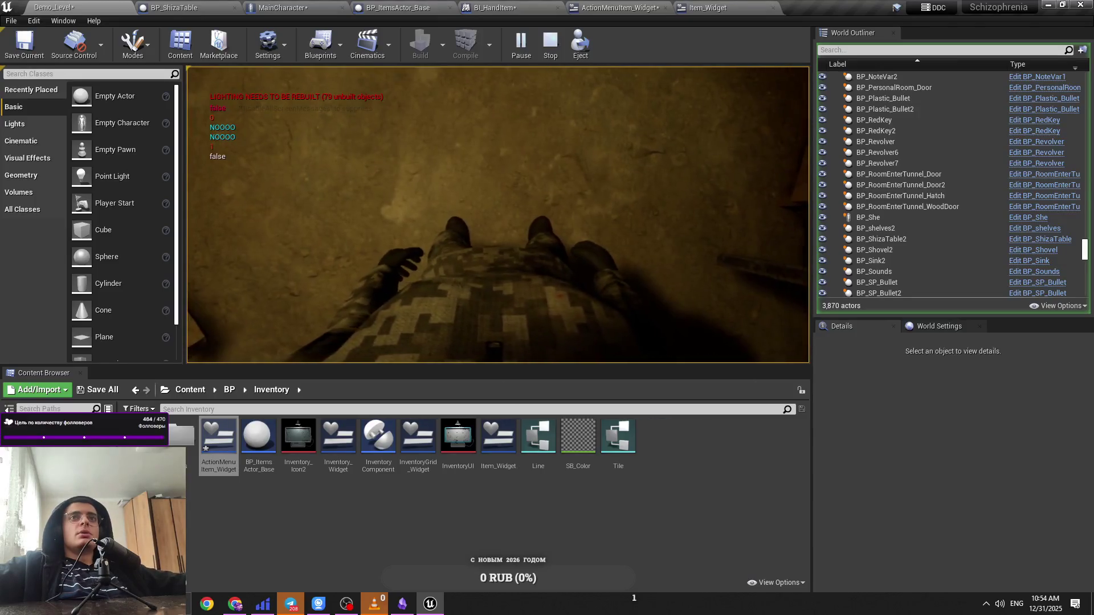
# Step: Stop the play session, check the MainCharacter blueprint, and return to Demo_Level
pyautogui.press('Escape')
pyautogui.click(330, 6)
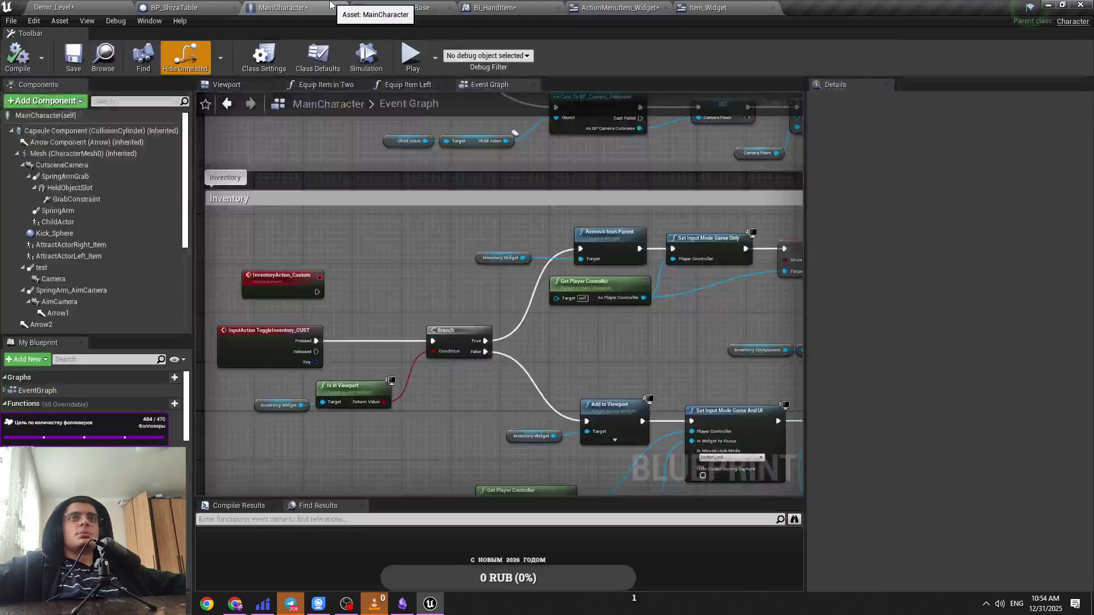
pyautogui.click(54, 7)
# Step: Play again, use the Shiza table in game, then bring up the BP_ShizaTable blueprint
pyautogui.click(543, 44)
pyautogui.click(559, 237)
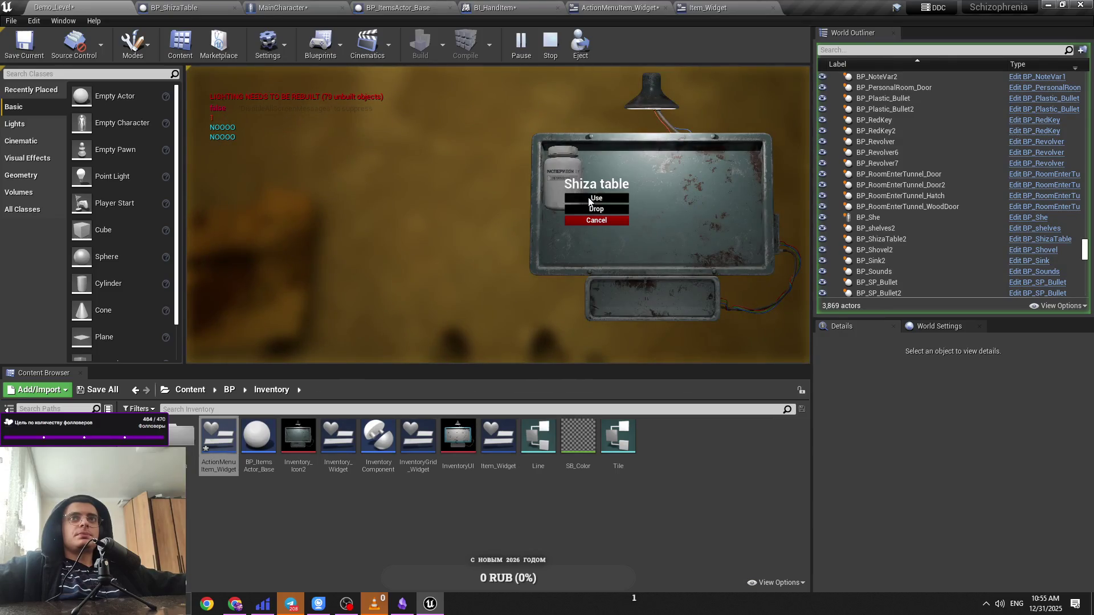
pyautogui.press('e')
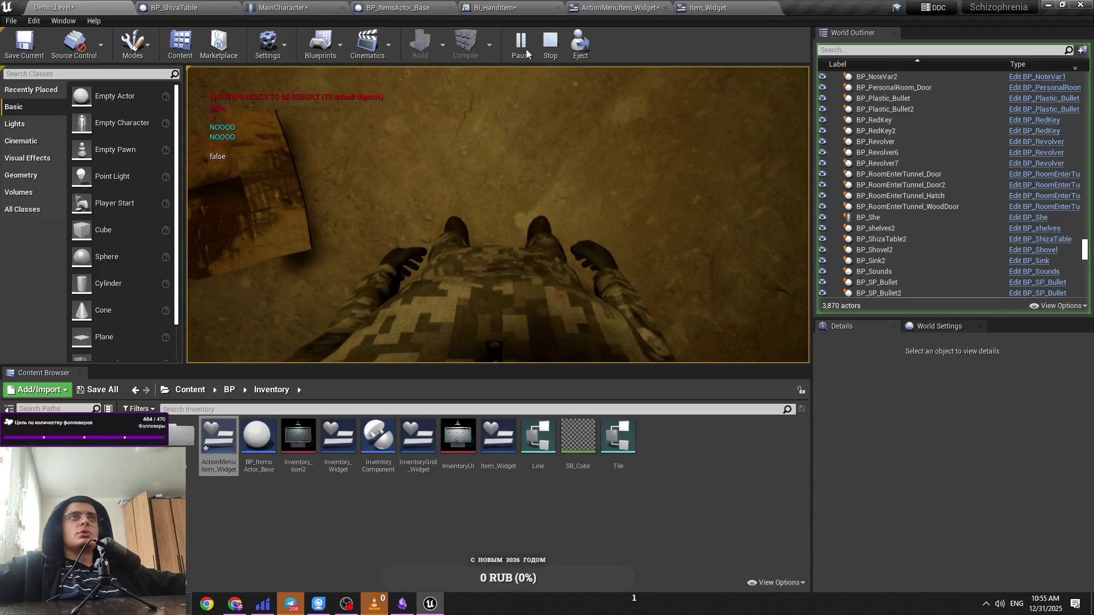
pyautogui.click(243, 5)
pyautogui.click(280, 7)
# Step: Browse BP_ShizaTable's graph: First Event, Refresh Item Actor, Try Add Item, Item Cutscene Visual END BI
pyautogui.click(211, 6)
pyautogui.scroll(-2, 371, 232)
pyautogui.moveTo(678, 275); pyautogui.dragTo(465, 248)
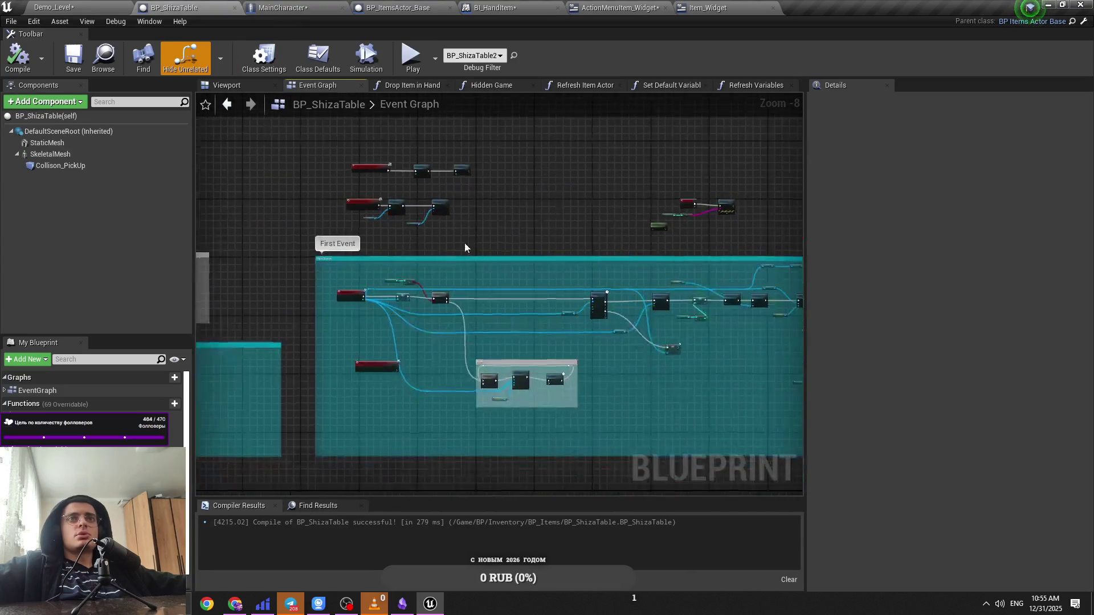
pyautogui.scroll(4, 426, 285)
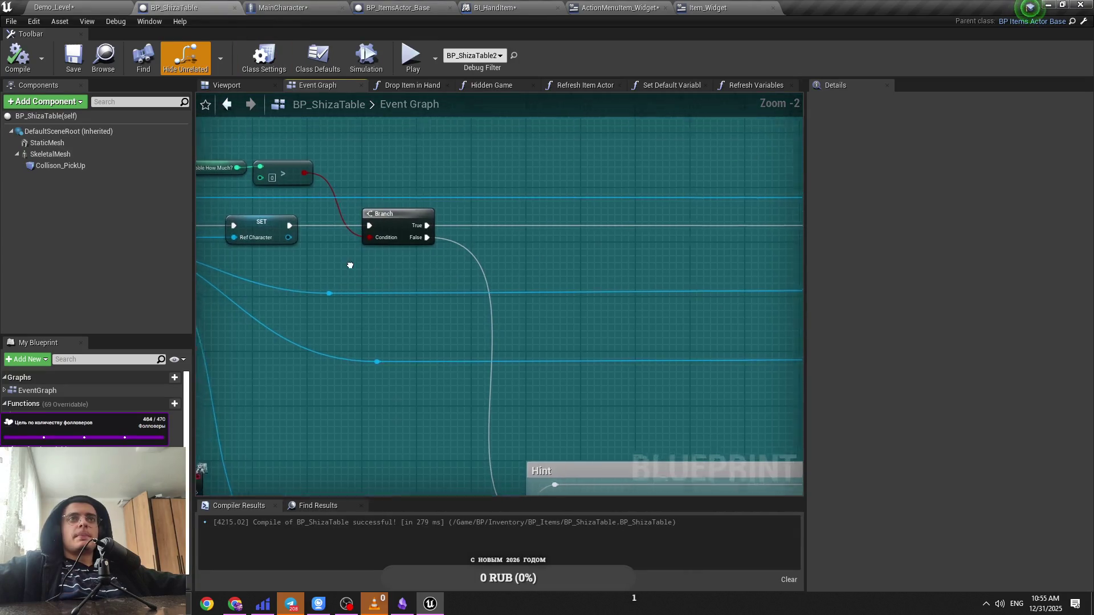
pyautogui.scroll(3, 437, 297)
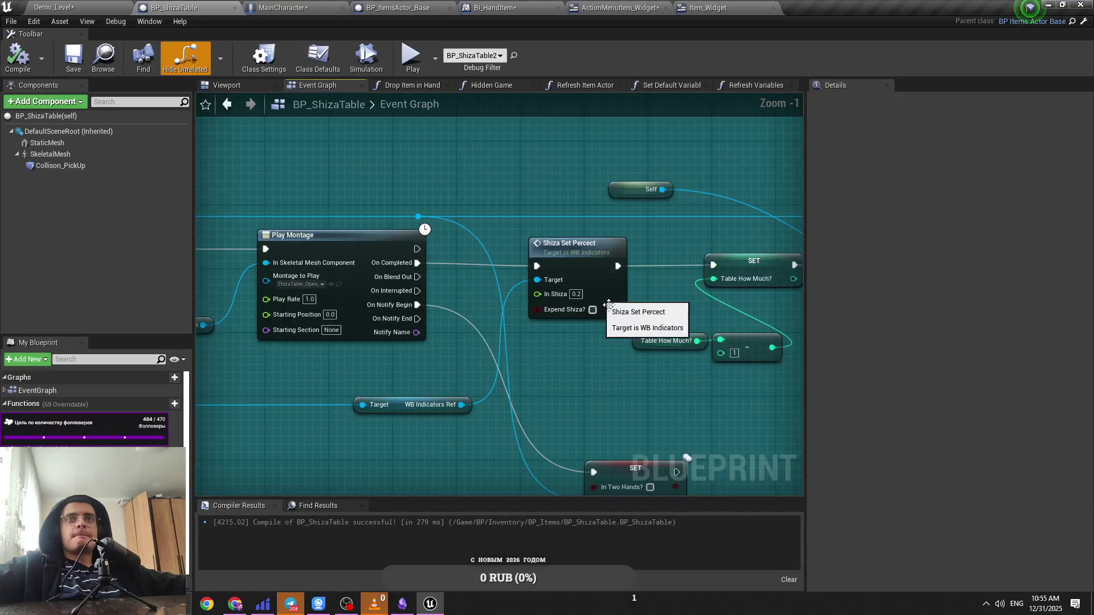
pyautogui.moveTo(609, 304); pyautogui.dragTo(460, 297)
pyautogui.moveTo(598, 278); pyautogui.dragTo(297, 283)
pyautogui.moveTo(753, 274); pyautogui.dragTo(522, 271)
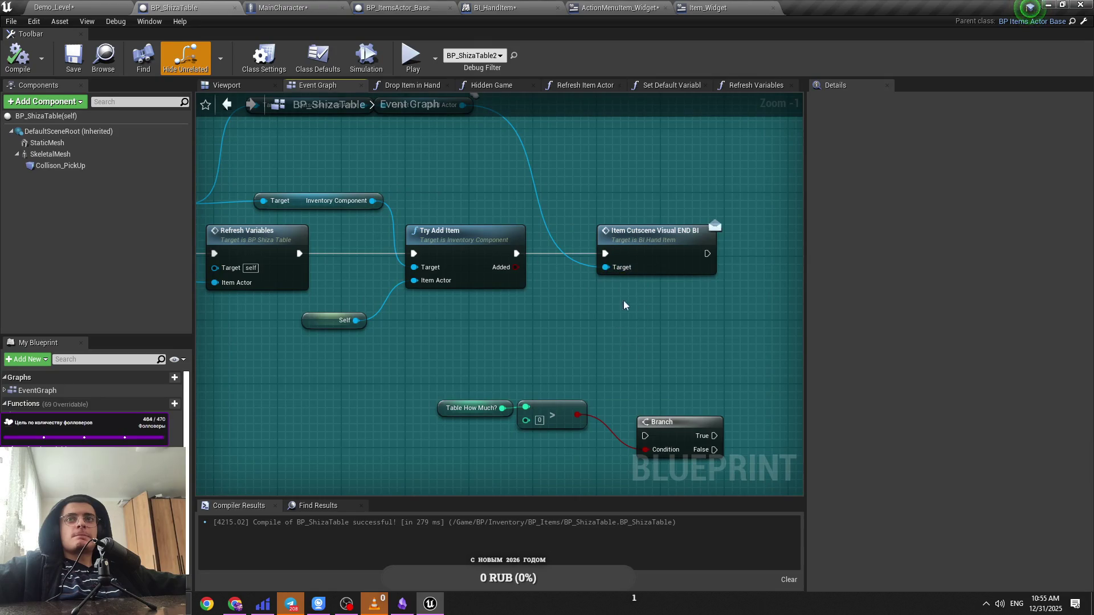
pyautogui.moveTo(650, 253)
pyautogui.mouseDown()
pyautogui.moveTo(614, 310)
pyautogui.moveTo(442, 188)
pyautogui.mouseUp()
# Step: In MainCharacter's graph, find the Item Cutscene BI nodes and nudge the Self node slightly left
pyautogui.click(277, 7)
pyautogui.scroll(-8, 453, 261)
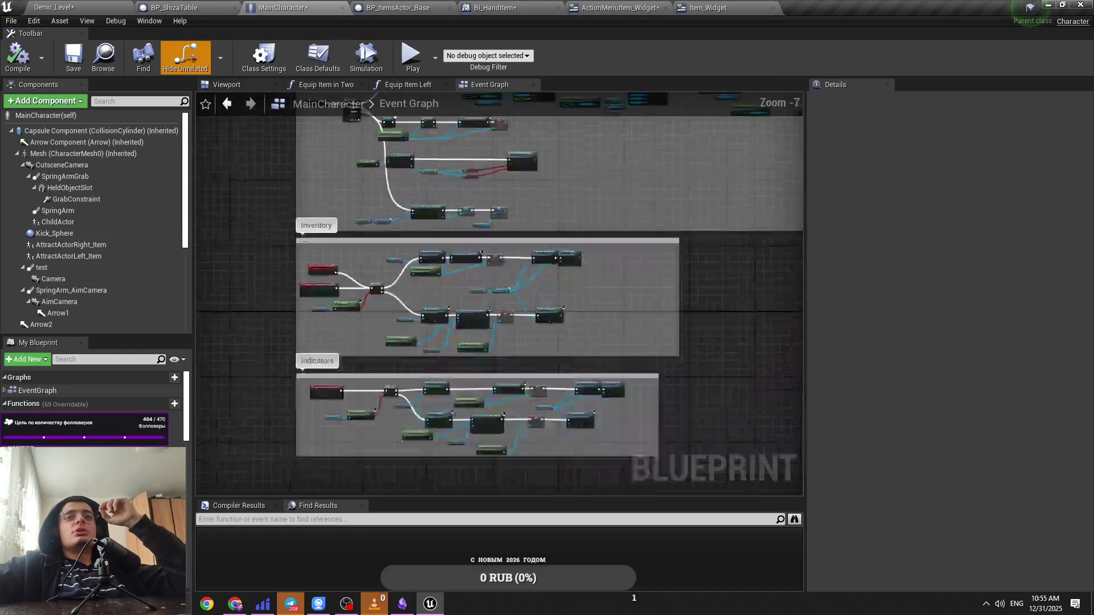
pyautogui.scroll(4, 531, 275)
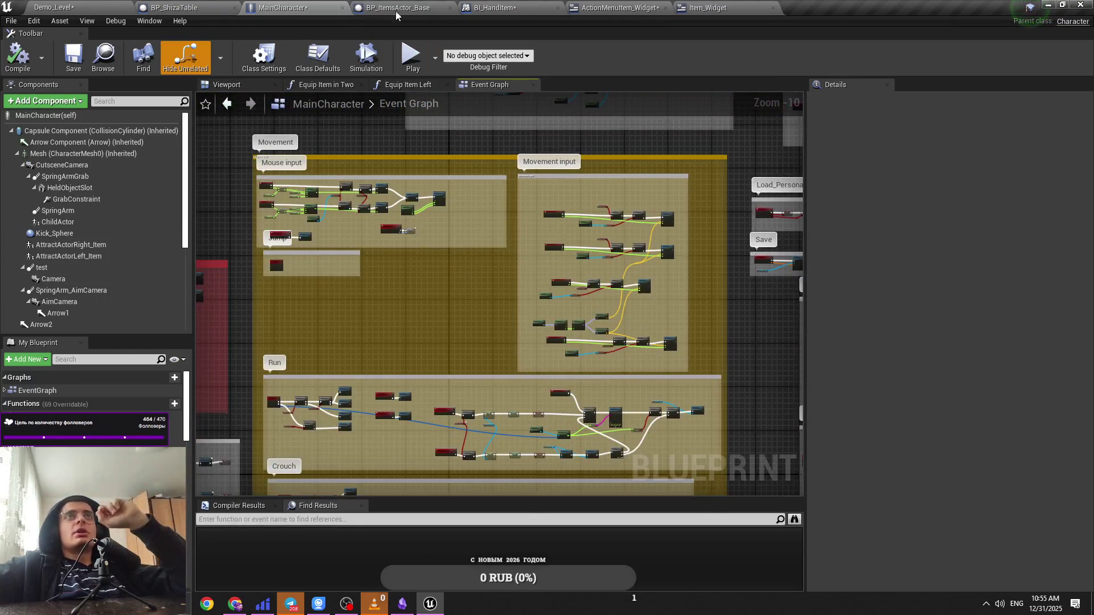
pyautogui.scroll(-3, 551, 275)
pyautogui.scroll(5, 551, 275)
pyautogui.scroll(-6, 556, 272)
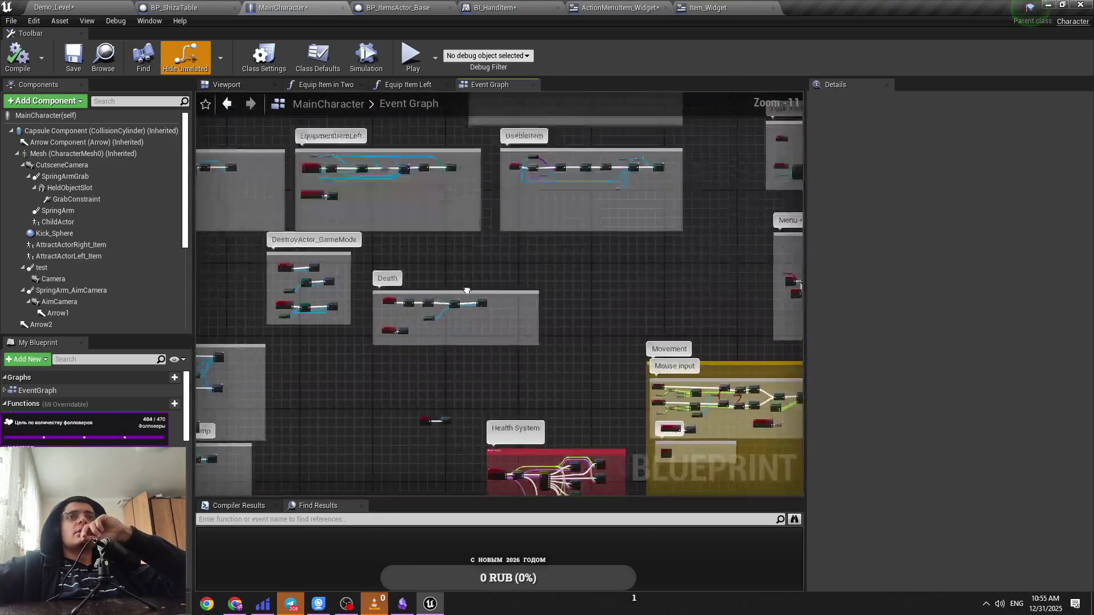
pyautogui.scroll(6, 558, 268)
pyautogui.scroll(3, 579, 254)
pyautogui.moveTo(603, 300)
pyautogui.mouseDown()
pyautogui.moveTo(381, 254)
pyautogui.moveTo(506, 245)
pyautogui.mouseUp()
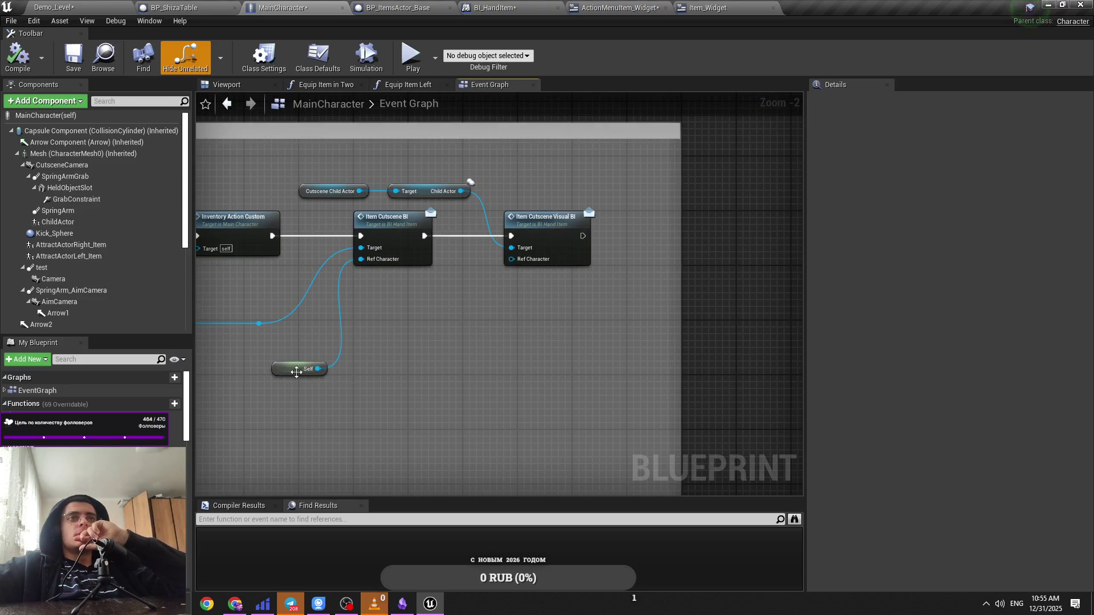
pyautogui.moveTo(297, 373); pyautogui.dragTo(262, 373)
# Step: Inspect the Item Cutscene BI interface function and Item_Widget's Useble Item graph
pyautogui.doubleClick(416, 233)
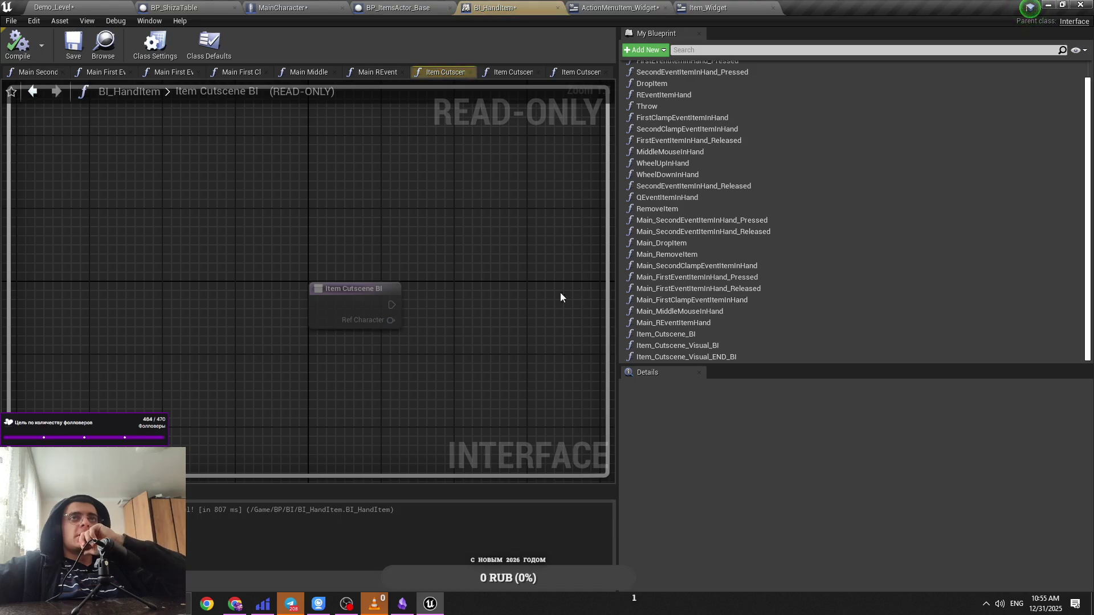
pyautogui.click(282, 7)
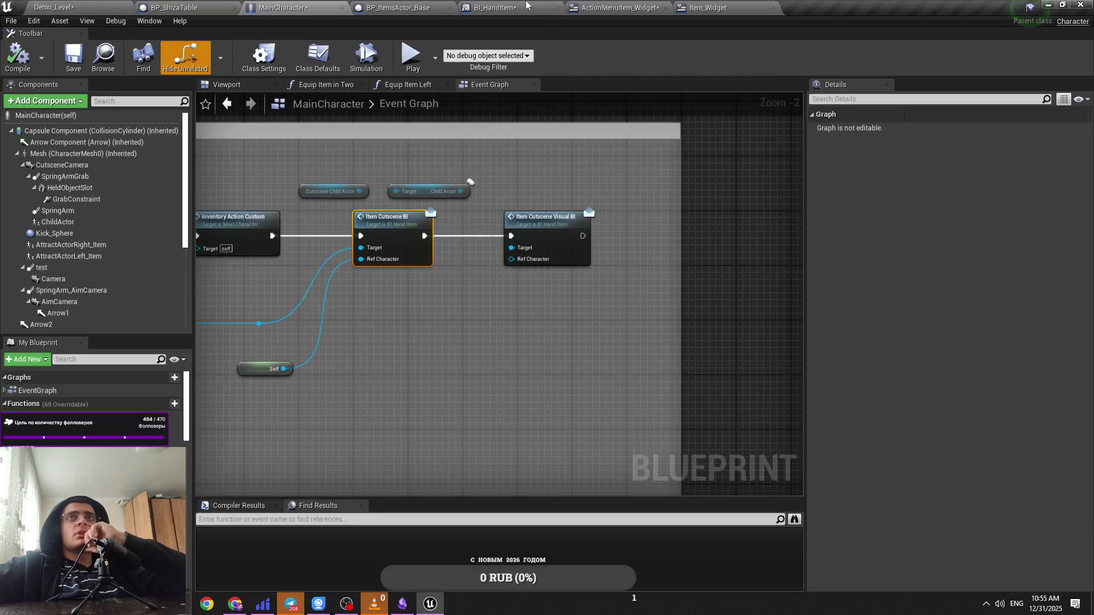
pyautogui.click(680, 7)
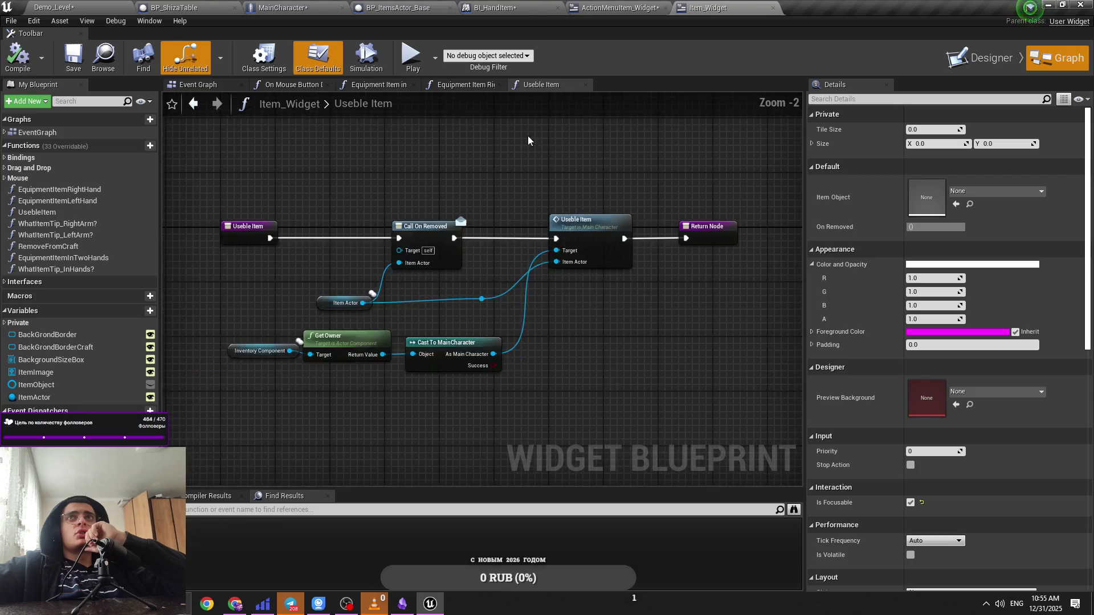
pyautogui.click(282, 7)
pyautogui.scroll(-8, 635, 315)
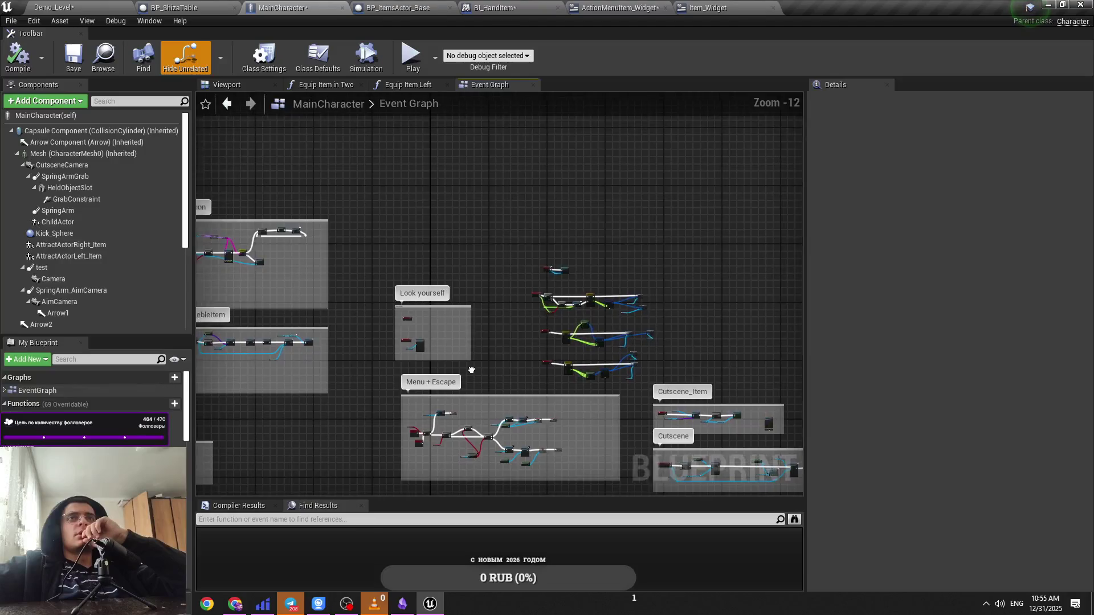
pyautogui.scroll(9, 689, 329)
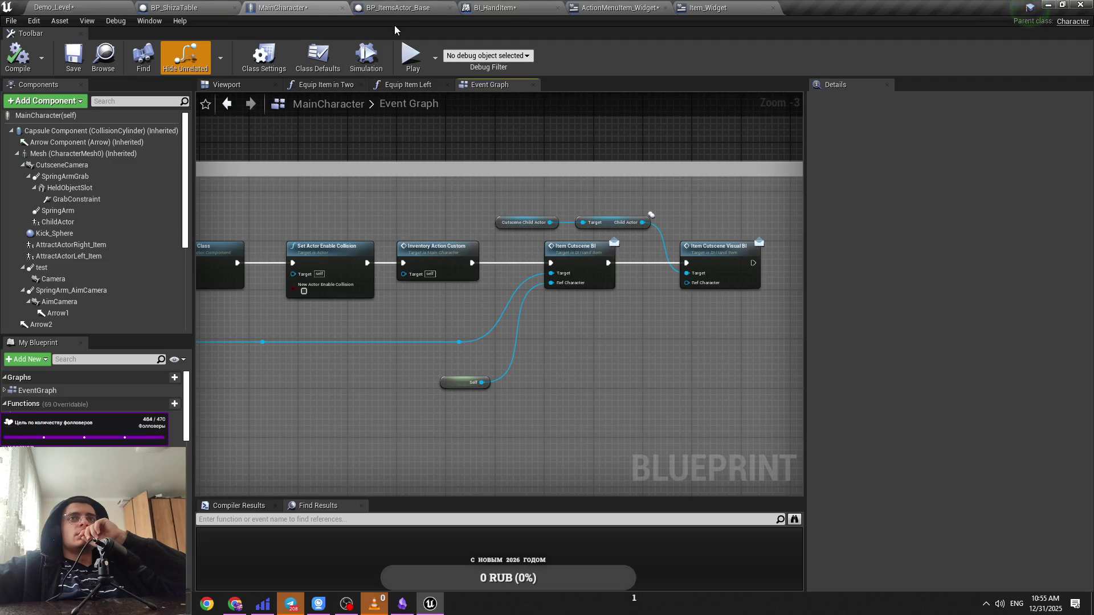
# Step: Glance at BP_ItemsActor_Base, then scan the BP_ShizaTable event graph
pyautogui.click(398, 8)
pyautogui.click(173, 8)
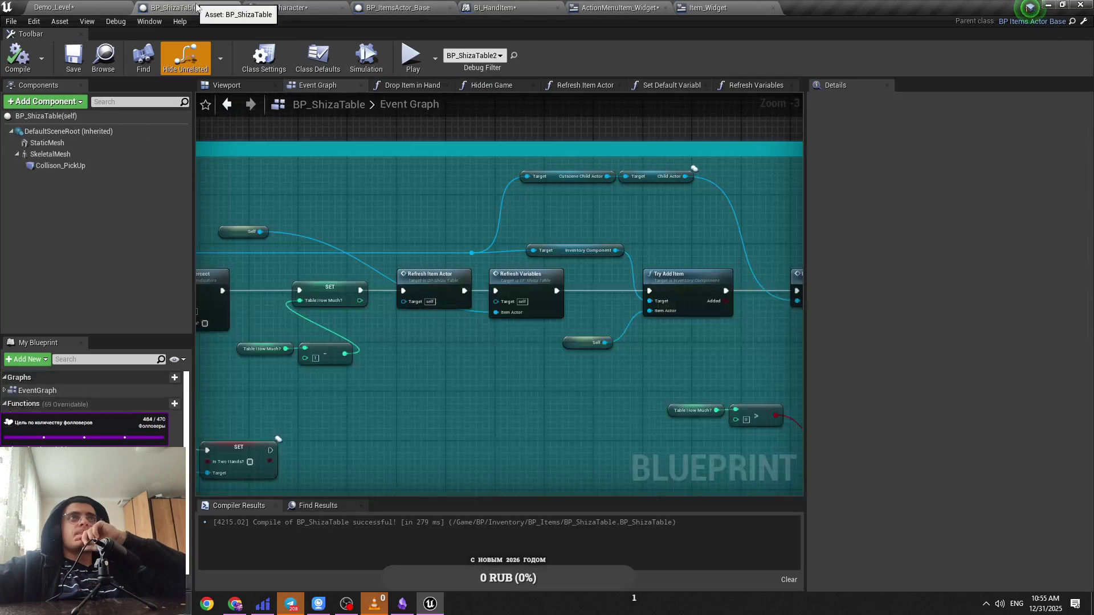
pyautogui.scroll(-2, 439, 204)
pyautogui.scroll(1, 410, 204)
pyautogui.scroll(-6, 625, 231)
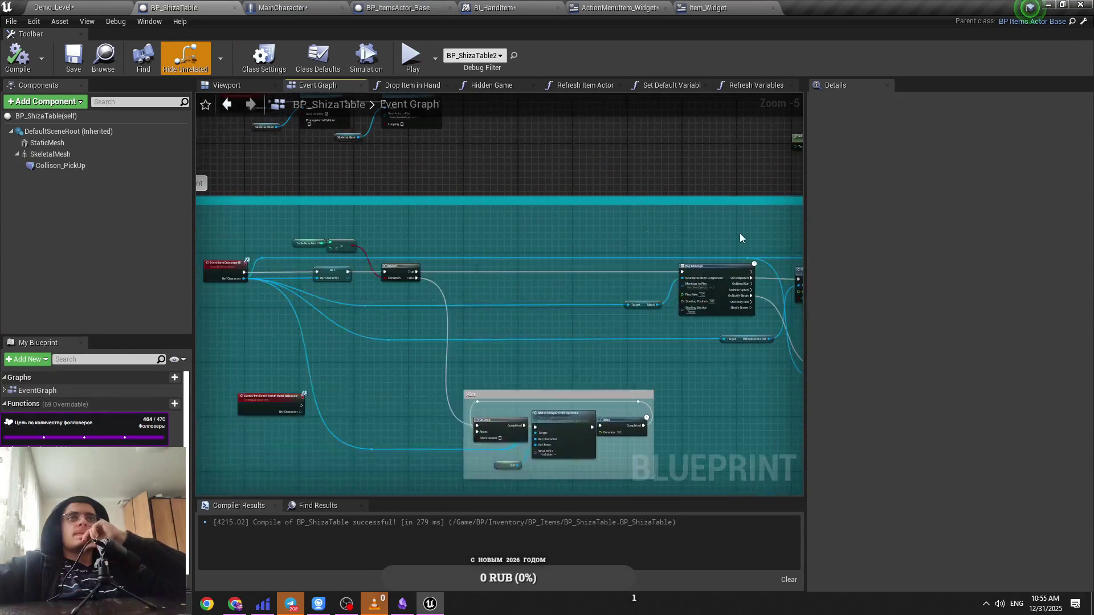
pyautogui.scroll(5, 533, 324)
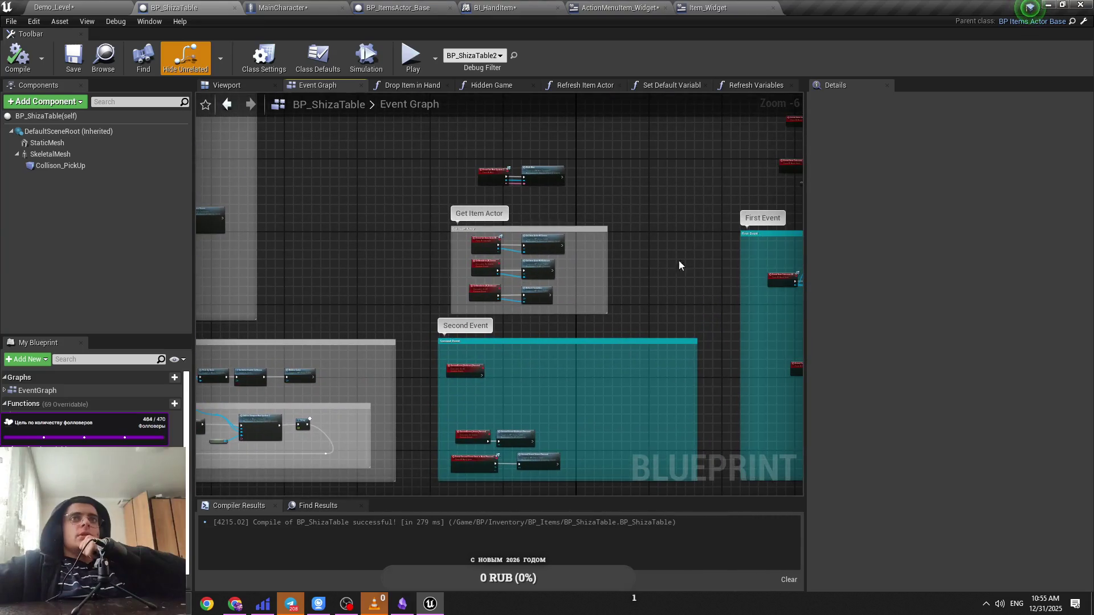
pyautogui.scroll(5, 569, 262)
# Step: Examine the Play Montage and Shiza Set Percect nodes, then return to Demo_Level
pyautogui.moveTo(460, 290)
pyautogui.mouseDown()
pyautogui.moveTo(220, 330)
pyautogui.moveTo(408, 288)
pyautogui.mouseUp()
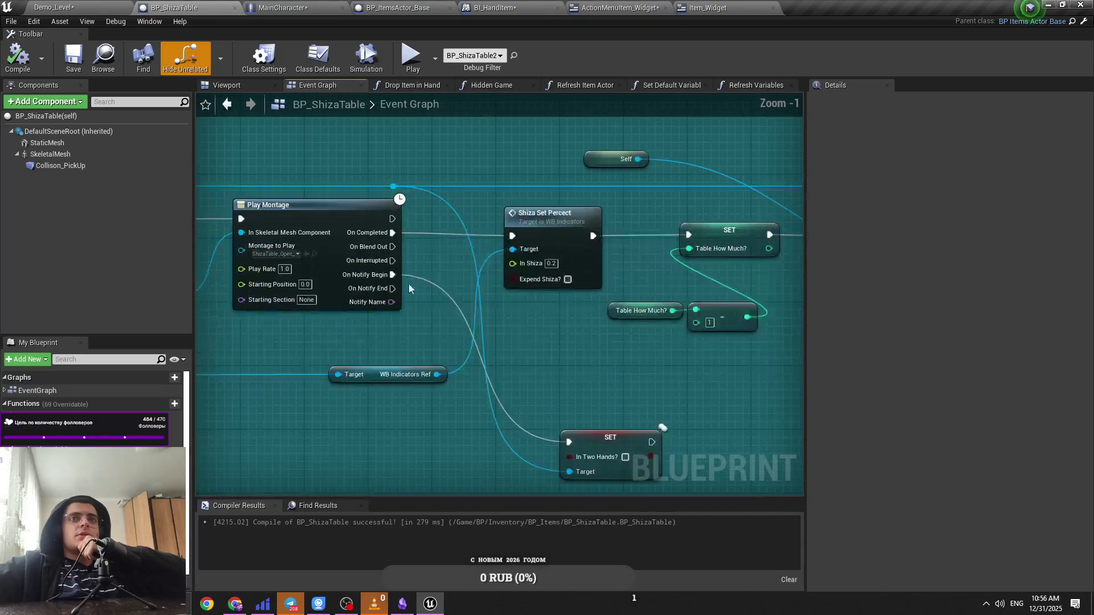
pyautogui.moveTo(358, 332); pyautogui.dragTo(444, 323)
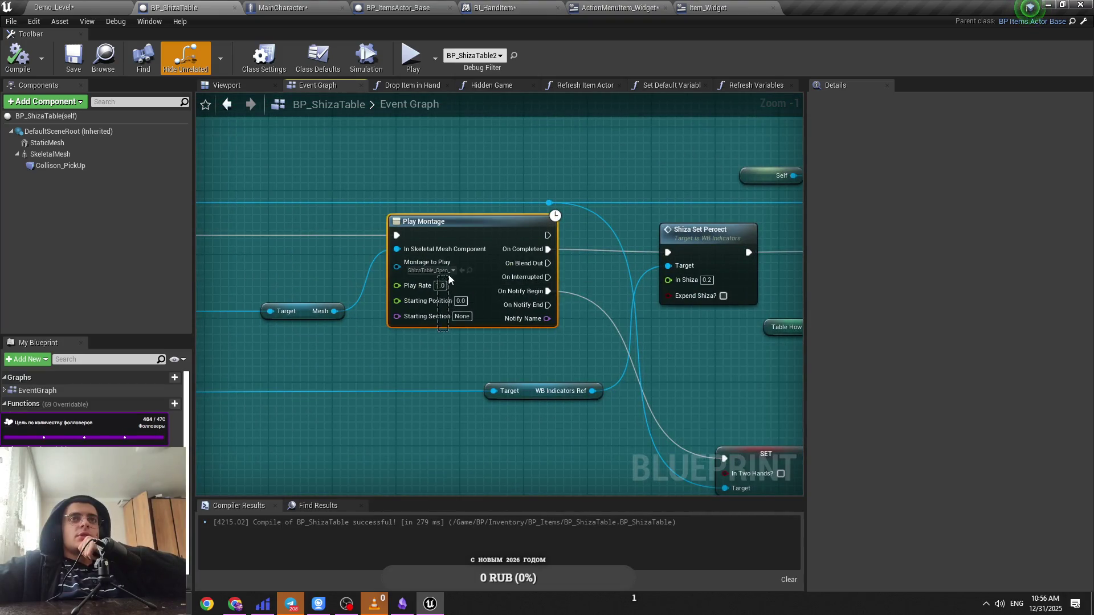
pyautogui.moveTo(543, 350); pyautogui.dragTo(371, 315)
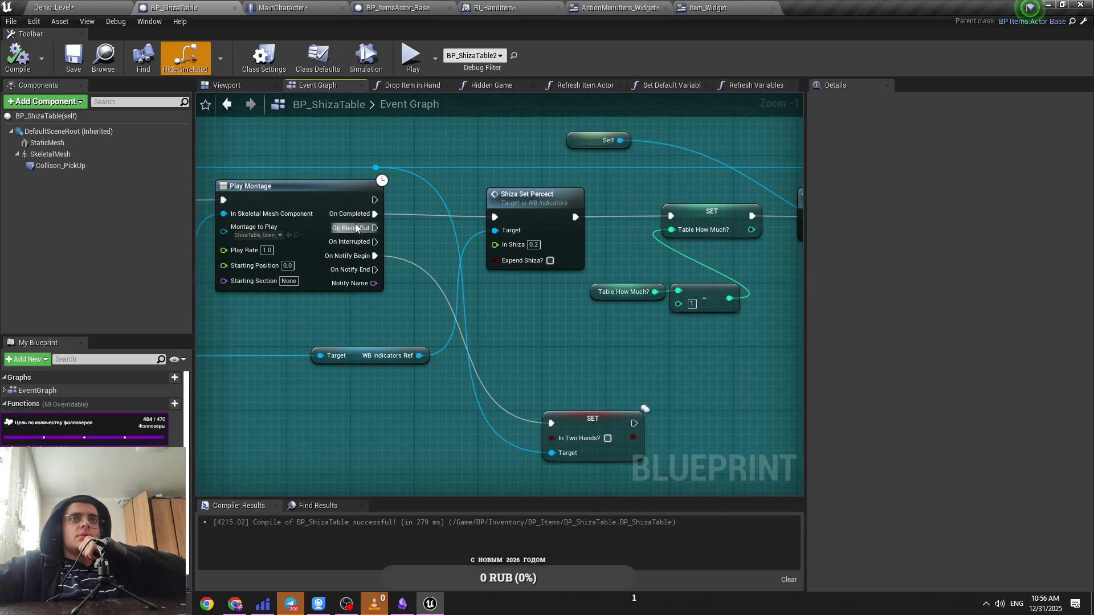
pyautogui.moveTo(435, 246)
pyautogui.mouseDown()
pyautogui.moveTo(415, 259)
pyautogui.moveTo(516, 272)
pyautogui.mouseUp()
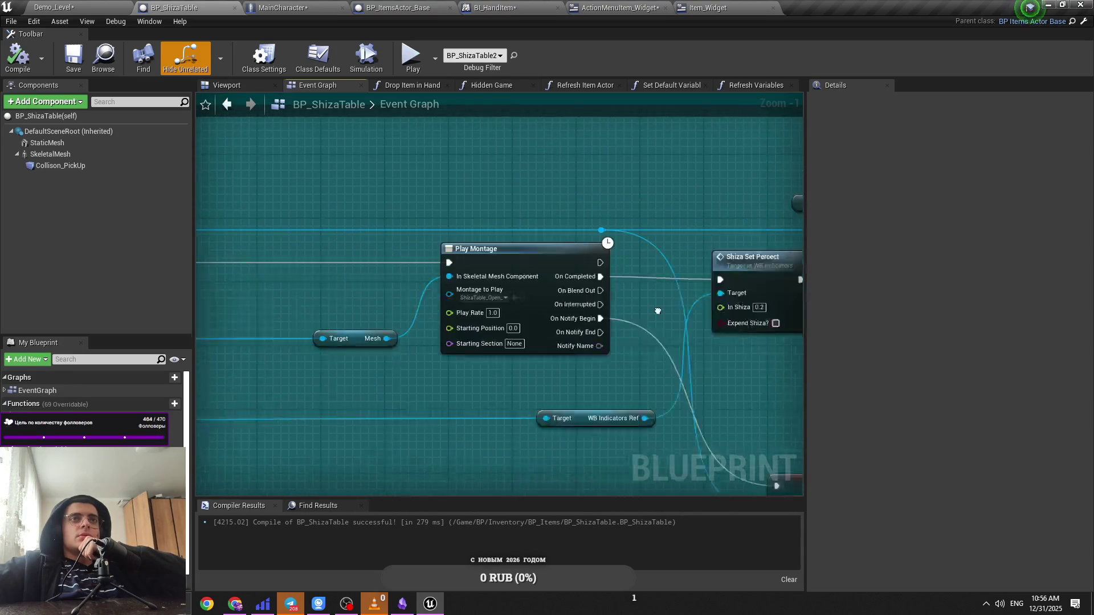
pyautogui.scroll(-5, 519, 273)
pyautogui.scroll(3, 518, 273)
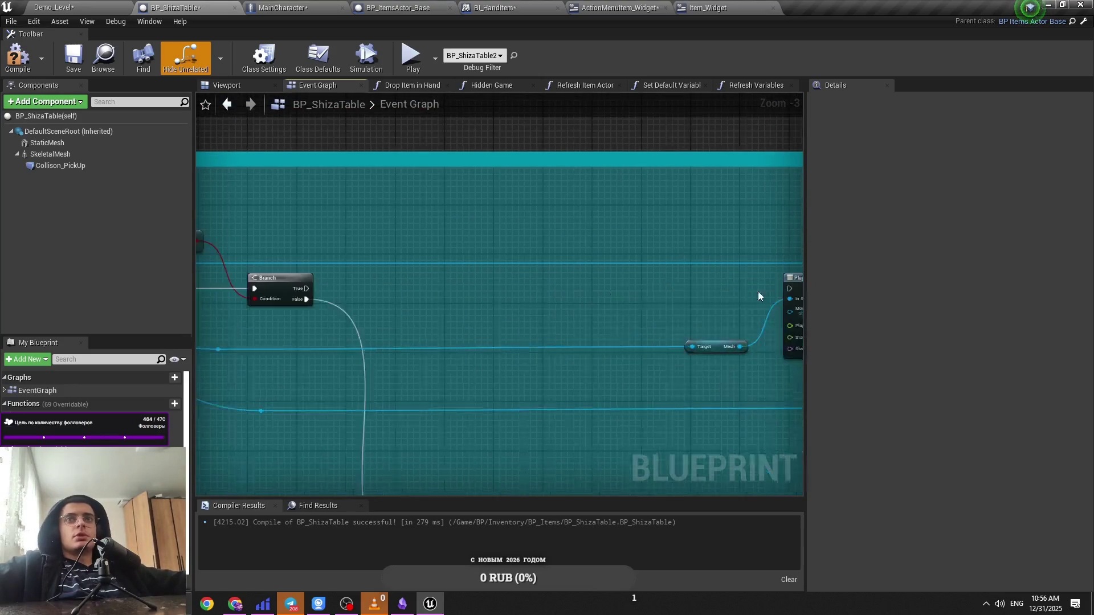
pyautogui.click(127, 6)
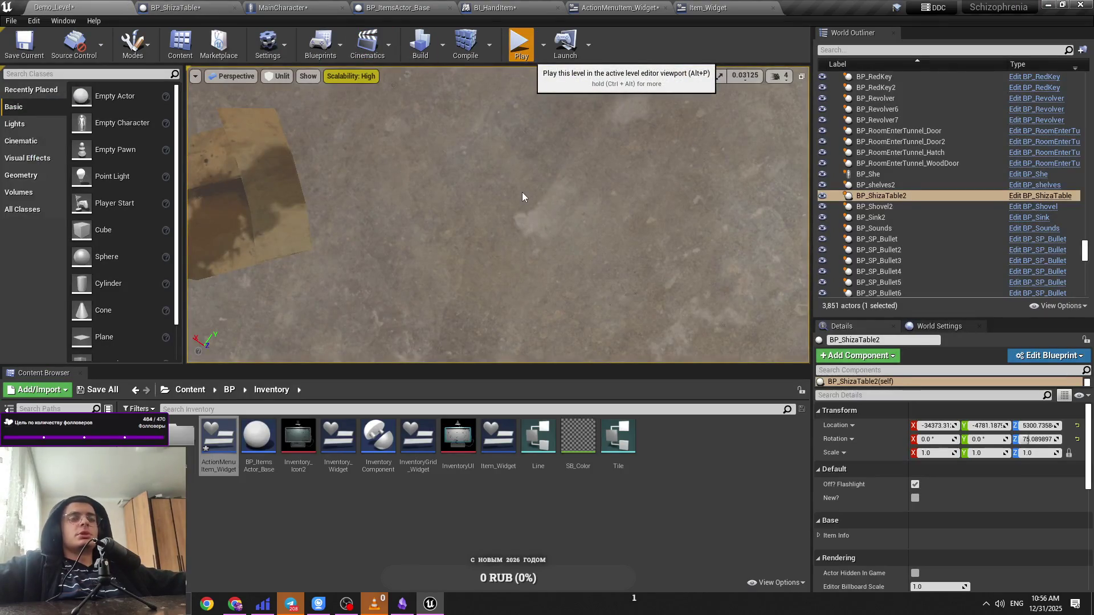
# Step: Use the Shiza table in game, stop the session, and view the MainCharacter graph
pyautogui.press('e')
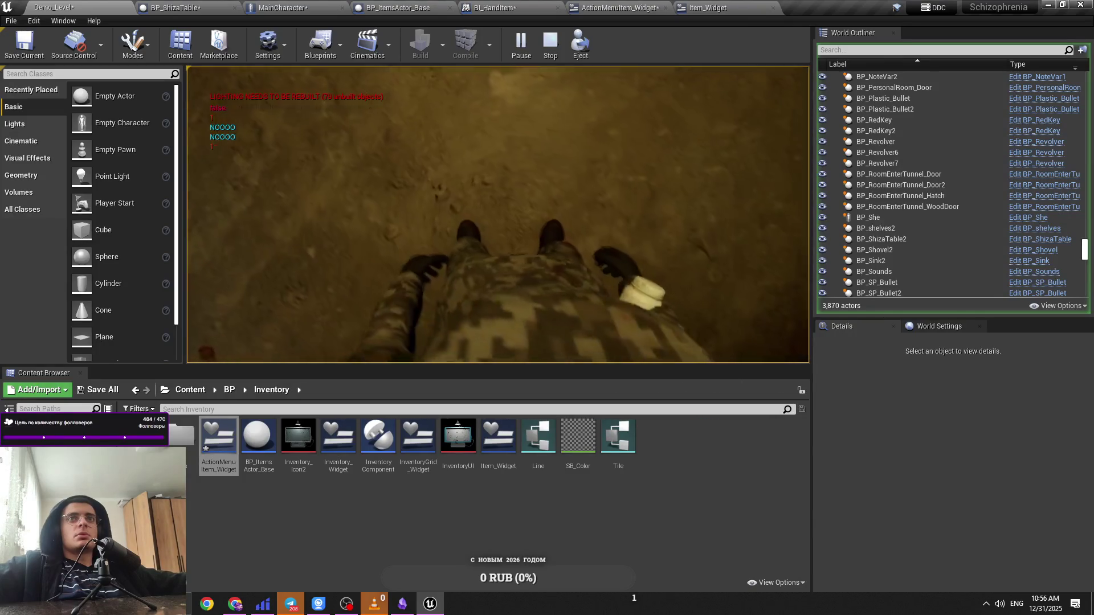
pyautogui.press('Escape')
pyautogui.click(311, 9)
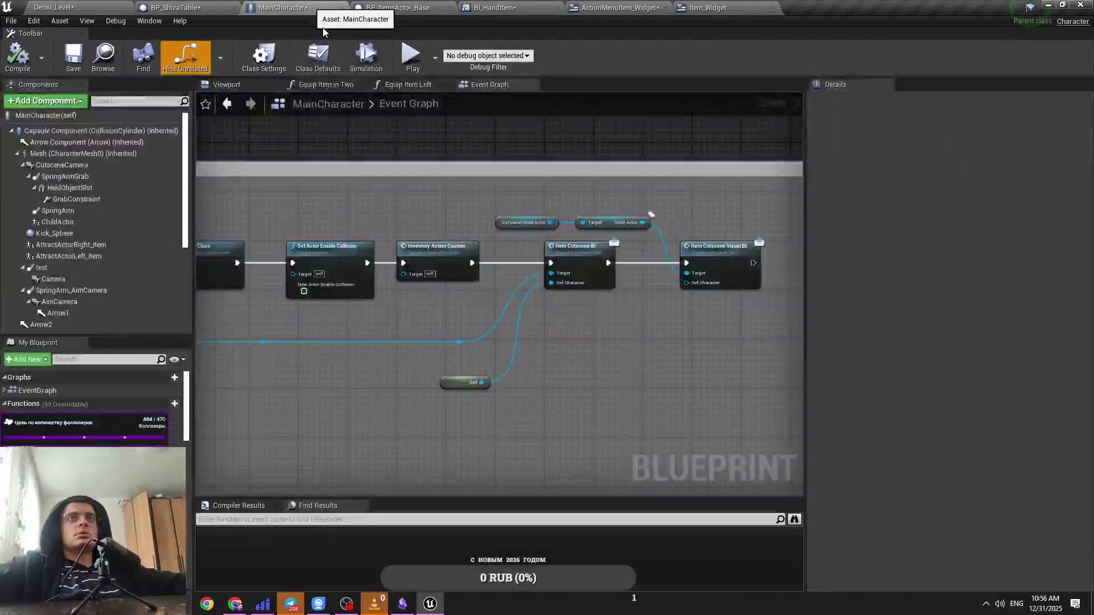
pyautogui.scroll(-3, 462, 236)
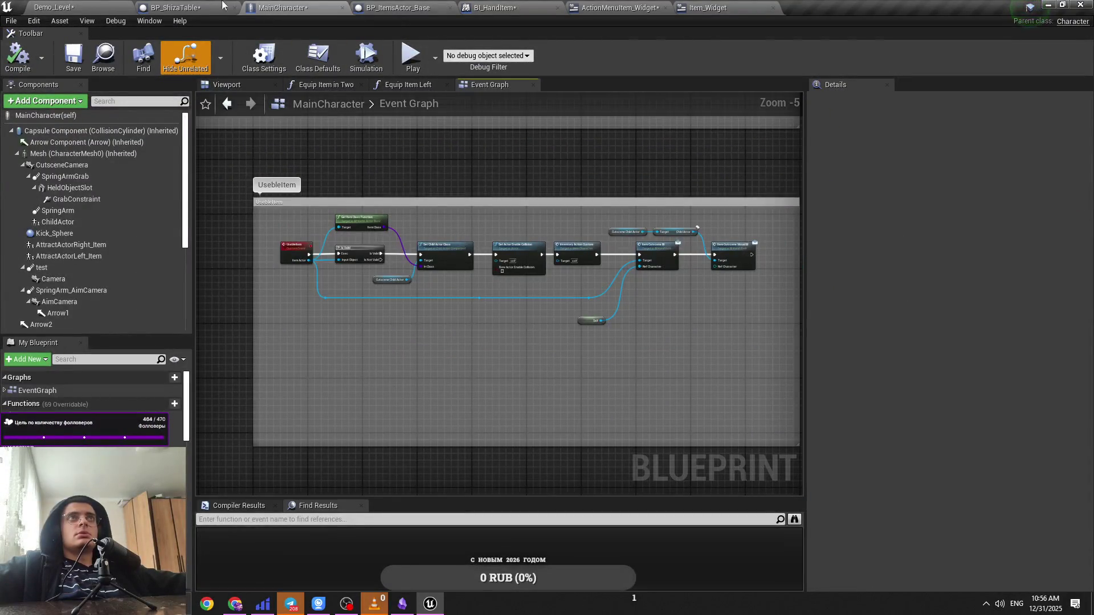
# Step: In BP_ShizaTable, connect the Branch True output to Play Montage
pyautogui.click(176, 8)
pyautogui.moveTo(305, 289)
pyautogui.mouseDown()
pyautogui.moveTo(768, 289)
pyautogui.moveTo(736, 288)
pyautogui.mouseUp()
pyautogui.click(72, 8)
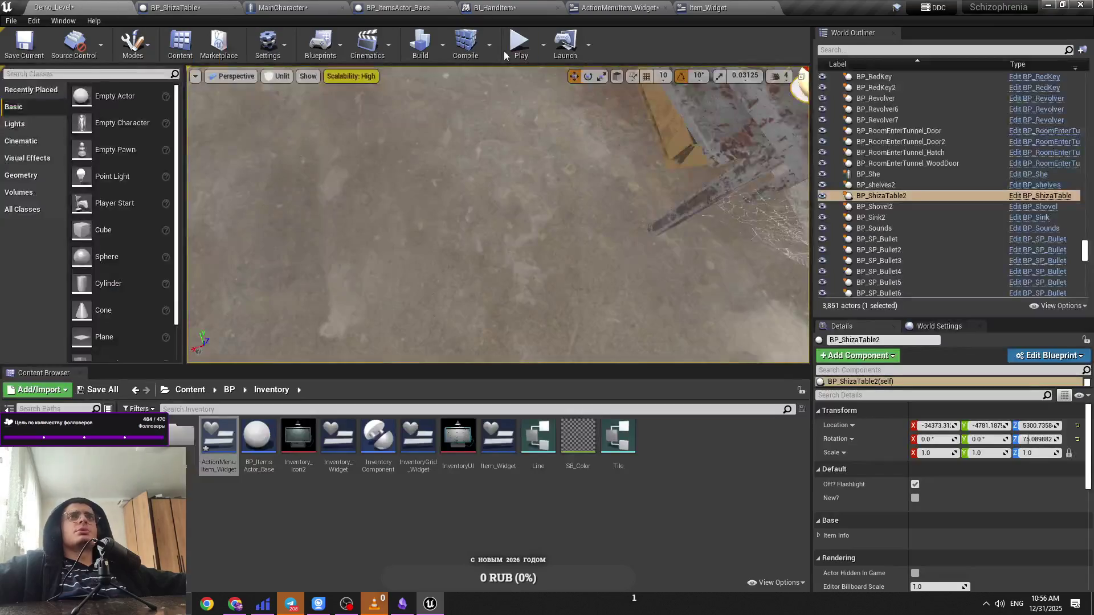
# Step: Play-test while reviewing Item_Widget's Useble Item, Equipment Item Right Hand, Two Hands and Double Click graphs
pyautogui.hotkey('alt', 'p')
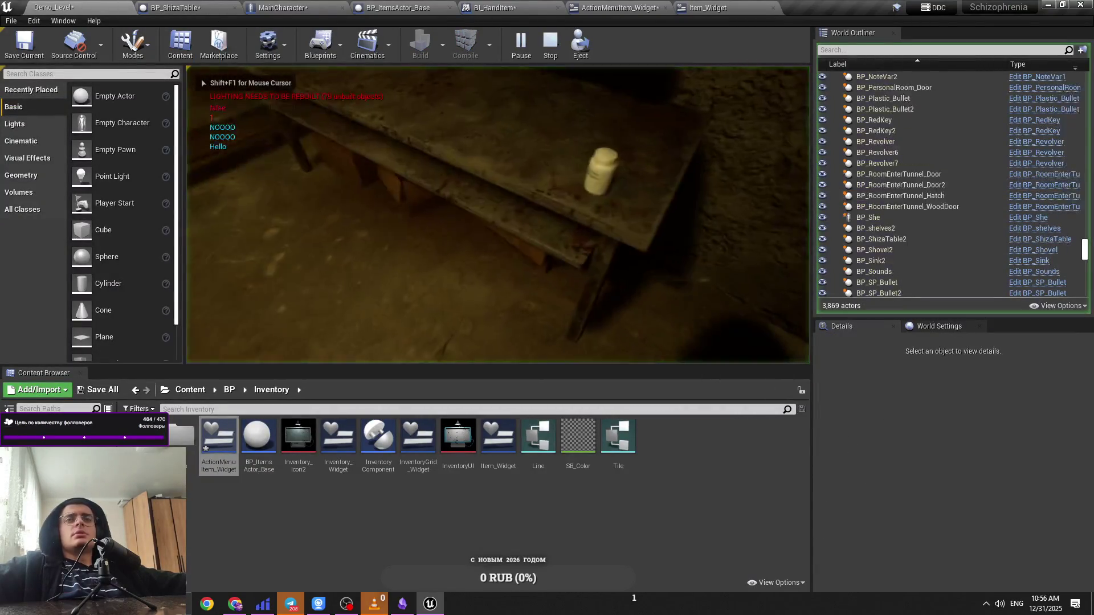
pyautogui.click(638, 8)
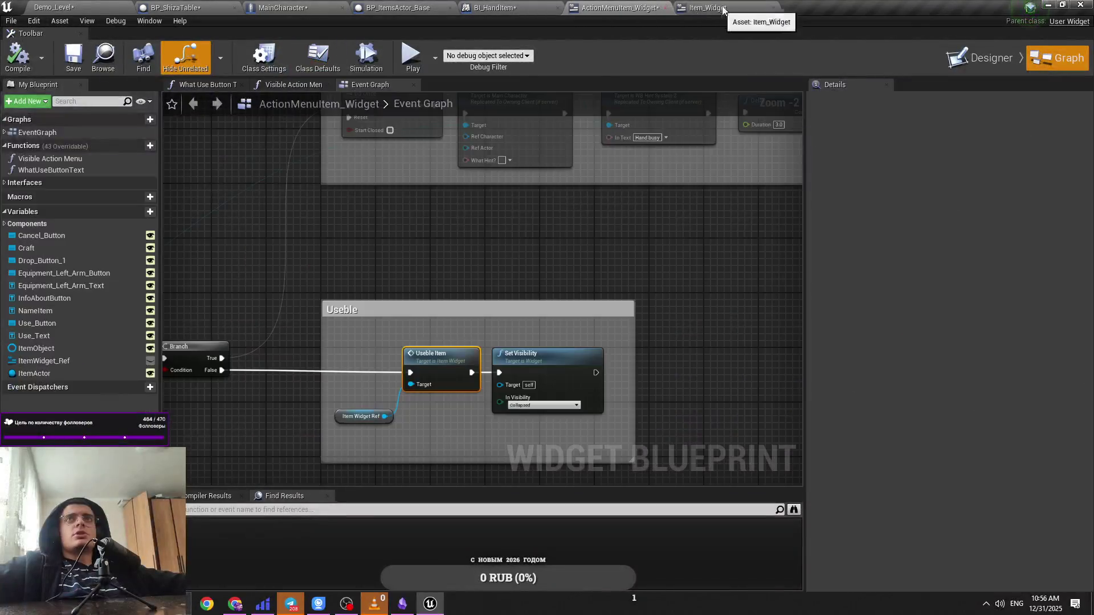
pyautogui.click(707, 7)
pyautogui.click(464, 85)
pyautogui.click(381, 86)
pyautogui.click(534, 85)
pyautogui.click(468, 84)
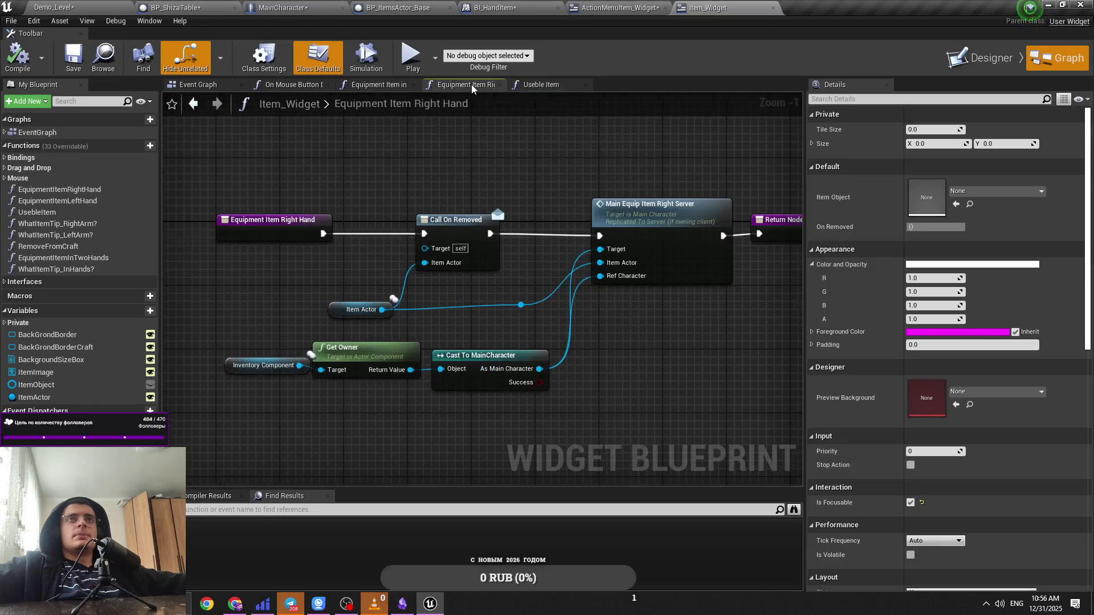
pyautogui.click(377, 84)
pyautogui.click(300, 83)
# Step: Run a quick play test, stop it, and save the MainCharacter blueprint
pyautogui.hotkey('alt', 'p')
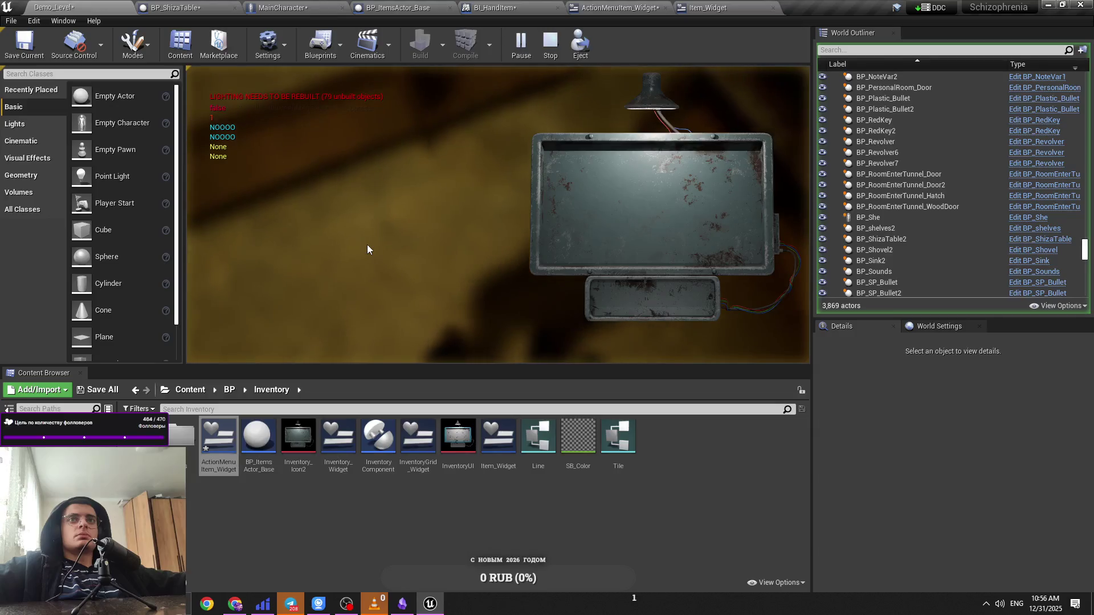
pyautogui.press('Escape')
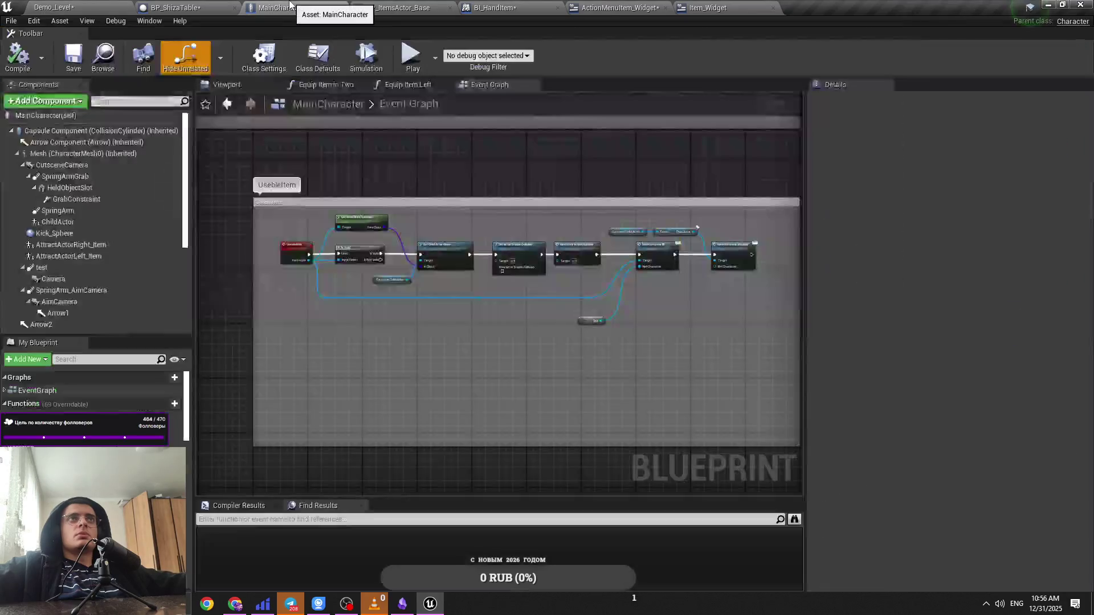
pyautogui.scroll(-6, 490, 336)
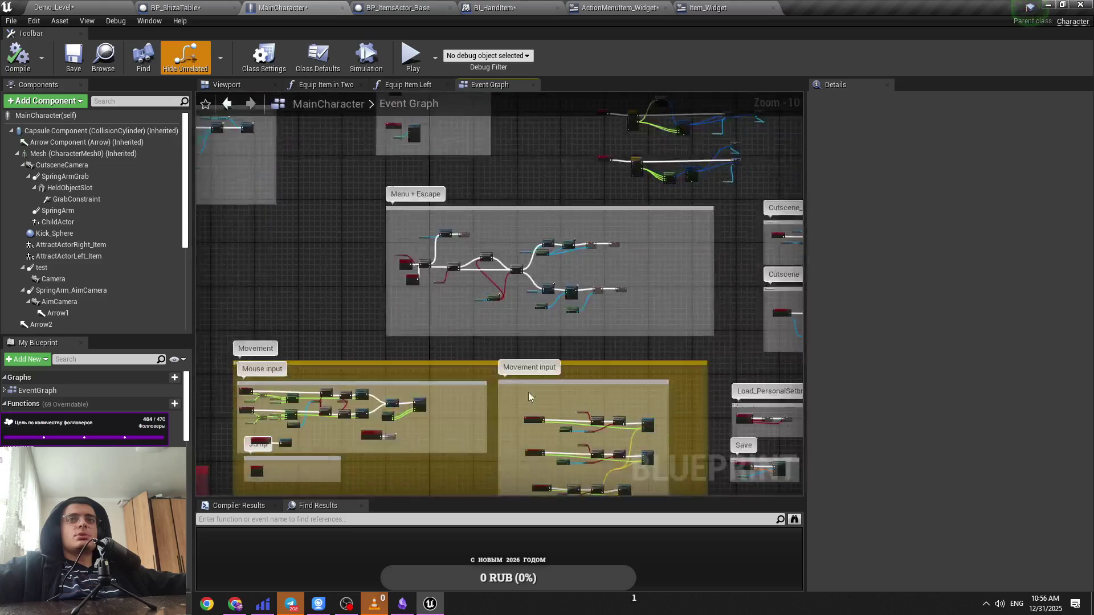
pyautogui.scroll(4, 424, 308)
pyautogui.scroll(-3, 424, 308)
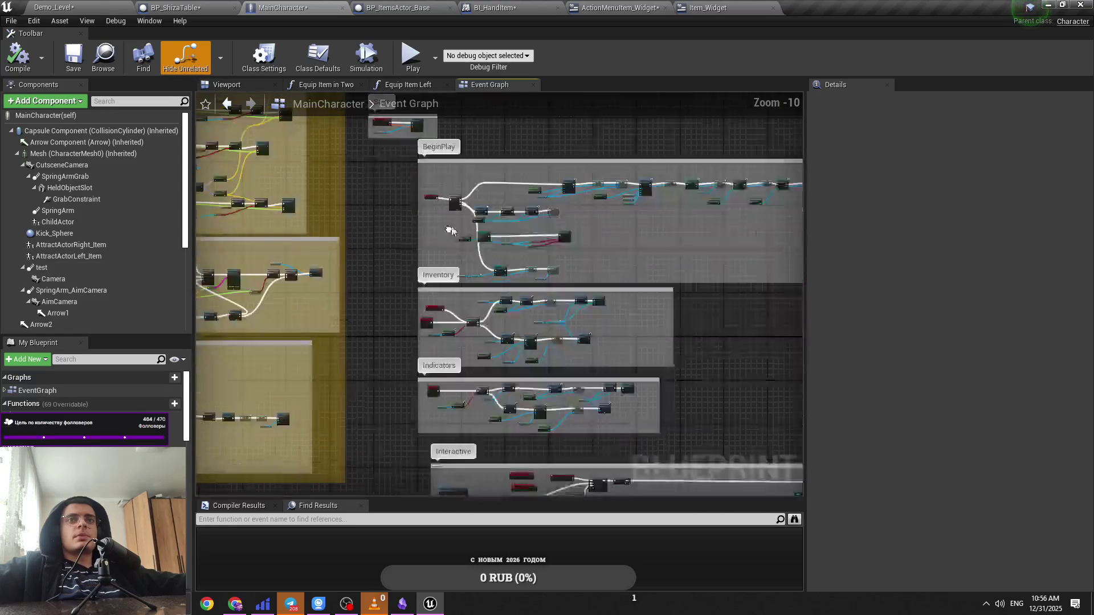
pyautogui.scroll(8, 345, 275)
pyautogui.hotkey('ctrl', 's')
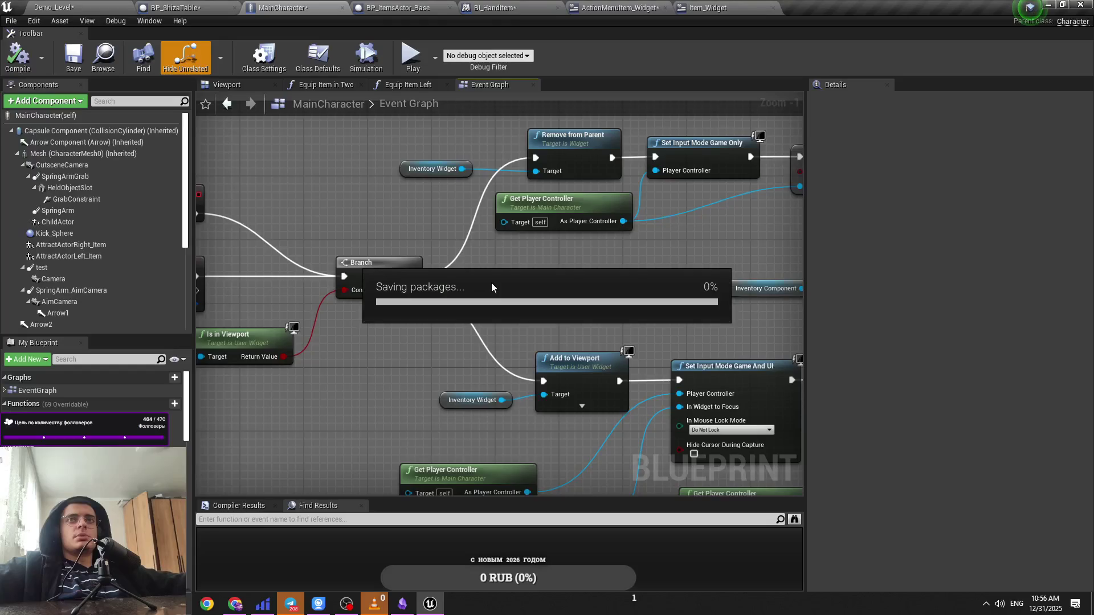
pyautogui.scroll(-2, 443, 285)
pyautogui.scroll(2, 481, 254)
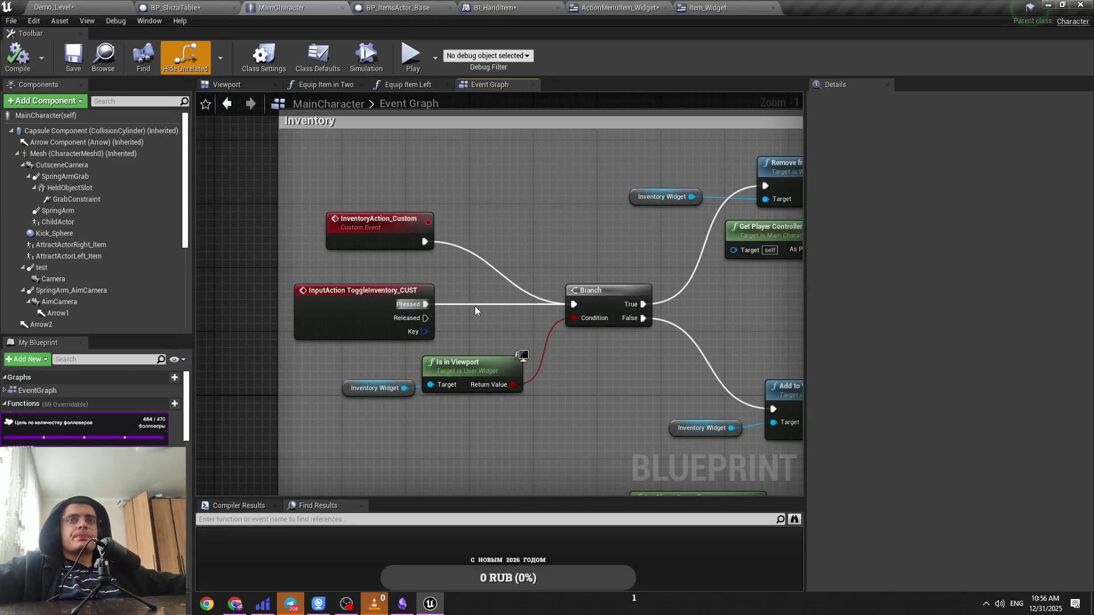
pyautogui.scroll(-6, 476, 310)
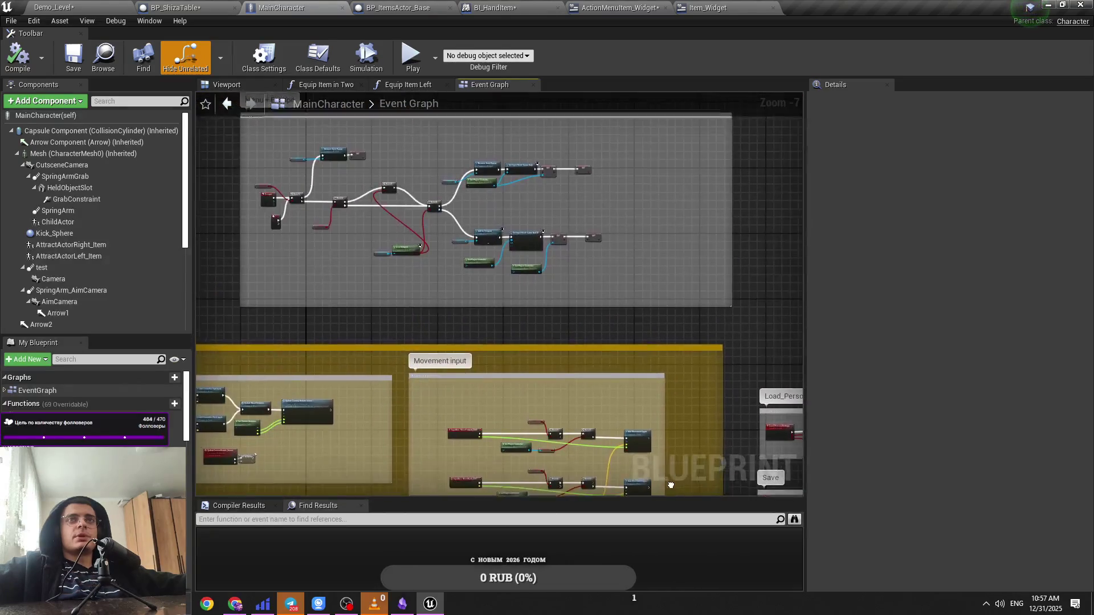
# Step: Locate Inventory Action Custom, Item Cutscene Visual BI and Set Actor Enable Collision in the UsebleItem block
pyautogui.scroll(-3, 671, 485)
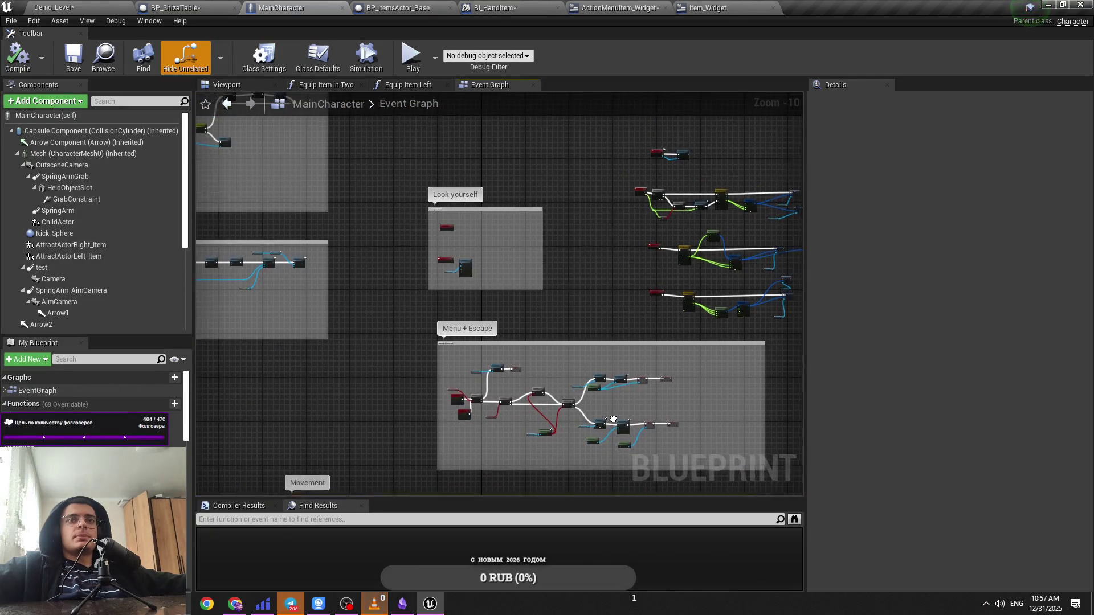
pyautogui.moveTo(614, 421); pyautogui.dragTo(747, 467)
pyautogui.scroll(9, 444, 347)
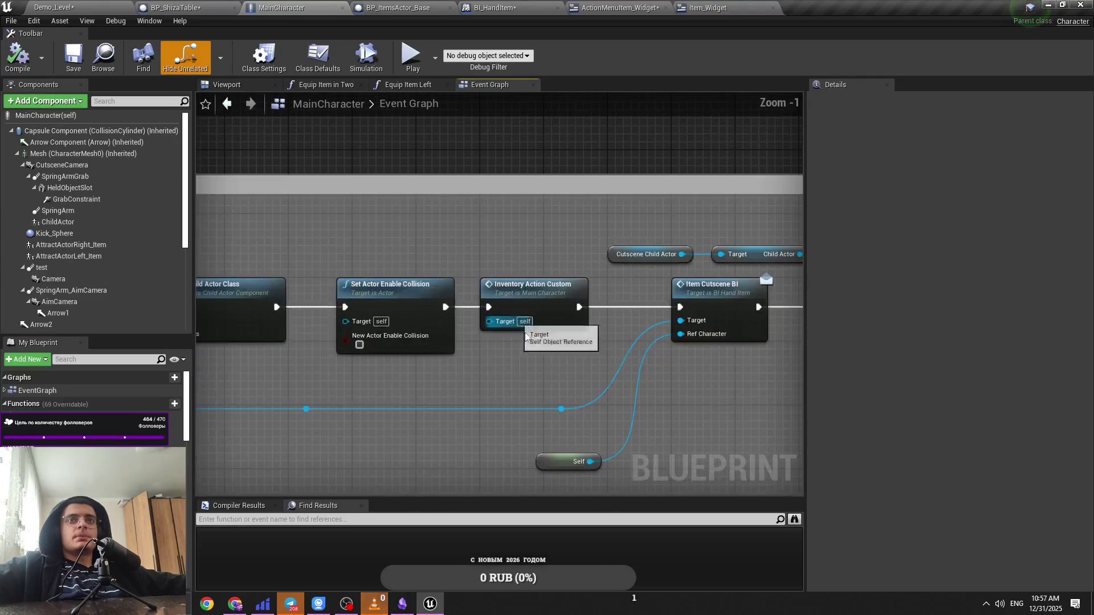
pyautogui.click(532, 319)
pyautogui.moveTo(595, 345)
pyautogui.mouseDown()
pyautogui.moveTo(567, 336)
pyautogui.moveTo(313, 343)
pyautogui.moveTo(459, 346)
pyautogui.mouseUp()
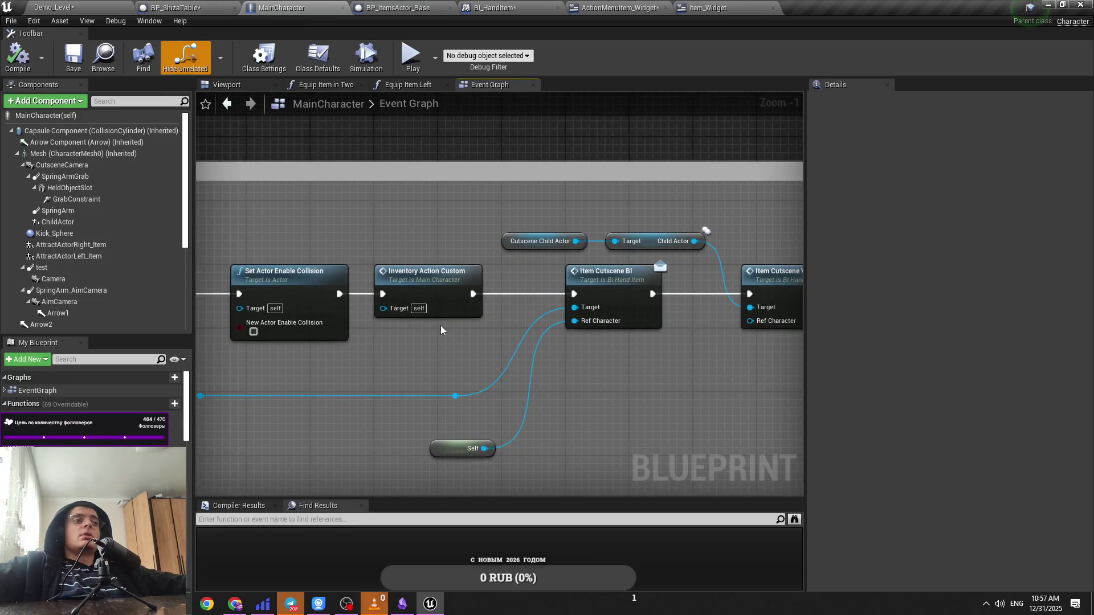
pyautogui.moveTo(431, 306)
pyautogui.mouseDown()
pyautogui.moveTo(560, 349)
pyautogui.moveTo(453, 302)
pyautogui.mouseUp()
pyautogui.click(559, 350)
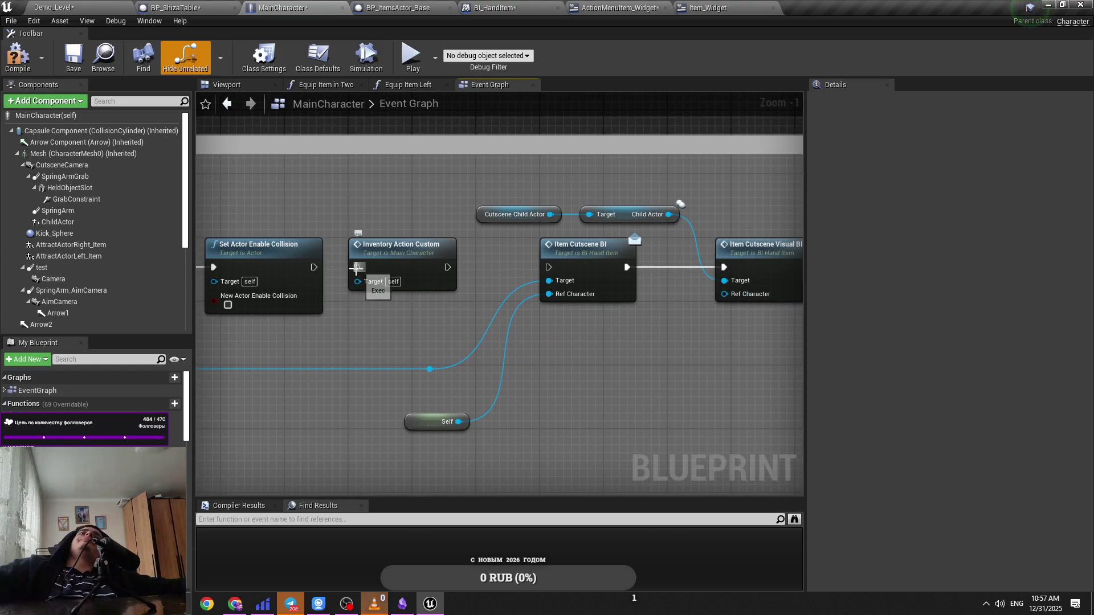
# Step: Wire Set Actor Enable Collision's exec directly to Item Cutscene BI, bypassing Inventory Action Custom
pyautogui.moveTo(313, 269); pyautogui.dragTo(356, 268)
pyautogui.moveTo(548, 268); pyautogui.dragTo(453, 265)
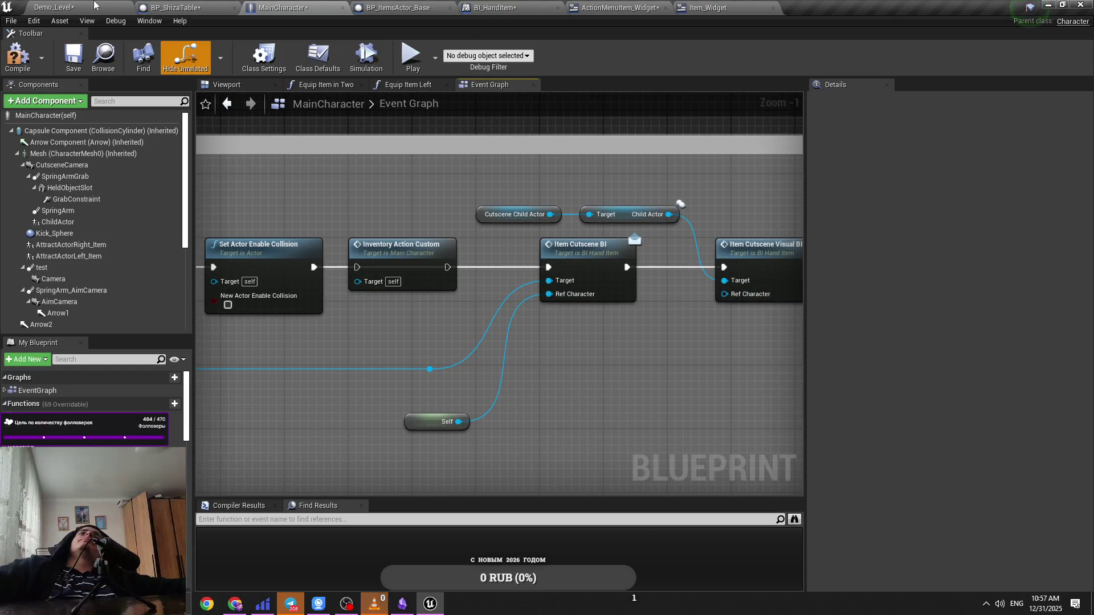
pyautogui.click(94, 6)
pyautogui.click(282, 7)
pyautogui.click(320, 269)
# Step: Play-test the level, close the item inspection view, stop, and return to MainCharacter's graph
pyautogui.click(183, 7)
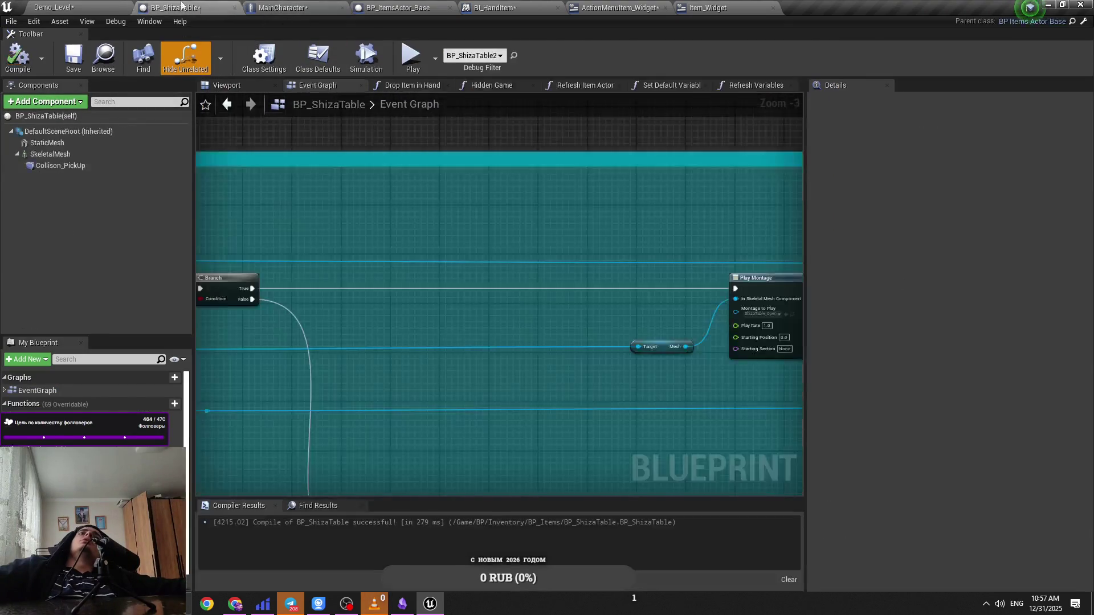
pyautogui.hotkey('ctrl', 'Tab')
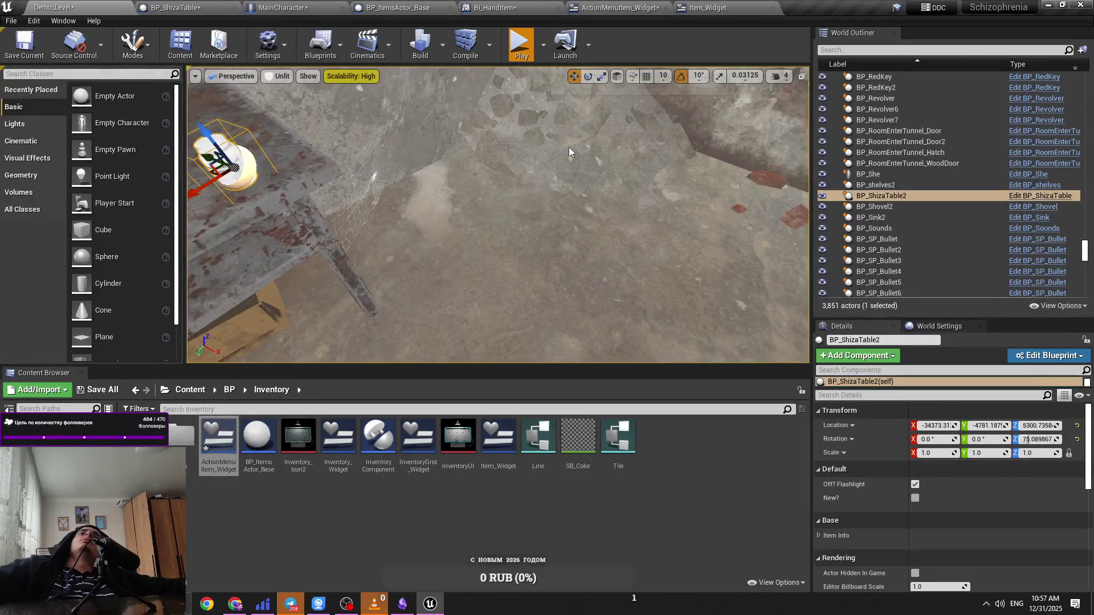
pyautogui.hotkey('alt', 'p')
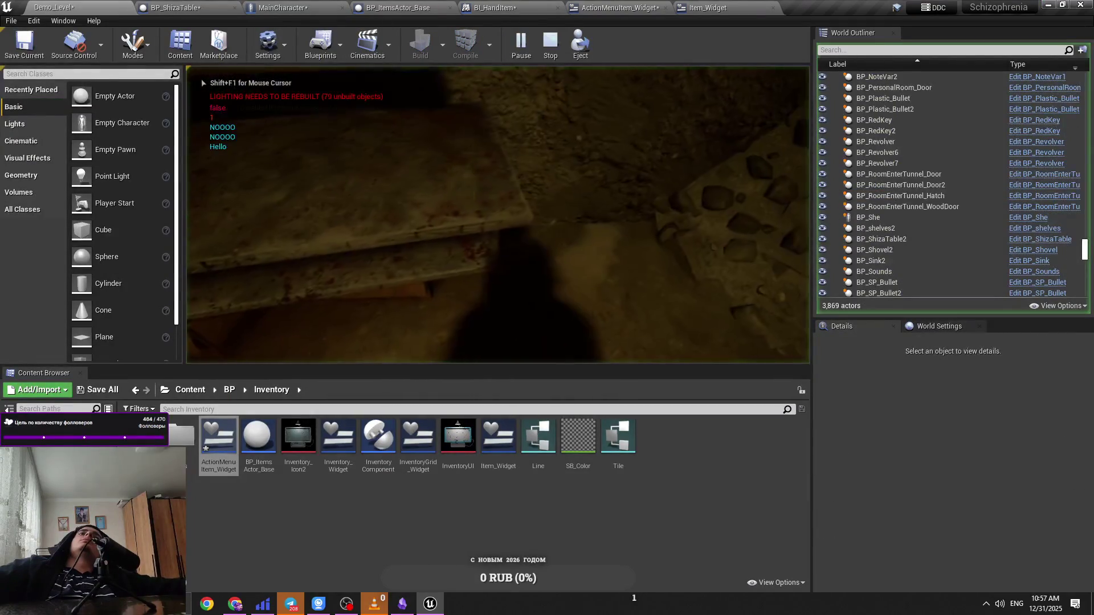
pyautogui.click(564, 176)
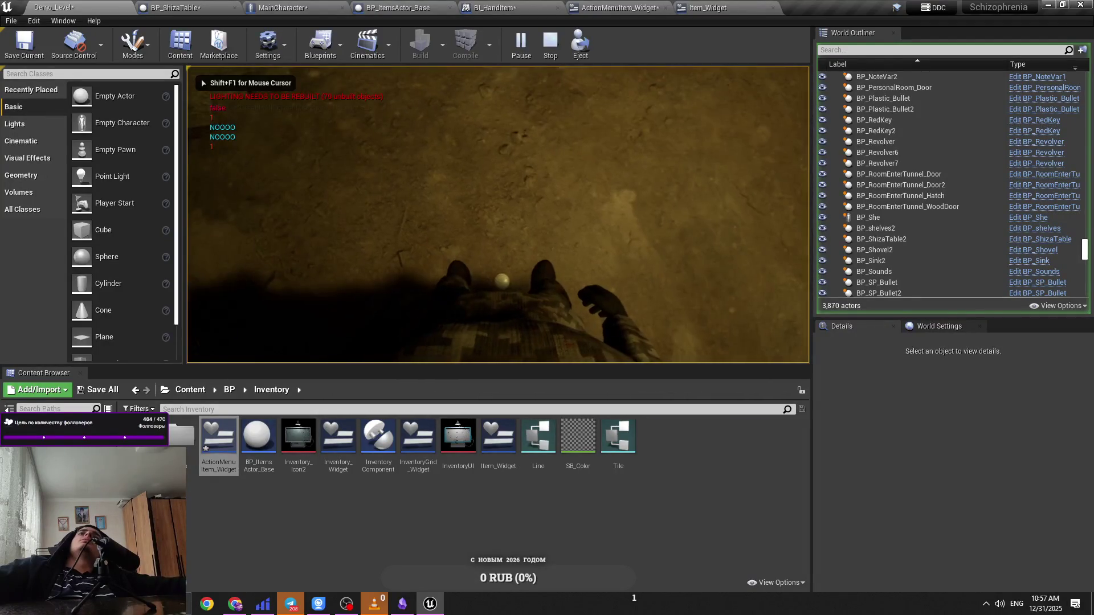
pyautogui.press('Escape')
pyautogui.click(209, 6)
pyautogui.click(267, 6)
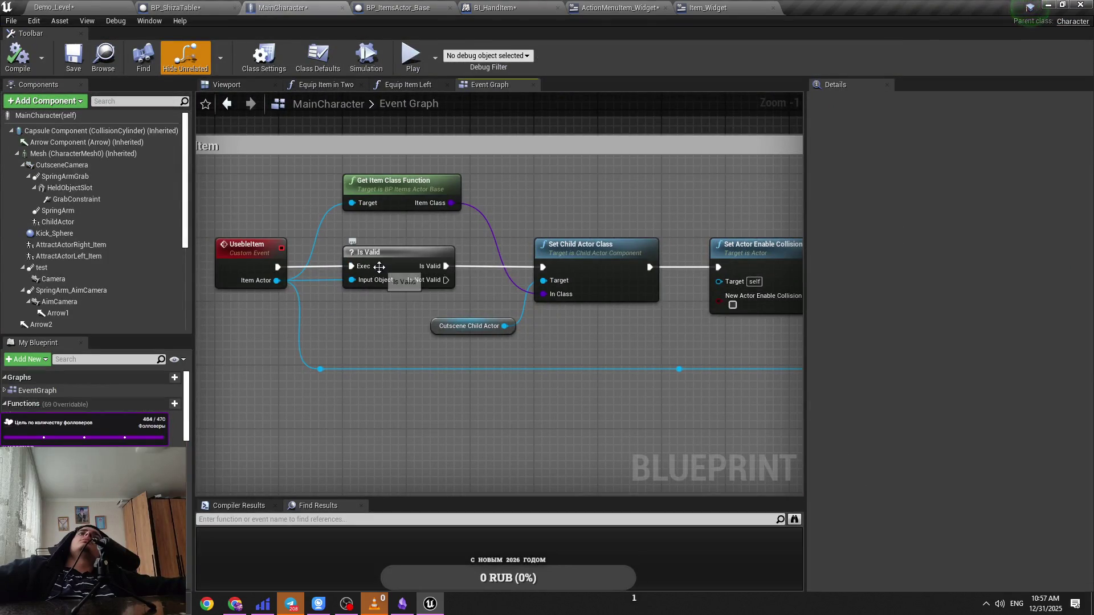
# Step: Add a debug Print String with message 'fn' on the Is Not Valid output
pyautogui.moveTo(529, 275); pyautogui.dragTo(370, 265)
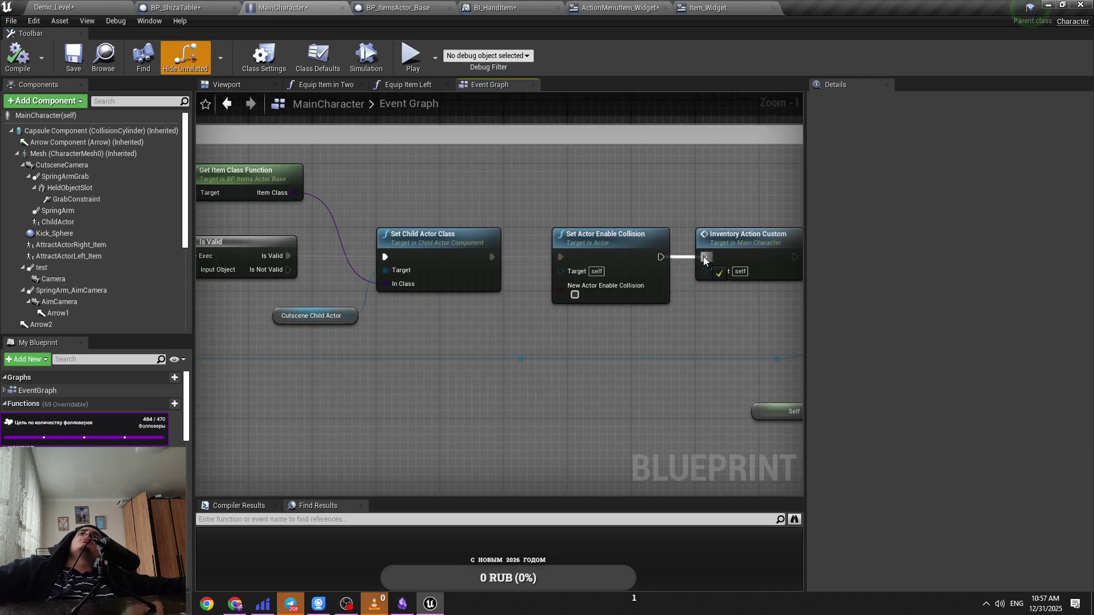
pyautogui.moveTo(241, 300); pyautogui.dragTo(435, 313)
pyautogui.moveTo(481, 282); pyautogui.dragTo(503, 332)
pyautogui.moveTo(607, 406); pyautogui.dragTo(607, 406)
pyautogui.write('print')
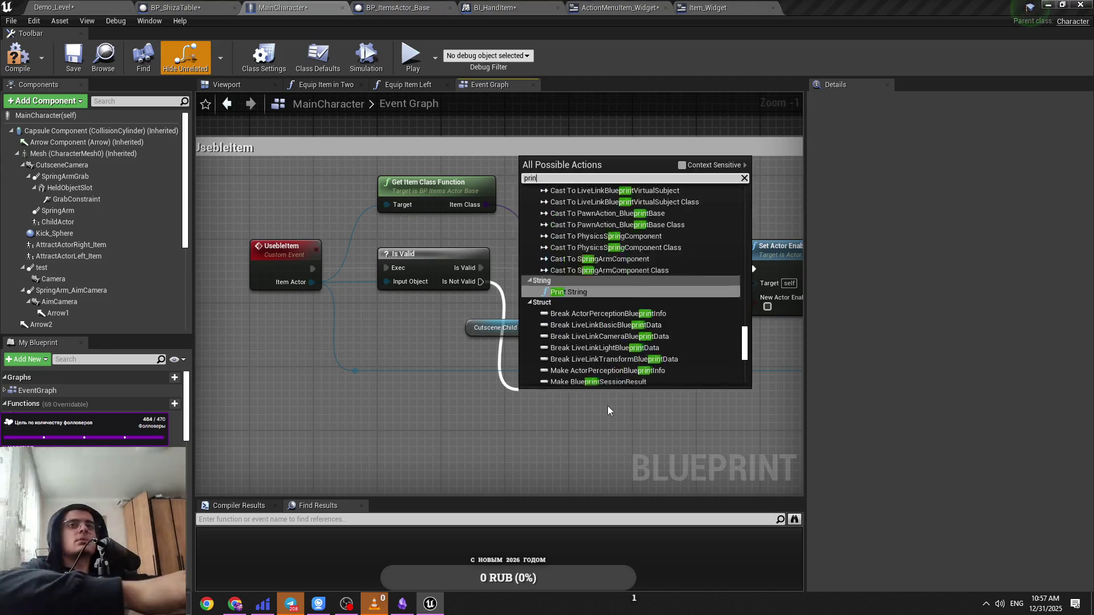
pyautogui.press('Return')
pyautogui.click(573, 426)
pyautogui.write('fnochman')
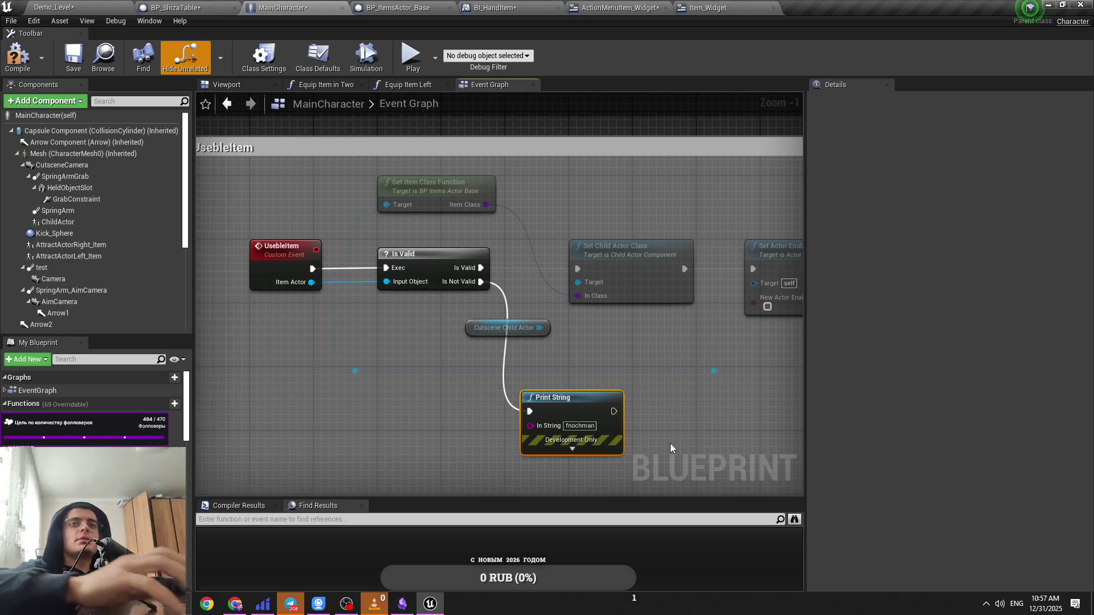
# Step: Play-test the debug print, then delete the Print String node from MainCharacter's graph
pyautogui.click(22, 4)
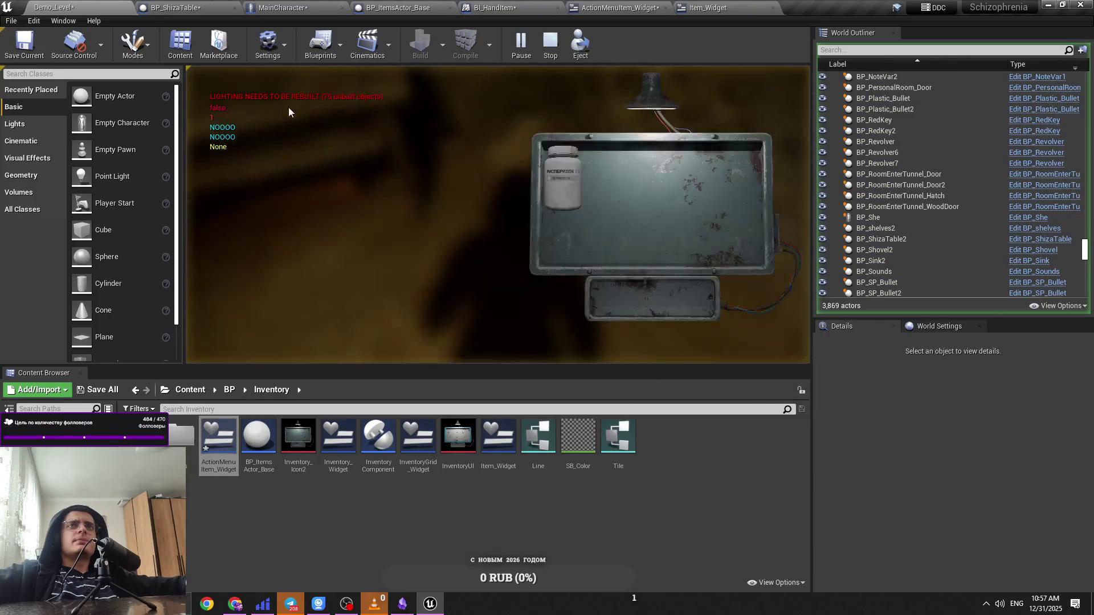
pyautogui.click(556, 194)
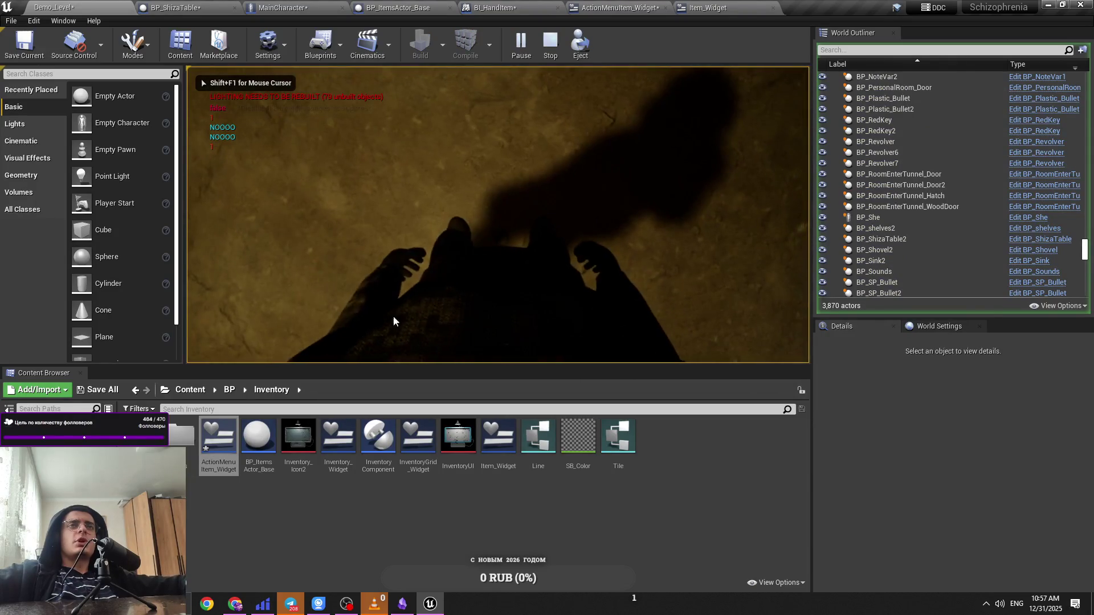
pyautogui.press('Escape')
pyautogui.click(240, 6)
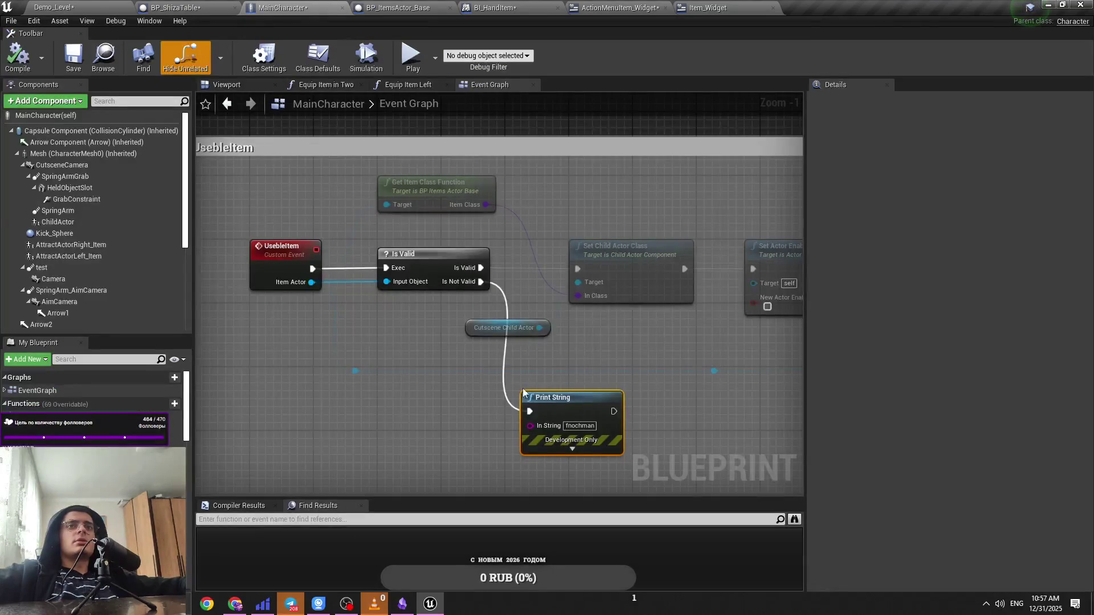
pyautogui.click(579, 382)
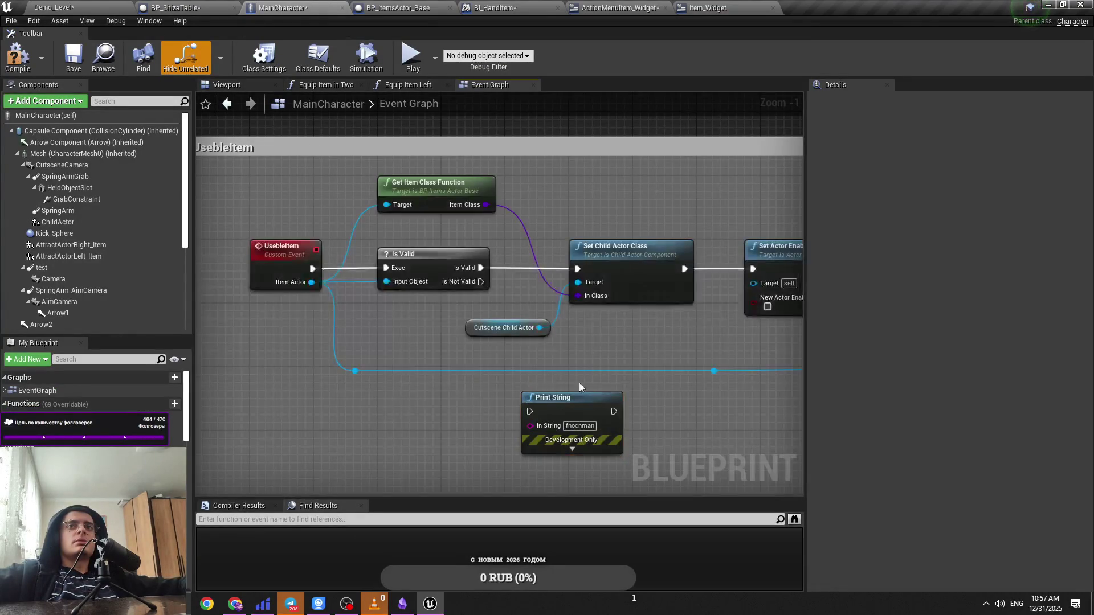
pyautogui.click(552, 412)
pyautogui.press('Delete')
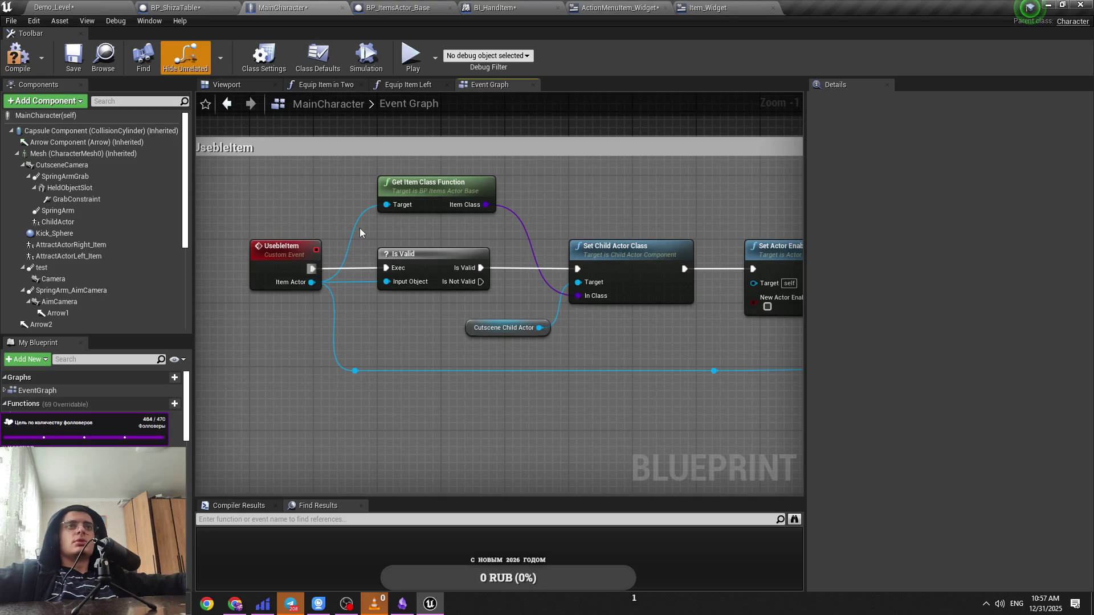
# Step: Play-test the wall monitor's Shiza table menu, dismiss it, and return to MainCharacter
pyautogui.hotkey('ctrl', 'Tab')
pyautogui.hotkey('ctrl', 'Tab')
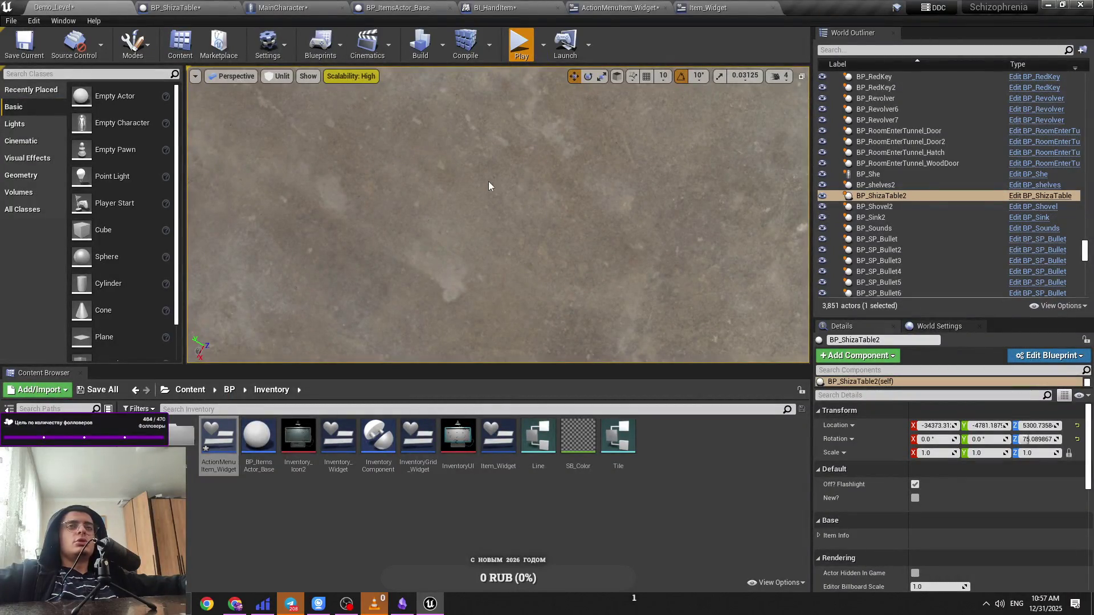
pyautogui.hotkey('alt', 'p')
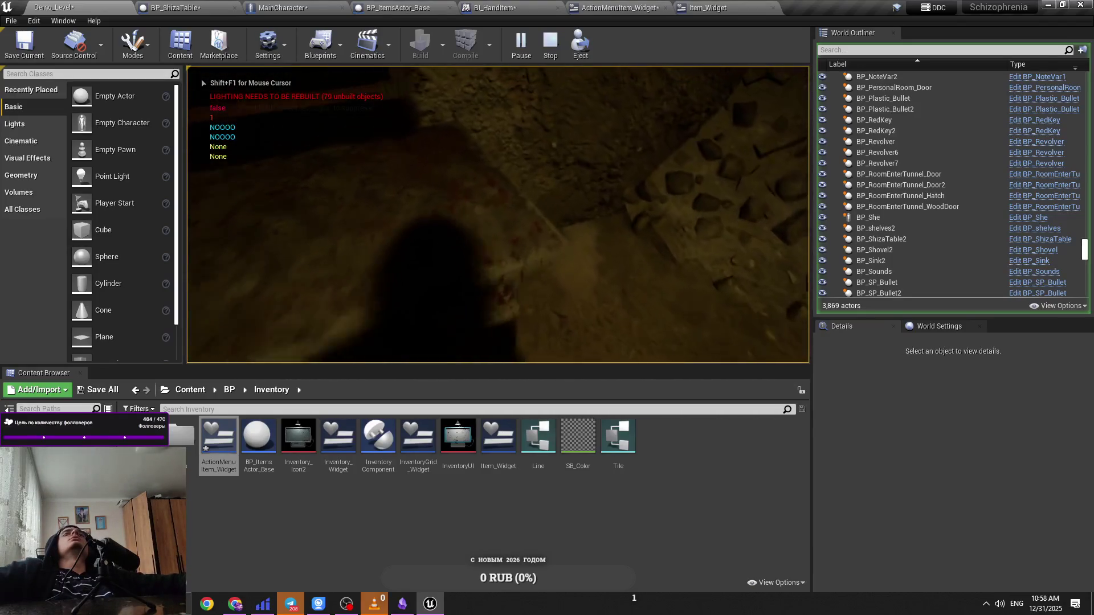
pyautogui.press('e')
pyautogui.click(632, 261)
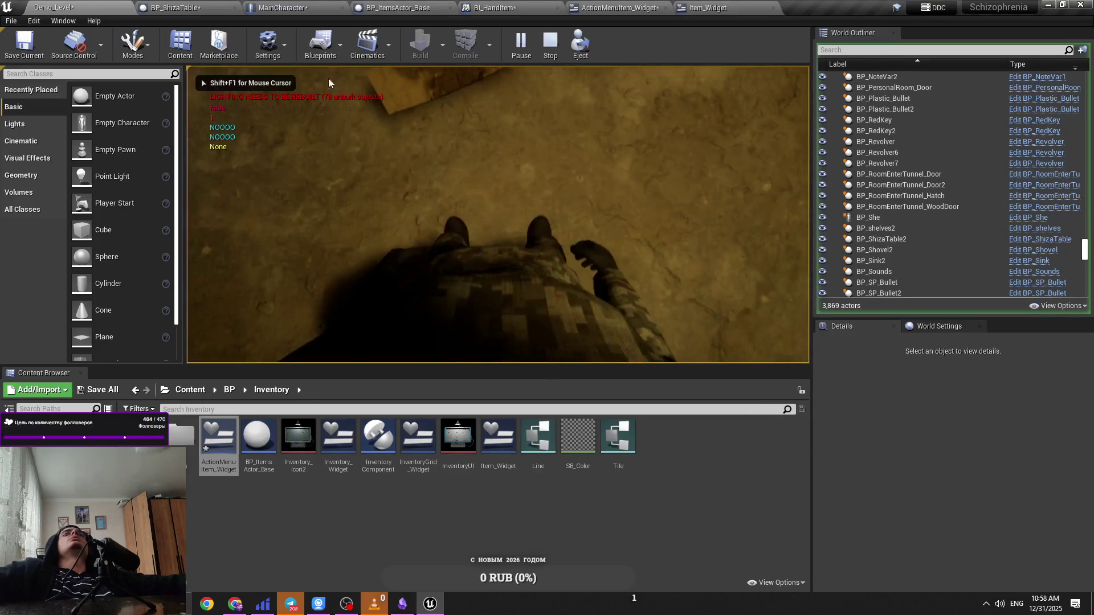
pyautogui.press('Escape')
pyautogui.click(260, 5)
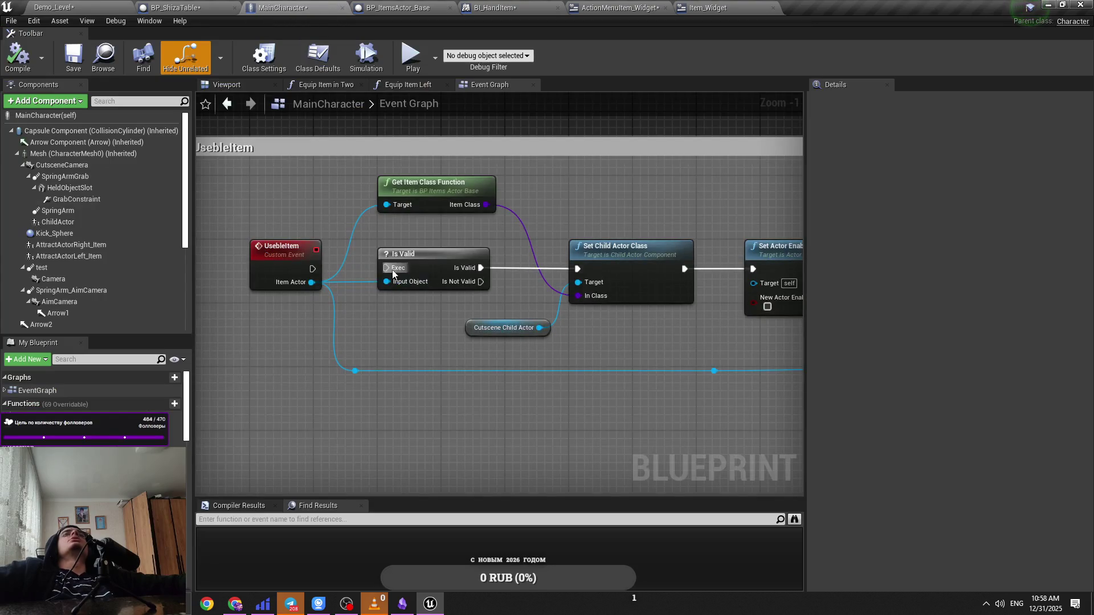
# Step: Connect Is Valid's exec to the UsebleItem event and search child actor actions from the collision Target
pyautogui.moveTo(312, 275); pyautogui.dragTo(311, 275)
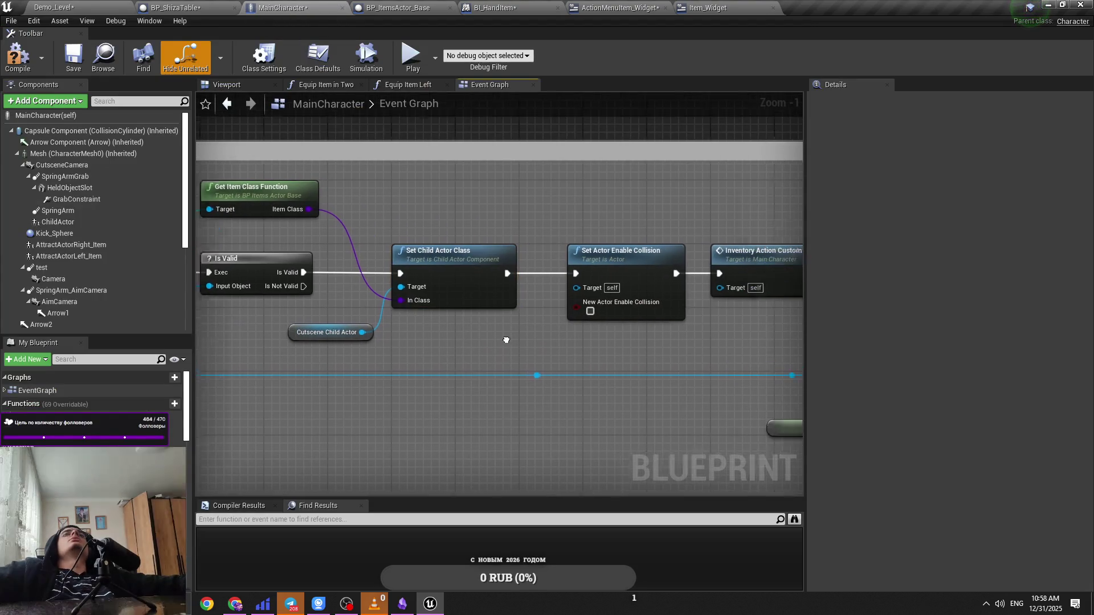
pyautogui.moveTo(548, 290)
pyautogui.mouseDown()
pyautogui.moveTo(332, 340)
pyautogui.moveTo(514, 228)
pyautogui.mouseUp()
pyautogui.moveTo(582, 236); pyautogui.dragTo(706, 217)
pyautogui.write('set child')
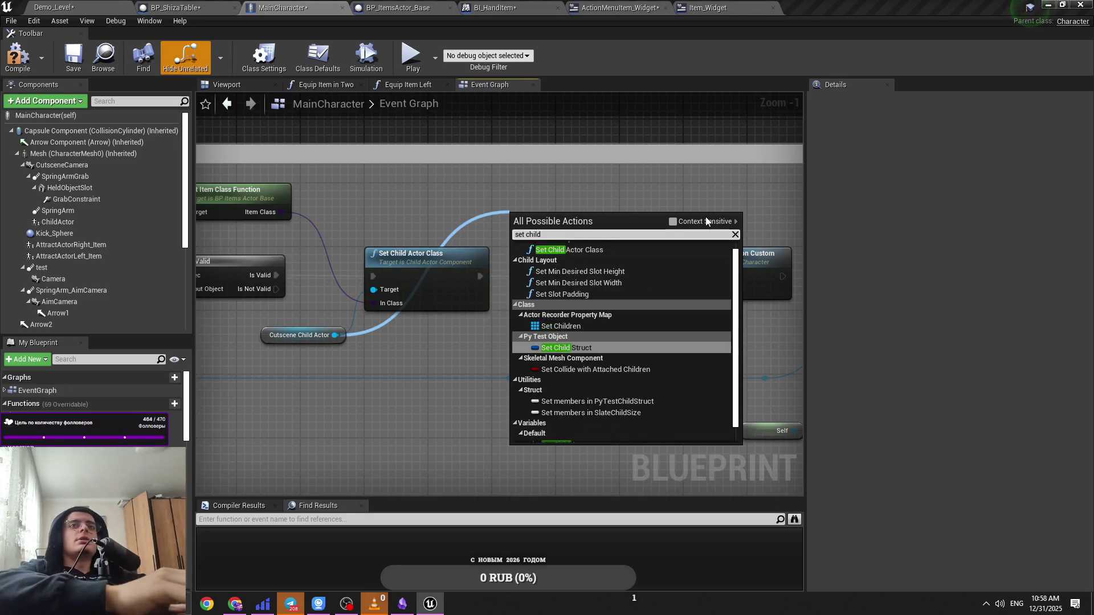
pyautogui.click(696, 222)
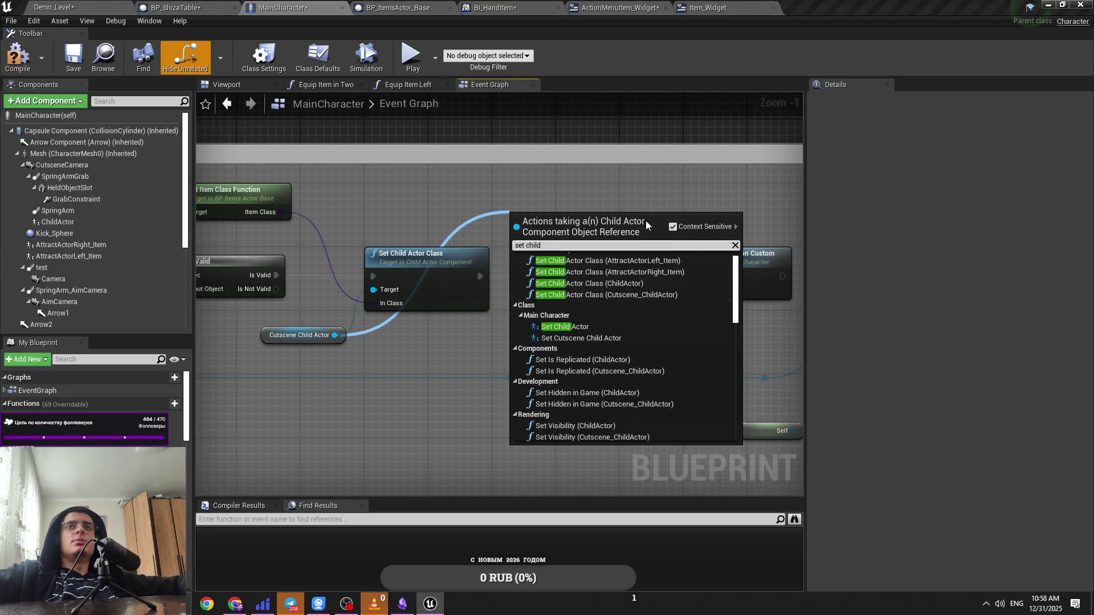
pyautogui.click(520, 248)
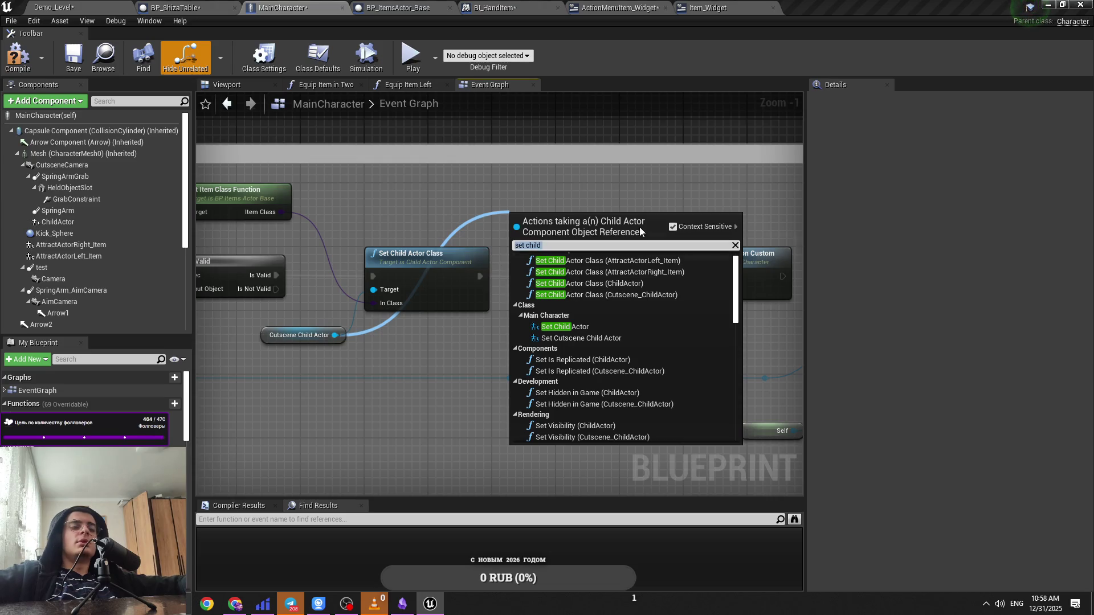
pyautogui.write('get child acto')
pyautogui.press('BackSpace')
pyautogui.press('BackSpace')
pyautogui.press('BackSpace')
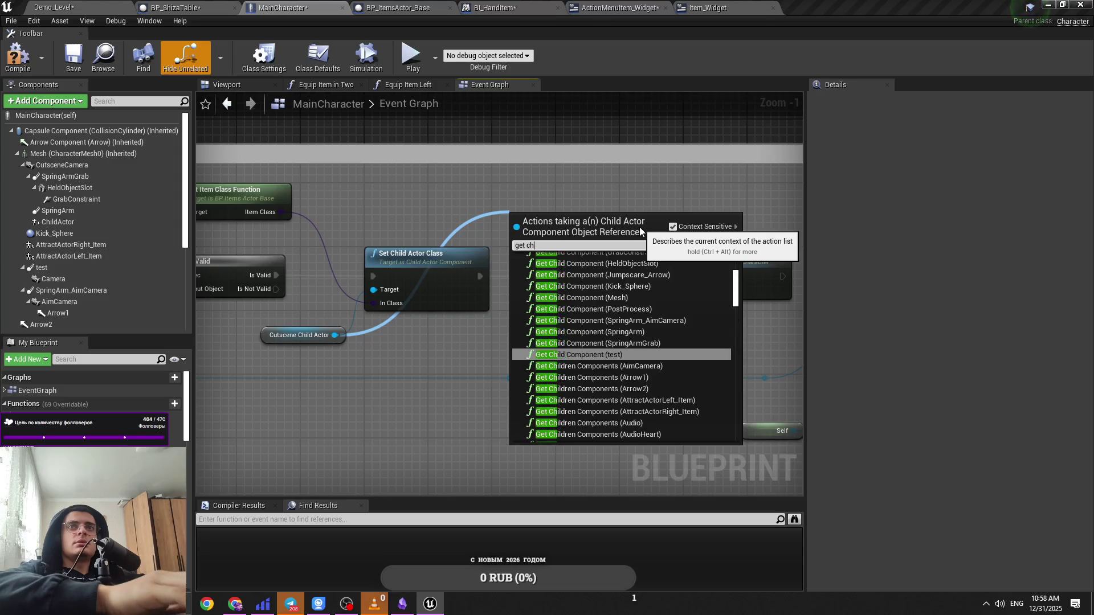
pyautogui.write('actor')
pyautogui.moveTo(734, 282)
pyautogui.mouseDown()
pyautogui.moveTo(738, 471)
pyautogui.moveTo(767, 312)
pyautogui.mouseUp()
# Step: Add a Get Child Actor node and wire it into Set Actor Enable Collision's Target
pyautogui.moveTo(335, 335)
pyautogui.mouseDown()
pyautogui.moveTo(344, 344)
pyautogui.moveTo(529, 208)
pyautogui.moveTo(559, 199)
pyautogui.mouseUp()
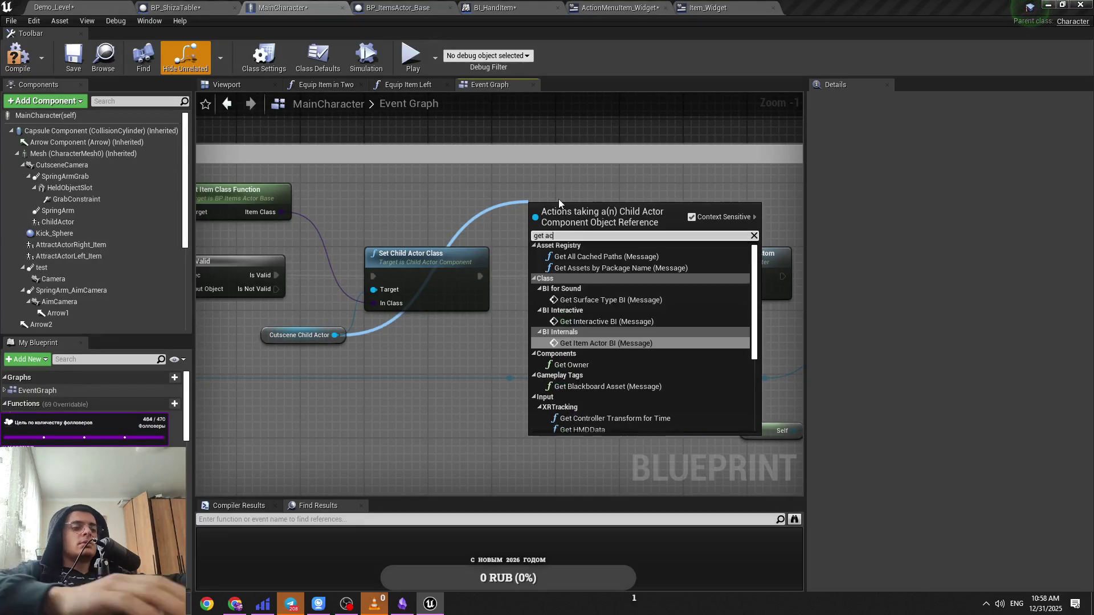
pyautogui.press('Down')
pyautogui.press('Down')
pyautogui.press('Down')
pyautogui.press('Up')
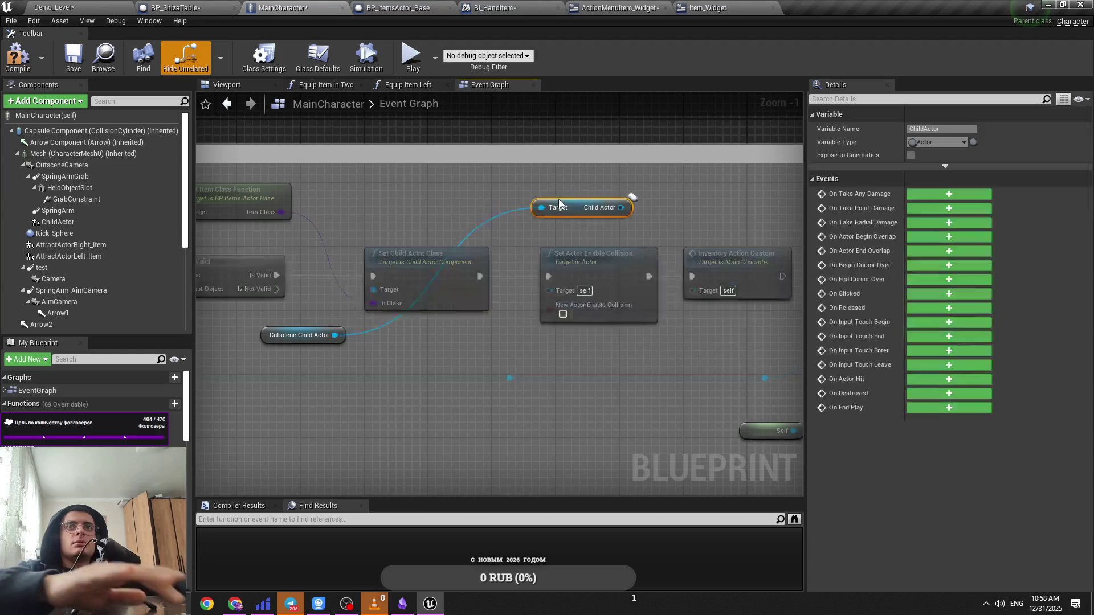
pyautogui.press('Return')
pyautogui.moveTo(563, 289); pyautogui.dragTo(548, 289)
pyautogui.moveTo(573, 207)
pyautogui.mouseDown()
pyautogui.moveTo(397, 209)
pyautogui.moveTo(413, 210)
pyautogui.mouseUp()
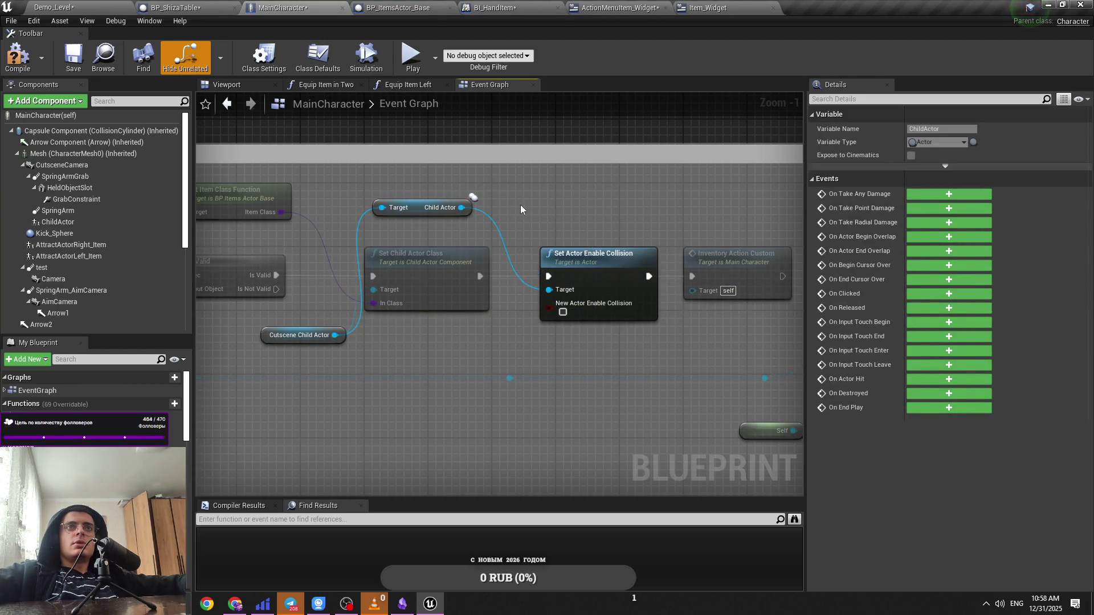
pyautogui.click(521, 204)
# Step: Paste a Cutscene Child Actor node into Get Child Actor's Target and save MainCharacter
pyautogui.click(319, 335)
pyautogui.click(538, 206)
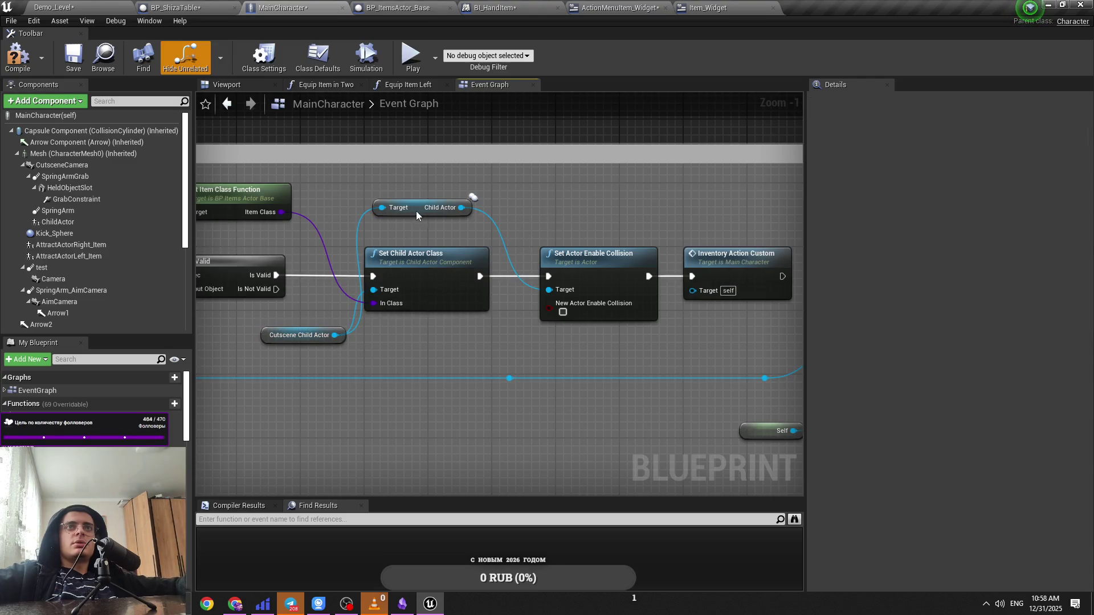
pyautogui.hotkey('ctrl', 'v')
pyautogui.keyDown('alt'); pyautogui.click(397, 208); pyautogui.keyUp('alt')
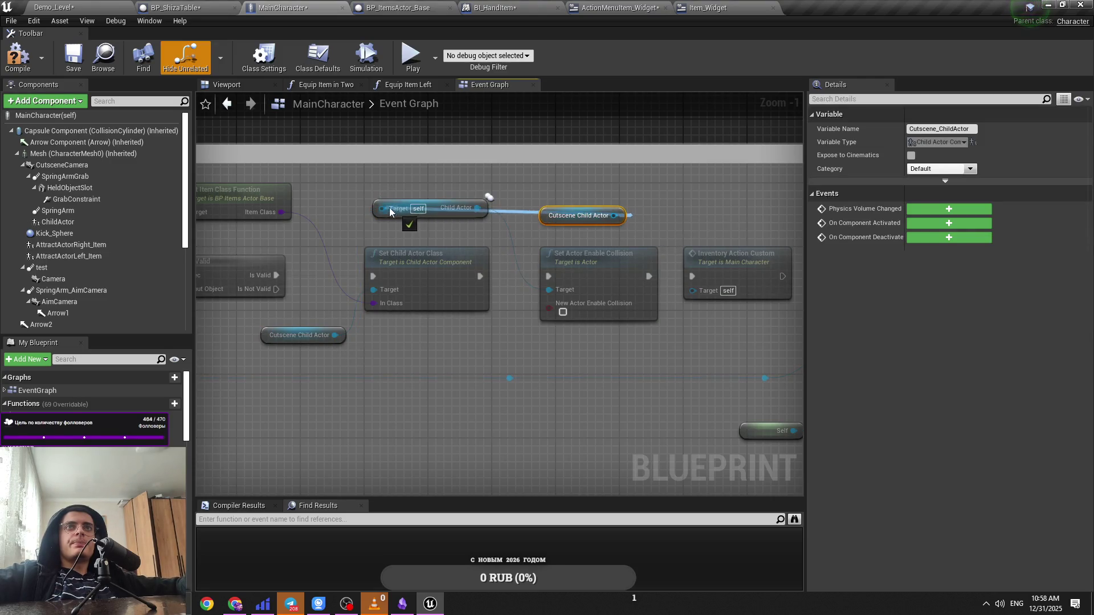
pyautogui.moveTo(389, 212)
pyautogui.mouseDown()
pyautogui.moveTo(671, 219)
pyautogui.moveTo(509, 223)
pyautogui.mouseUp()
pyautogui.keyDown('ctrl'); pyautogui.click(571, 223); pyautogui.keyUp('ctrl')
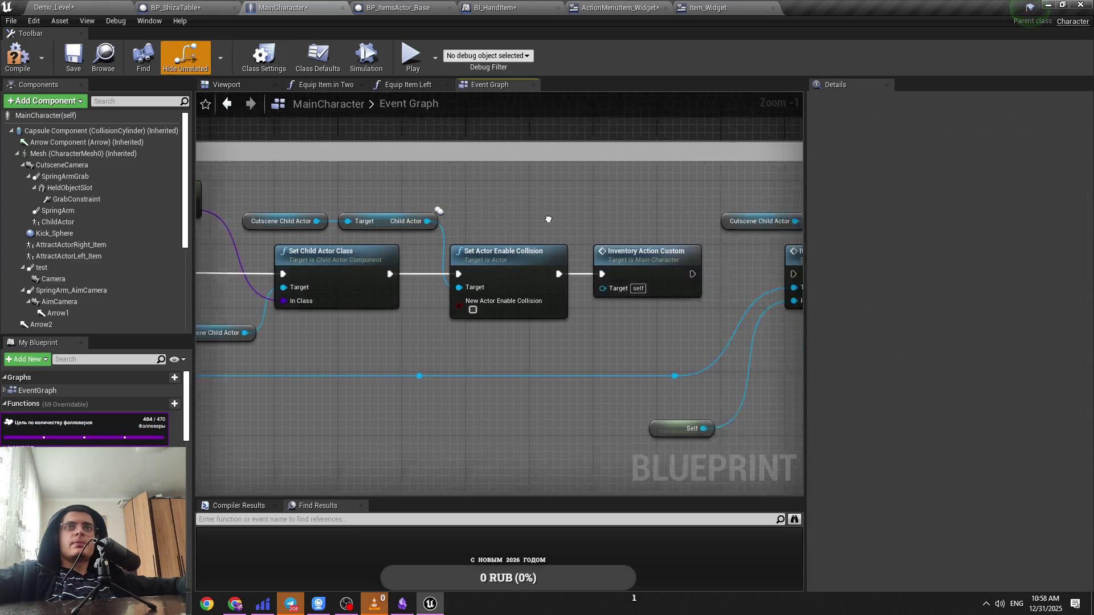
pyautogui.hotkey('ctrl', 's')
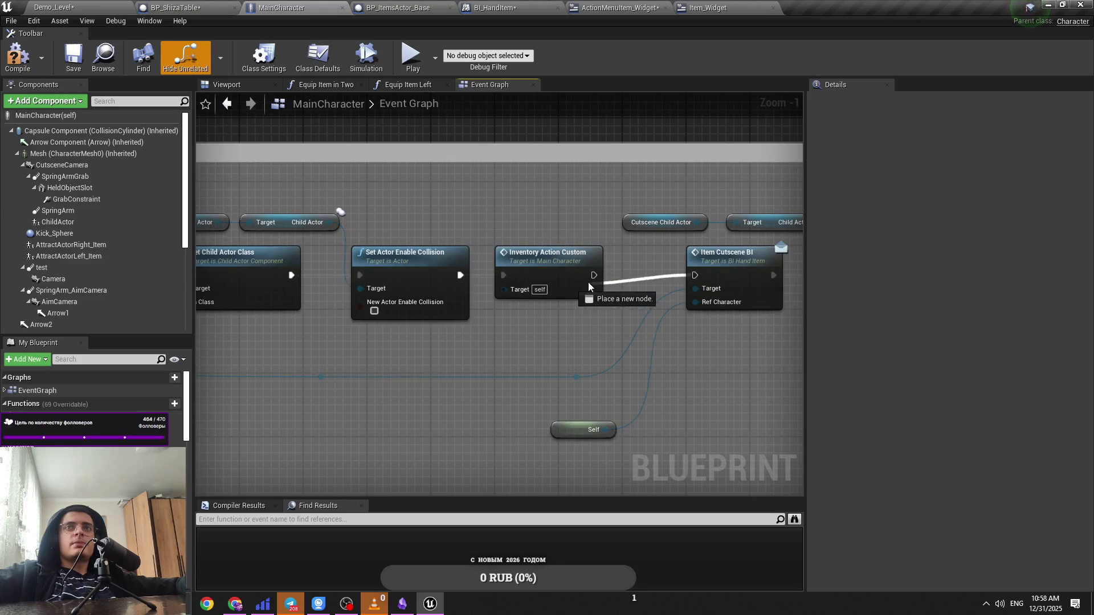
# Step: Play-test Demo_Level, using the Shizo table menu on the cabinet, then stop the session
pyautogui.click(100, 6)
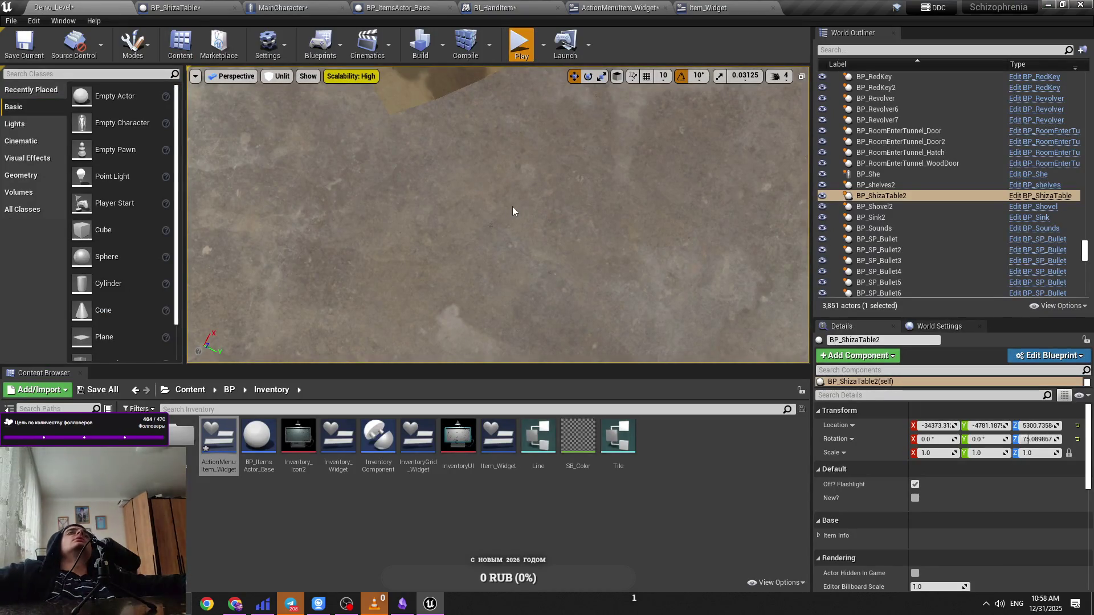
pyautogui.hotkey('alt', 'p')
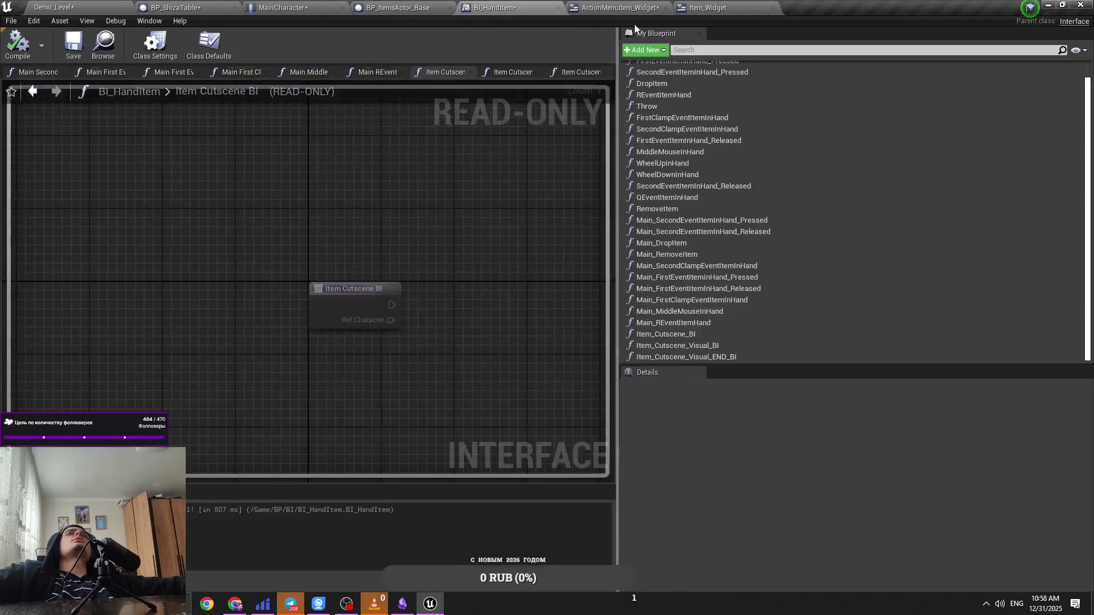
pyautogui.click(735, 7)
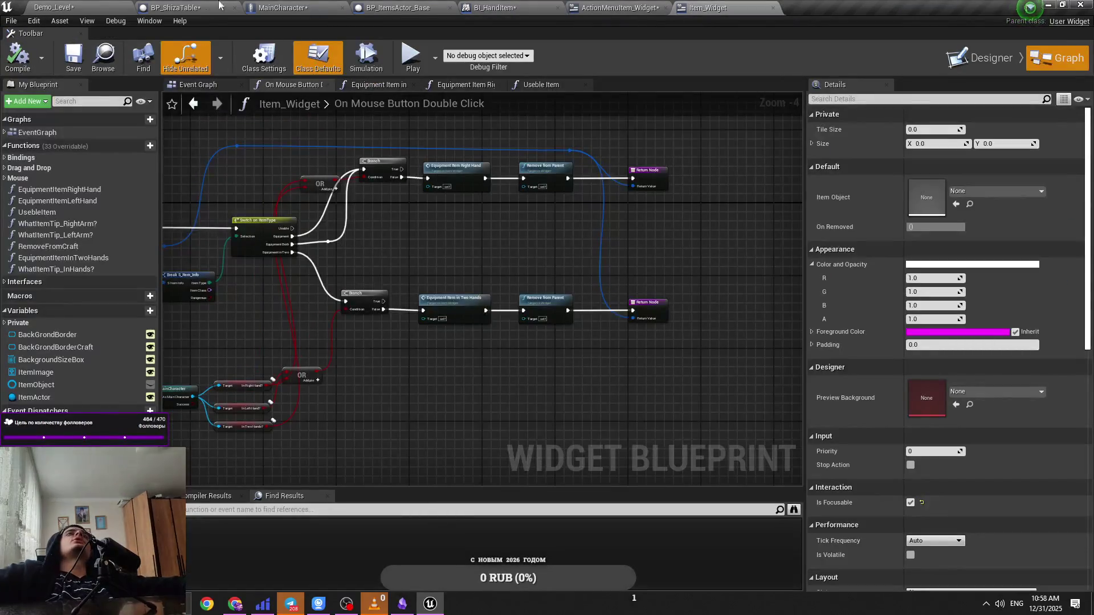
pyautogui.click(174, 8)
pyautogui.click(40, 5)
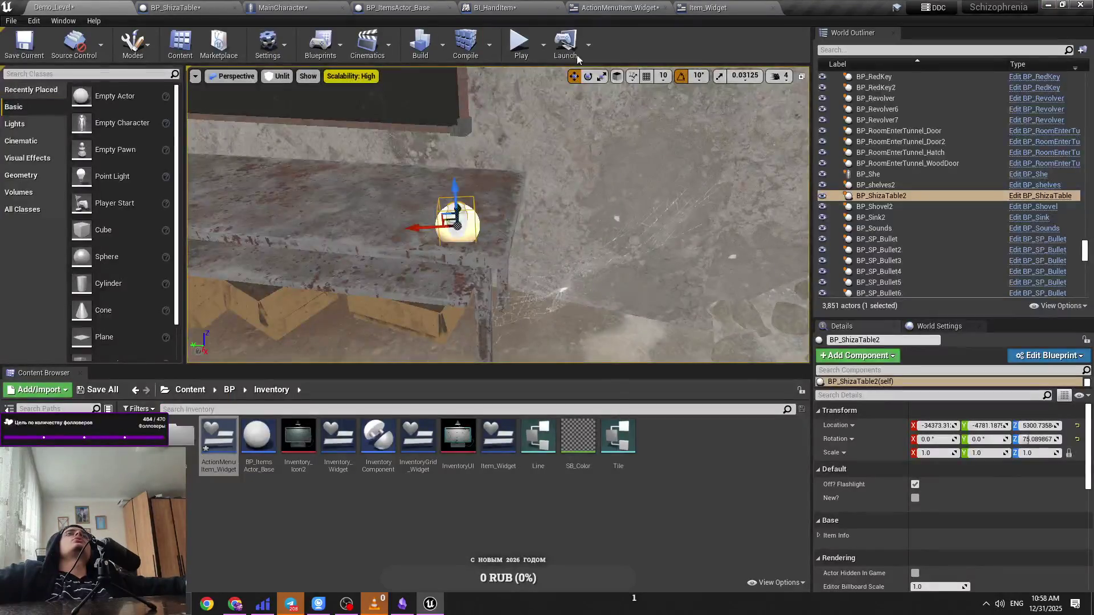
pyautogui.hotkey('alt', 'p')
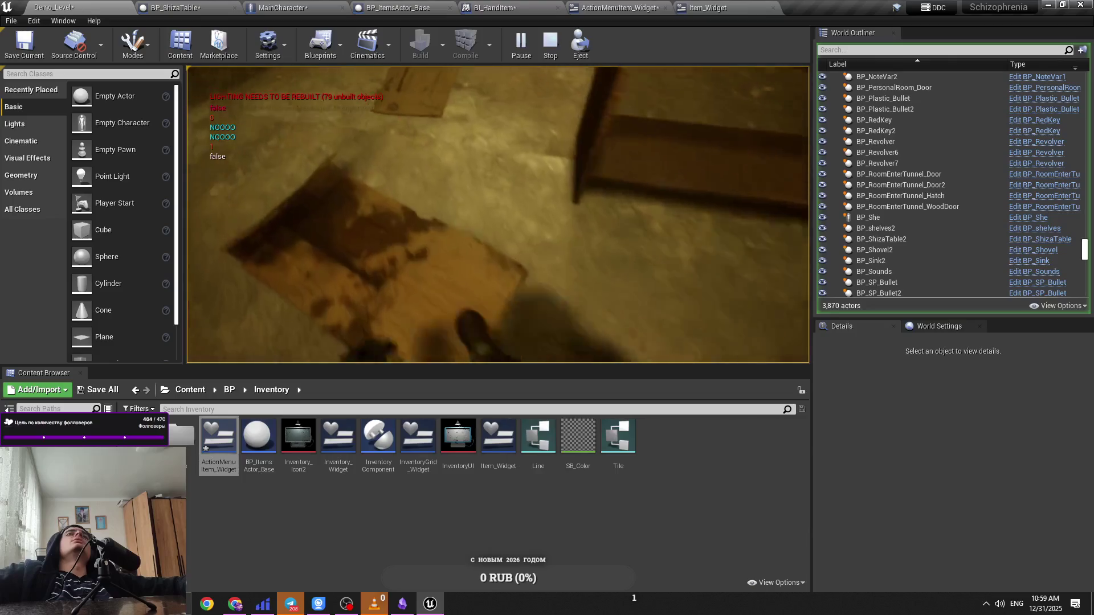
pyautogui.click(606, 237)
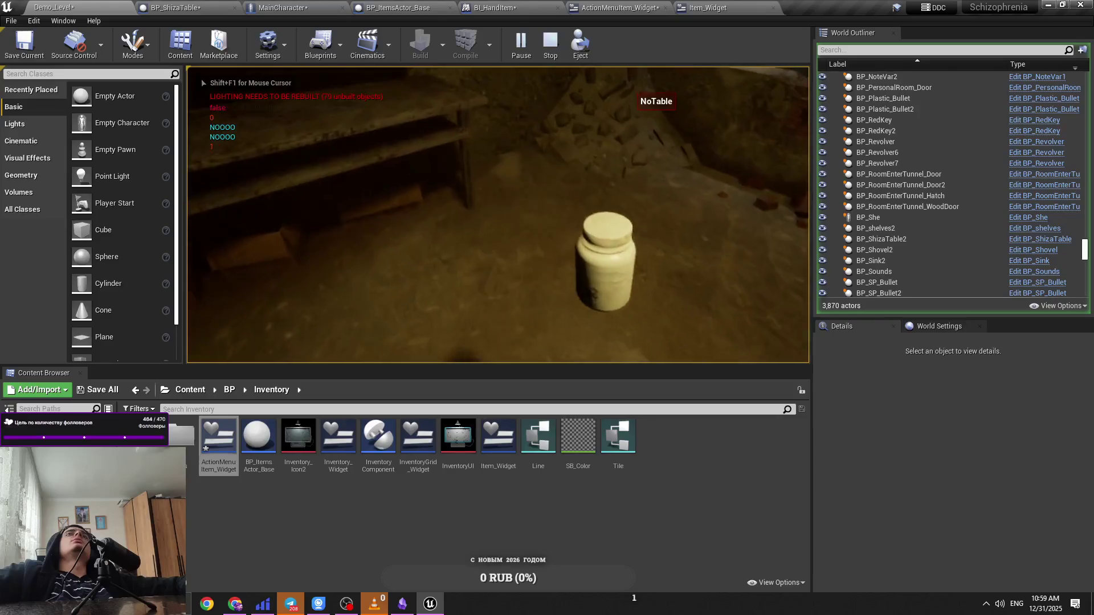
pyautogui.hotkey('shift', 'F1')
pyautogui.press('Escape')
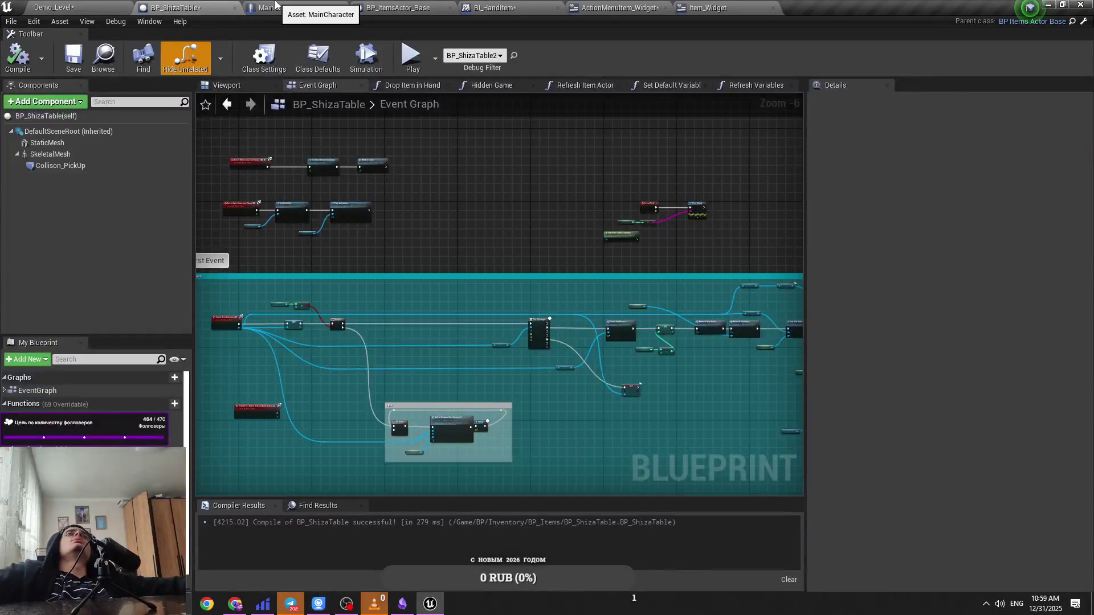
# Step: Check the BP_ShizaTable and BP_ItemsActor_Base graphs, then return to MainCharacter's Event Graph
pyautogui.click(276, 7)
pyautogui.click(171, 8)
pyautogui.scroll(3, 296, 166)
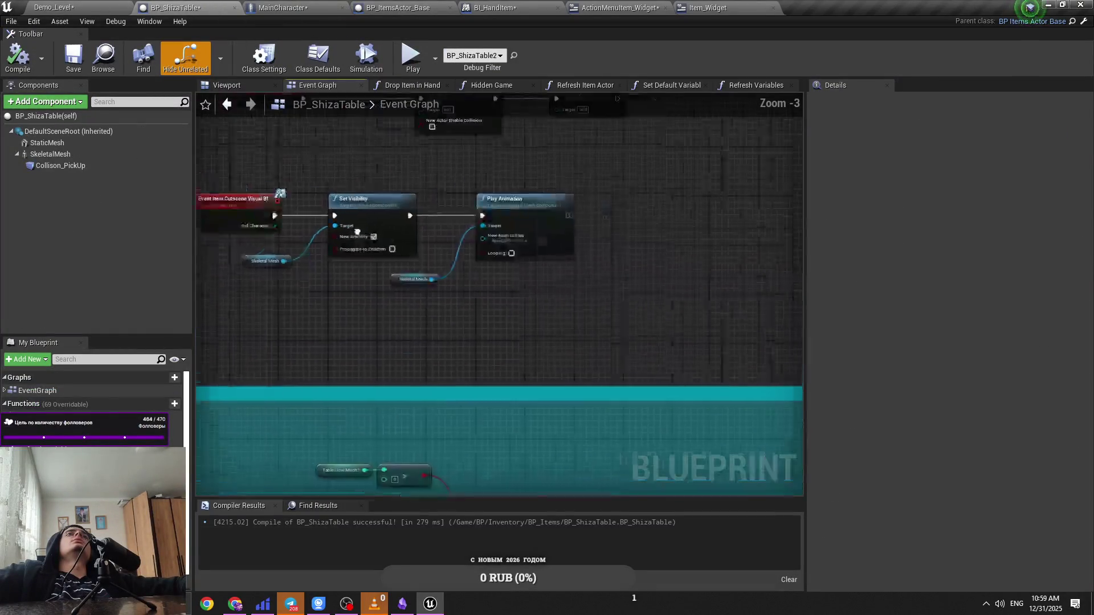
pyautogui.scroll(-2, 403, 242)
pyautogui.click(399, 8)
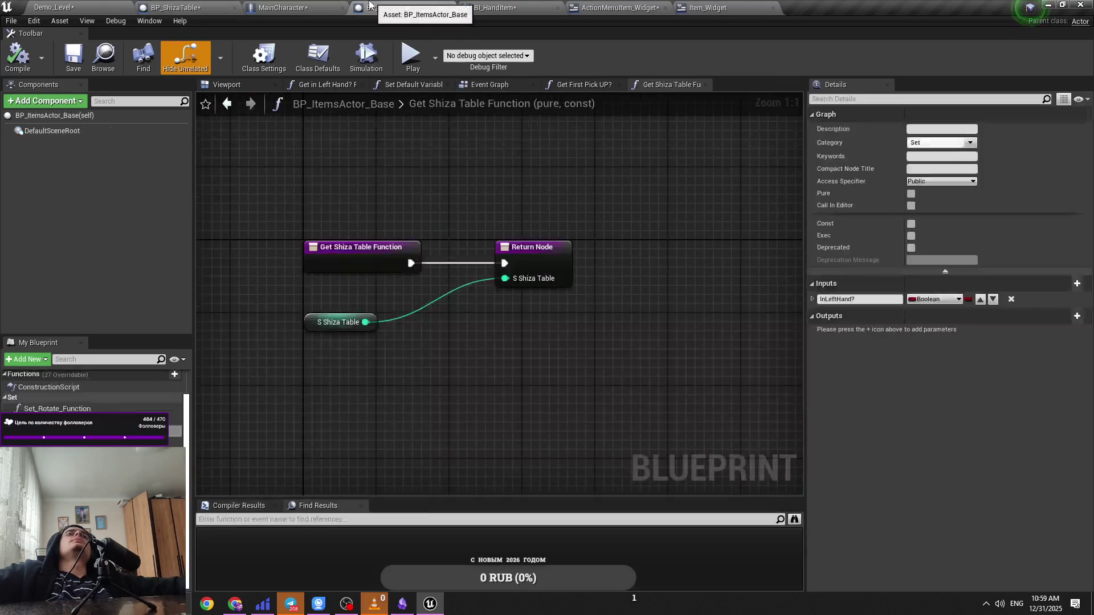
pyautogui.click(279, 7)
# Step: Delete the Cutscene Child Actor and Get Child Actor nodes feeding Item Cutscene Visual BI
pyautogui.moveTo(681, 186); pyautogui.dragTo(426, 157)
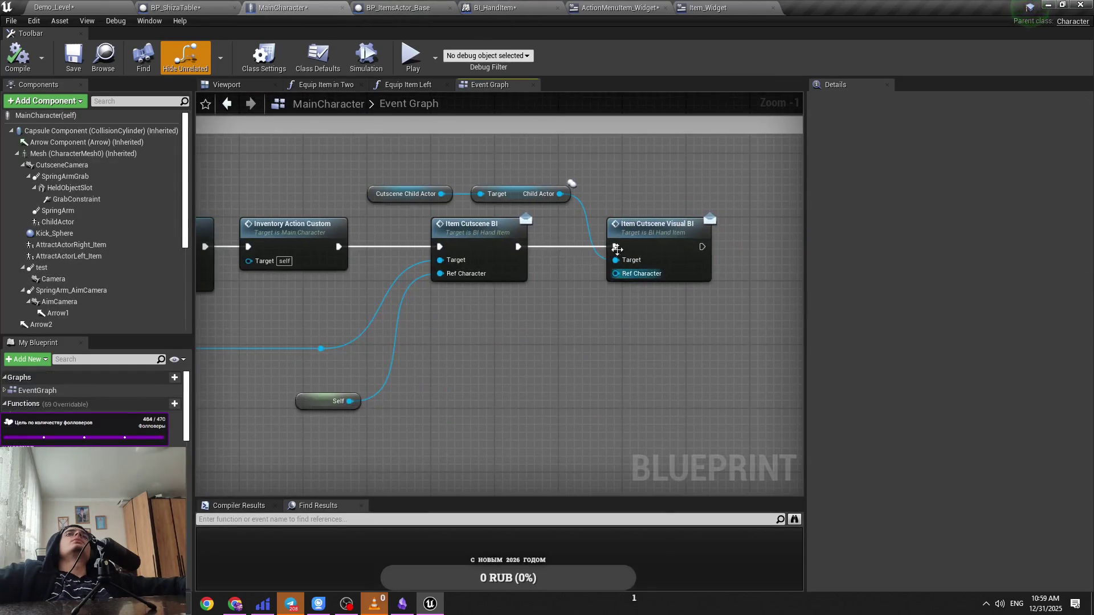
pyautogui.click(620, 161)
pyautogui.moveTo(621, 161); pyautogui.dragTo(450, 196)
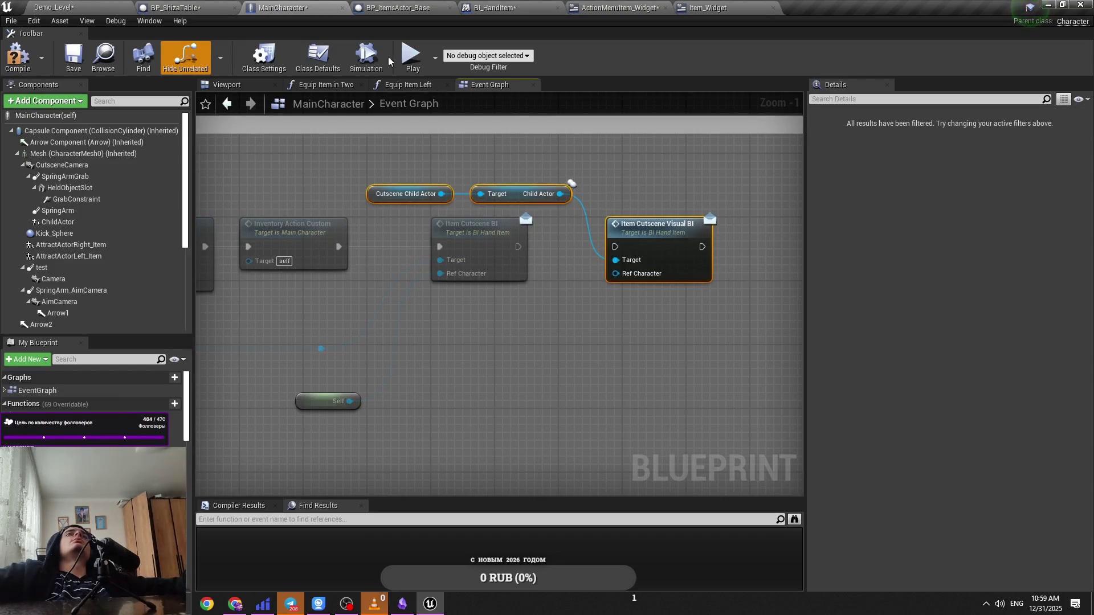
pyautogui.press('Delete')
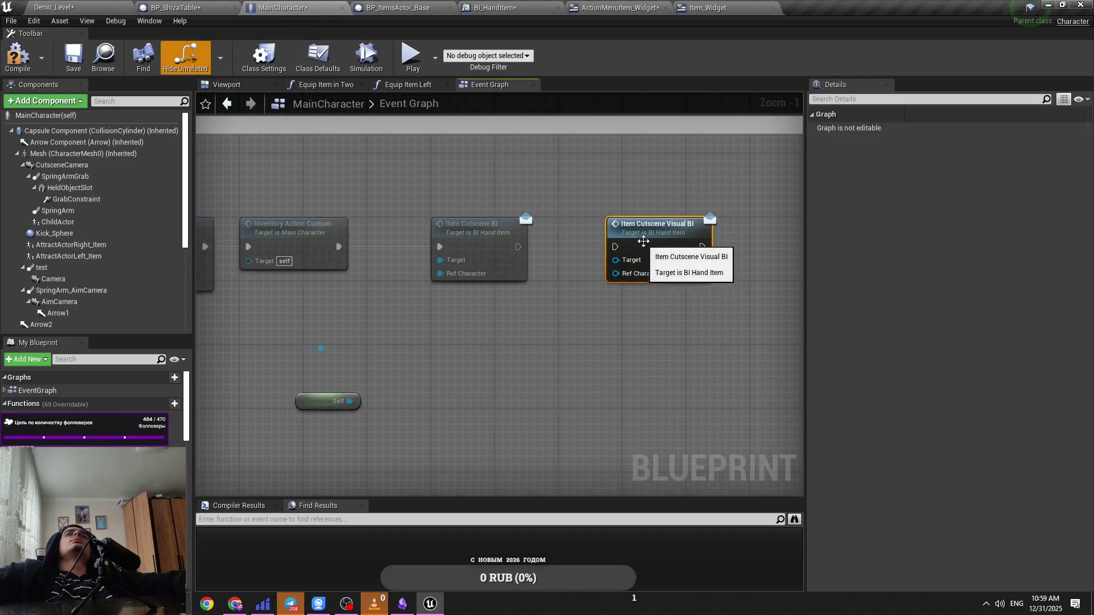
pyautogui.click(659, 270)
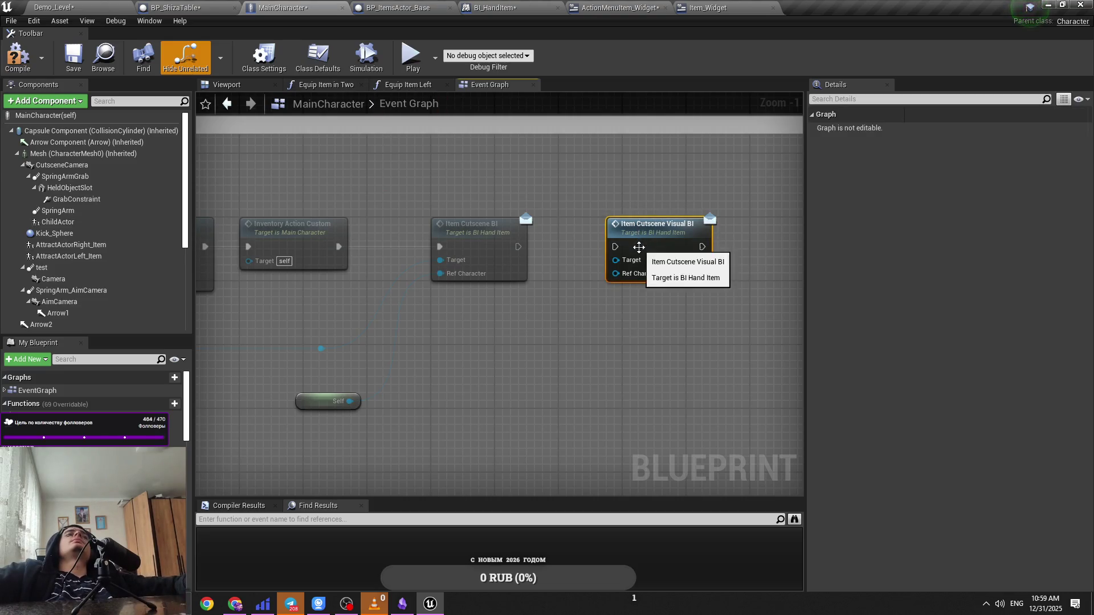
pyautogui.click(240, 11)
pyautogui.scroll(3, 542, 333)
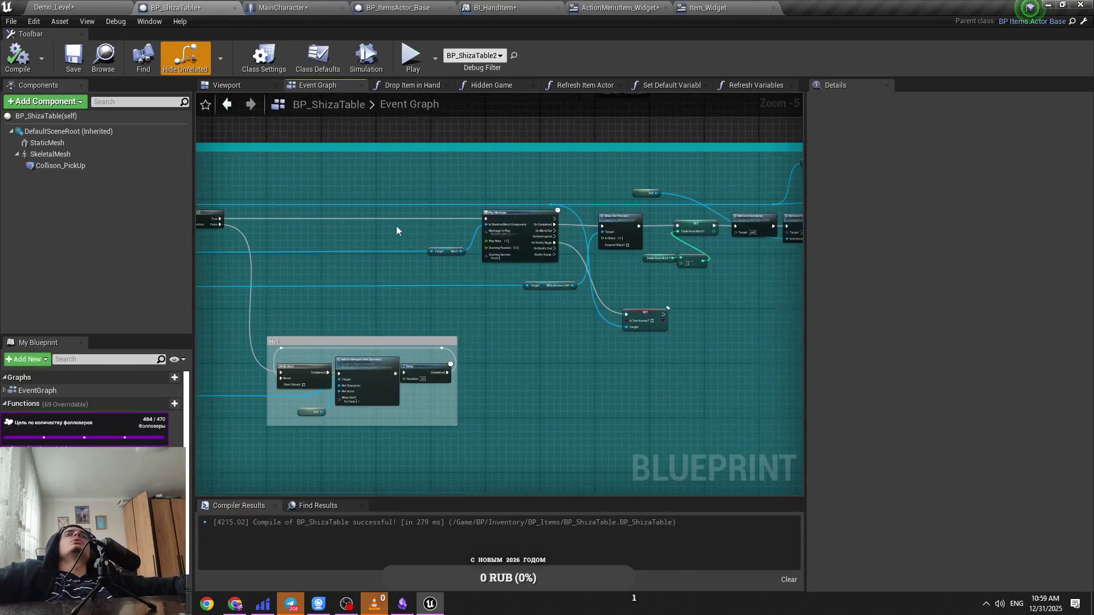
# Step: Add a Cutscene Child Actor getter node near the Branch in BP_ShizaTable's graph
pyautogui.scroll(-4, 558, 276)
pyautogui.scroll(3, 628, 250)
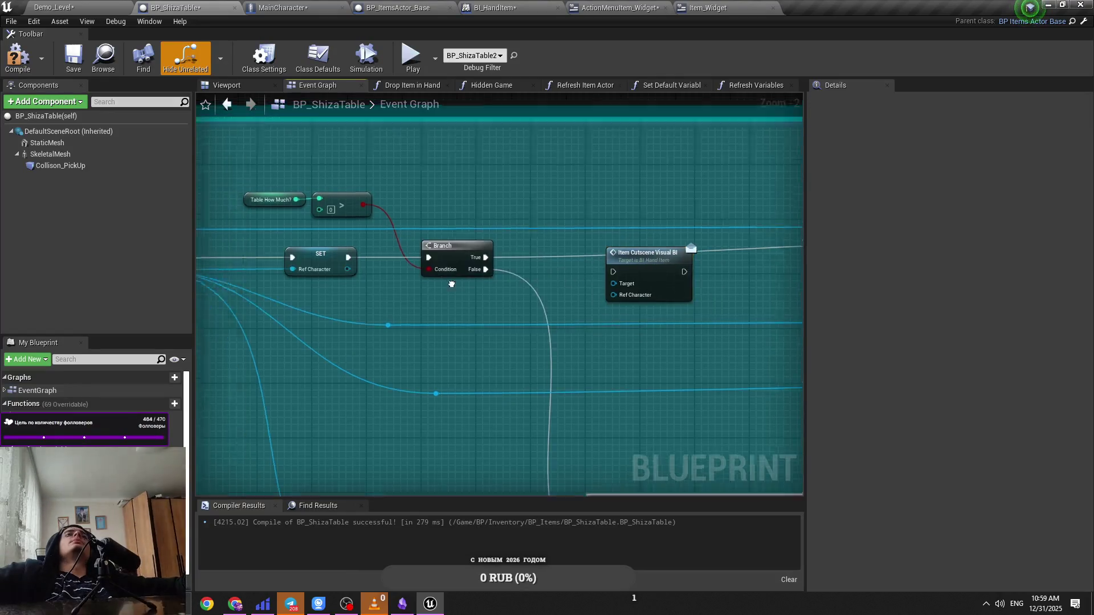
pyautogui.moveTo(536, 296)
pyautogui.mouseDown()
pyautogui.moveTo(480, 241)
pyautogui.moveTo(511, 196)
pyautogui.mouseUp()
pyautogui.doubleClick(459, 250)
pyautogui.write('cutsc')
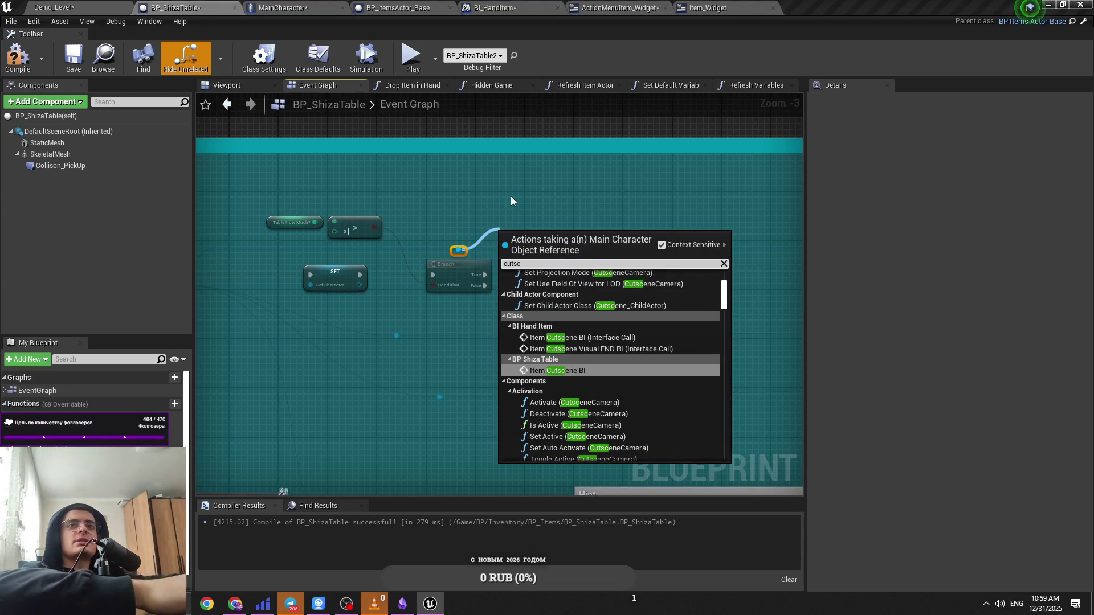
pyautogui.write('ene child')
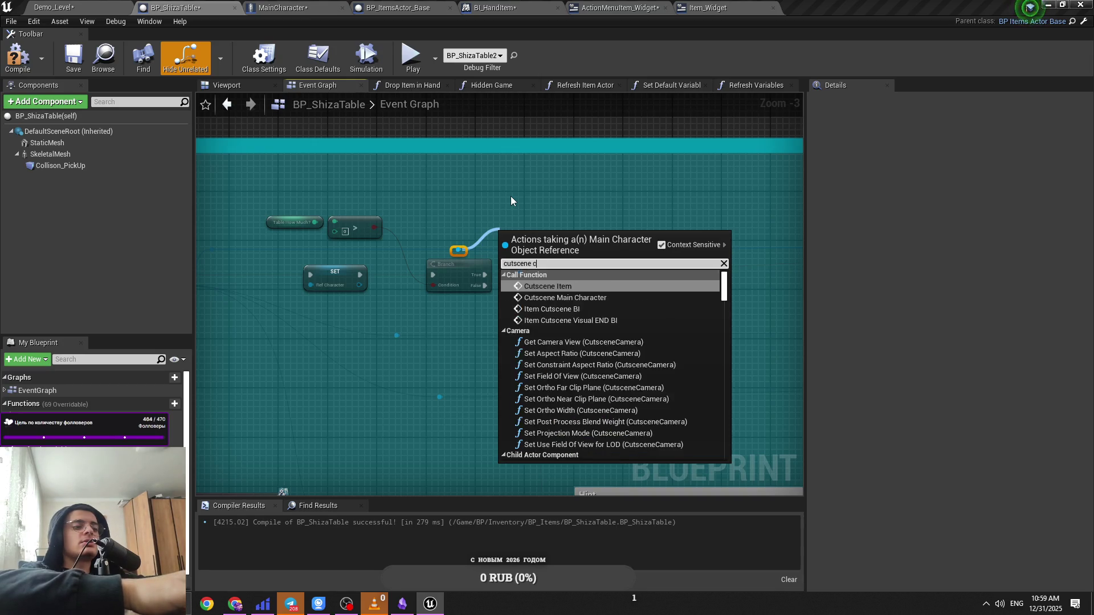
pyautogui.press('Return')
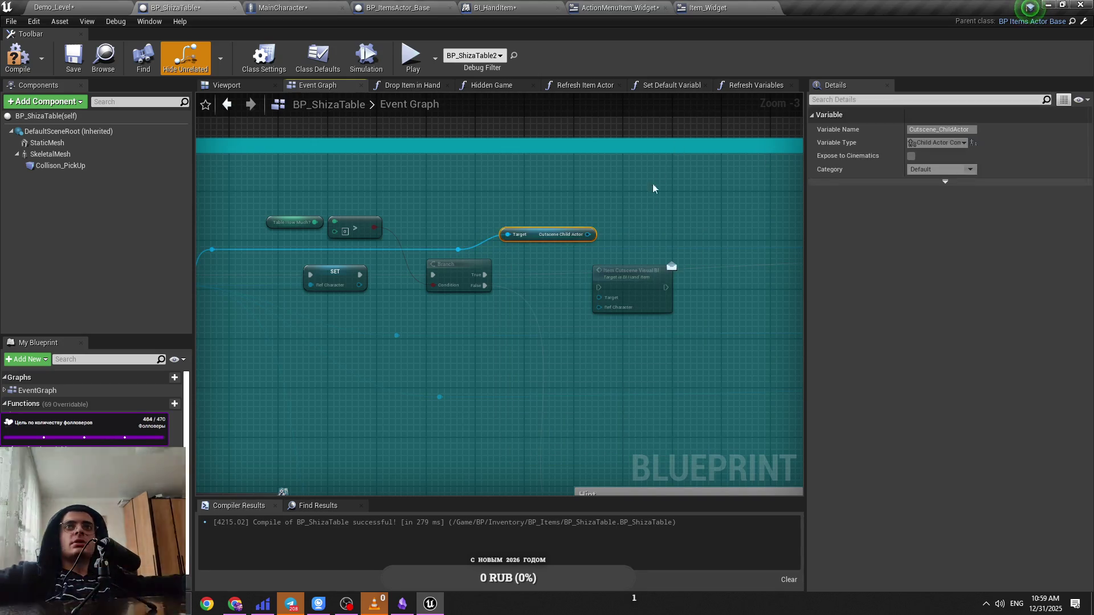
# Step: Add Get Child Actor from it and connect the child actor to Item Cutscene Visual BI's Target
pyautogui.moveTo(591, 234); pyautogui.dragTo(637, 236)
pyautogui.write('get child act')
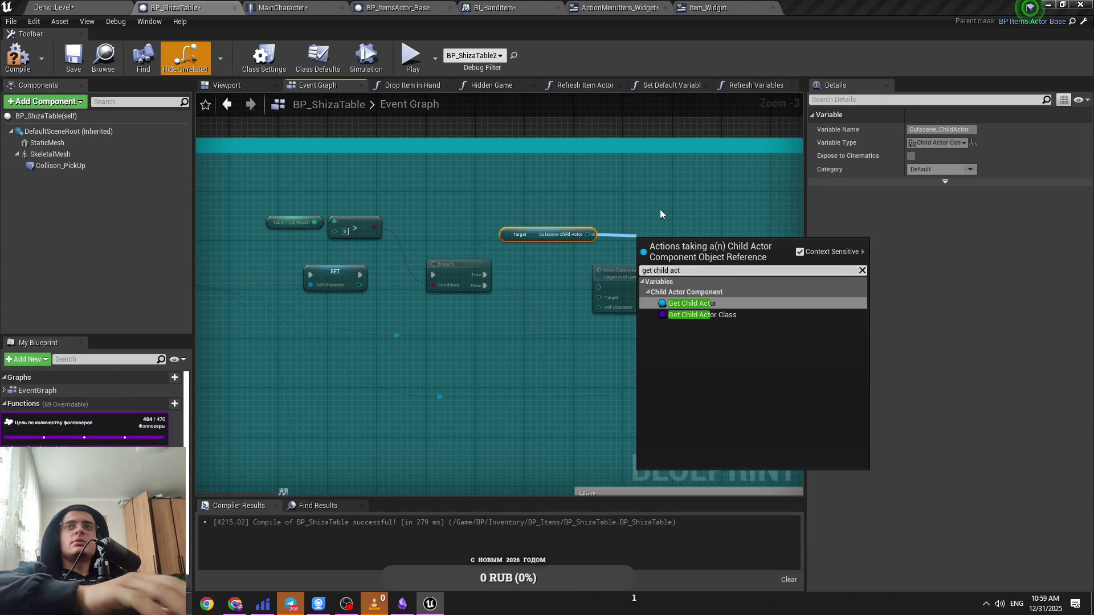
pyautogui.press('Return')
pyautogui.scroll(3, 684, 398)
pyautogui.moveTo(754, 229)
pyautogui.mouseDown()
pyautogui.moveTo(604, 320)
pyautogui.moveTo(666, 314)
pyautogui.moveTo(601, 313)
pyautogui.mouseUp()
pyautogui.moveTo(678, 237); pyautogui.dragTo(660, 228)
# Step: Hook Item Cutscene Visual BI into the execution flow, compile, and play the level
pyautogui.moveTo(680, 288)
pyautogui.mouseDown()
pyautogui.moveTo(460, 282)
pyautogui.moveTo(601, 278)
pyautogui.moveTo(480, 292)
pyautogui.mouseUp()
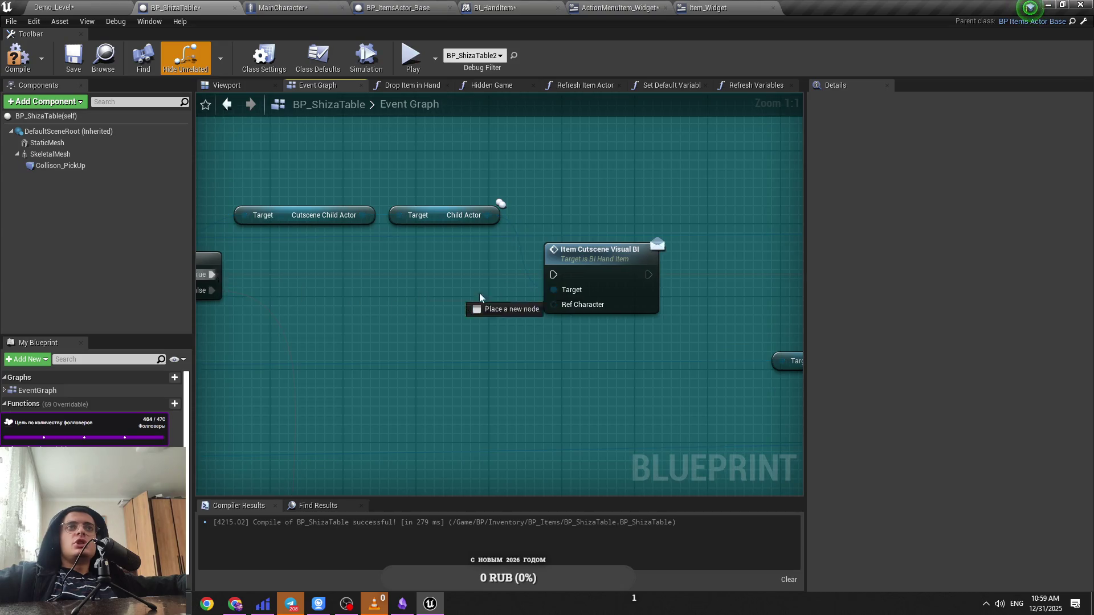
pyautogui.moveTo(552, 275); pyautogui.dragTo(787, 285)
pyautogui.moveTo(578, 312); pyautogui.dragTo(767, 329)
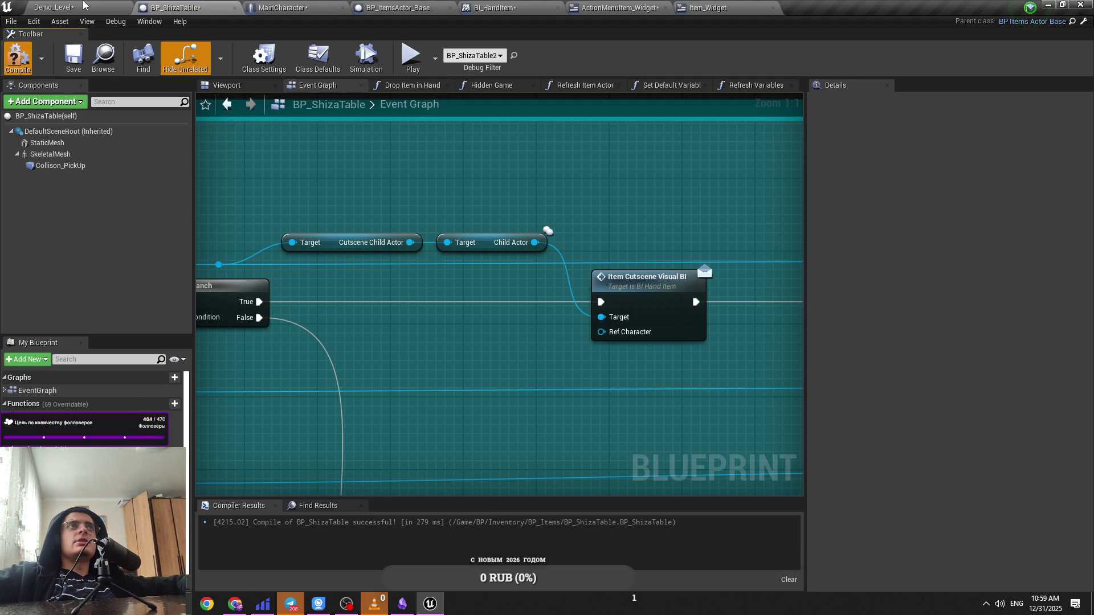
pyautogui.click(57, 6)
pyautogui.click(543, 45)
pyautogui.click(509, 152)
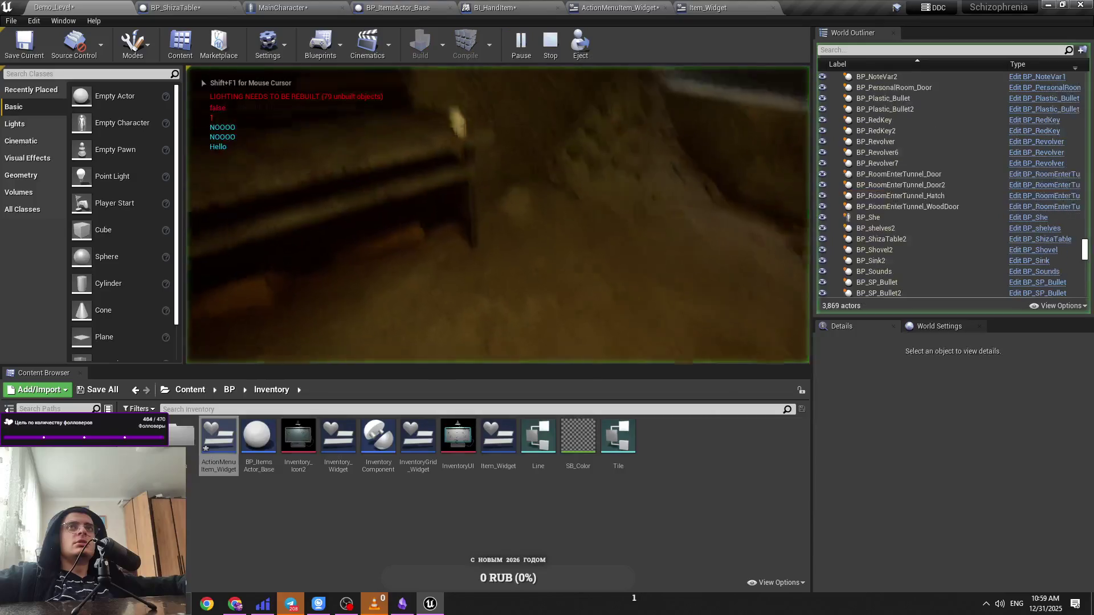
# Step: Use the table from its action menu, trigger the cabinet close-up twice with E, then stop playing
pyautogui.click(595, 185)
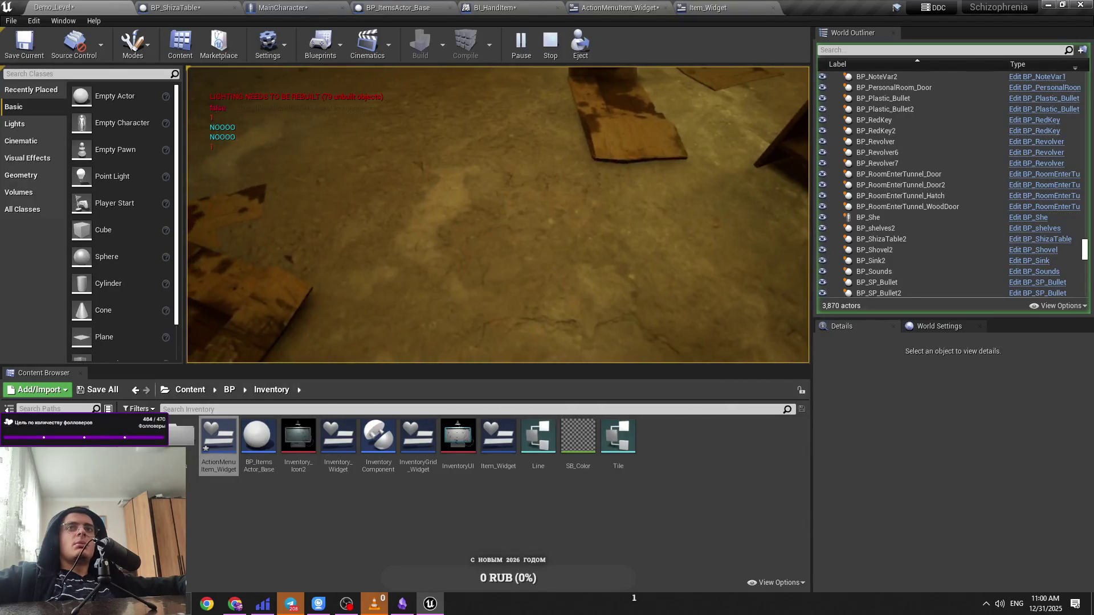
pyautogui.press('e')
pyautogui.press('e')
pyautogui.press('e')
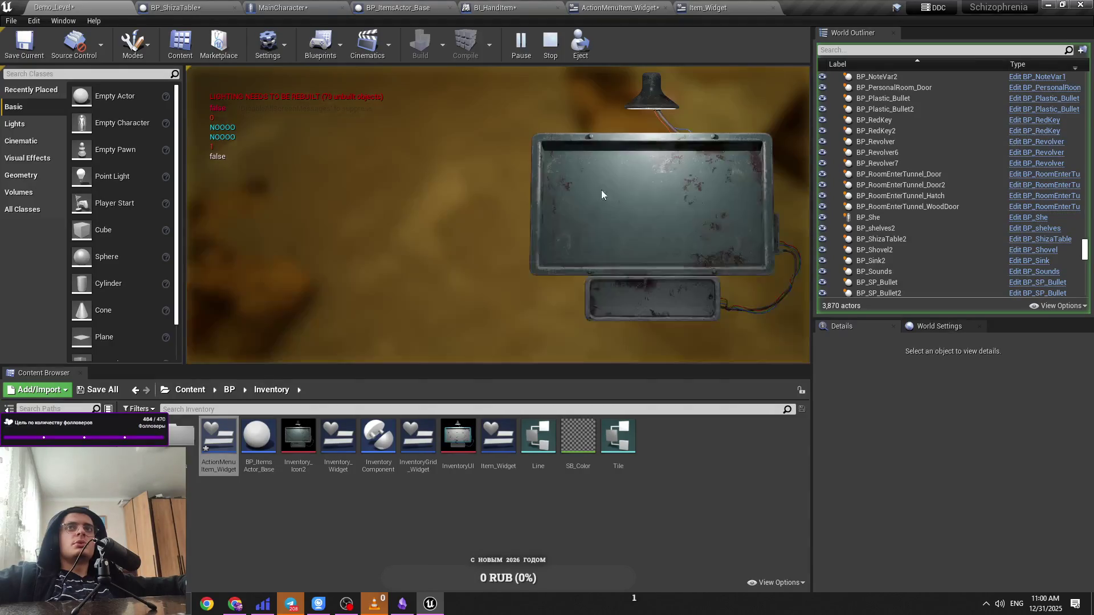
pyautogui.press('e')
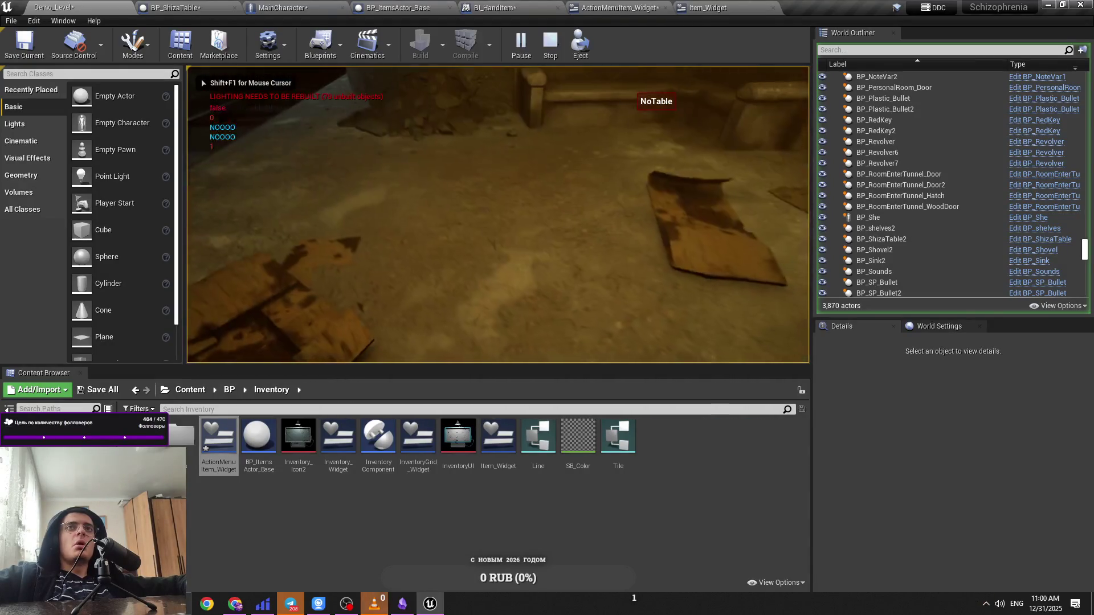
pyautogui.press('Escape')
pyautogui.click(181, 5)
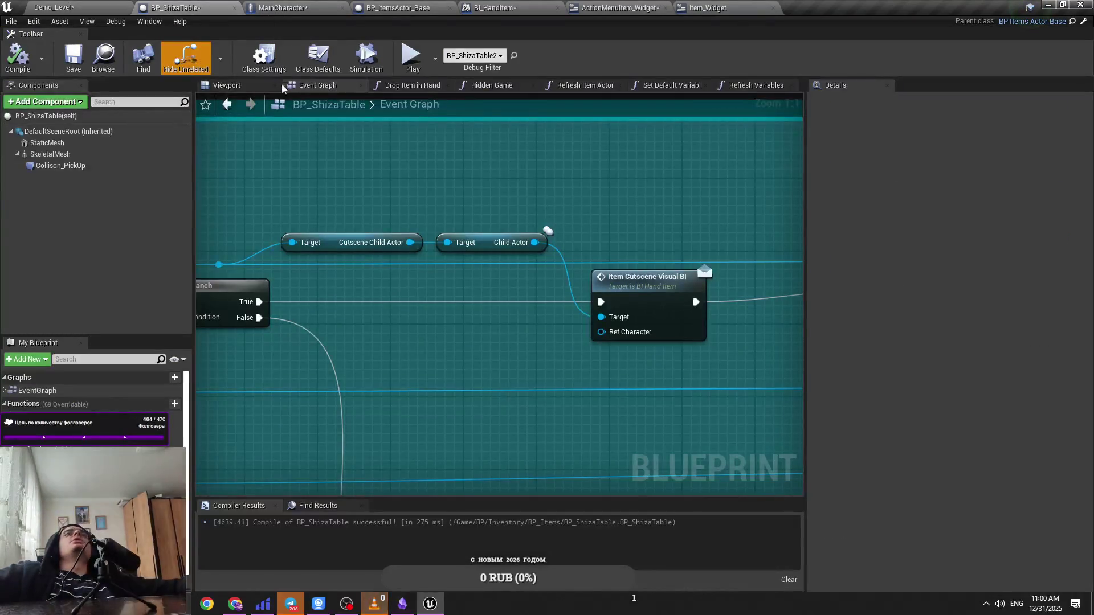
# Step: Save MainCharacter and look through the Item_Widget and ActionMenuItem_Widget graphs
pyautogui.click(279, 7)
pyautogui.hotkey('ctrl', 's')
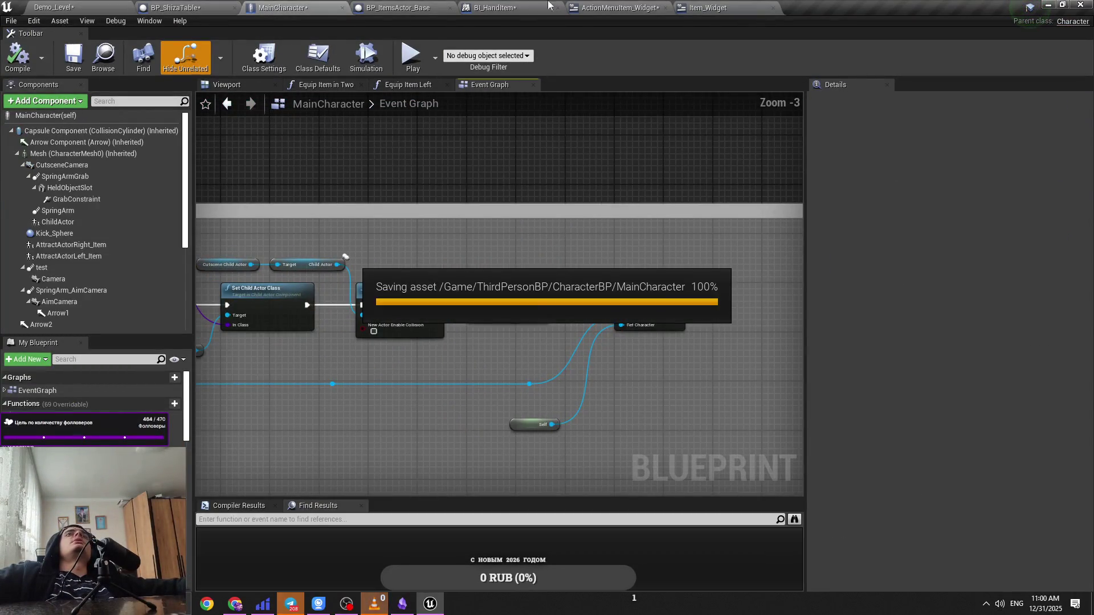
pyautogui.click(737, 5)
pyautogui.click(622, 5)
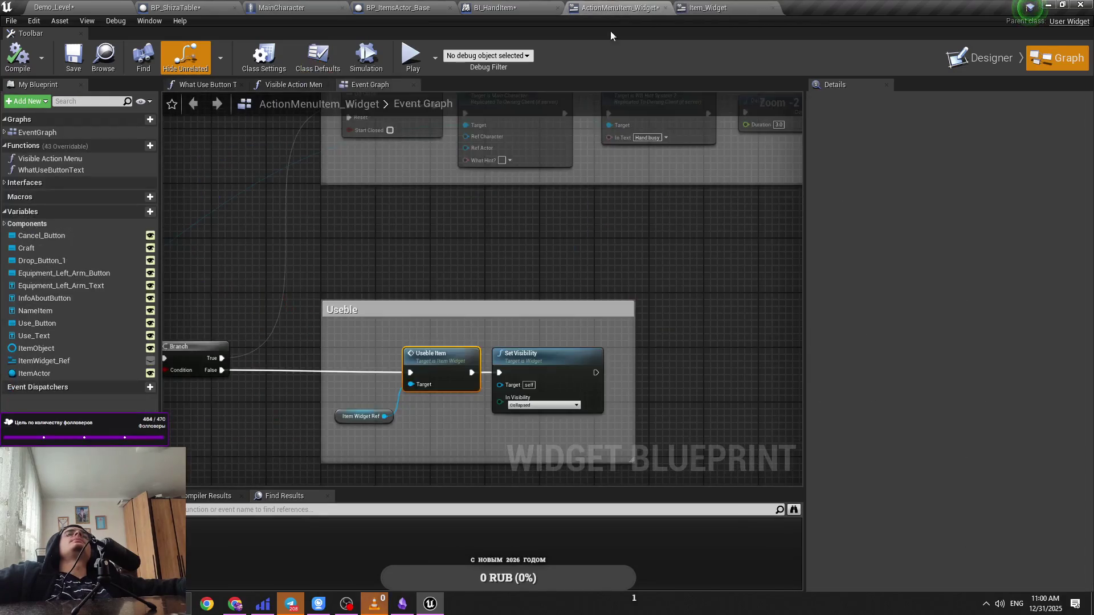
pyautogui.scroll(-2, 496, 252)
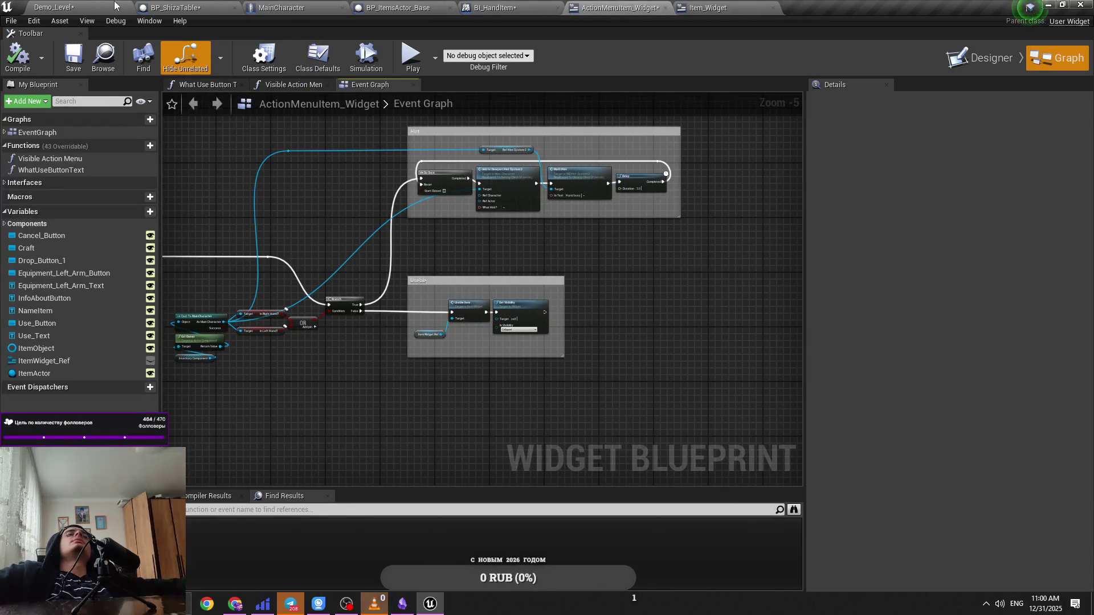
pyautogui.click(706, 7)
pyautogui.click(625, 5)
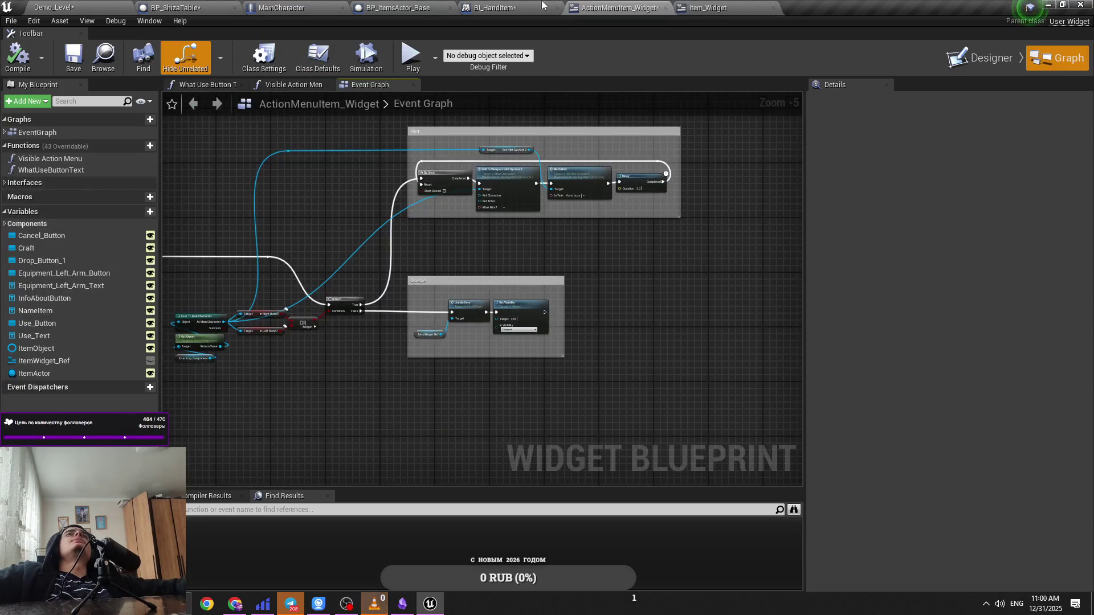
# Step: Browse the BI_HandItem and BP_ItemsActor_Base tabs, then save ActionMenuItem_Widget
pyautogui.click(501, 7)
pyautogui.click(399, 7)
pyautogui.click(302, 7)
pyautogui.click(495, 7)
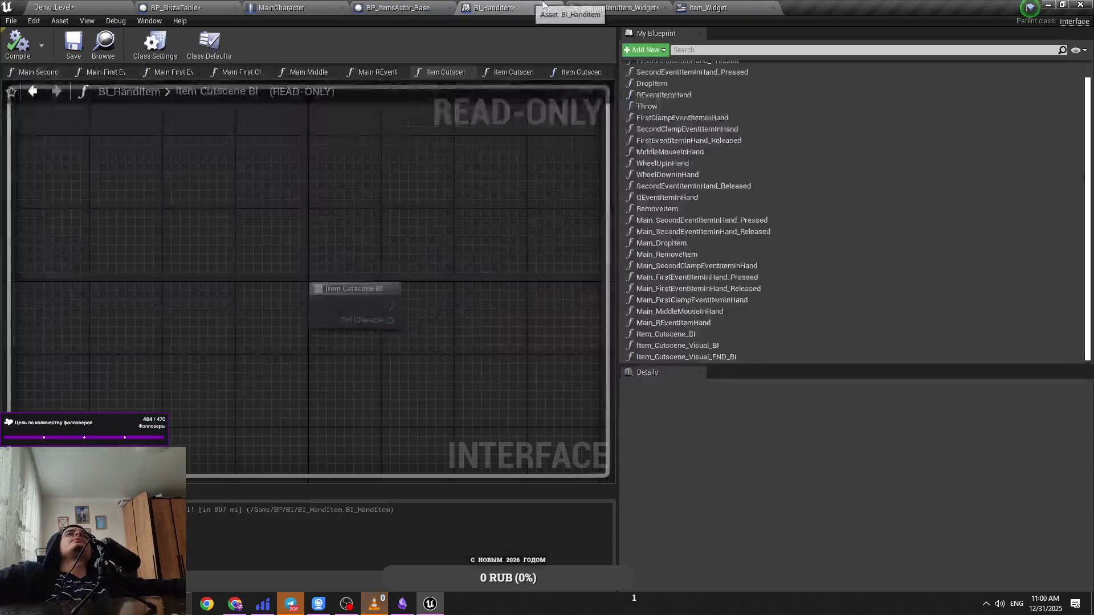
pyautogui.click(753, 7)
pyautogui.click(621, 6)
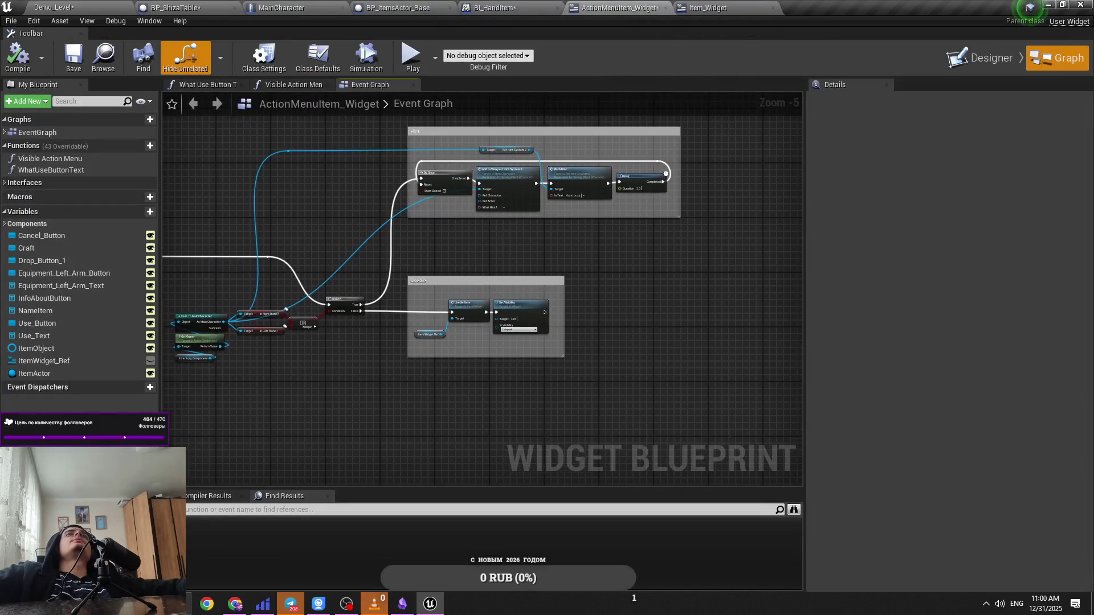
pyautogui.scroll(3, 542, 263)
pyautogui.hotkey('ctrl', 's')
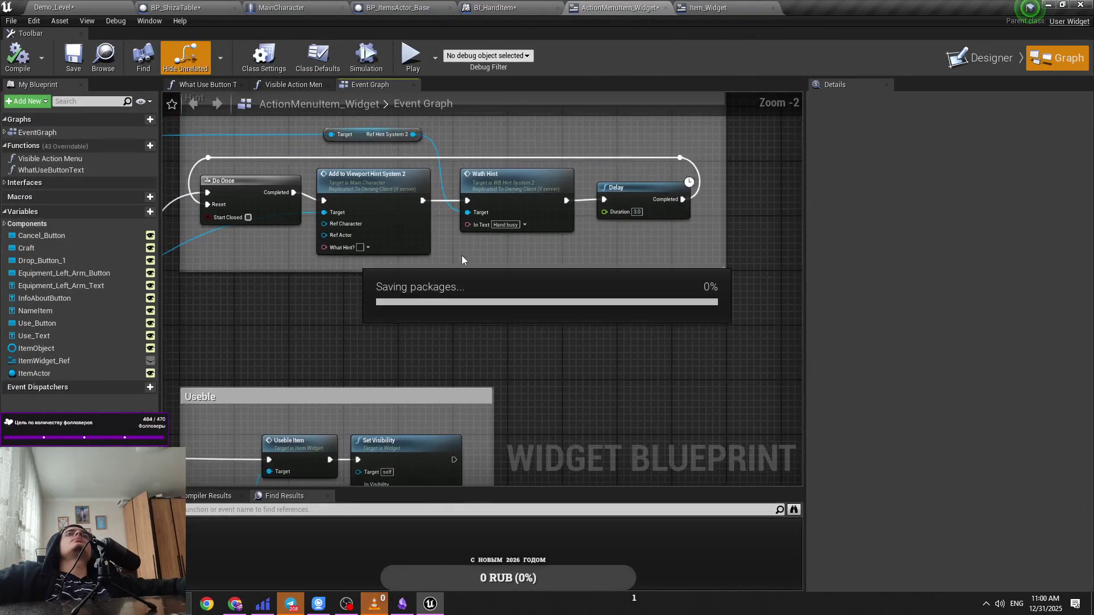
# Step: Open the Useble Item function graph, select Call On Removed, then cycle tabs back to BP_ShizaTable
pyautogui.moveTo(461, 260); pyautogui.dragTo(576, 239)
pyautogui.doubleClick(456, 322)
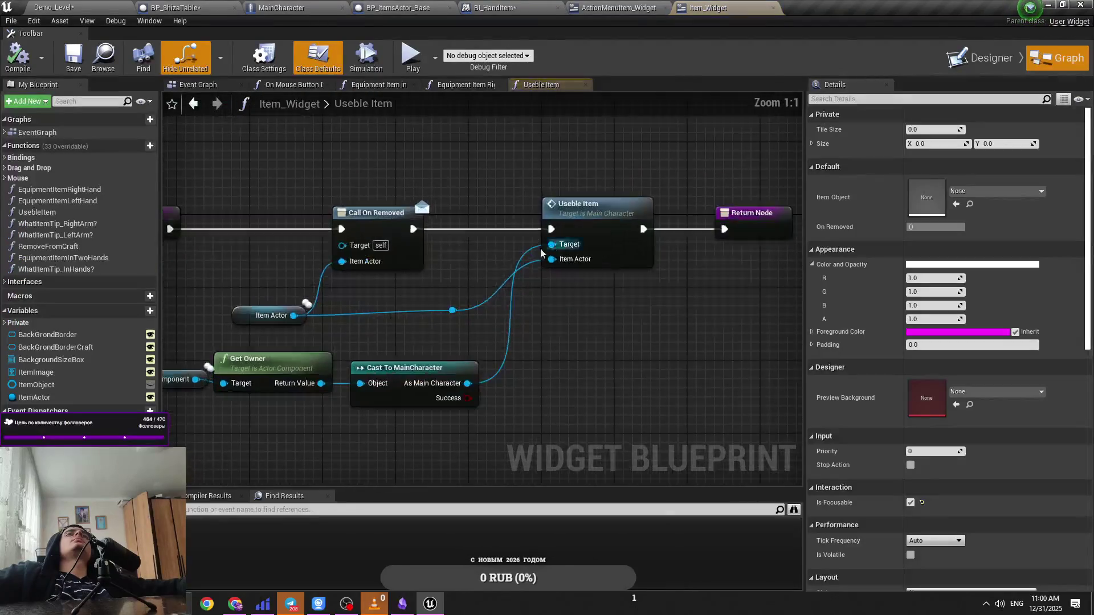
pyautogui.moveTo(461, 279); pyautogui.dragTo(487, 287)
pyautogui.click(487, 288)
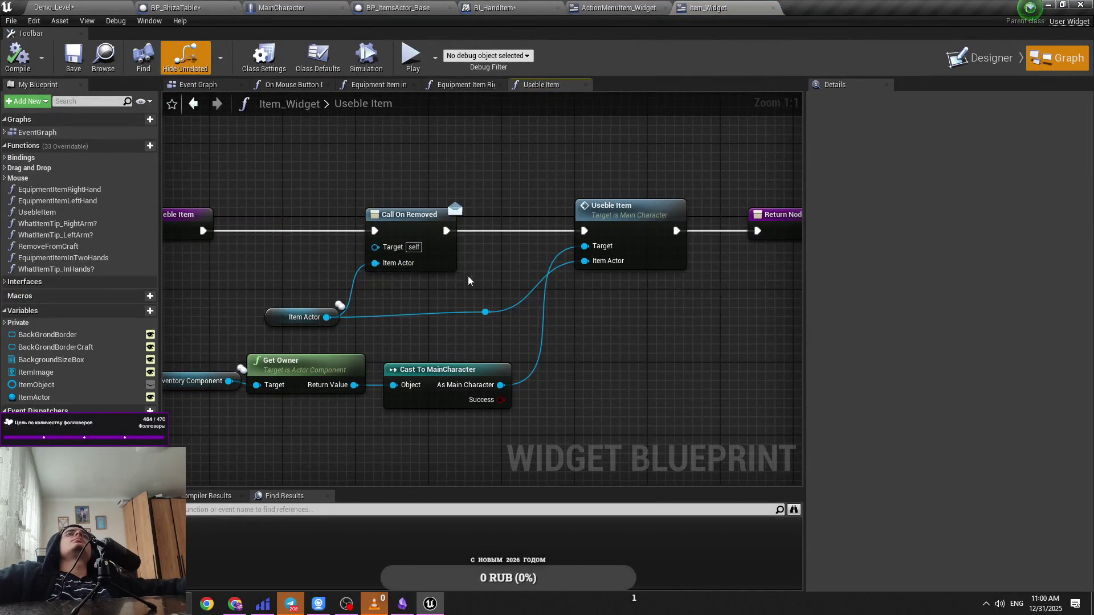
pyautogui.click(280, 6)
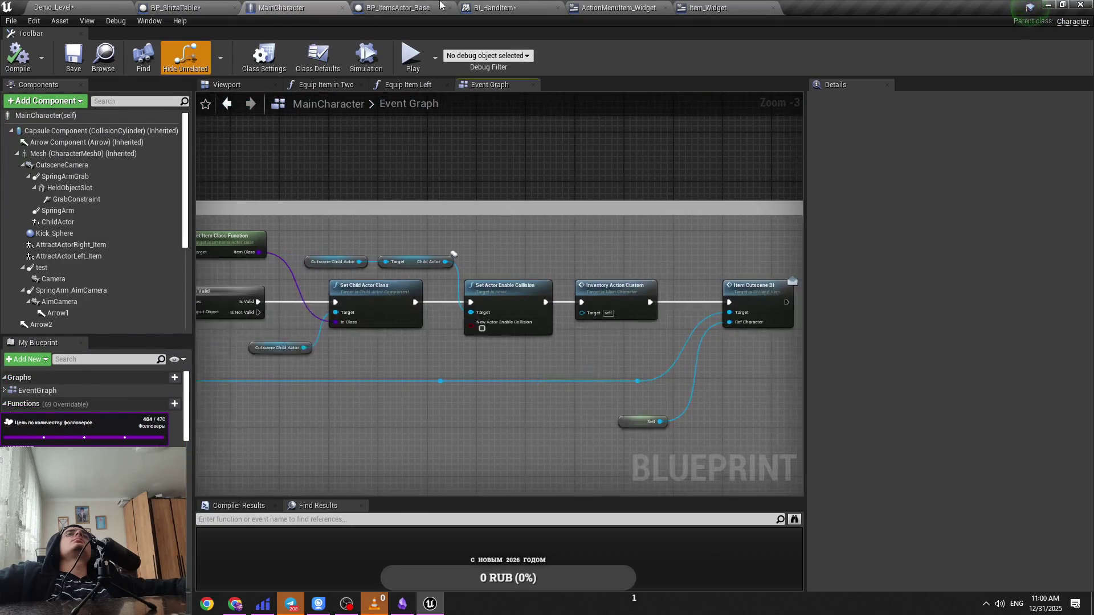
pyautogui.click(542, 7)
pyautogui.click(618, 8)
pyautogui.click(280, 8)
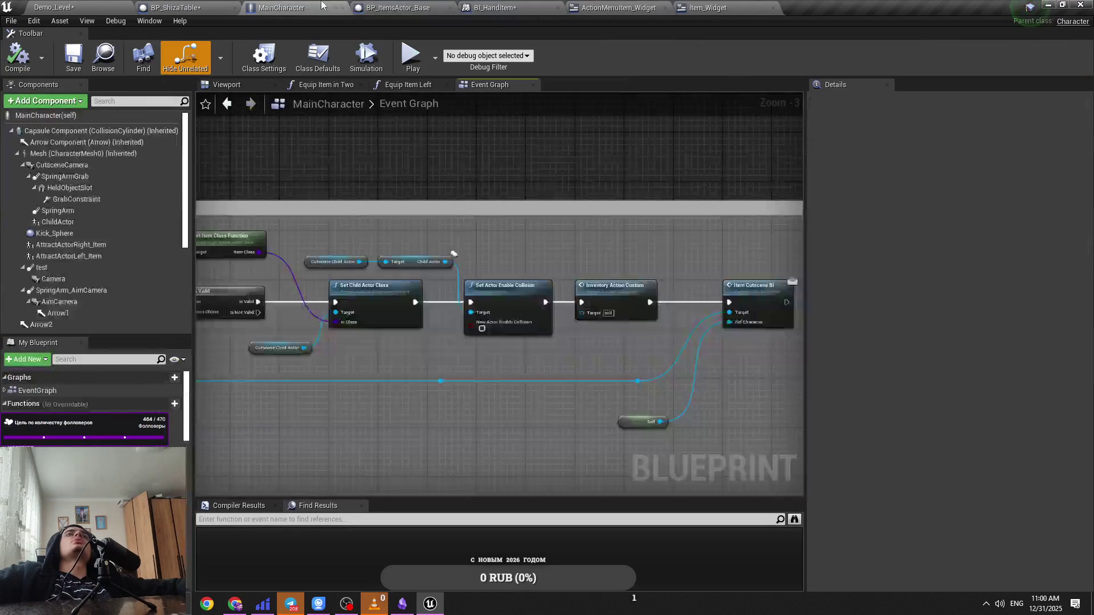
pyautogui.click(171, 8)
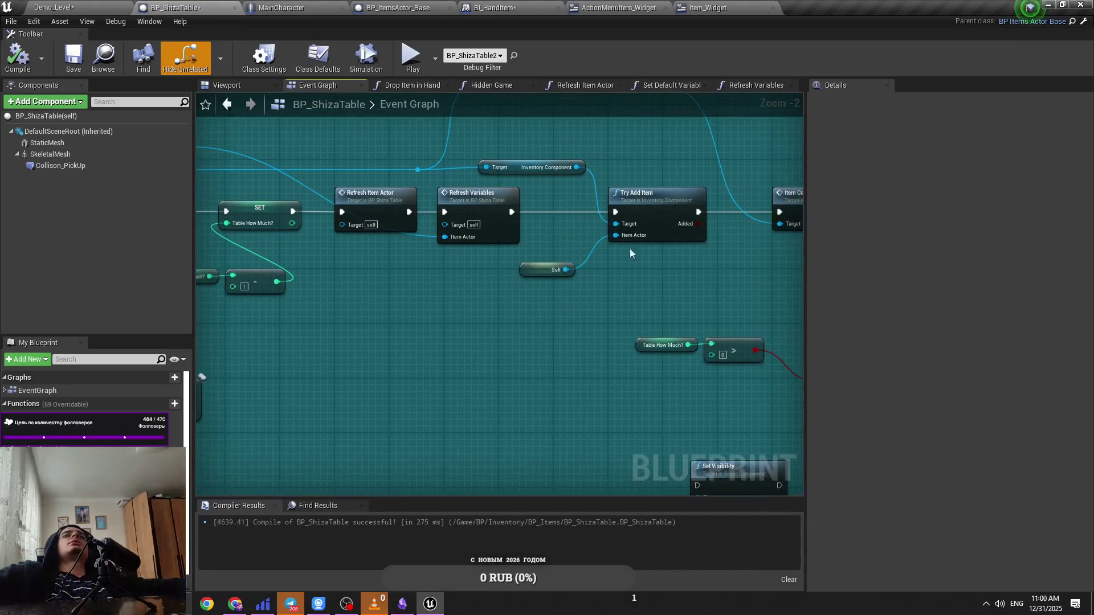
# Step: Paste copies of the Try Add Item and Inventory Component nodes beside the Hint group and save
pyautogui.moveTo(661, 265); pyautogui.dragTo(578, 171)
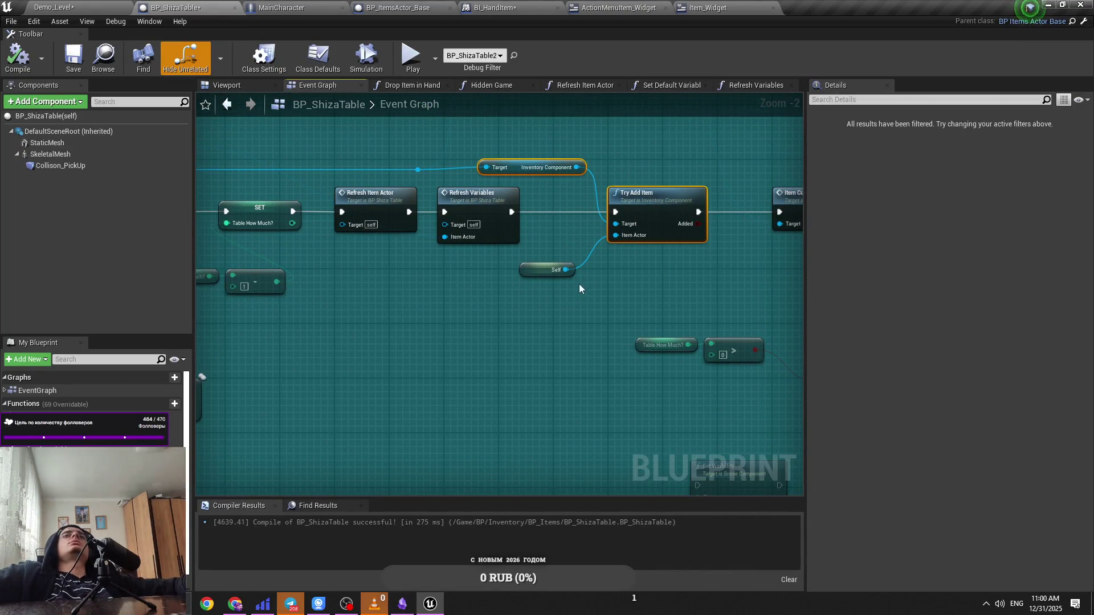
pyautogui.scroll(-5, 587, 305)
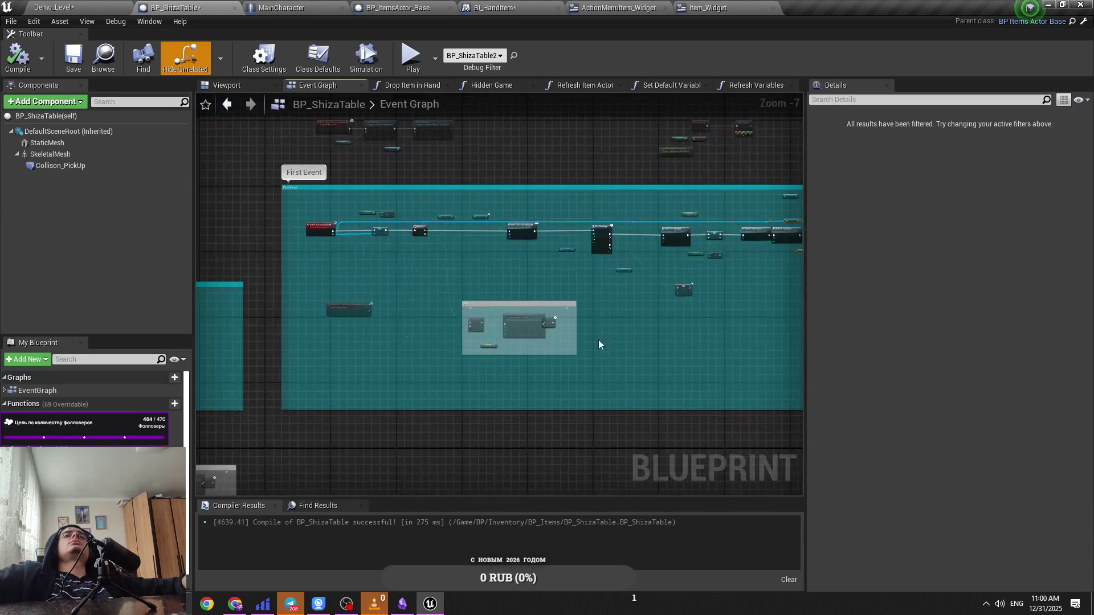
pyautogui.scroll(4, 570, 333)
pyautogui.moveTo(564, 332); pyautogui.dragTo(685, 353)
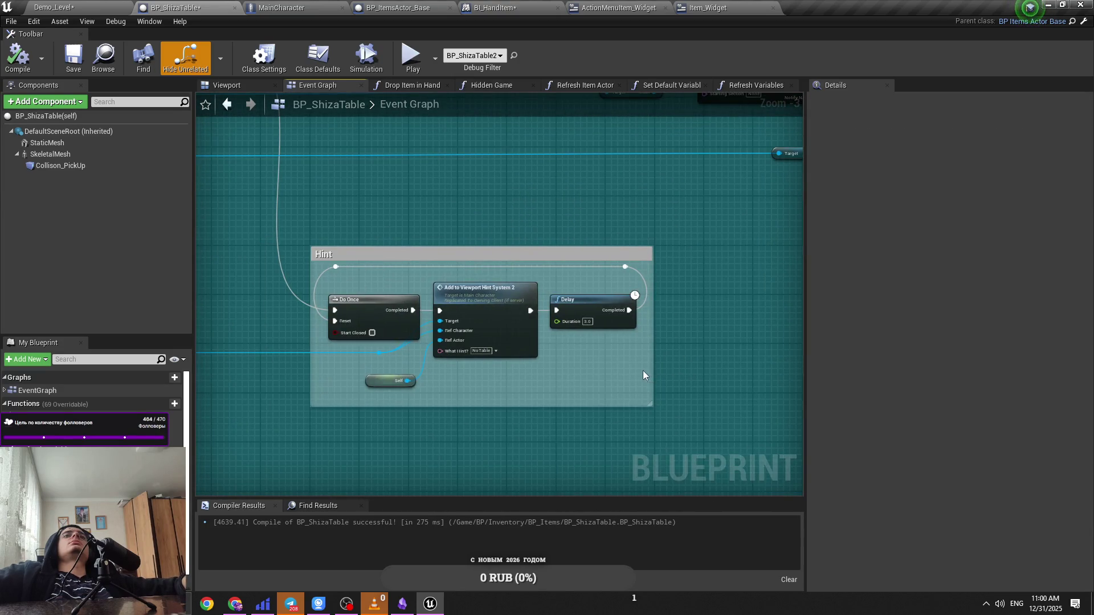
pyautogui.hotkey('ctrl', 'v')
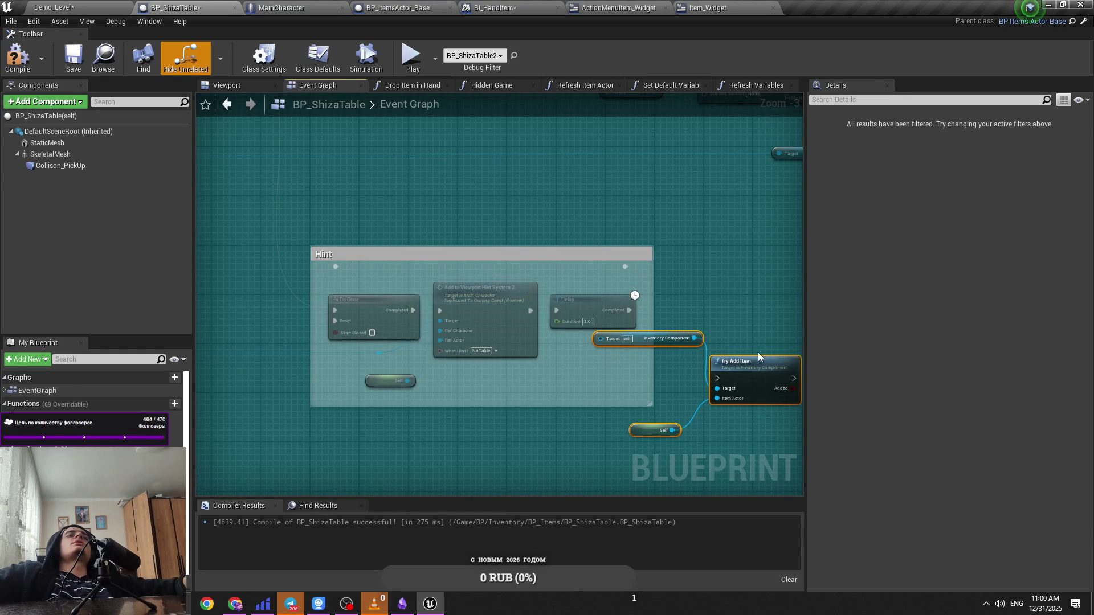
pyautogui.moveTo(765, 362)
pyautogui.mouseDown()
pyautogui.moveTo(753, 278)
pyautogui.moveTo(786, 280)
pyautogui.moveTo(758, 287)
pyautogui.moveTo(767, 288)
pyautogui.mouseUp()
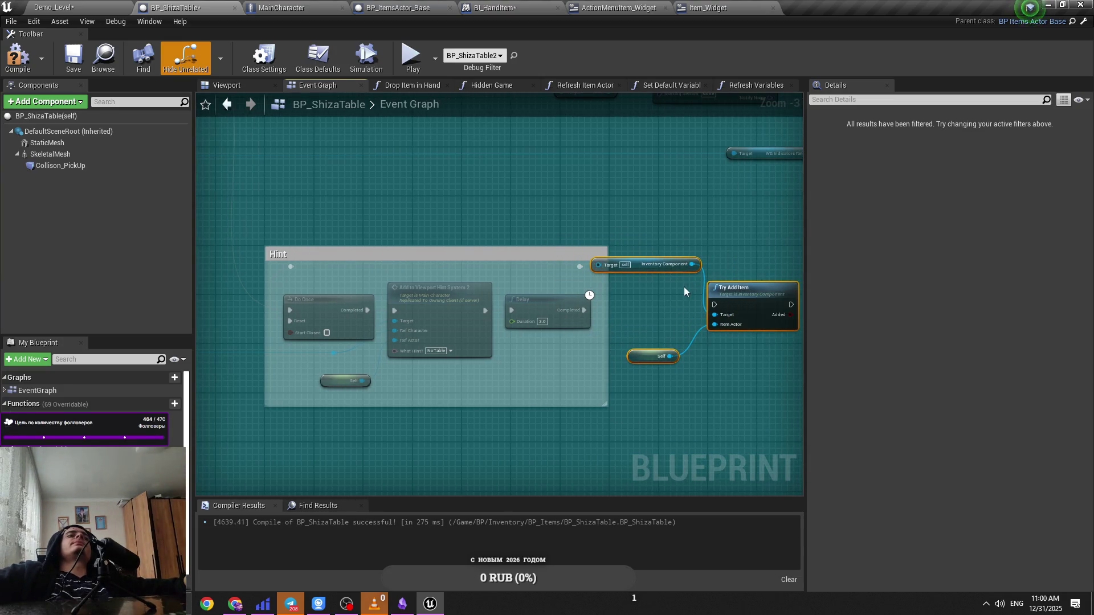
pyautogui.hotkey('ctrl', 's')
pyautogui.moveTo(653, 262)
pyautogui.mouseDown()
pyautogui.moveTo(631, 307)
pyautogui.moveTo(604, 319)
pyautogui.mouseUp()
pyautogui.click(678, 240)
pyautogui.hotkey('ctrl', 's')
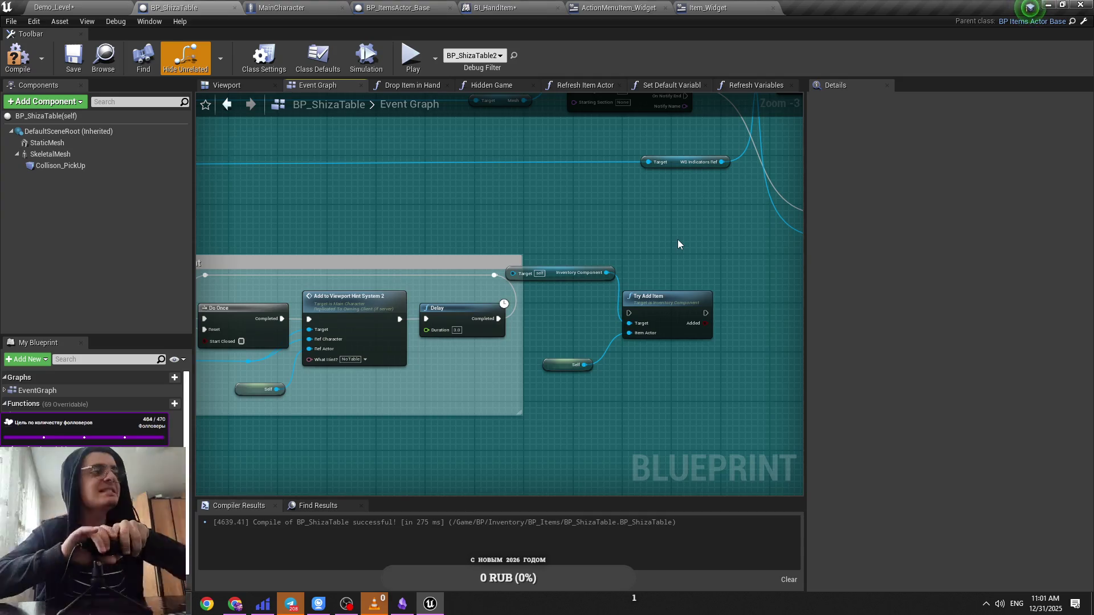
# Step: Wire the Inventory Component getter and connect Try Add Item to Add to Viewport Hint System 2
pyautogui.moveTo(678, 240)
pyautogui.mouseDown()
pyautogui.moveTo(675, 370)
pyautogui.moveTo(660, 300)
pyautogui.moveTo(733, 325)
pyautogui.moveTo(608, 320)
pyautogui.moveTo(266, 261)
pyautogui.moveTo(192, 217)
pyautogui.mouseUp()
pyautogui.scroll(1, 192, 218)
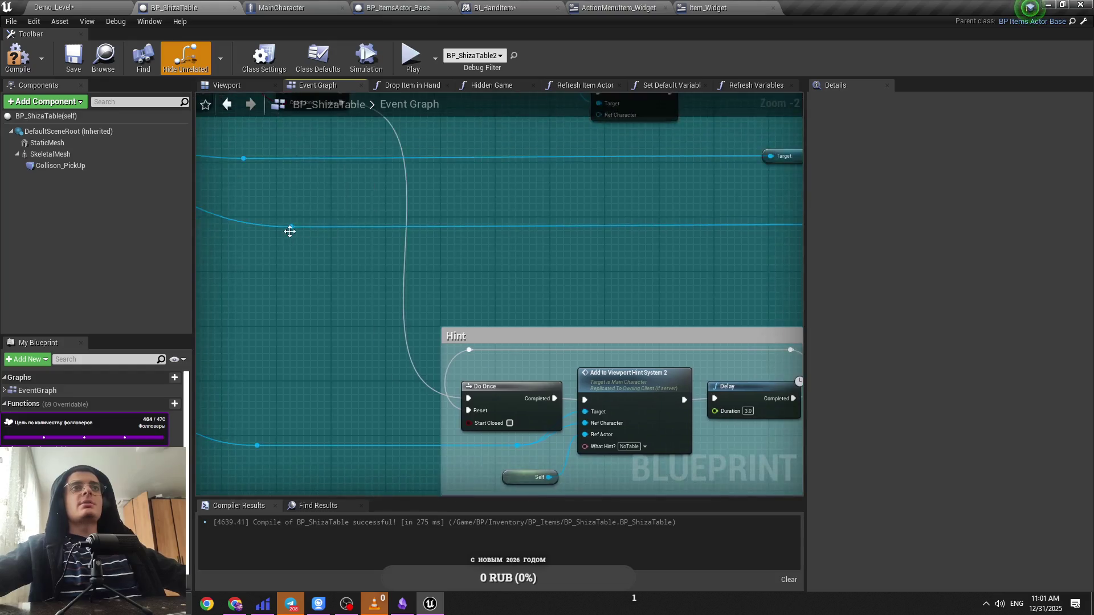
pyautogui.moveTo(312, 242)
pyautogui.mouseDown()
pyautogui.moveTo(795, 336)
pyautogui.moveTo(530, 348)
pyautogui.mouseUp()
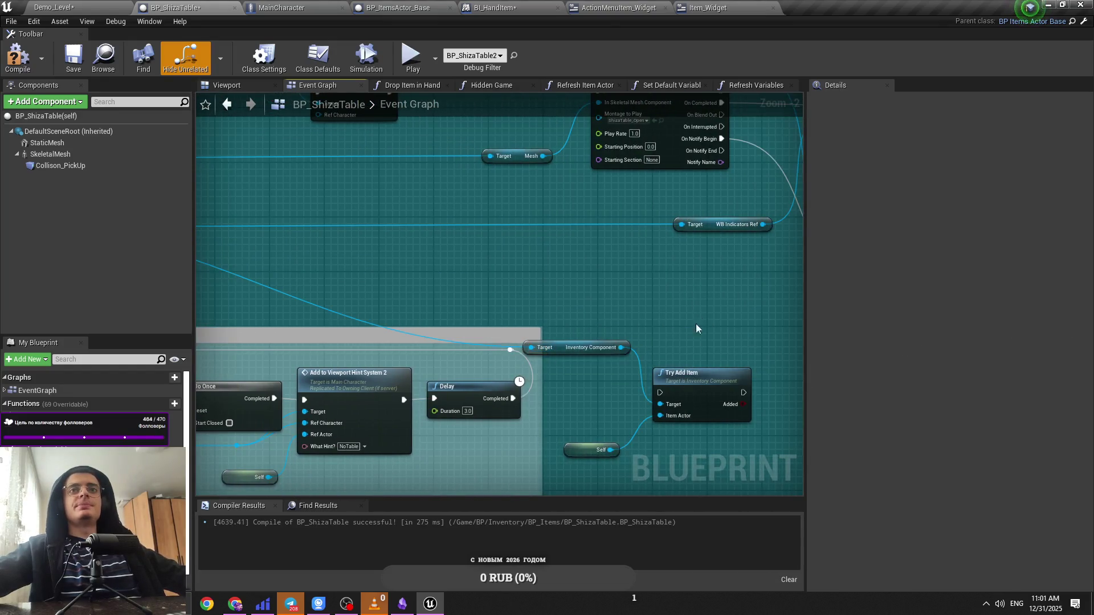
pyautogui.moveTo(580, 455); pyautogui.dragTo(561, 399)
pyautogui.moveTo(640, 338)
pyautogui.mouseDown()
pyautogui.moveTo(395, 411)
pyautogui.moveTo(407, 406)
pyautogui.moveTo(307, 401)
pyautogui.moveTo(512, 239)
pyautogui.moveTo(762, 338)
pyautogui.mouseUp()
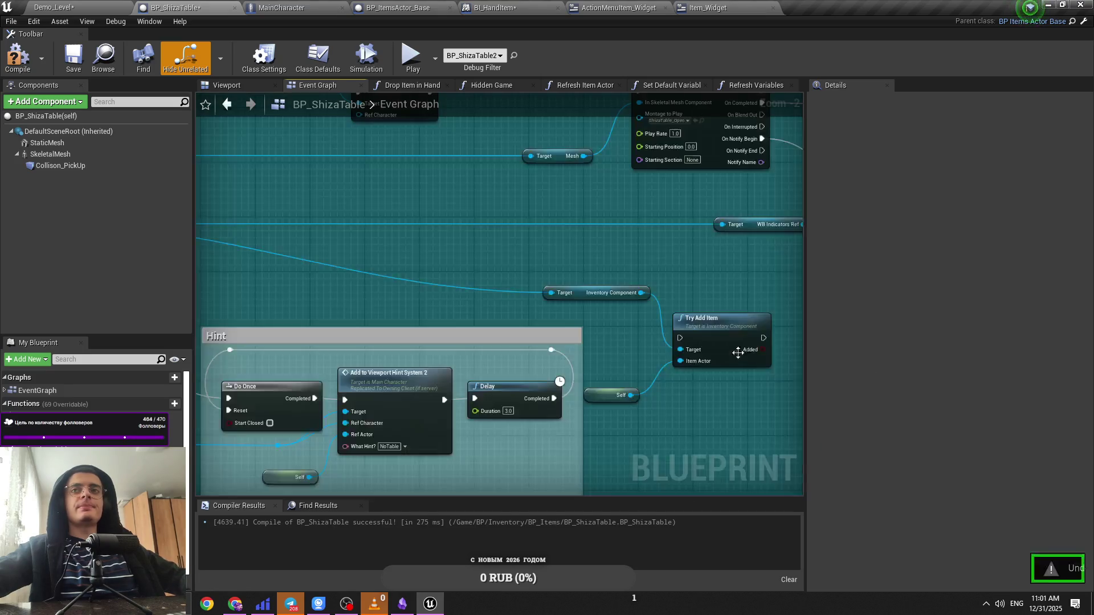
pyautogui.moveTo(680, 339)
pyautogui.mouseDown()
pyautogui.moveTo(335, 402)
pyautogui.moveTo(746, 348)
pyautogui.moveTo(344, 404)
pyautogui.mouseUp()
pyautogui.moveTo(565, 393)
pyautogui.mouseDown()
pyautogui.moveTo(488, 306)
pyautogui.moveTo(444, 307)
pyautogui.mouseUp()
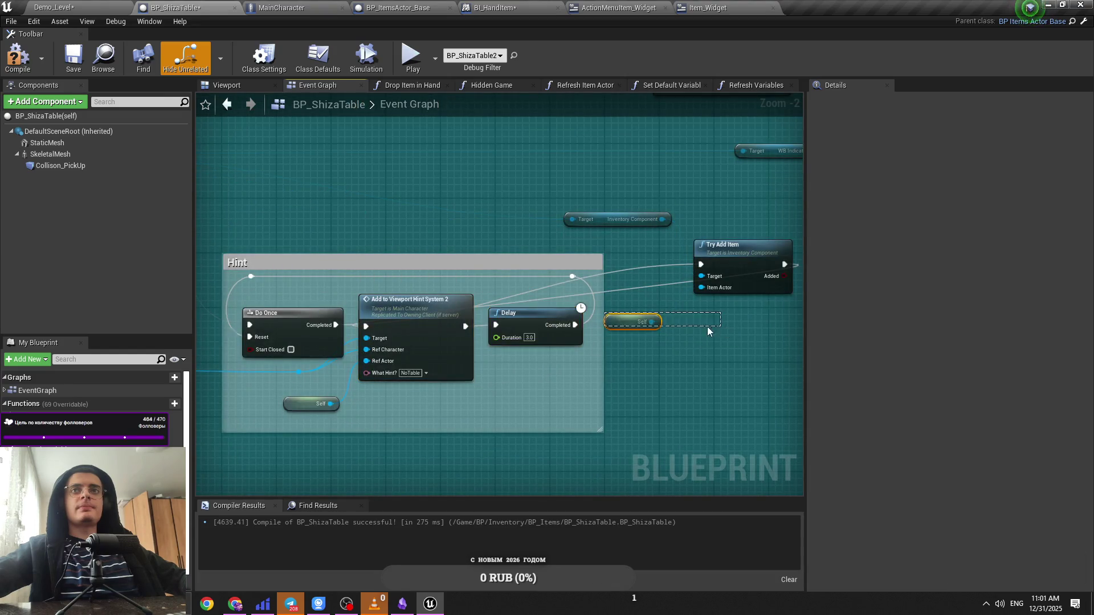
# Step: Widen the Hint comment and rearrange Add to Viewport, Delay, Try Add Item and reroute nodes inside it
pyautogui.moveTo(708, 331); pyautogui.dragTo(708, 331)
pyautogui.moveTo(604, 308); pyautogui.dragTo(789, 319)
pyautogui.moveTo(421, 311)
pyautogui.mouseDown()
pyautogui.moveTo(686, 346)
pyautogui.moveTo(586, 345)
pyautogui.mouseUp()
pyautogui.moveTo(734, 256); pyautogui.dragTo(443, 327)
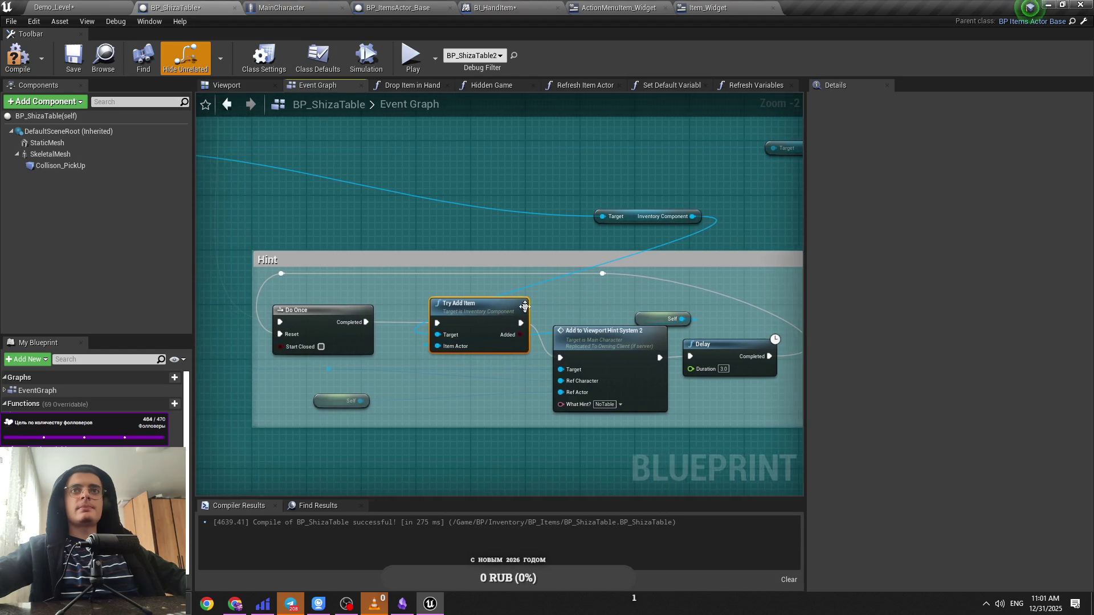
pyautogui.moveTo(631, 216); pyautogui.dragTo(389, 224)
pyautogui.moveTo(509, 340); pyautogui.dragTo(509, 306)
pyautogui.moveTo(597, 341); pyautogui.dragTo(638, 308)
pyautogui.click(496, 266)
pyautogui.moveTo(714, 252); pyautogui.dragTo(801, 252)
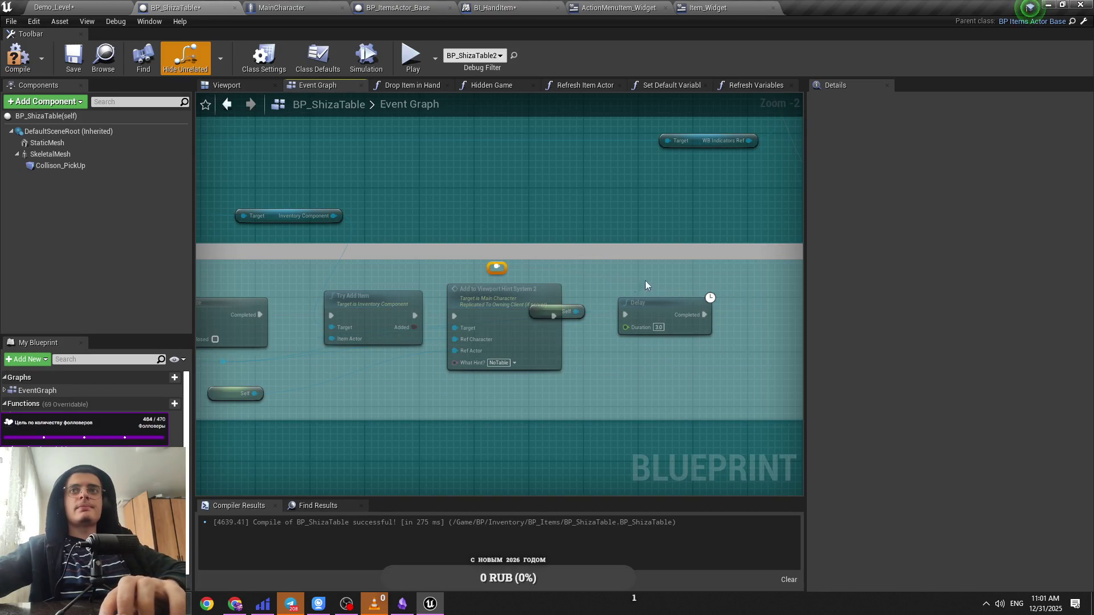
pyautogui.moveTo(486, 271); pyautogui.dragTo(698, 270)
# Step: Position the Self nodes and Inventory Component getter, compile, and switch to Demo_Level
pyautogui.click(570, 315)
pyautogui.moveTo(570, 318)
pyautogui.mouseDown()
pyautogui.moveTo(570, 378)
pyautogui.moveTo(696, 341)
pyautogui.mouseUp()
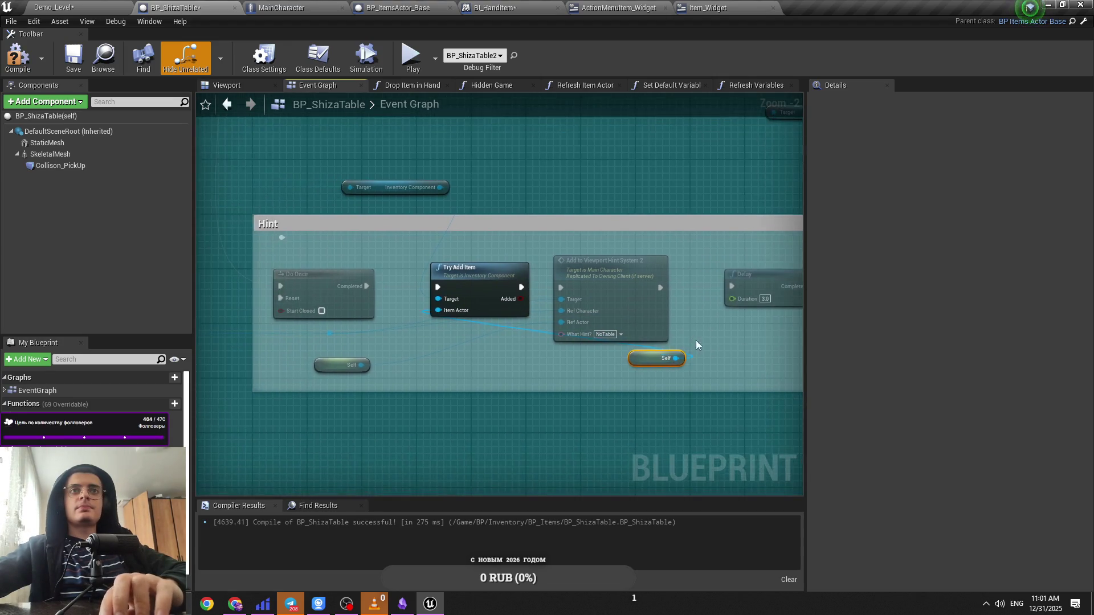
pyautogui.click(344, 365)
pyautogui.moveTo(345, 364)
pyautogui.mouseDown()
pyautogui.moveTo(529, 372)
pyautogui.moveTo(371, 361)
pyautogui.mouseUp()
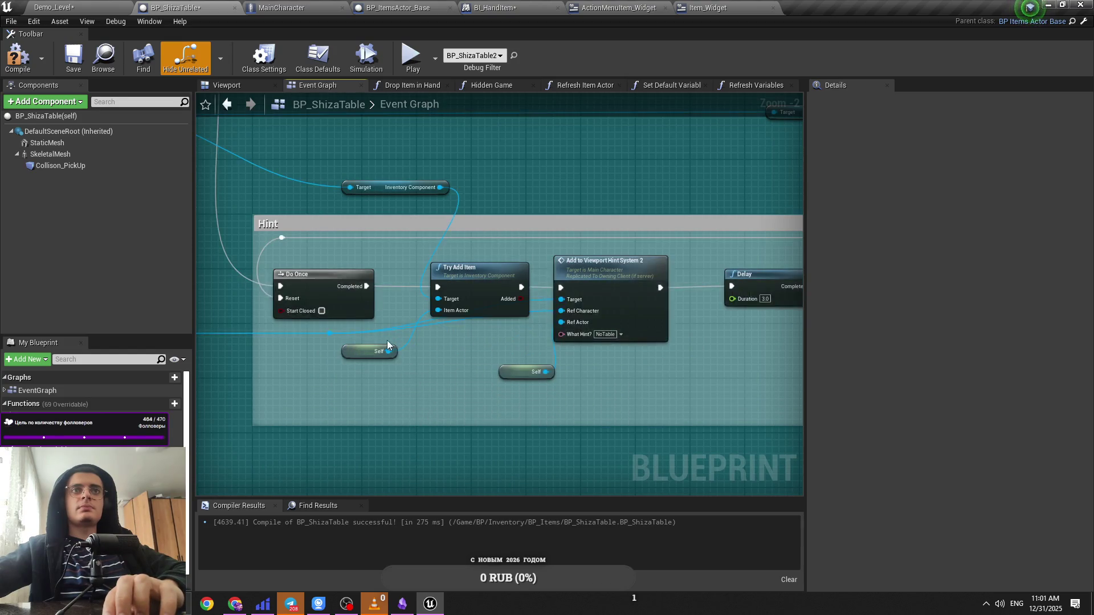
pyautogui.moveTo(461, 338); pyautogui.dragTo(502, 409)
pyautogui.moveTo(414, 257); pyautogui.dragTo(332, 264)
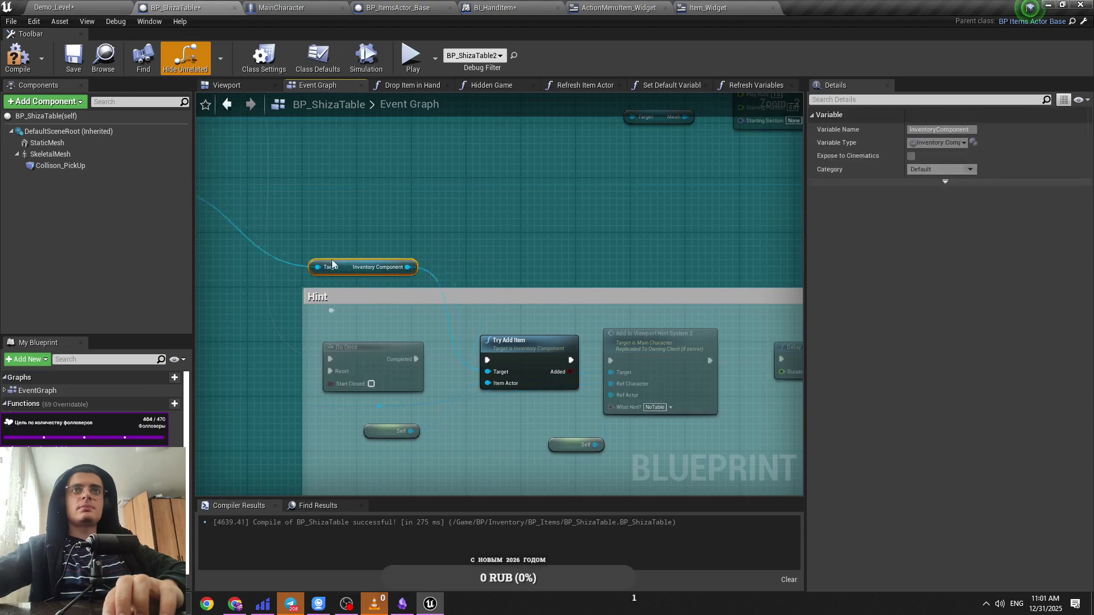
pyautogui.scroll(-6, 511, 249)
pyautogui.click(18, 57)
pyautogui.scroll(5, 449, 194)
pyautogui.hotkey('ctrl', 'Tab')
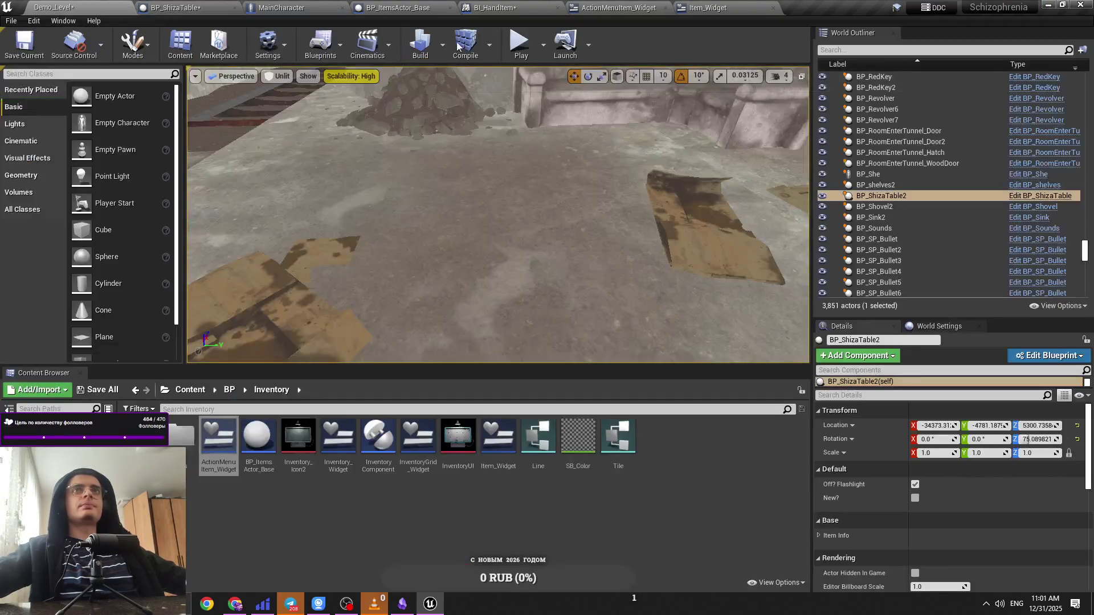
# Step: Play-test using the Shiza table item from the inventory, which shows the NoTable hint, then stop
pyautogui.click(510, 179)
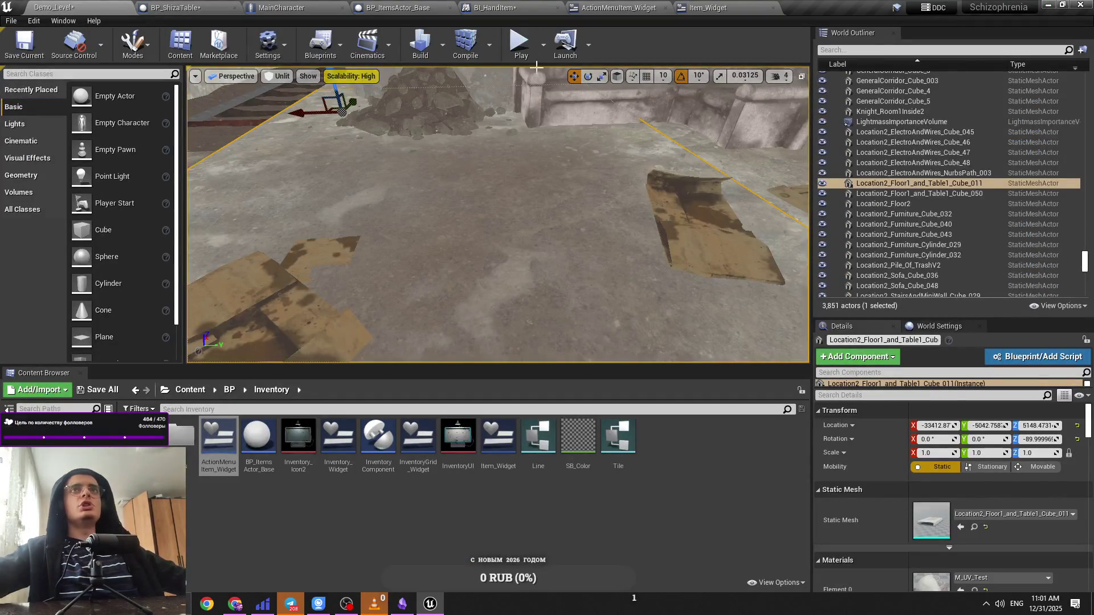
pyautogui.click(520, 43)
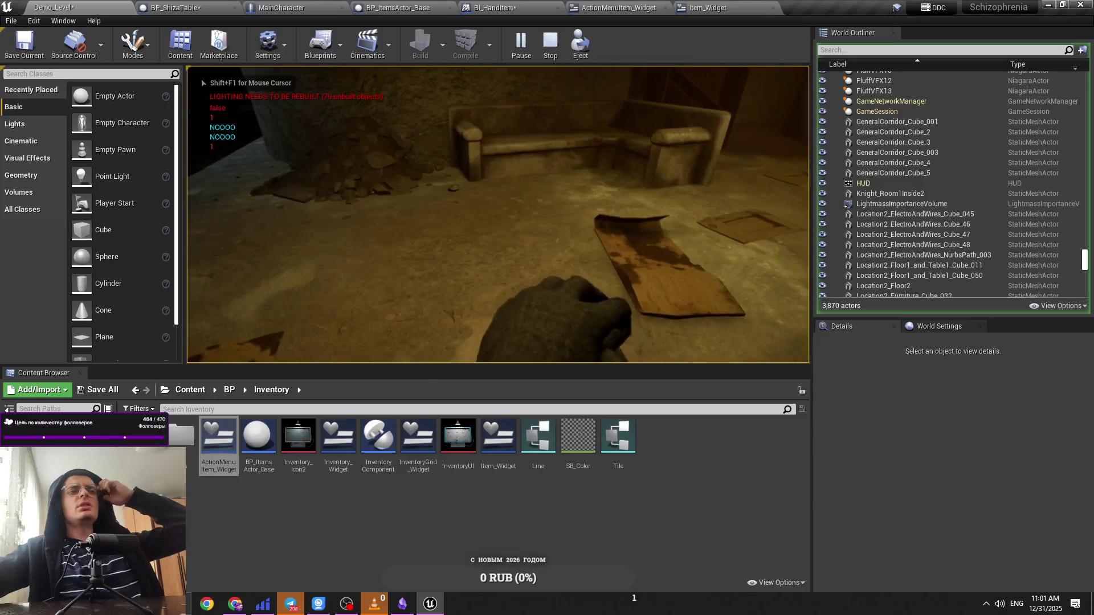
pyautogui.press('Tab')
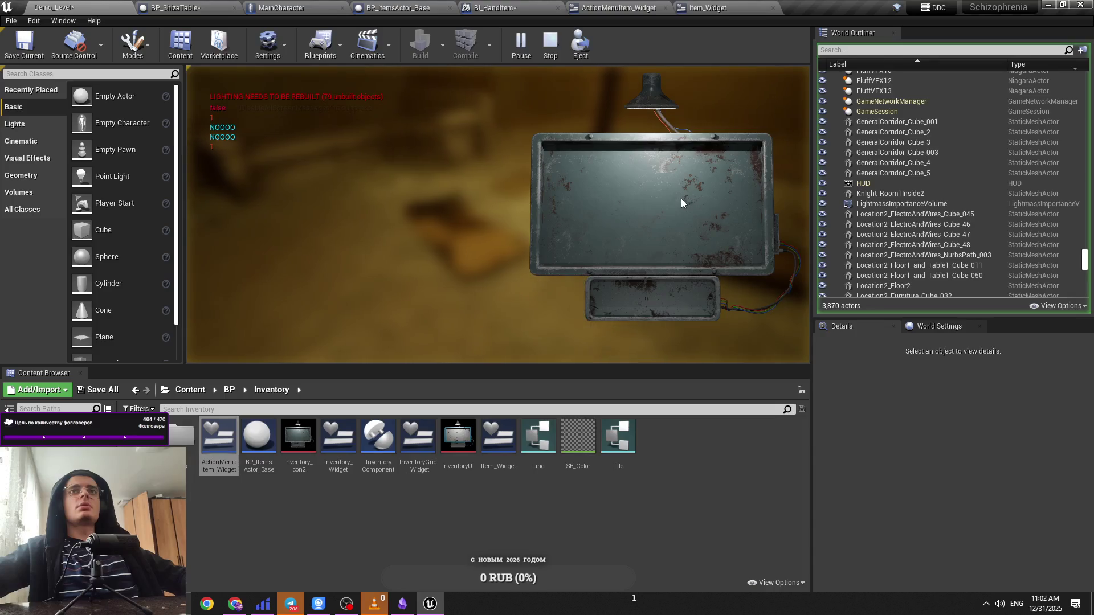
pyautogui.click(593, 196)
pyautogui.click(607, 207)
pyautogui.press('Tab')
pyautogui.press('Tab')
pyautogui.press('Tab')
pyautogui.press('Tab')
pyautogui.press('Tab')
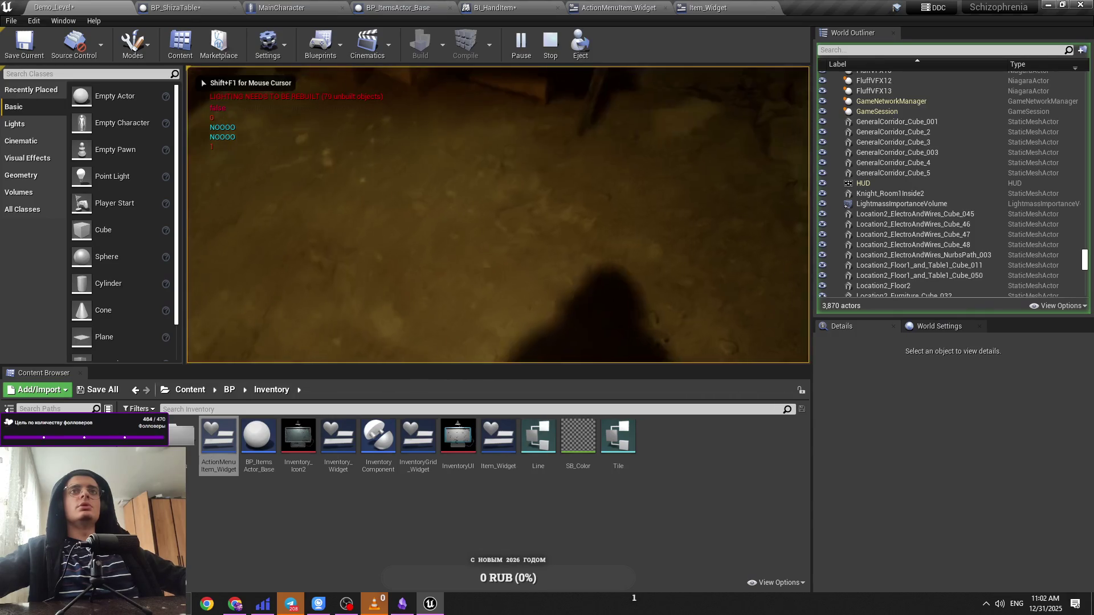
pyautogui.press('Escape')
pyautogui.click(173, 7)
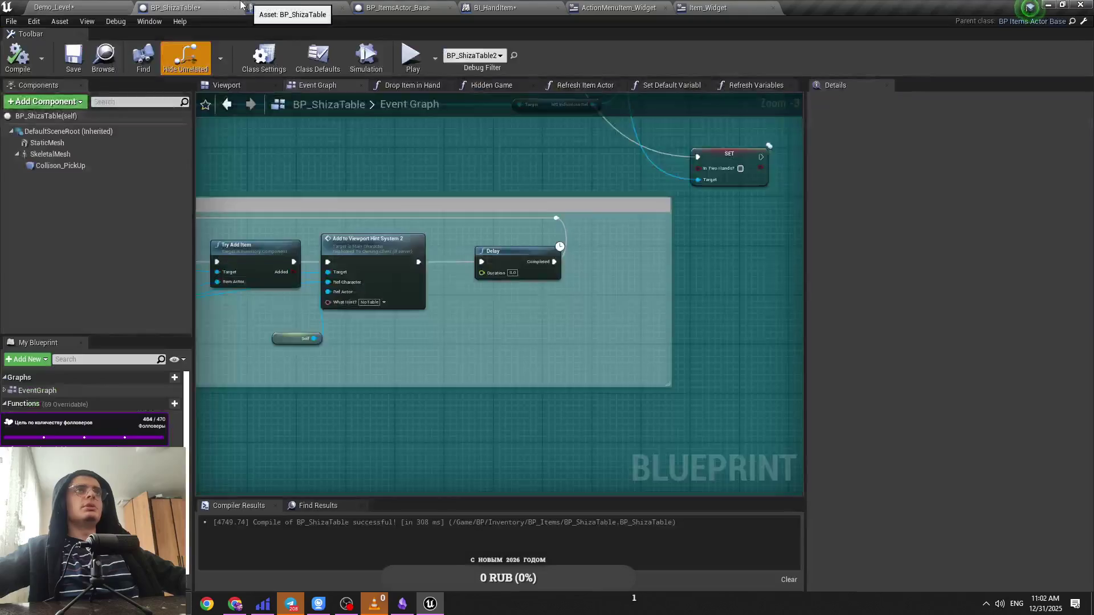
# Step: Nudge the Self node below Do Once and save BP_ShizaTable
pyautogui.scroll(2, 615, 285)
pyautogui.scroll(-3, 539, 309)
pyautogui.scroll(5, 542, 326)
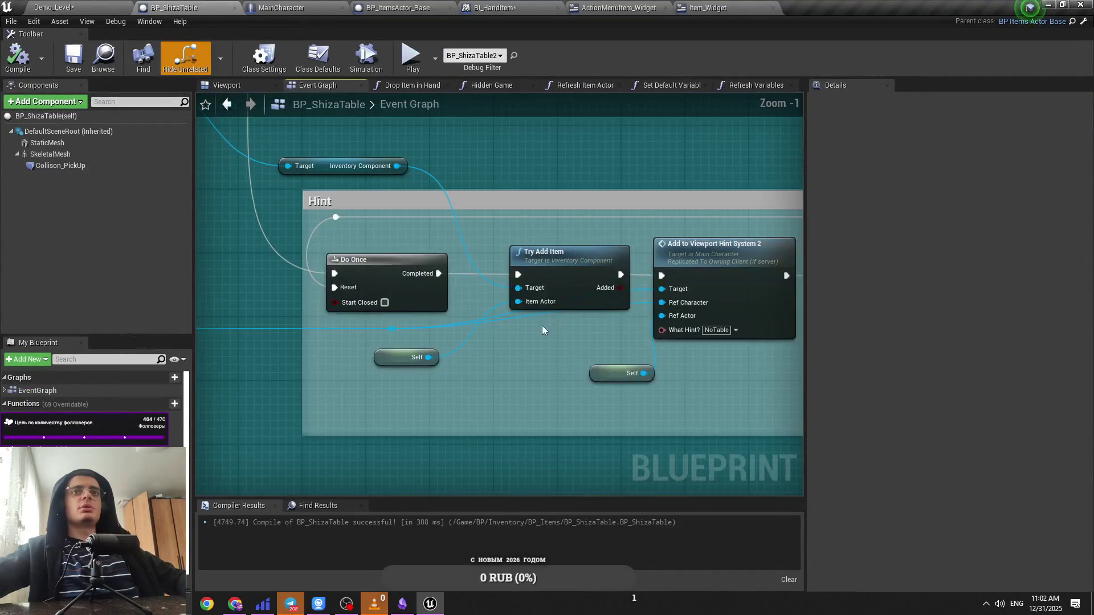
pyautogui.moveTo(415, 357); pyautogui.dragTo(439, 373)
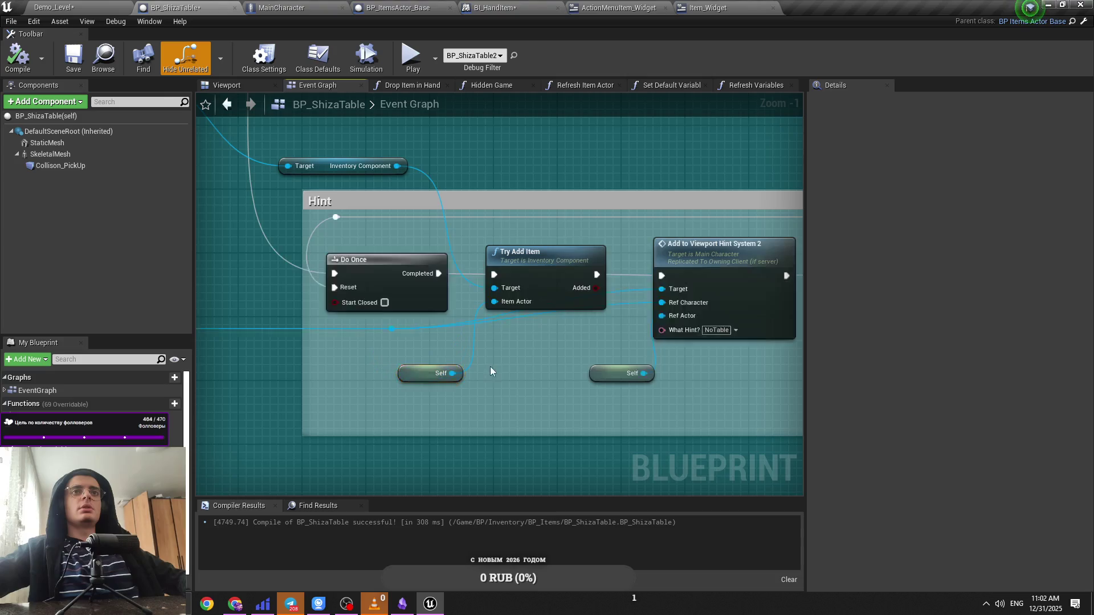
pyautogui.scroll(-2, 377, 282)
pyautogui.moveTo(592, 273)
pyautogui.mouseDown()
pyautogui.moveTo(569, 305)
pyautogui.moveTo(501, 288)
pyautogui.mouseUp()
pyautogui.hotkey('ctrl', 's')
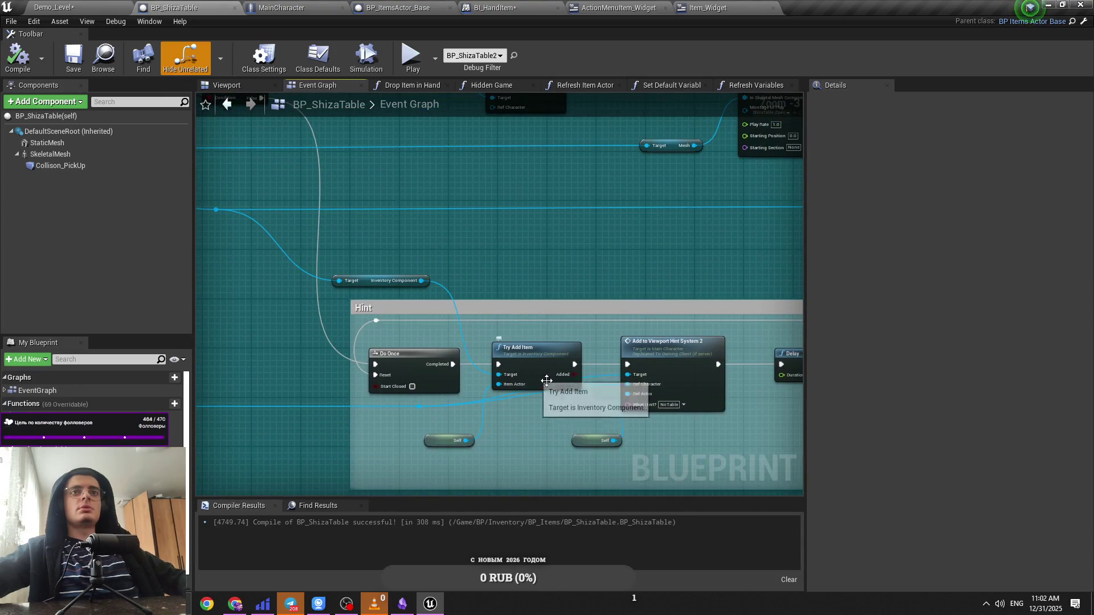
# Step: Rewire the Hint group so Branch False feeds Try Add Item, which then feeds Do Once
pyautogui.keyDown('alt'); pyautogui.click(572, 367); pyautogui.keyUp('alt')
pyautogui.moveTo(519, 347)
pyautogui.mouseDown()
pyautogui.moveTo(480, 329)
pyautogui.moveTo(473, 342)
pyautogui.moveTo(496, 225)
pyautogui.mouseUp()
pyautogui.moveTo(381, 279); pyautogui.dragTo(357, 224)
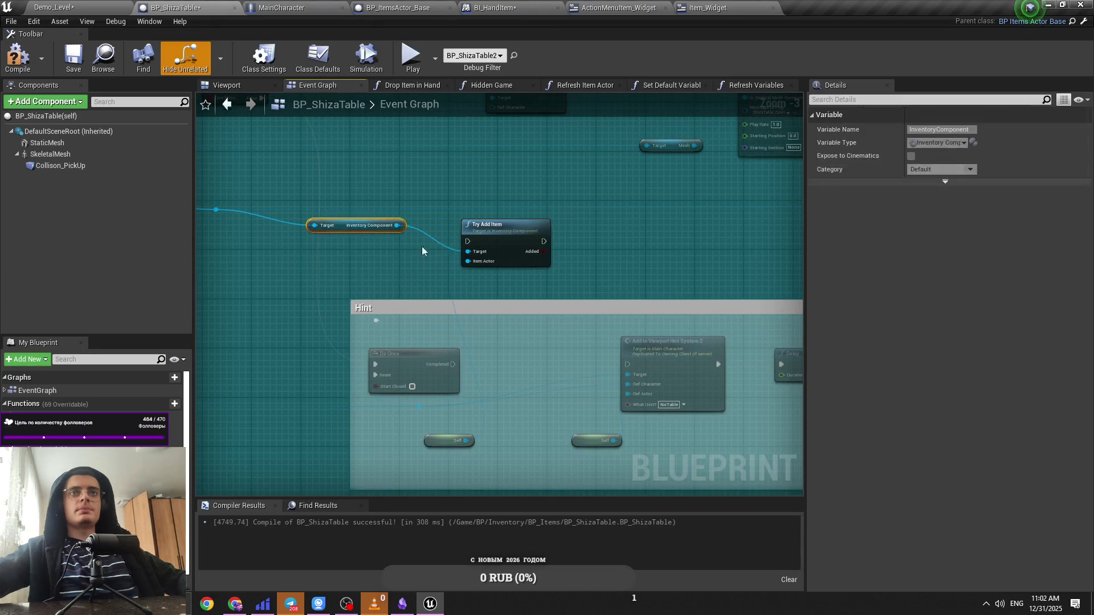
pyautogui.moveTo(443, 447); pyautogui.dragTo(308, 453)
pyautogui.scroll(-2, 364, 319)
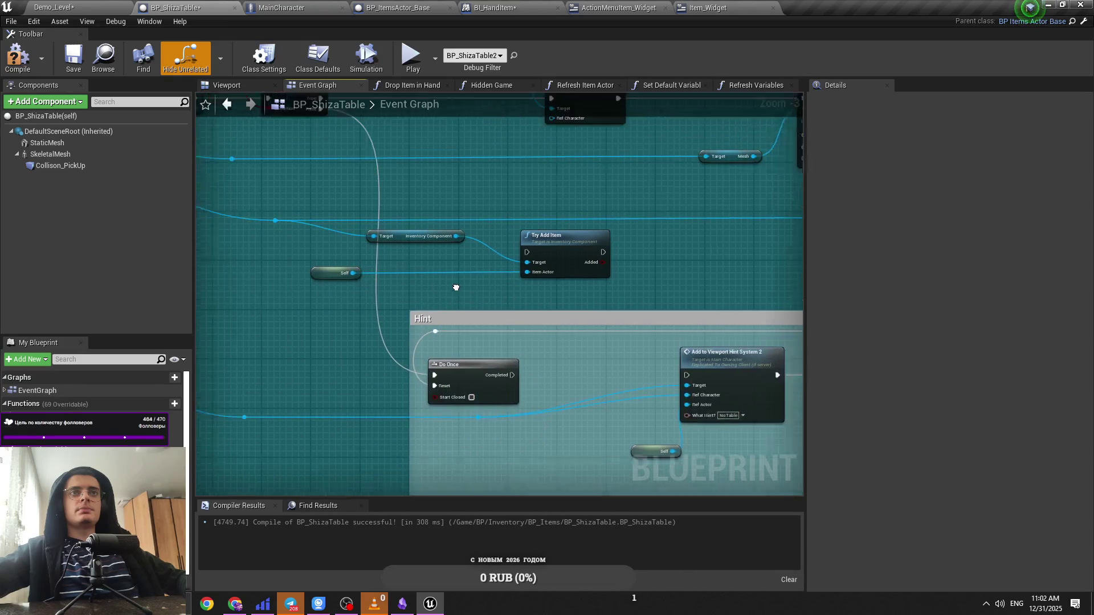
pyautogui.click(453, 296)
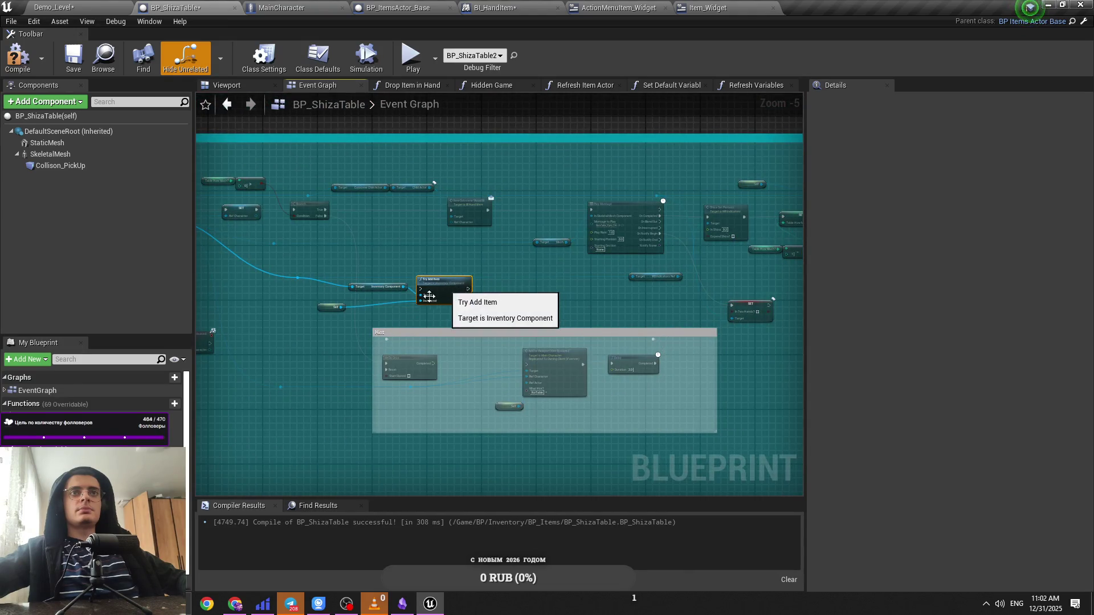
pyautogui.scroll(2, 459, 308)
pyautogui.moveTo(456, 317)
pyautogui.mouseDown()
pyautogui.moveTo(505, 331)
pyautogui.moveTo(370, 257)
pyautogui.moveTo(318, 253)
pyautogui.moveTo(525, 288)
pyautogui.mouseUp()
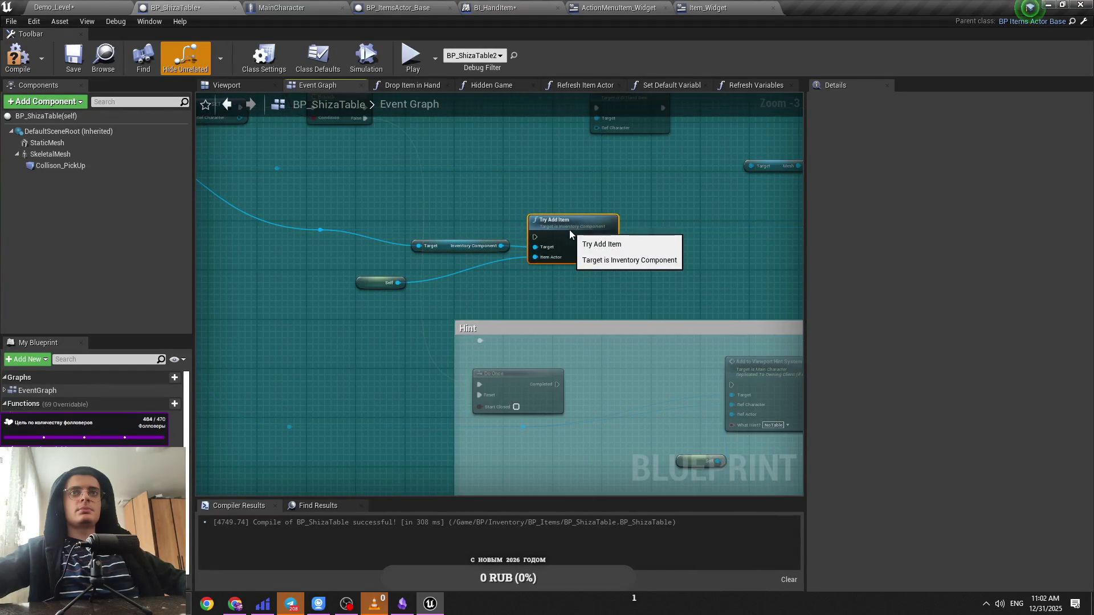
pyautogui.moveTo(365, 285)
pyautogui.mouseDown()
pyautogui.moveTo(387, 327)
pyautogui.moveTo(363, 345)
pyautogui.mouseUp()
pyautogui.moveTo(481, 287); pyautogui.dragTo(358, 317)
pyautogui.moveTo(593, 268); pyautogui.dragTo(488, 280)
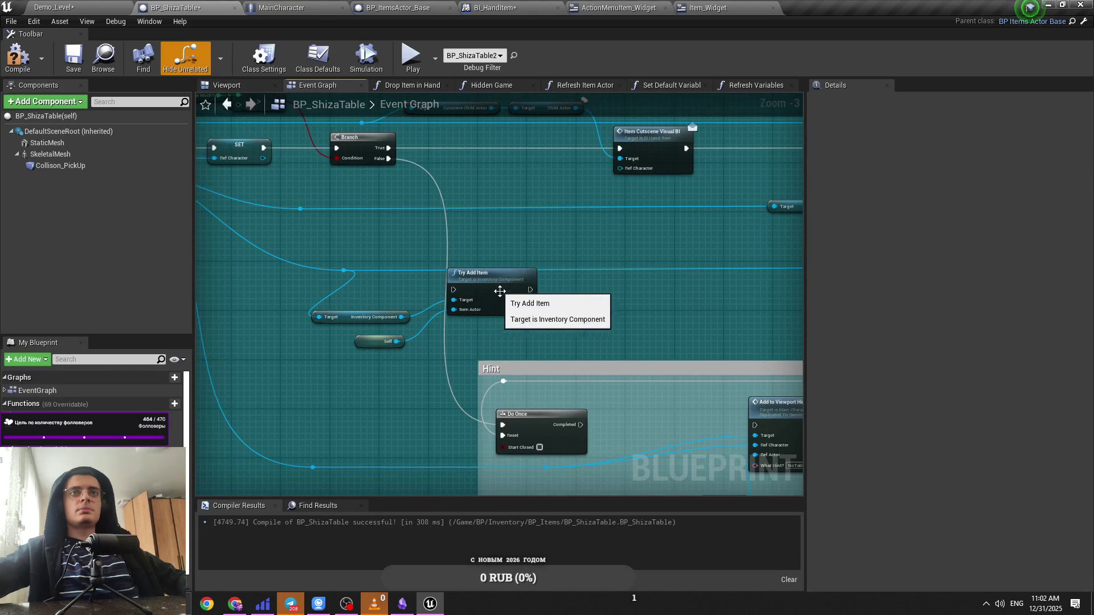
pyautogui.moveTo(502, 424); pyautogui.dragTo(453, 290)
pyautogui.moveTo(530, 289); pyautogui.dragTo(506, 425)
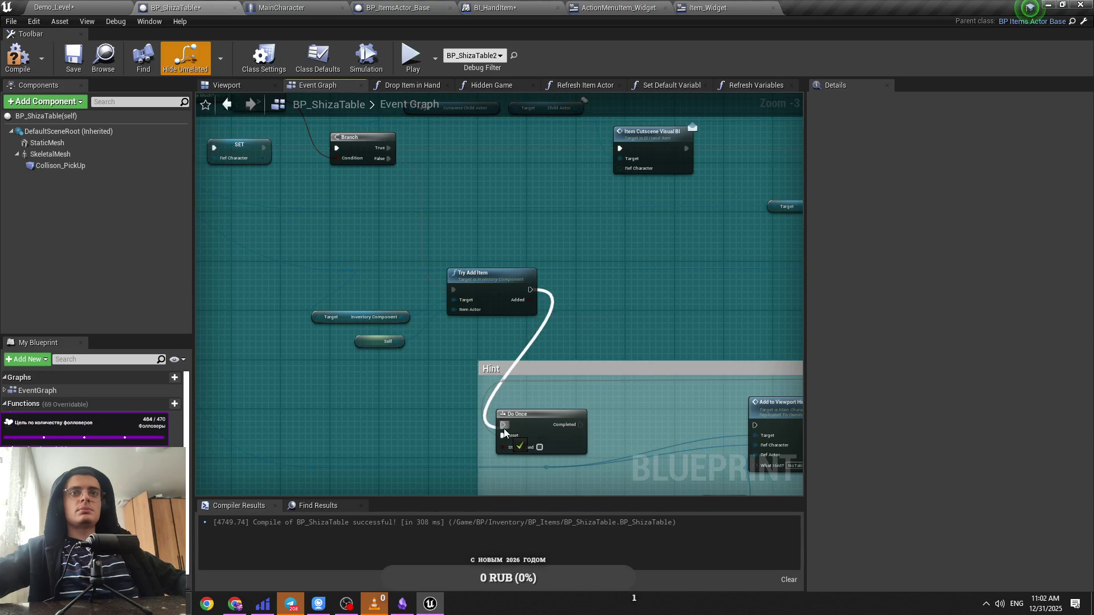
# Step: Shift the Add to Viewport group and Do Once right, and connect Do Once to Add to Viewport Hint System 2
pyautogui.scroll(-1, 521, 312)
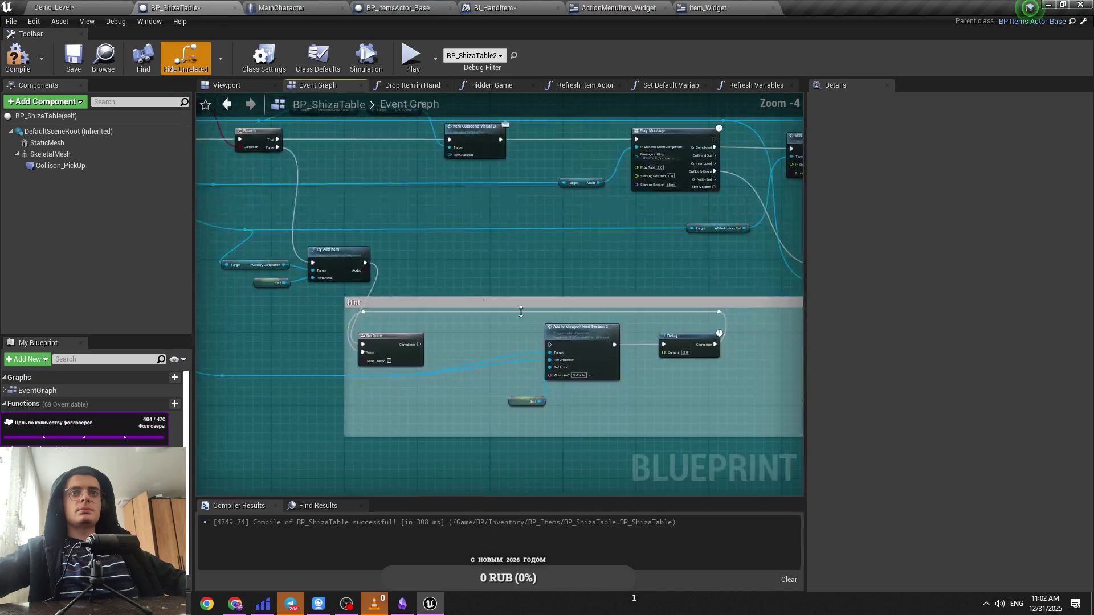
pyautogui.moveTo(724, 413); pyautogui.dragTo(485, 296)
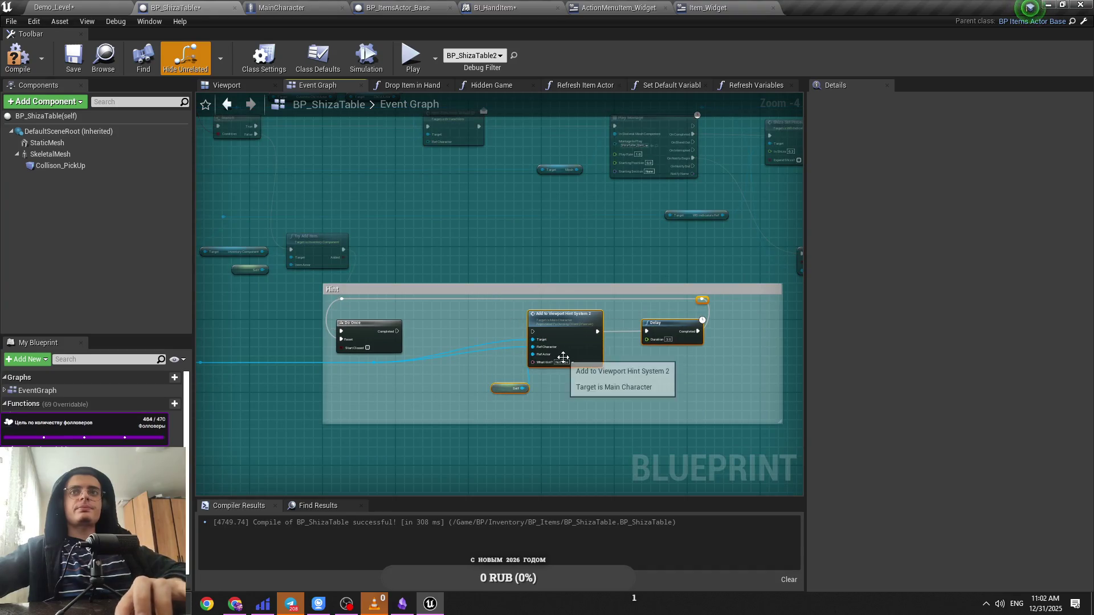
pyautogui.moveTo(575, 355); pyautogui.dragTo(639, 355)
pyautogui.moveTo(491, 365); pyautogui.dragTo(344, 294)
pyautogui.moveTo(374, 330); pyautogui.dragTo(590, 331)
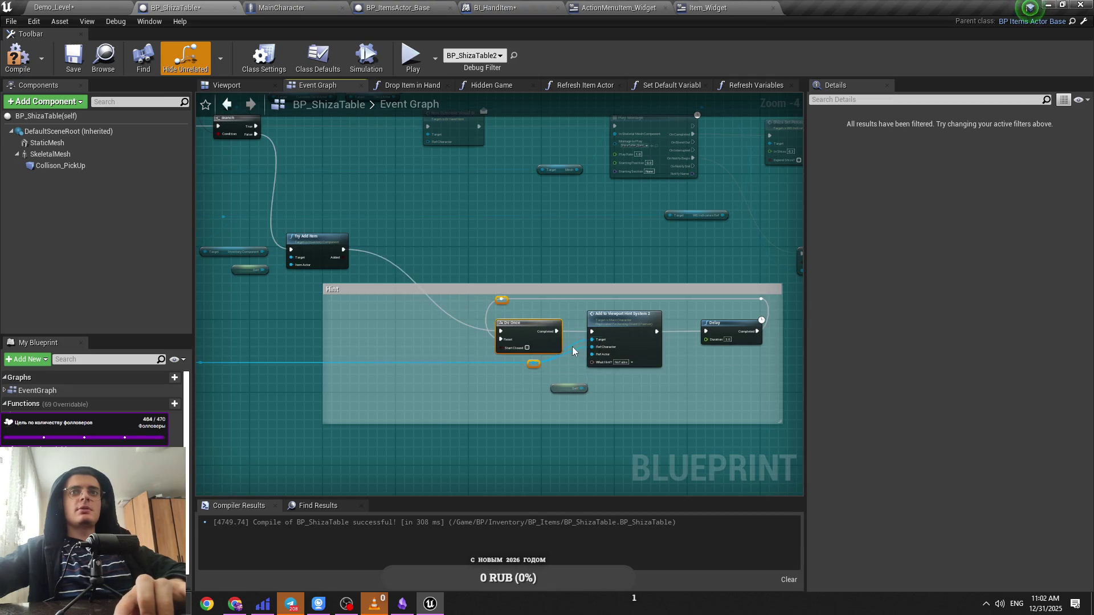
pyautogui.scroll(2, 573, 346)
pyautogui.moveTo(268, 161)
pyautogui.mouseDown()
pyautogui.moveTo(473, 186)
pyautogui.moveTo(533, 227)
pyautogui.moveTo(342, 300)
pyautogui.mouseUp()
# Step: Reposition Try Add Item with its Target and Self nodes, then return to Demo_Level
pyautogui.moveTo(455, 247)
pyautogui.mouseDown()
pyautogui.moveTo(481, 322)
pyautogui.moveTo(639, 370)
pyautogui.mouseUp()
pyautogui.click(577, 443)
pyautogui.moveTo(577, 443)
pyautogui.mouseDown()
pyautogui.moveTo(456, 374)
pyautogui.moveTo(546, 427)
pyautogui.mouseUp()
pyautogui.click(546, 428)
pyautogui.scroll(-3, 490, 372)
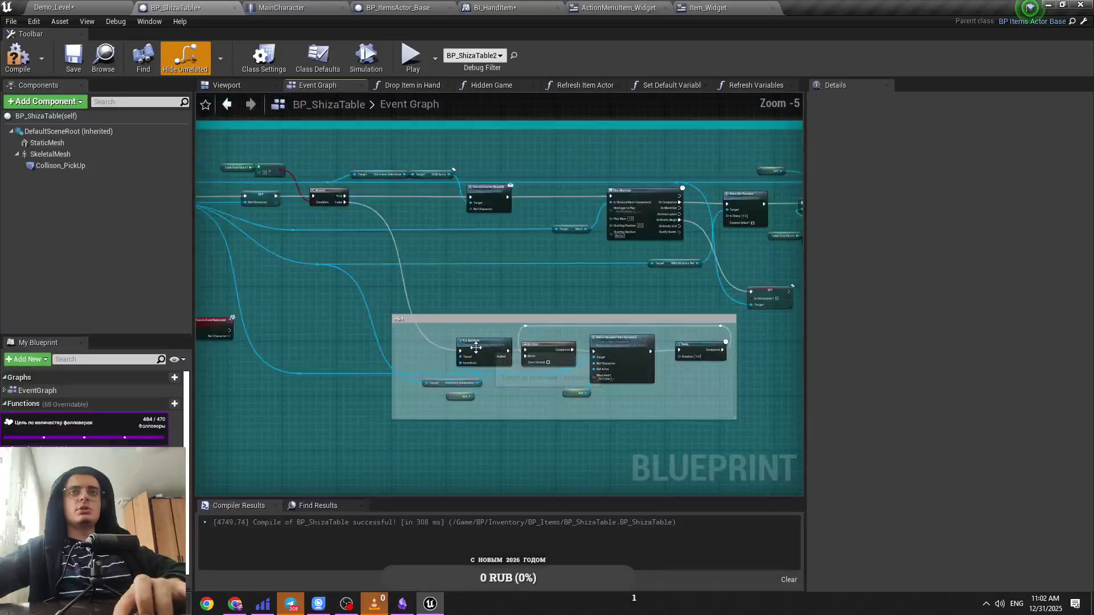
pyautogui.scroll(3, 490, 371)
pyautogui.moveTo(476, 467)
pyautogui.mouseDown()
pyautogui.moveTo(406, 423)
pyautogui.moveTo(336, 402)
pyautogui.moveTo(307, 430)
pyautogui.moveTo(239, 411)
pyautogui.mouseUp()
pyautogui.scroll(-2, 330, 359)
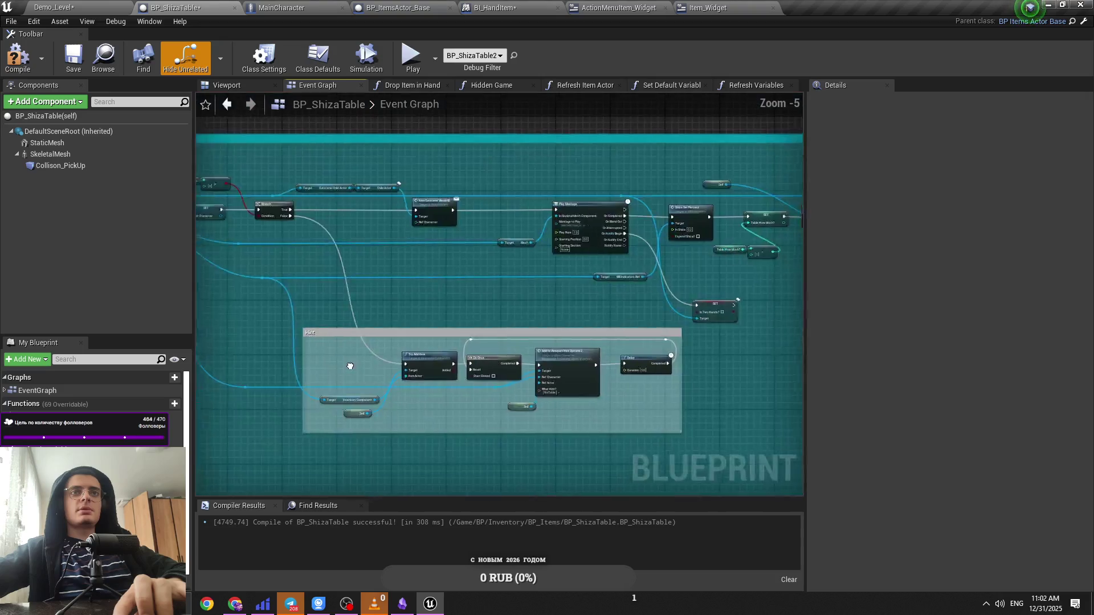
pyautogui.click(114, 60)
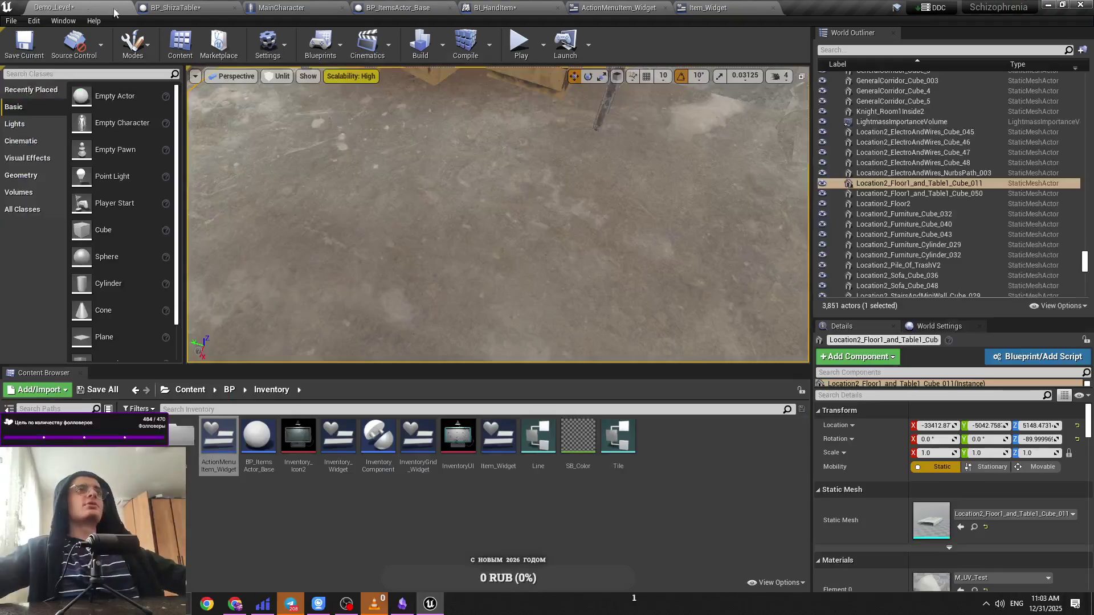
# Step: Play the level with Alt+P and try the Shiza table item's action choices in the inventory
pyautogui.hotkey('alt', 'p')
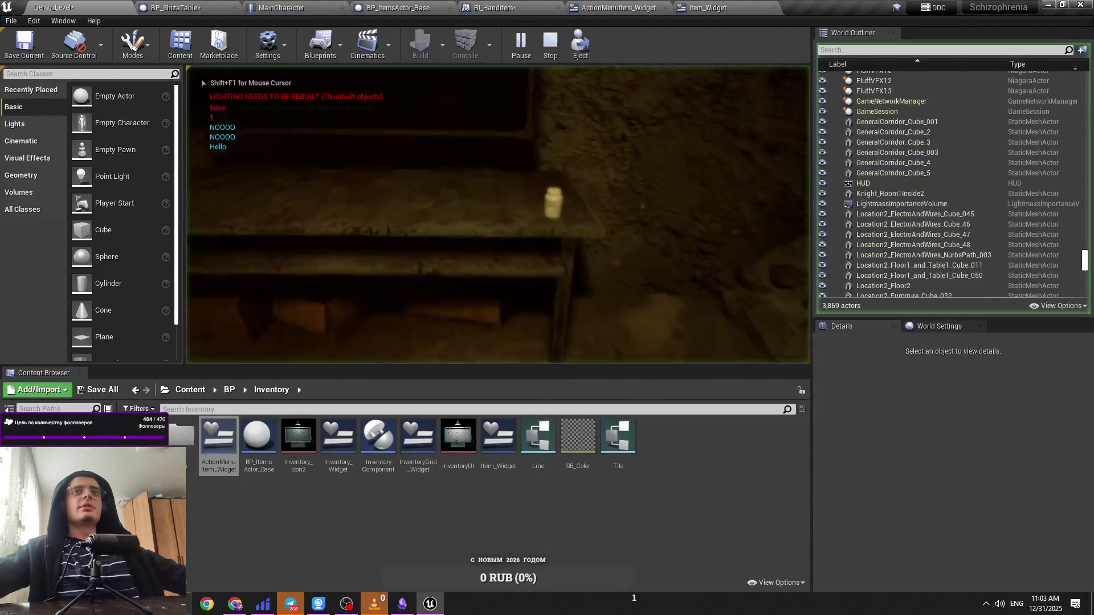
pyautogui.click(410, 97)
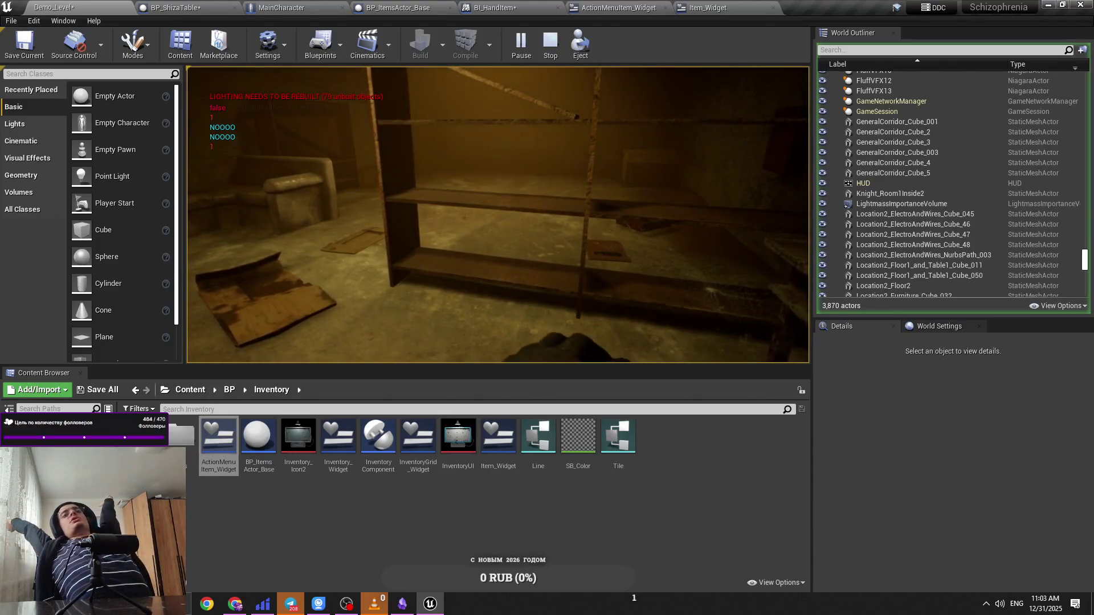
pyautogui.press('1')
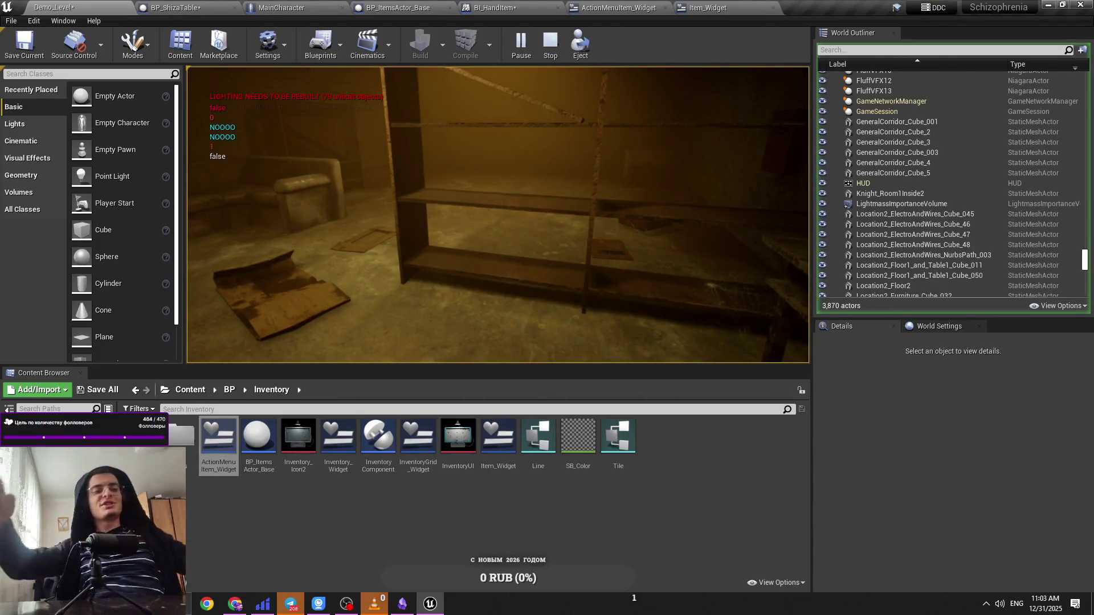
pyautogui.press('i')
pyautogui.click(564, 171)
pyautogui.click(597, 191)
pyautogui.click(587, 192)
pyautogui.click(593, 204)
pyautogui.click(593, 212)
pyautogui.click(603, 226)
pyautogui.click(579, 206)
# Step: Drop the bottle from the inventory onto the floor, then stop playing
pyautogui.click(580, 221)
pyautogui.press('i')
pyautogui.press('i')
pyautogui.click(576, 224)
pyautogui.press('i')
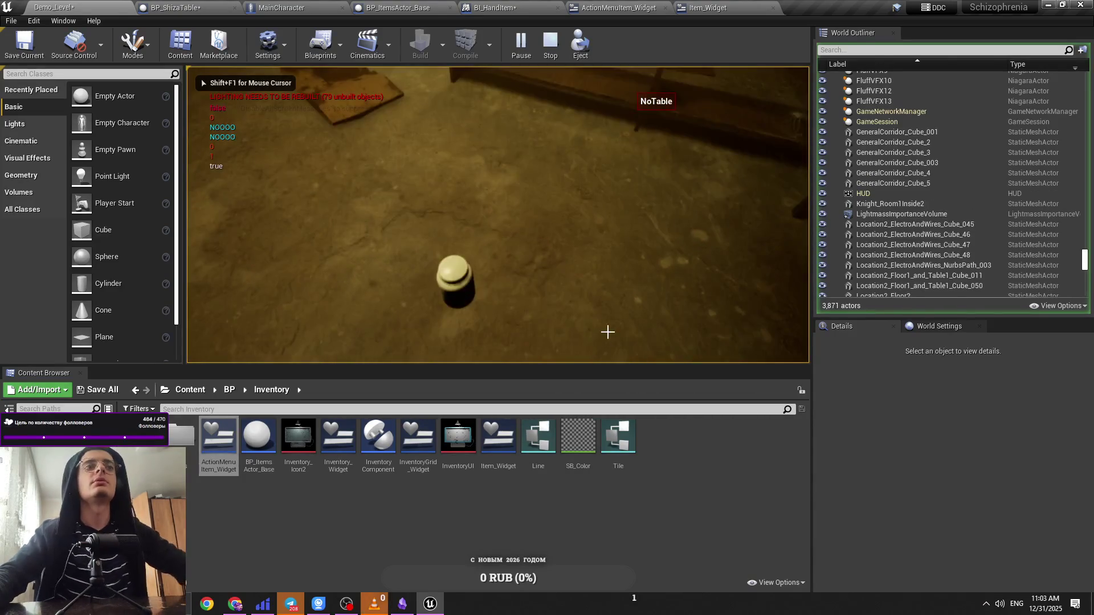
pyautogui.press('Escape')
pyautogui.click(605, 330)
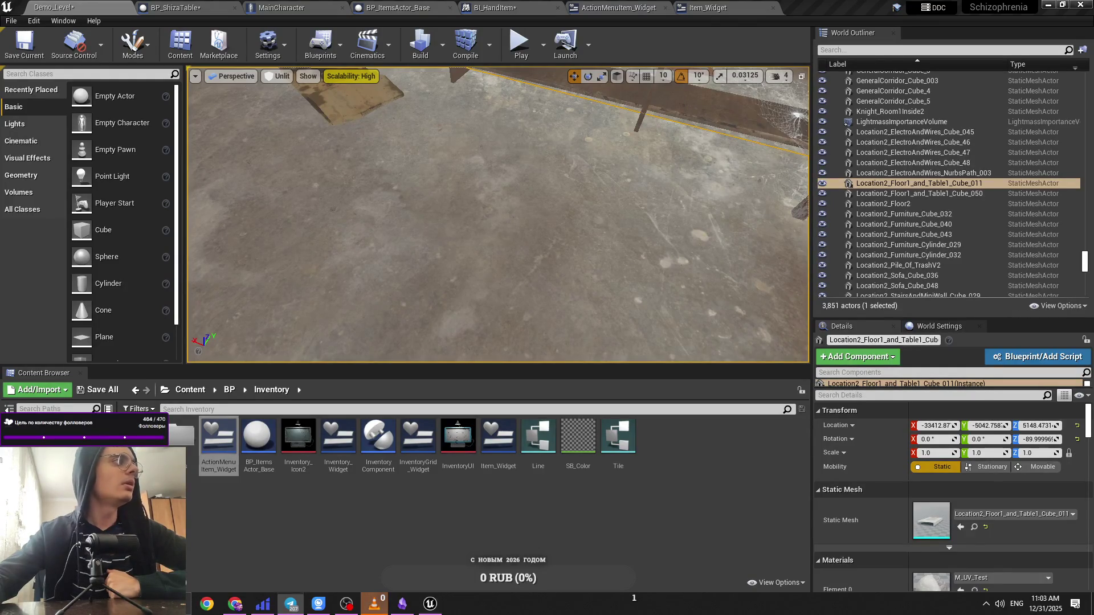
# Step: Save assets and close the BI_HandItem, BP_ItemsActor_Base, widget, MainCharacter and BP_ShizaTable editors
pyautogui.press('f')
pyautogui.click(317, 5)
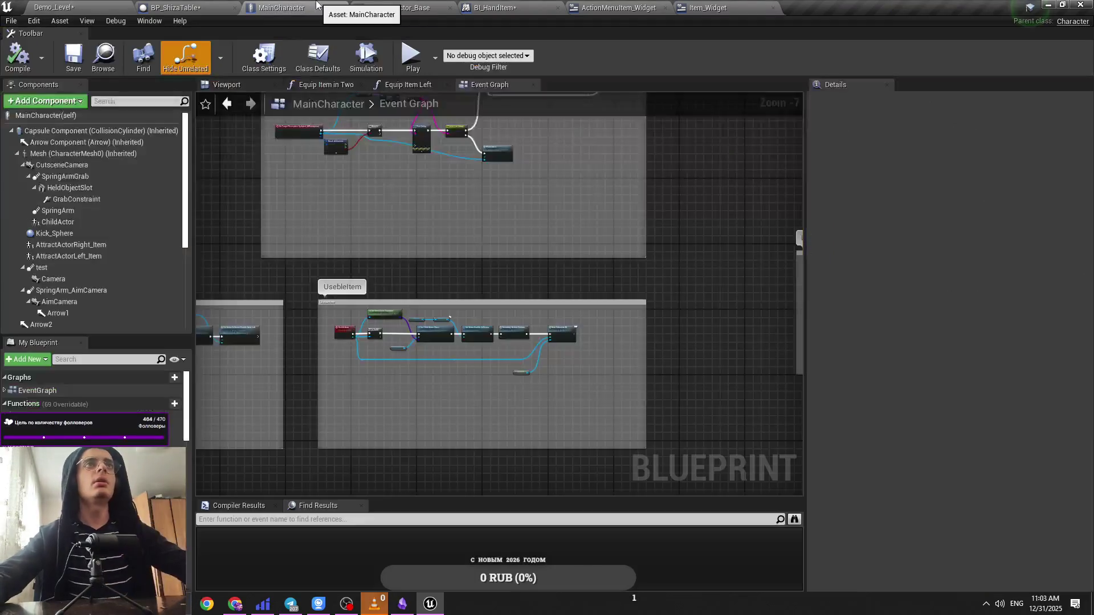
pyautogui.hotkey('ctrl', 's')
pyautogui.click(503, 8)
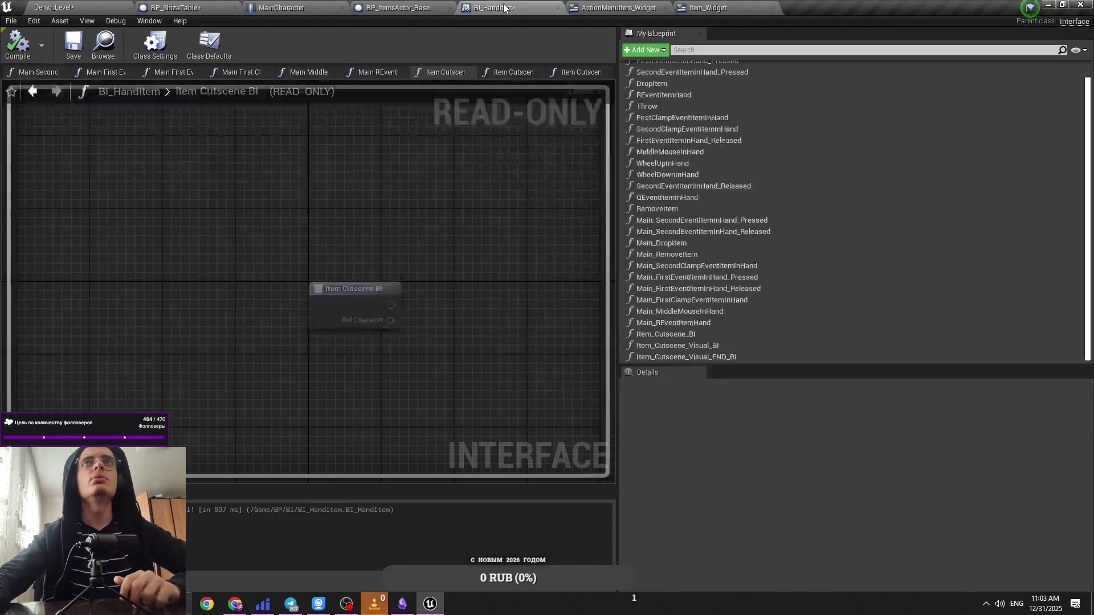
pyautogui.middleClick(504, 7)
pyautogui.middleClick(420, 7)
pyautogui.middleClick(421, 7)
pyautogui.middleClick(421, 8)
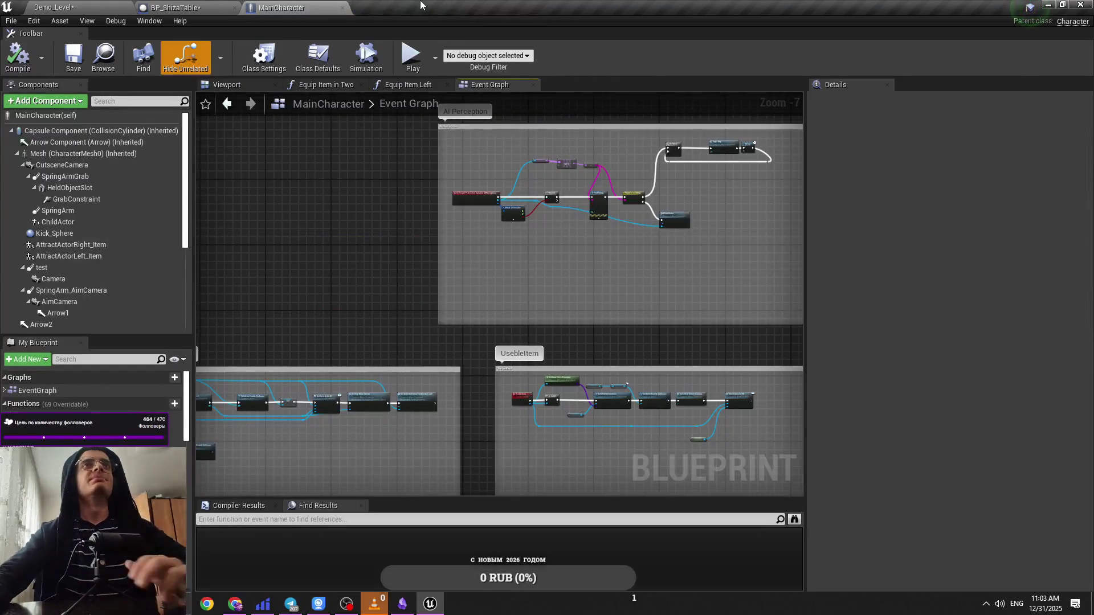
pyautogui.middleClick(296, 7)
pyautogui.middleClick(193, 7)
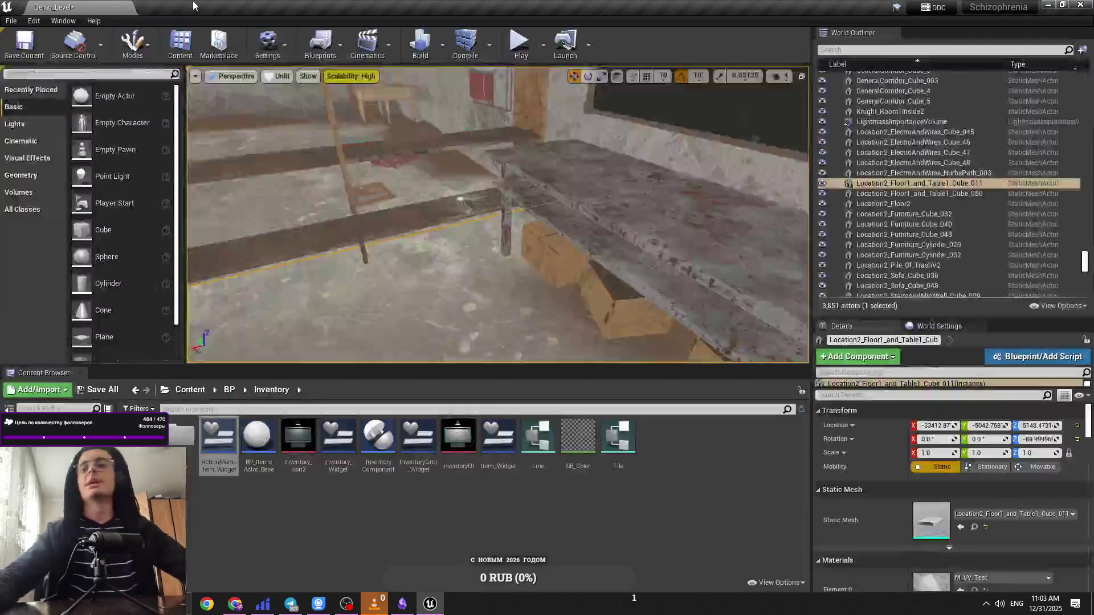
# Step: Save Demo_Level, frame the table, and make the level viewport taller
pyautogui.moveTo(317, 117); pyautogui.dragTo(418, 222)
pyautogui.hotkey('ctrl', 's')
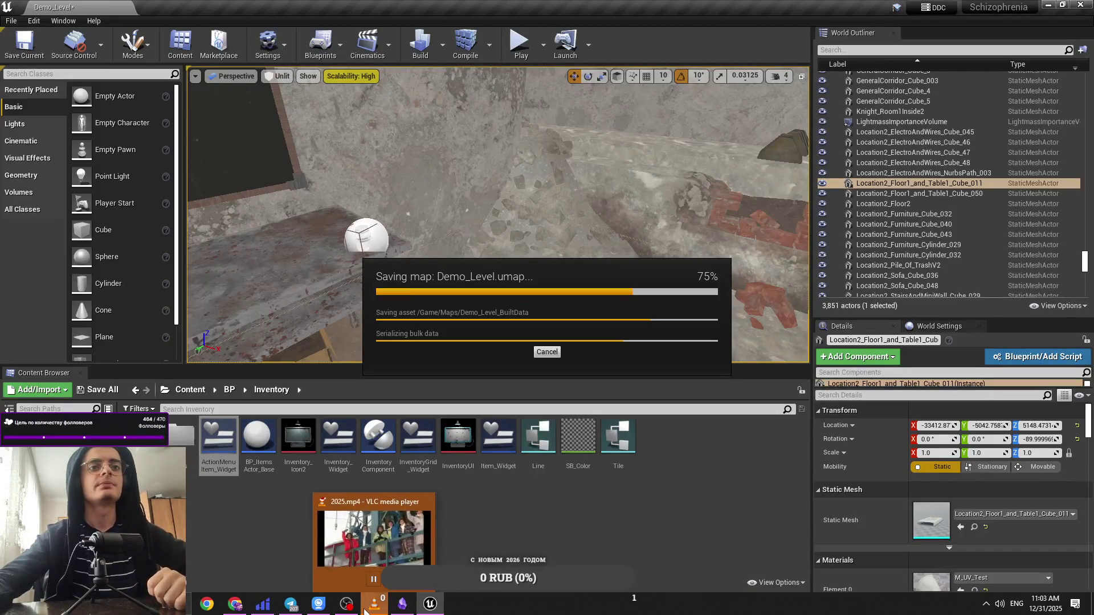
pyautogui.press('f')
pyautogui.moveTo(384, 613)
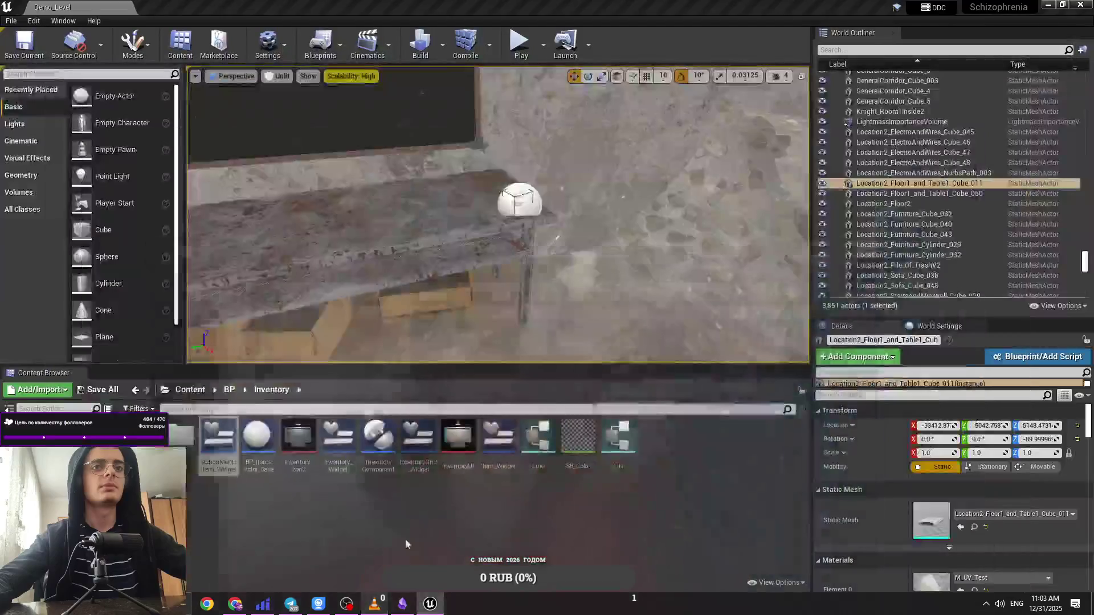
pyautogui.moveTo(483, 366); pyautogui.dragTo(483, 411)
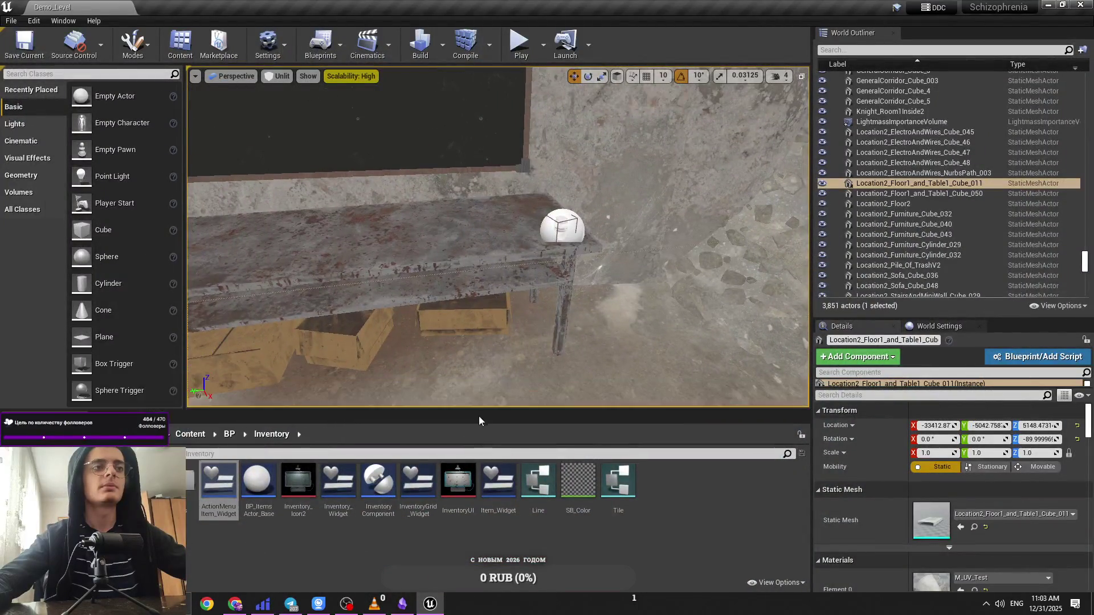
pyautogui.hotkey('ctrl', 's')
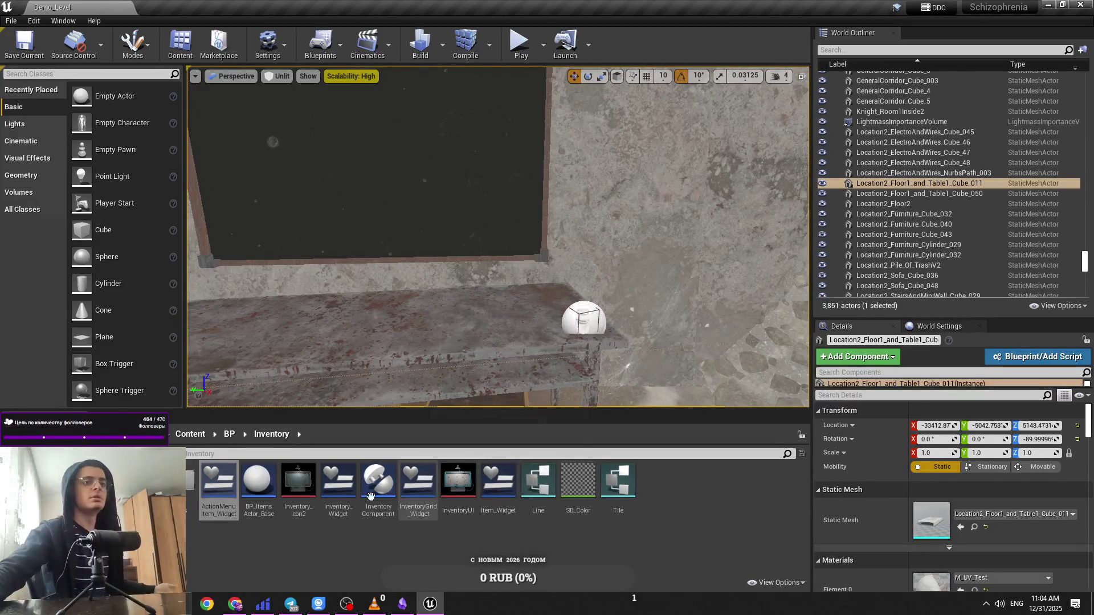
# Step: Tilt the view down to show the wooden crates under the table
pyautogui.moveTo(263, 603)
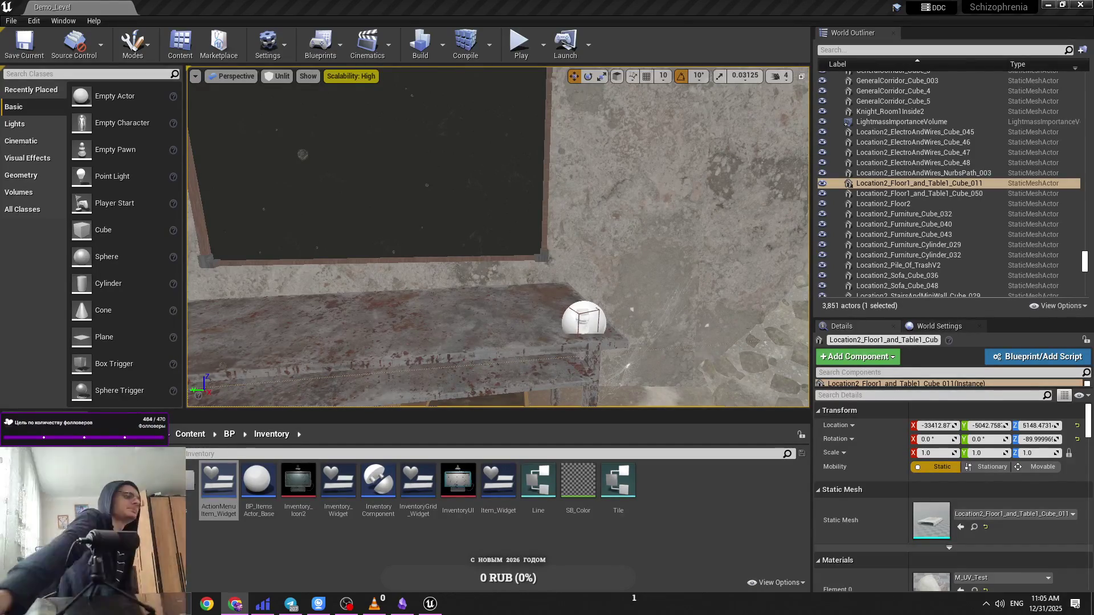
pyautogui.moveTo(415, 342); pyautogui.dragTo(416, 391)
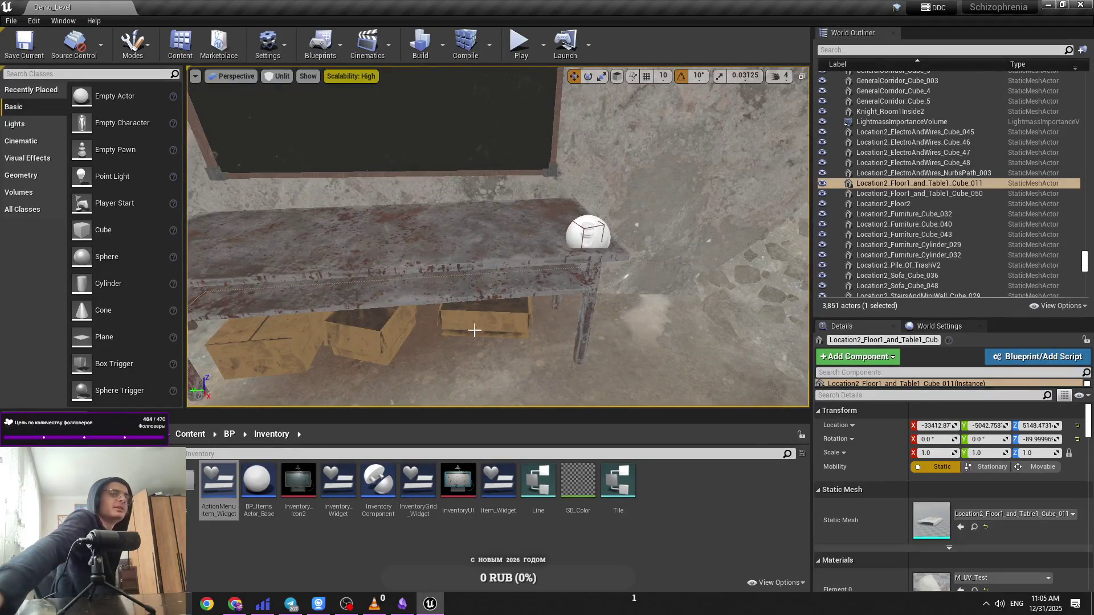
# Step: Alt-drag BP_ShizaTable2 to create BP_ShizaTable3 beside it and start a play-test
pyautogui.click(587, 234)
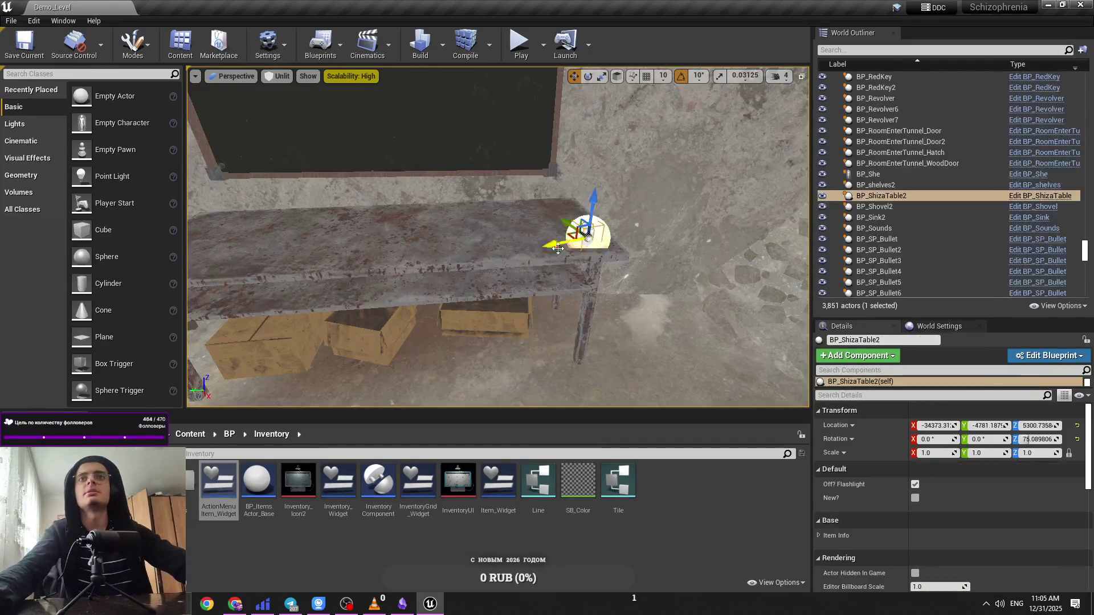
pyautogui.moveTo(573, 239); pyautogui.dragTo(533, 237)
pyautogui.click(519, 43)
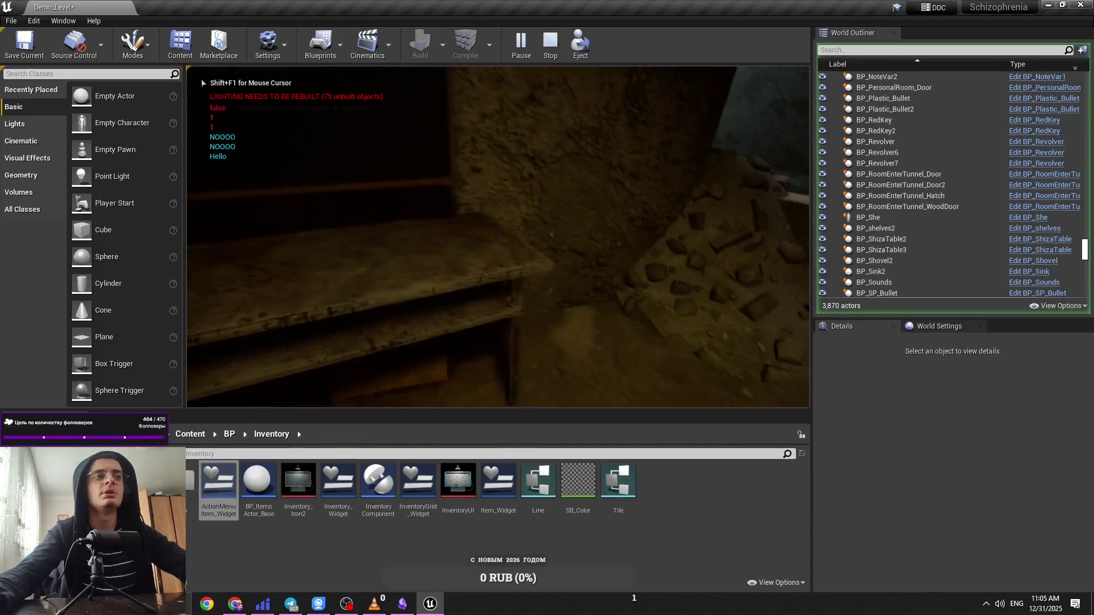
pyautogui.click(554, 140)
pyautogui.click(513, 205)
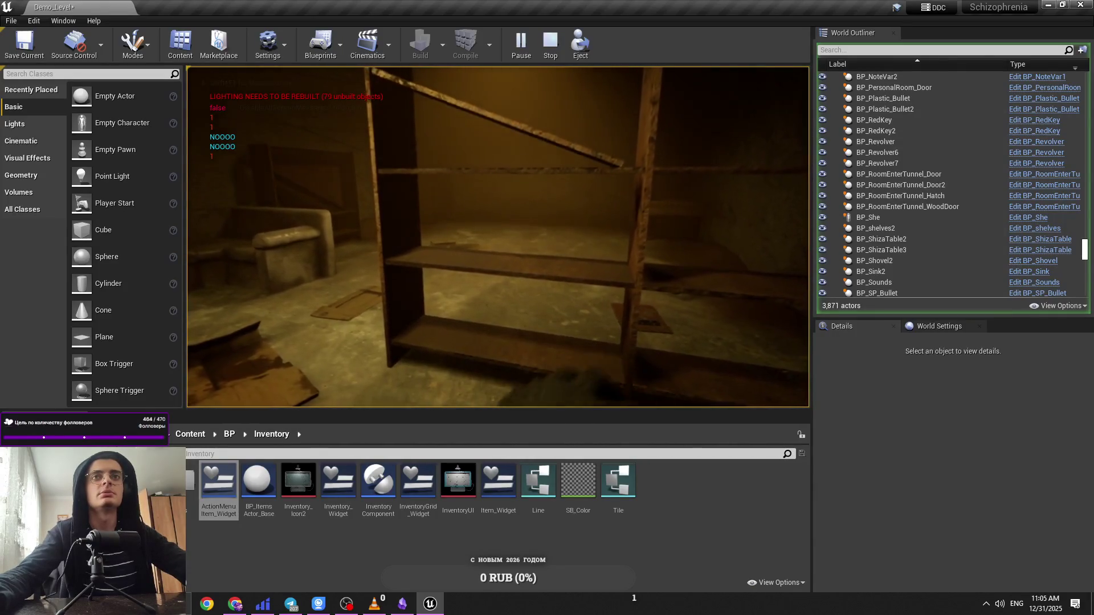
# Step: In the table close-up, take a pill bottle and check its action choices, then stop playing
pyautogui.press('e')
pyautogui.click(583, 209)
pyautogui.click(602, 233)
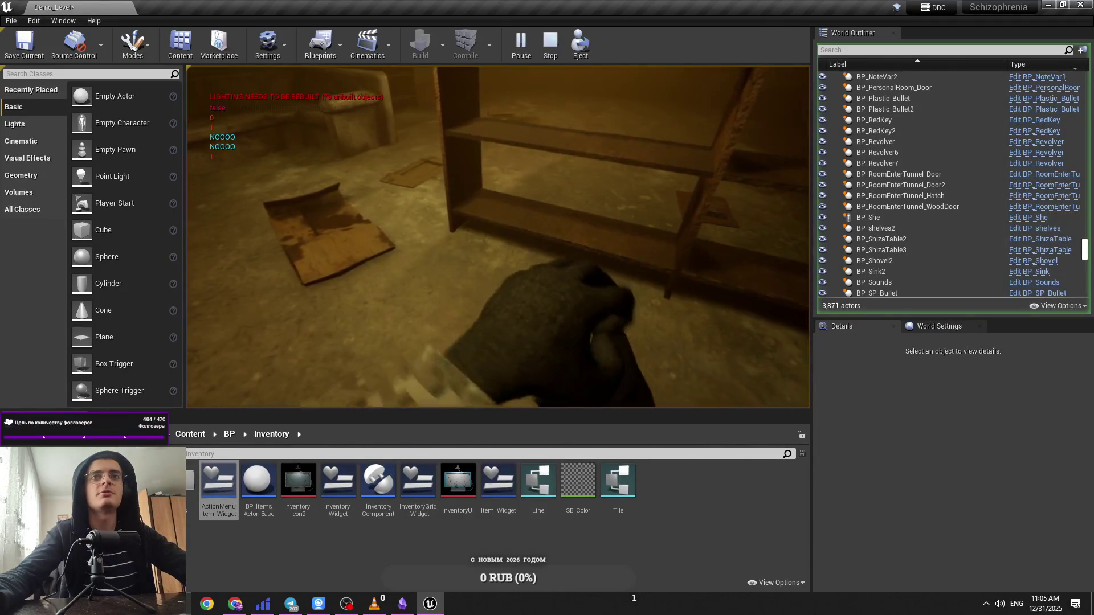
pyautogui.press('e')
pyautogui.press('e')
pyautogui.press('e')
pyautogui.click(587, 207)
pyautogui.click(624, 230)
pyautogui.press('e')
pyautogui.click(547, 229)
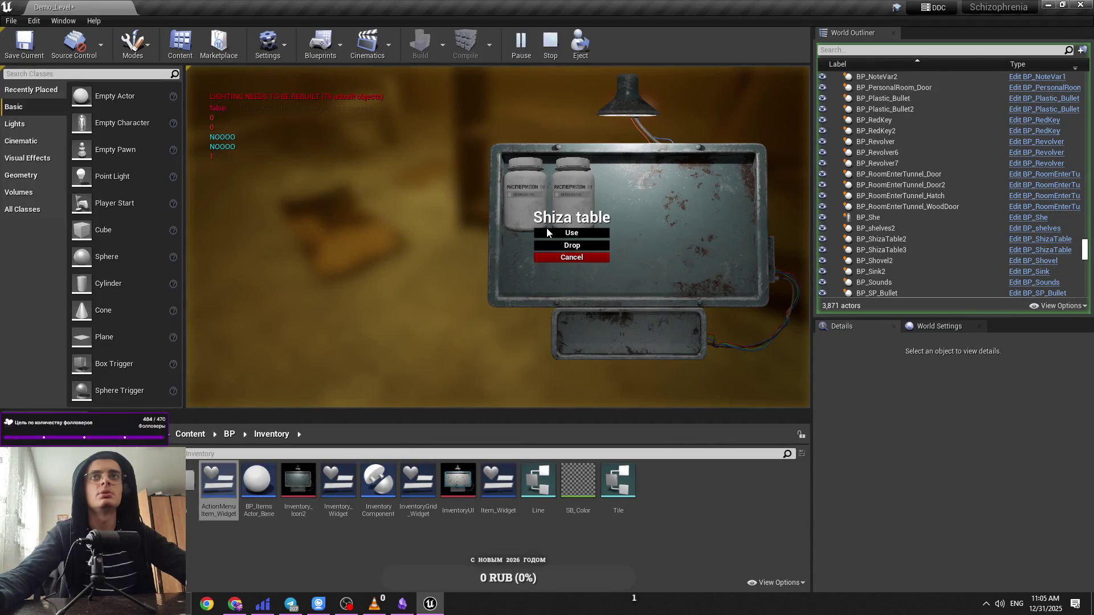
pyautogui.click(550, 233)
pyautogui.press('e')
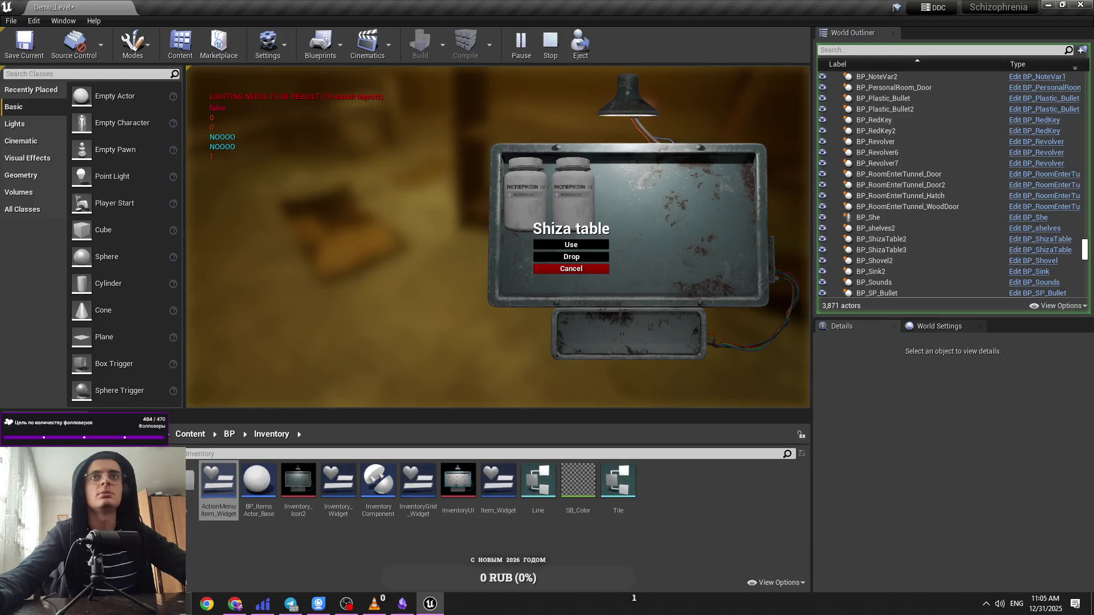
pyautogui.click(572, 234)
pyautogui.press('e')
pyautogui.press('e')
pyautogui.press('Escape')
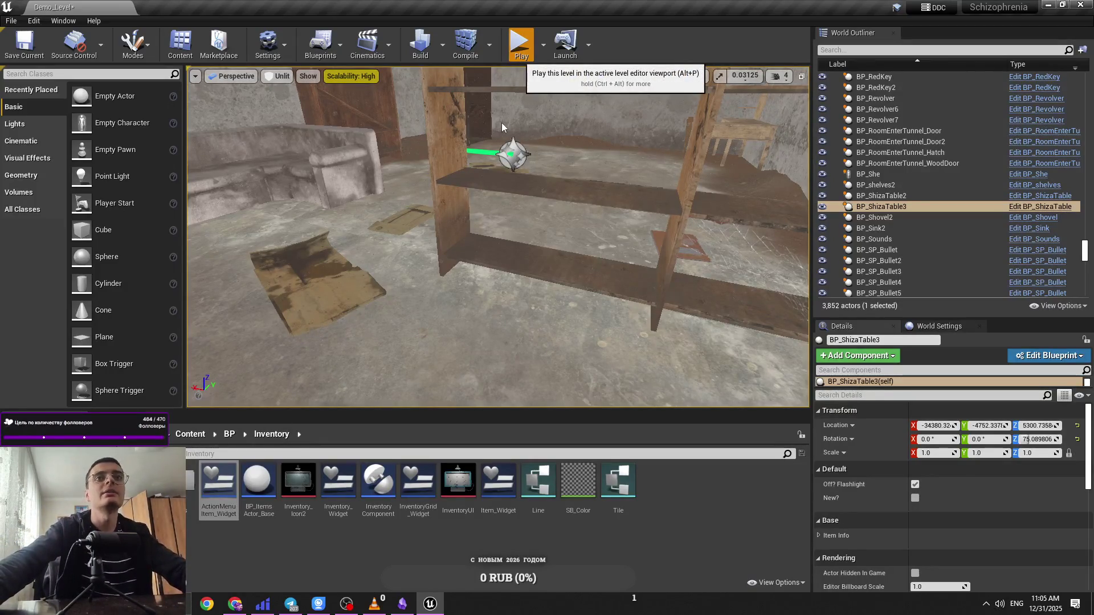
# Step: Play again, take a pill bottle from the Shiza table, and open its action choices in the cabinet close-up
pyautogui.click(520, 54)
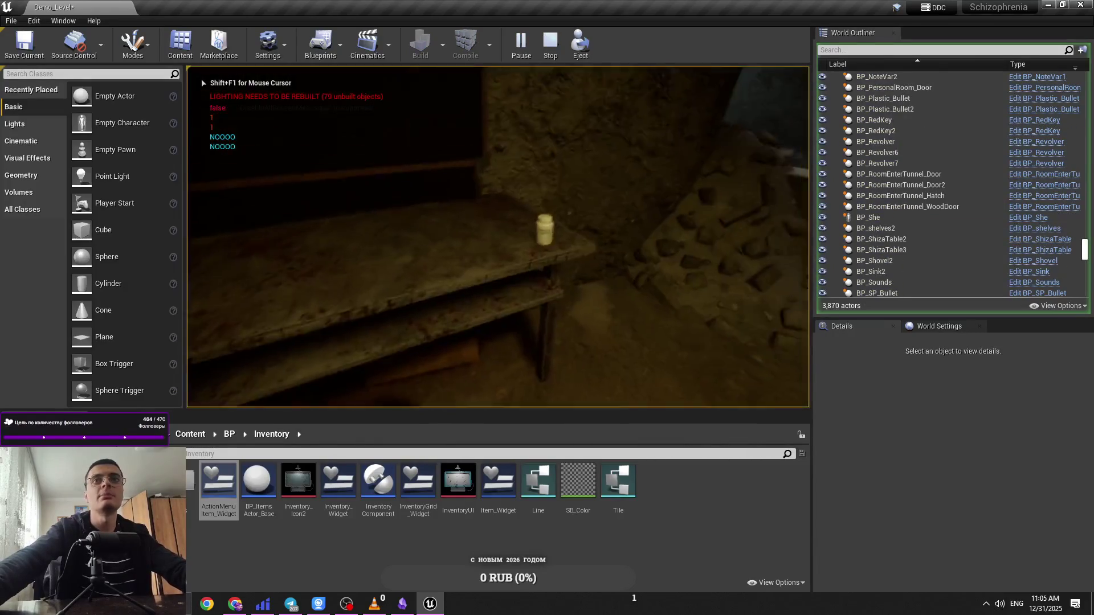
pyautogui.click(613, 218)
pyautogui.click(621, 245)
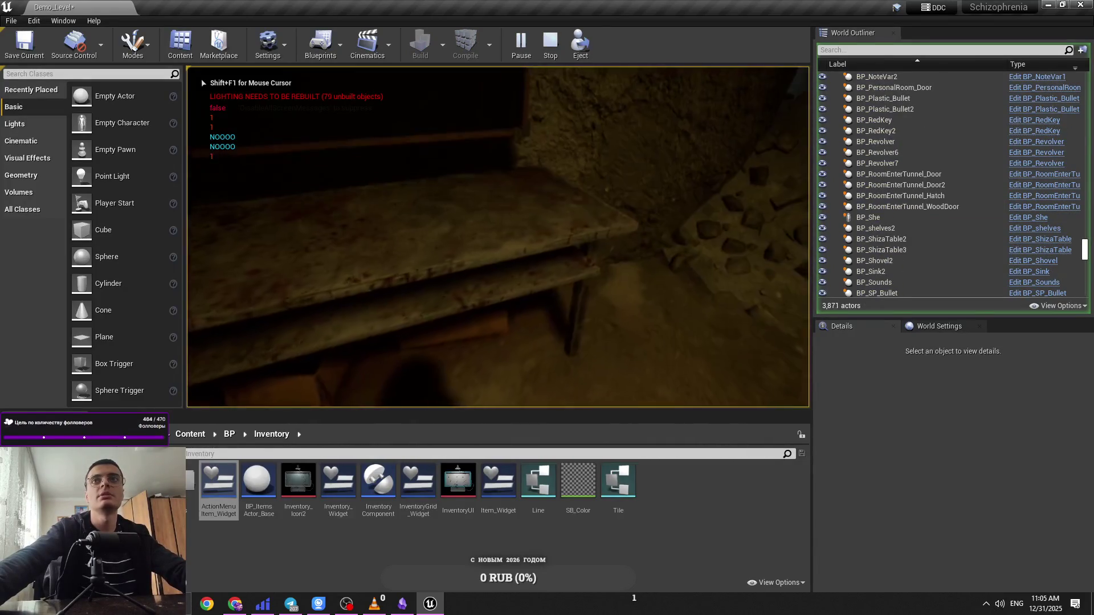
pyautogui.click(593, 232)
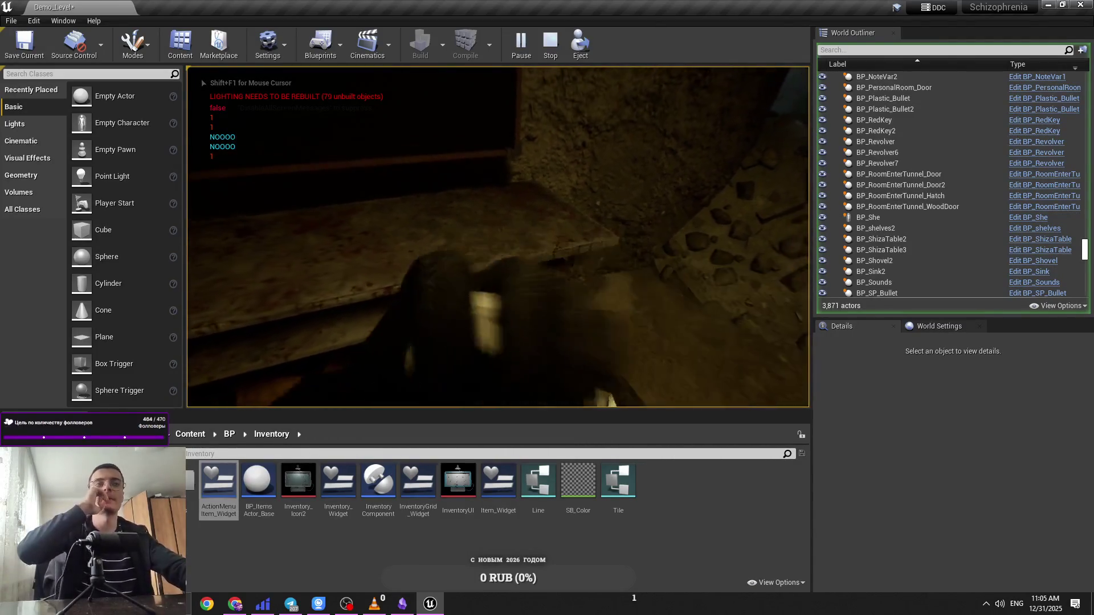
pyautogui.press('e')
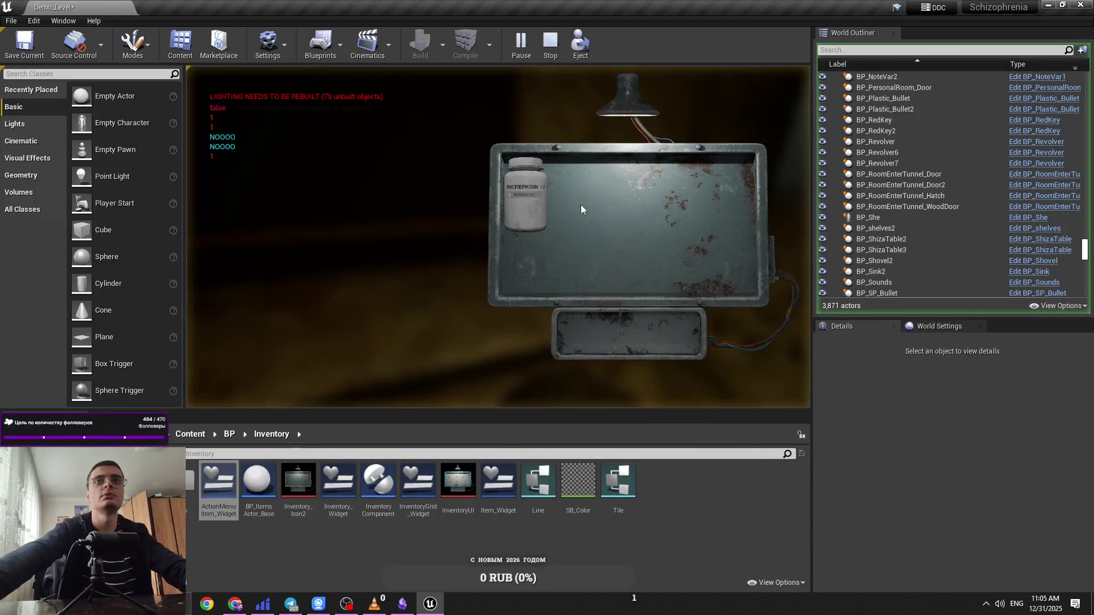
pyautogui.click(581, 204)
pyautogui.press('e')
pyautogui.click(569, 212)
pyautogui.click(593, 229)
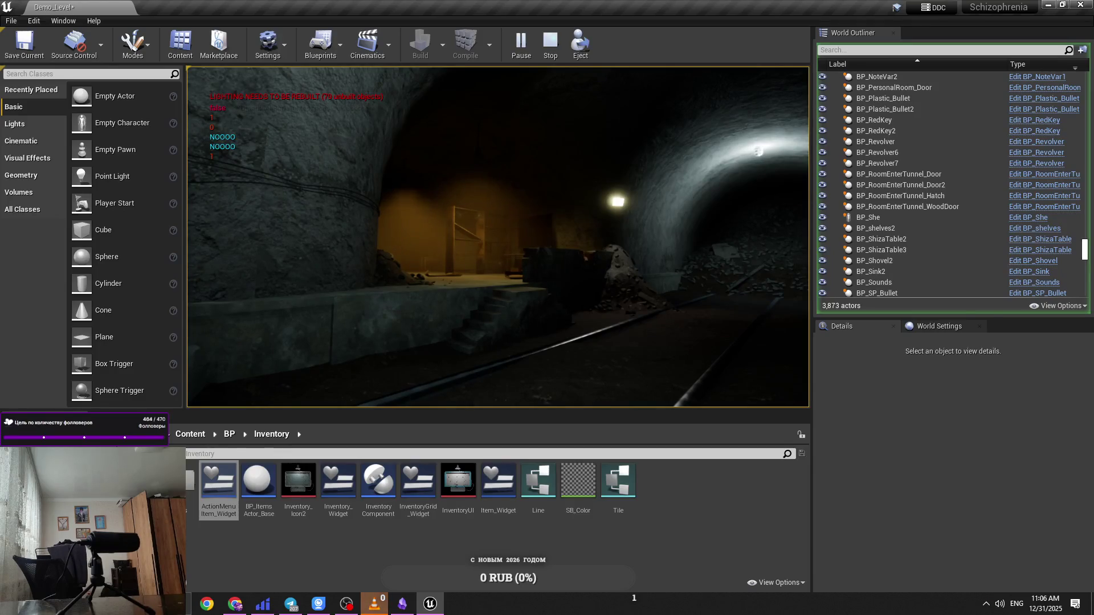
# Step: End the running play-in-editor session with Esc
pyautogui.scroll(1, 952, 186)
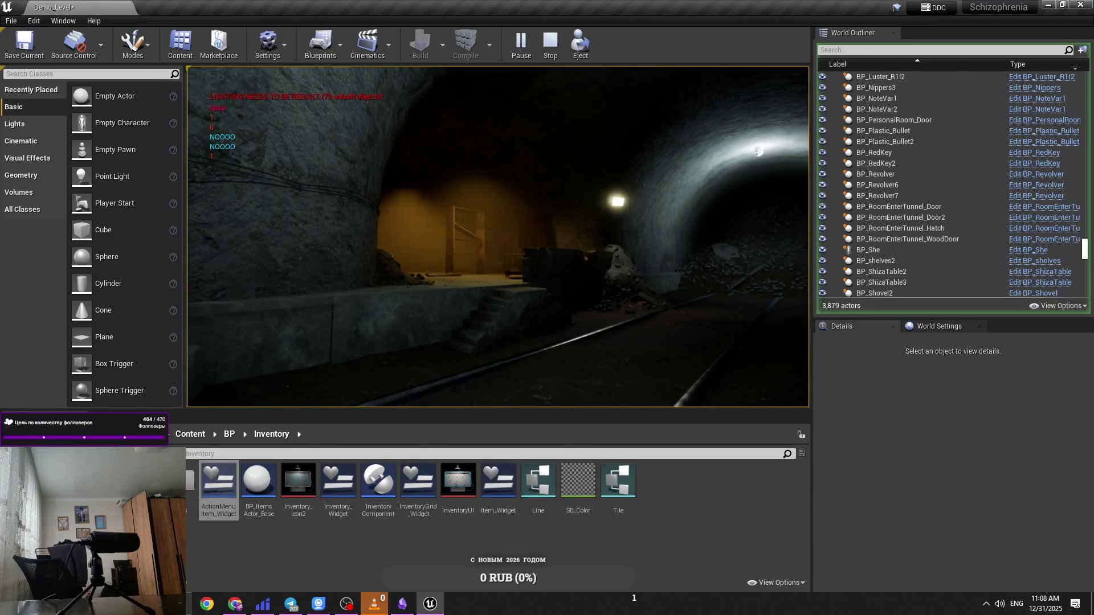
pyautogui.scroll(1, 952, 185)
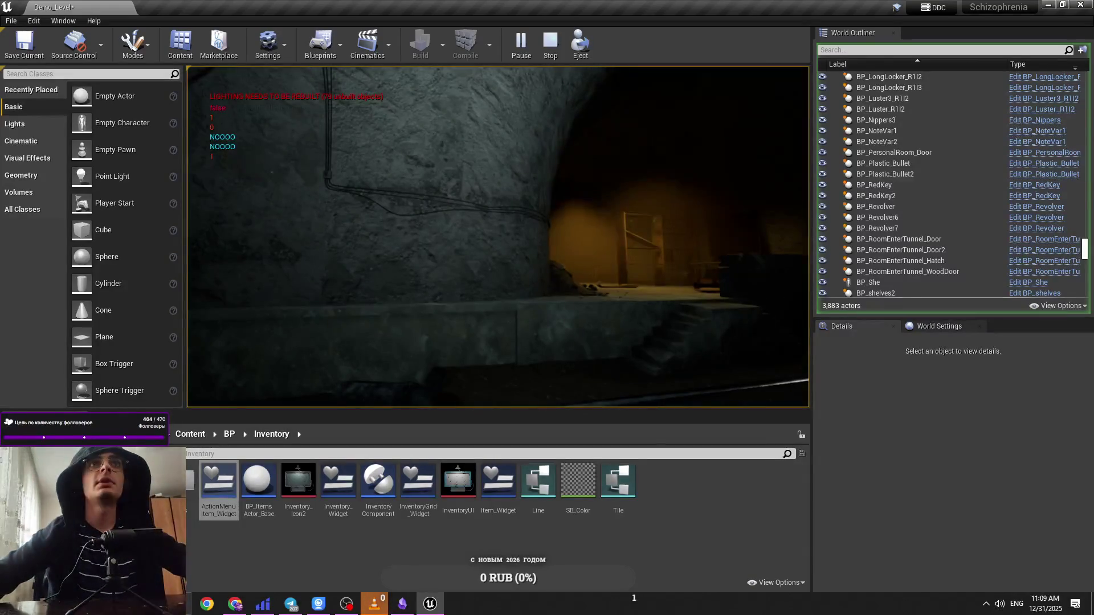
pyautogui.press('Escape')
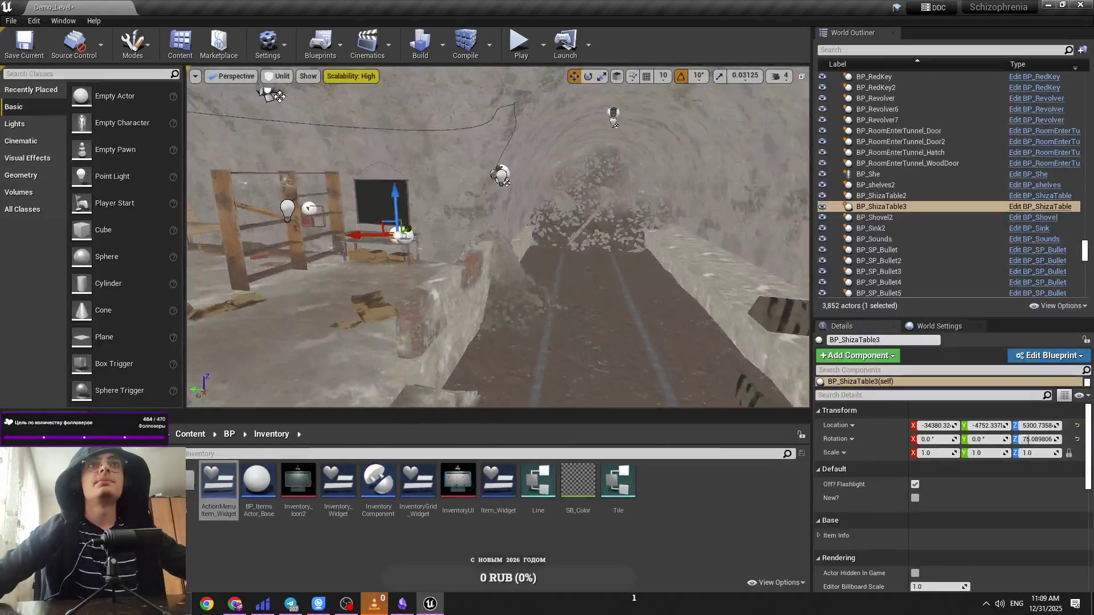
# Step: Delete BP_ShizaTable3 from the level and select BP_ShizaTable2
pyautogui.moveTo(561, 146)
pyautogui.mouseDown()
pyautogui.moveTo(474, 338)
pyautogui.moveTo(466, 207)
pyautogui.mouseUp()
pyautogui.press('Delete')
pyautogui.click(474, 338)
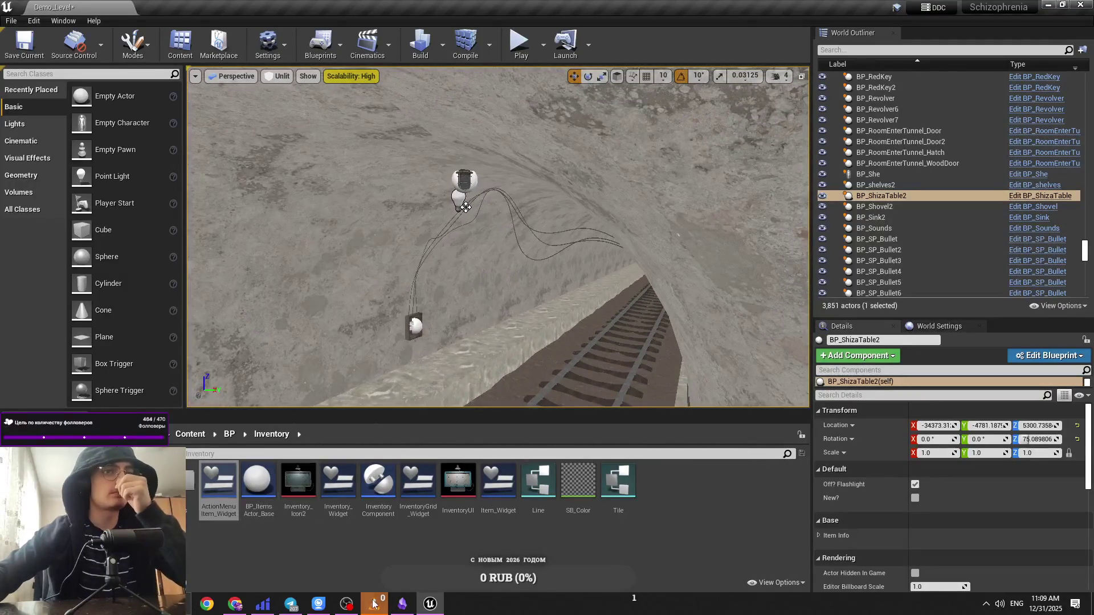
# Step: Fly the camera along the rails out of the tunnel and go up to the Content root
pyautogui.moveTo(377, 607)
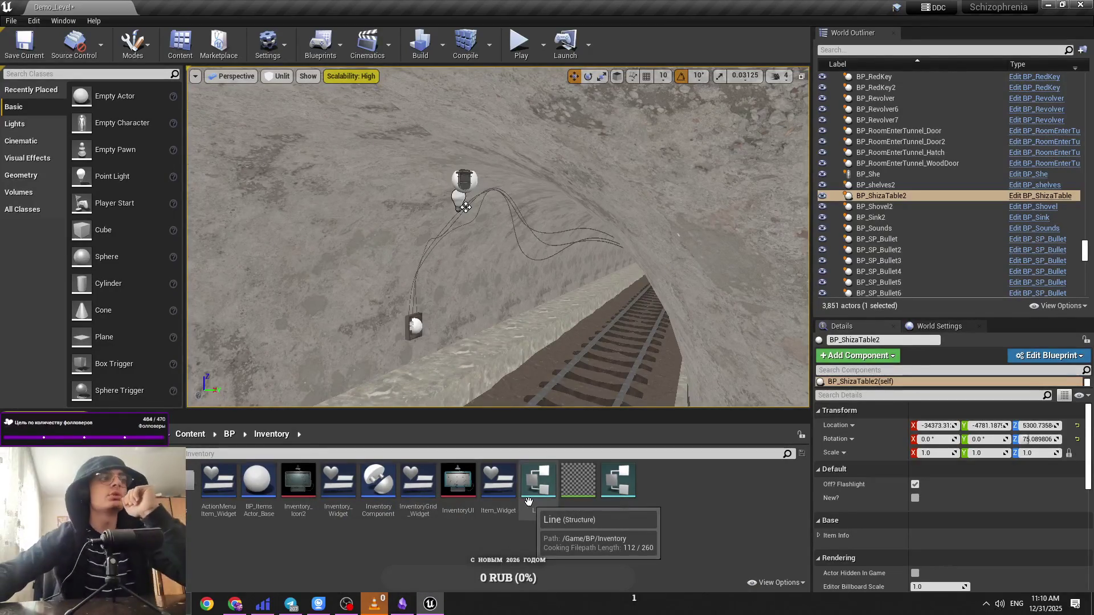
pyautogui.moveTo(456, 377)
pyautogui.mouseDown()
pyautogui.moveTo(445, 240)
pyautogui.moveTo(682, 171)
pyautogui.mouseUp()
pyautogui.click(781, 76)
pyautogui.moveTo(457, 231)
pyautogui.mouseDown()
pyautogui.moveTo(457, 217)
pyautogui.moveTo(457, 240)
pyautogui.moveTo(456, 222)
pyautogui.moveTo(430, 226)
pyautogui.moveTo(456, 228)
pyautogui.mouseUp()
pyautogui.click(175, 434)
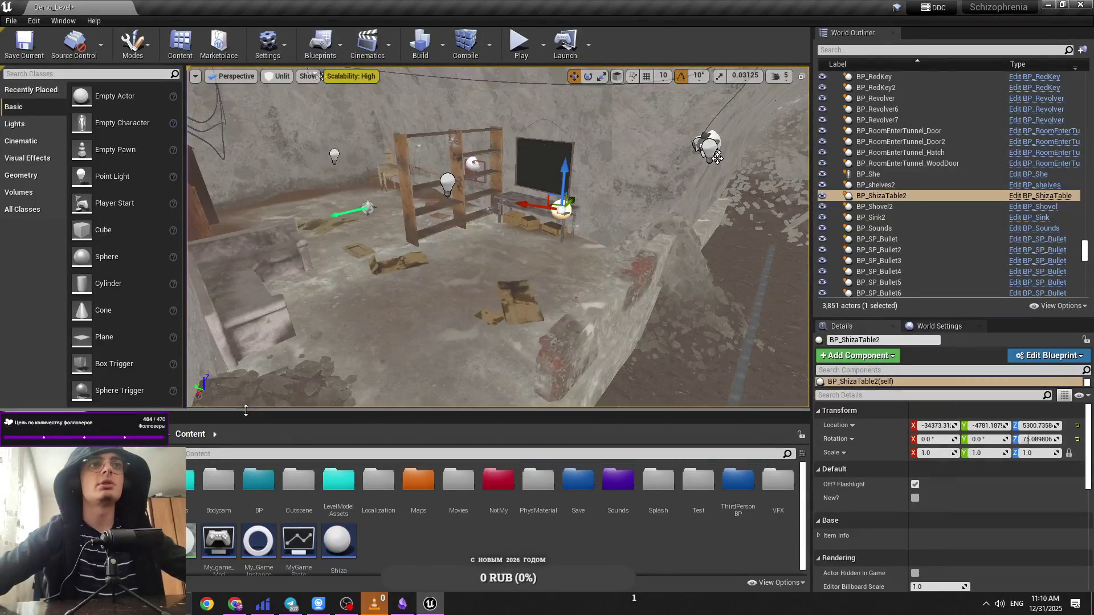
pyautogui.moveTo(246, 410); pyautogui.dragTo(248, 401)
pyautogui.doubleClick(257, 479)
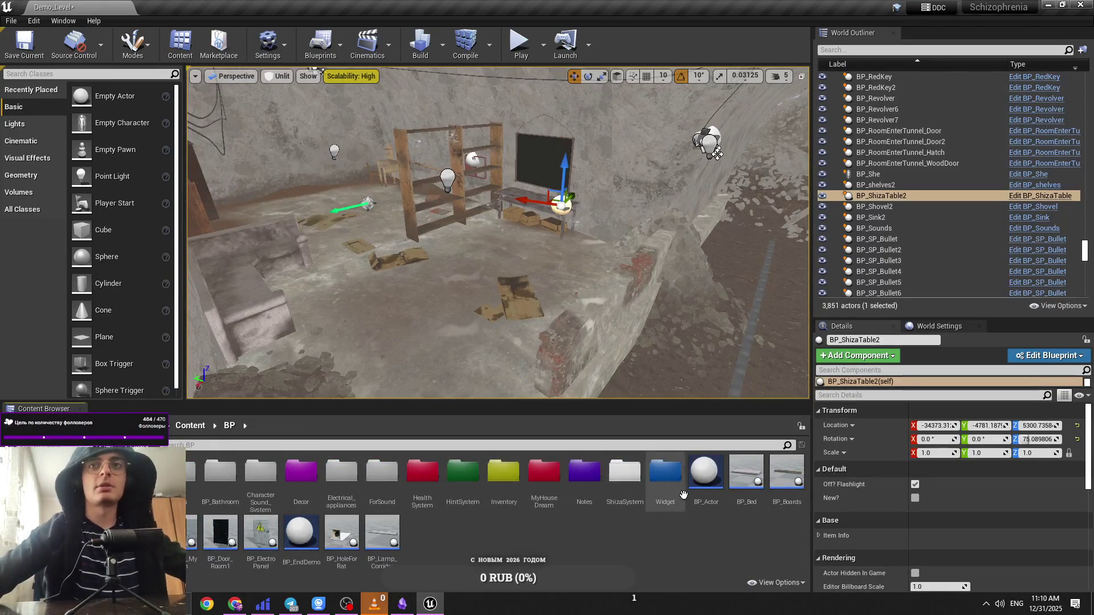
pyautogui.doubleClick(300, 473)
pyautogui.click(230, 426)
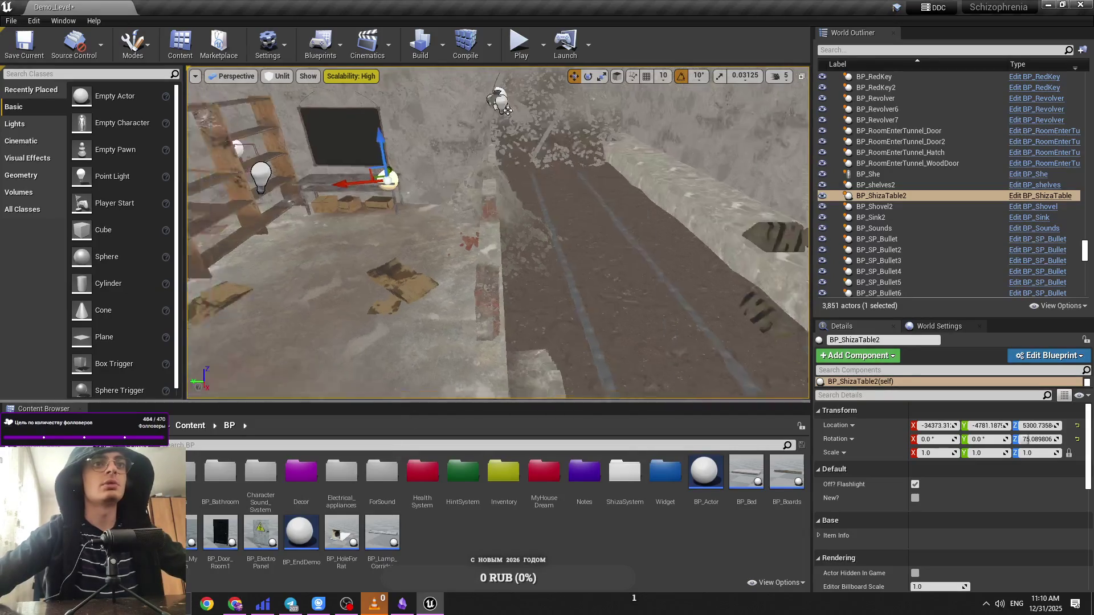
pyautogui.press('Right')
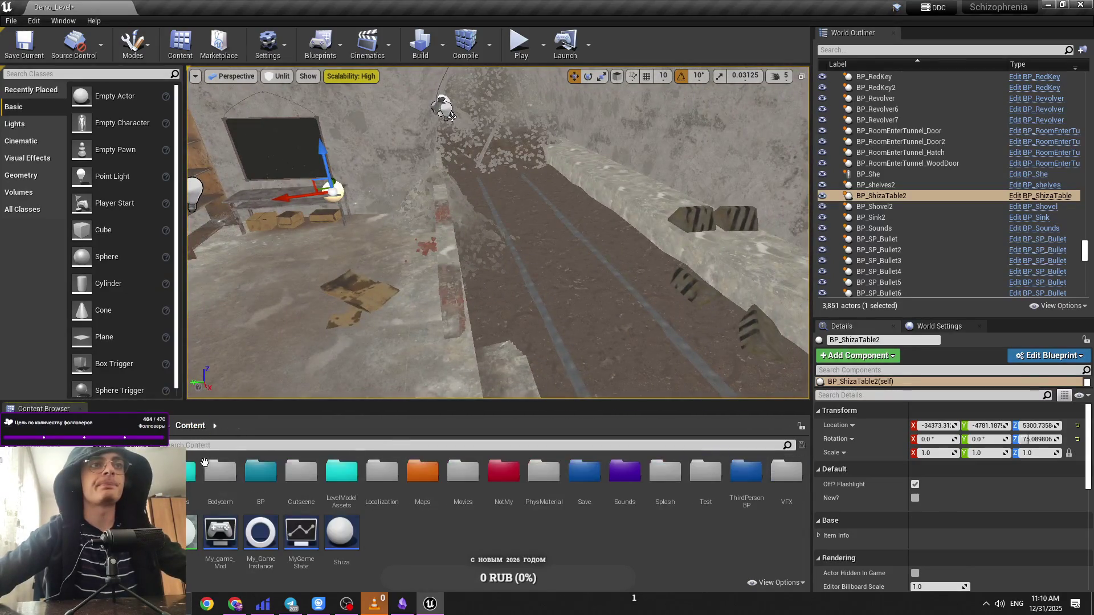
pyautogui.doubleClick(190, 476)
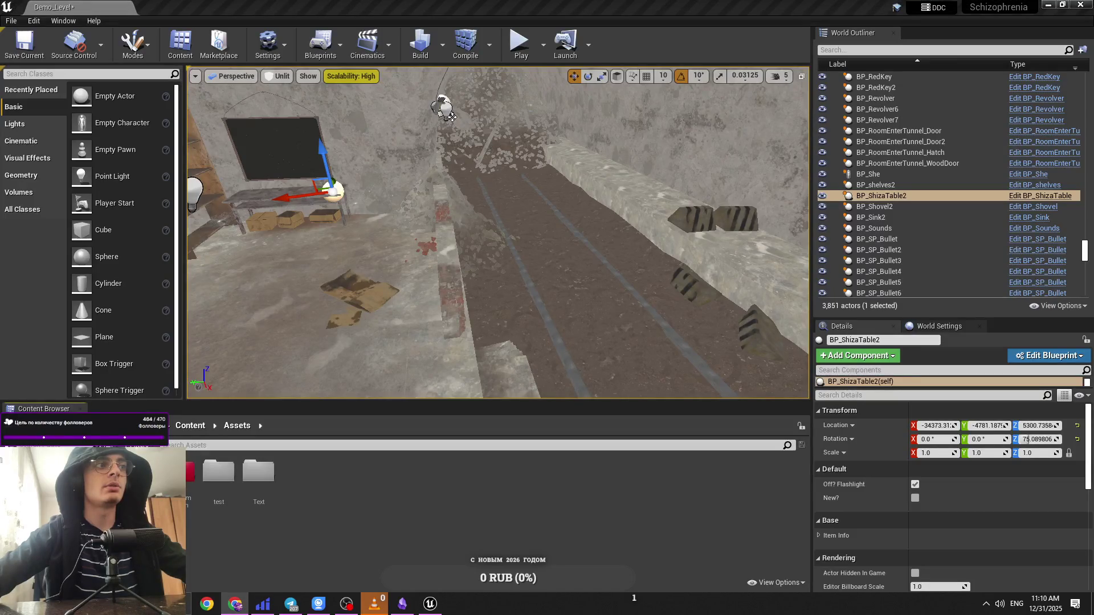
pyautogui.moveTo(403, 341)
pyautogui.mouseDown()
pyautogui.moveTo(390, 294)
pyautogui.moveTo(358, 406)
pyautogui.mouseUp()
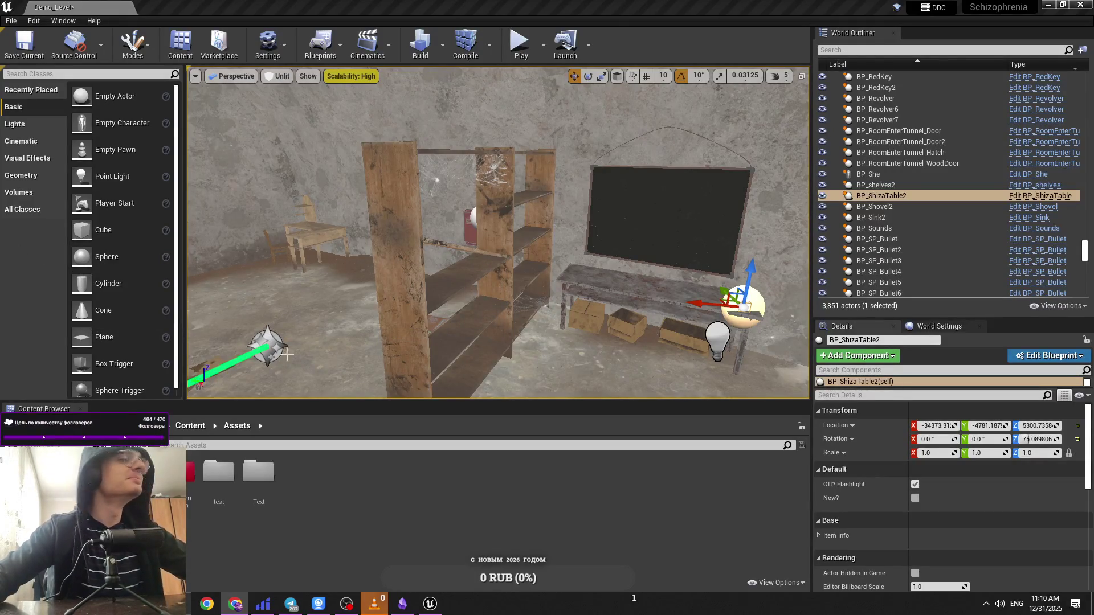
pyautogui.doubleClick(219, 476)
pyautogui.click(237, 426)
pyautogui.click(244, 505)
pyautogui.click(285, 498)
pyautogui.doubleClick(273, 488)
pyautogui.click(229, 428)
pyautogui.click(190, 426)
pyautogui.doubleClick(194, 455)
pyautogui.click(190, 425)
pyautogui.doubleClick(225, 469)
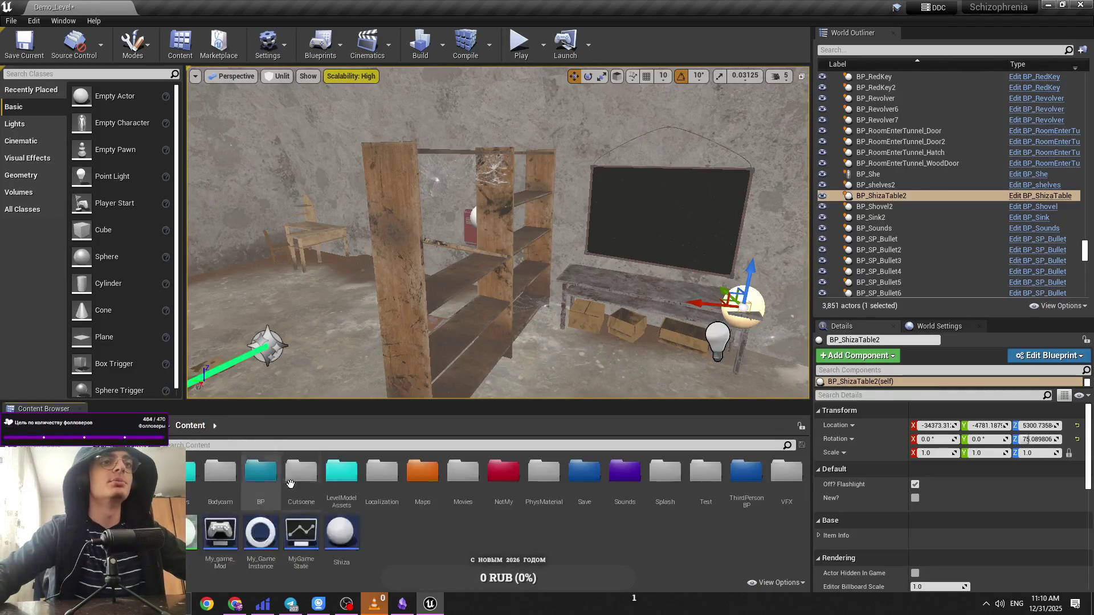
pyautogui.click(191, 426)
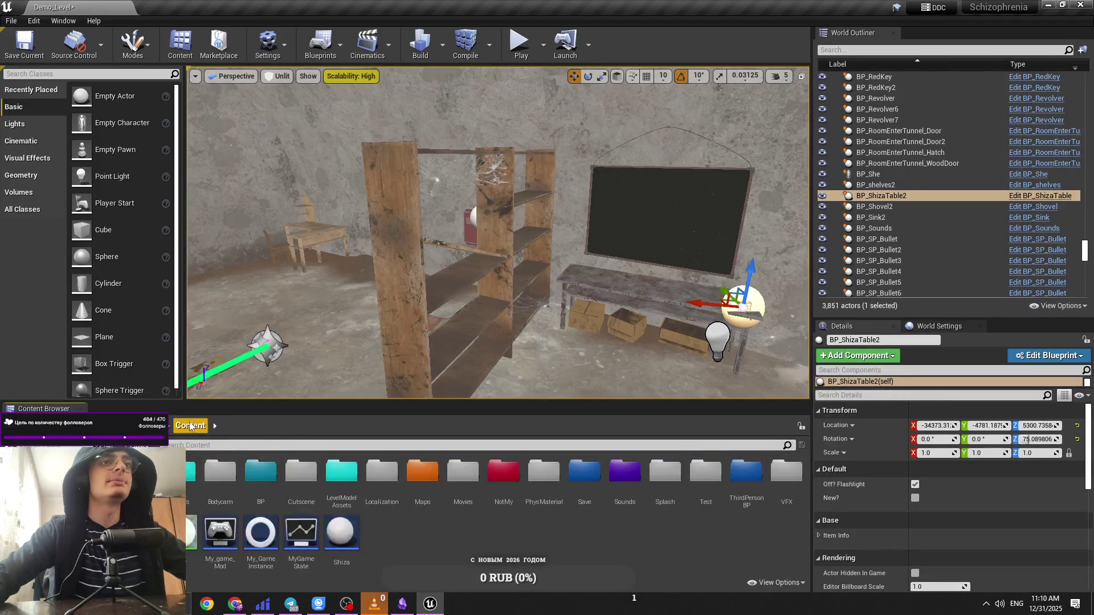
pyautogui.click(380, 612)
pyautogui.click(381, 611)
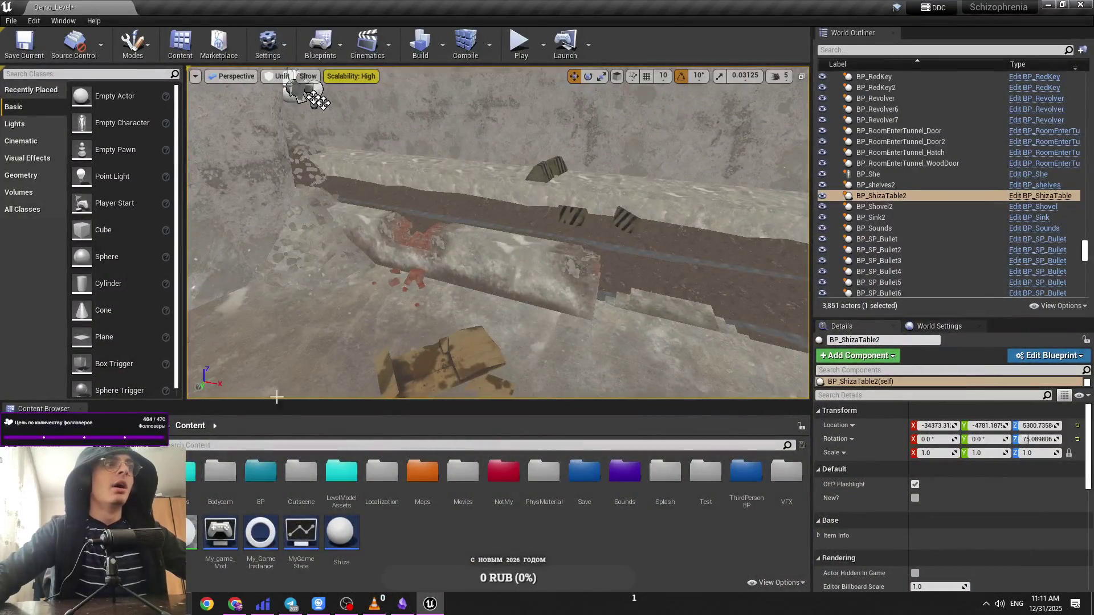
pyautogui.moveTo(383, 330); pyautogui.dragTo(455, 297)
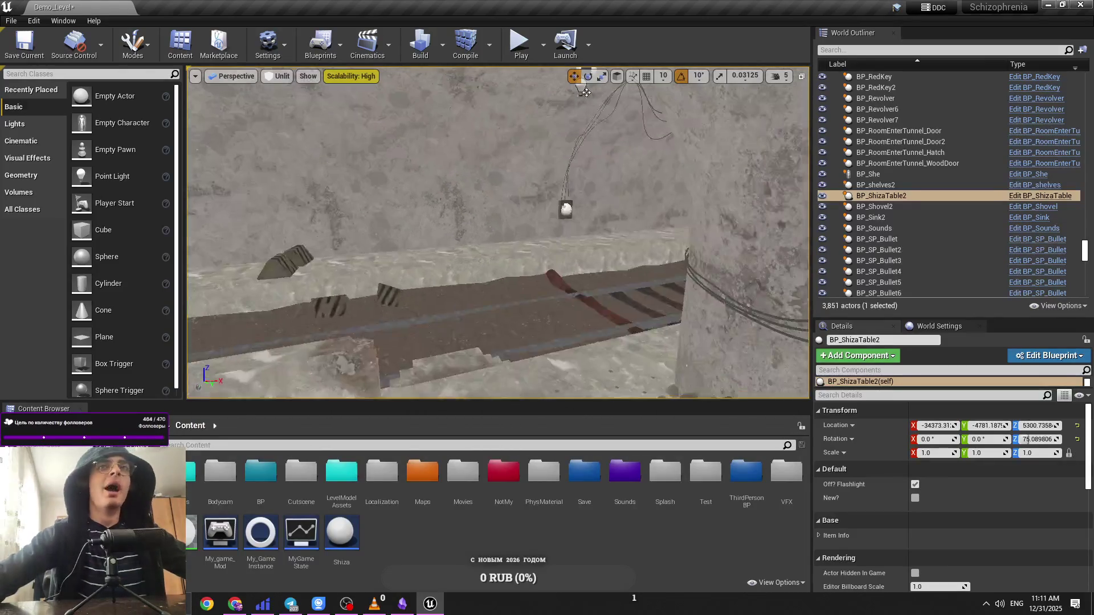
pyautogui.moveTo(399, 257)
pyautogui.mouseDown()
pyautogui.moveTo(433, 245)
pyautogui.moveTo(353, 267)
pyautogui.moveTo(410, 240)
pyautogui.moveTo(399, 256)
pyautogui.mouseUp()
pyautogui.click(284, 78)
pyautogui.click(288, 97)
pyautogui.click(340, 183)
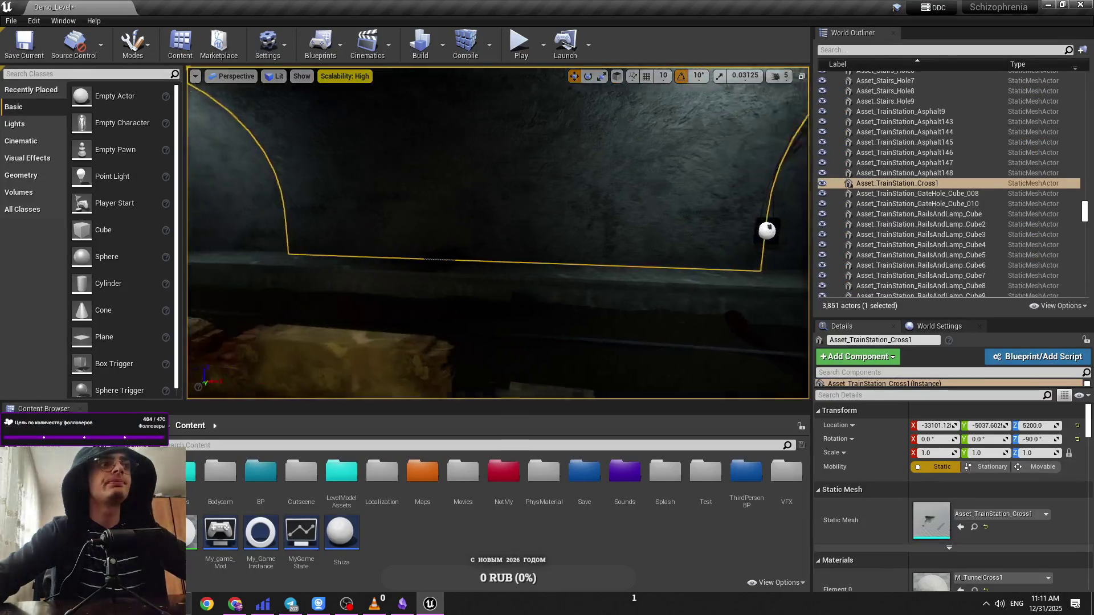
pyautogui.moveTo(497, 232); pyautogui.dragTo(512, 222)
pyautogui.click(275, 76)
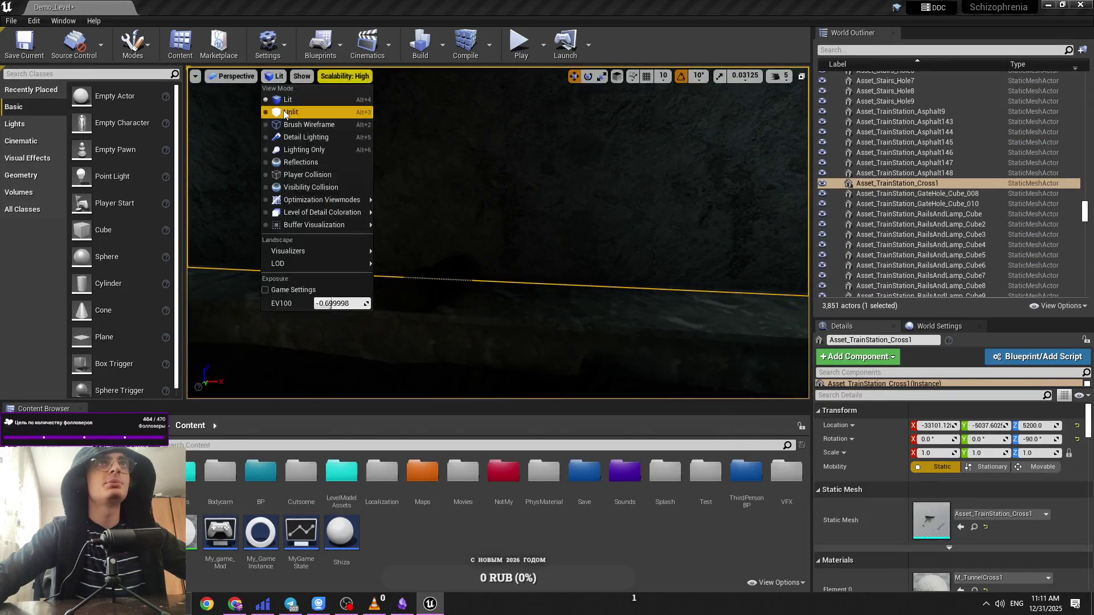
pyautogui.click(285, 103)
pyautogui.click(430, 297)
pyautogui.keyDown('ctrl'); pyautogui.click(450, 285); pyautogui.keyUp('ctrl')
pyautogui.scroll(-5, 498, 233)
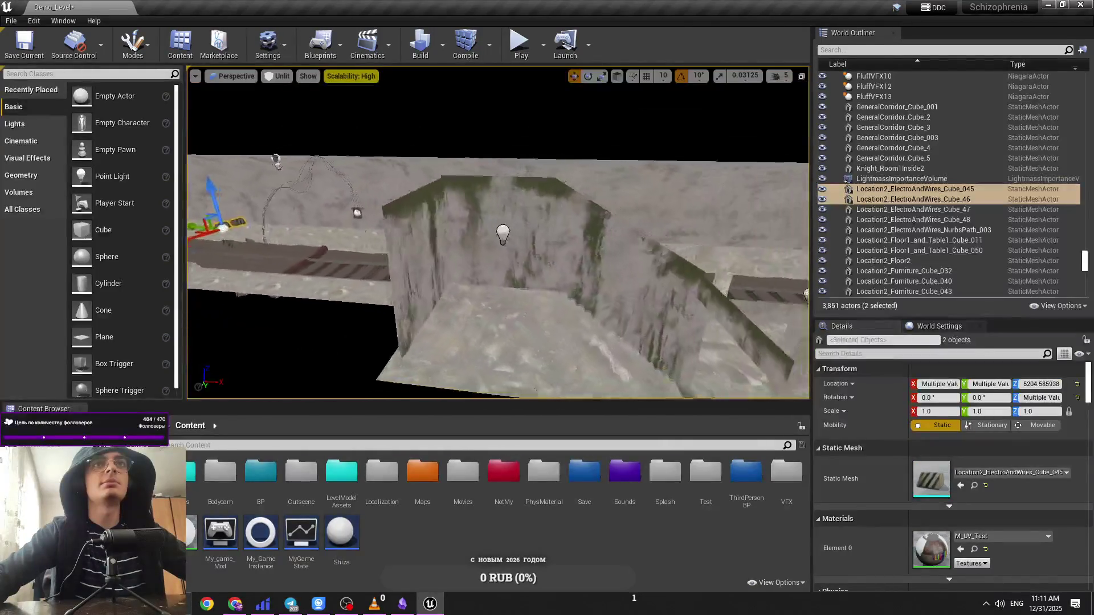
pyautogui.scroll(8, 498, 233)
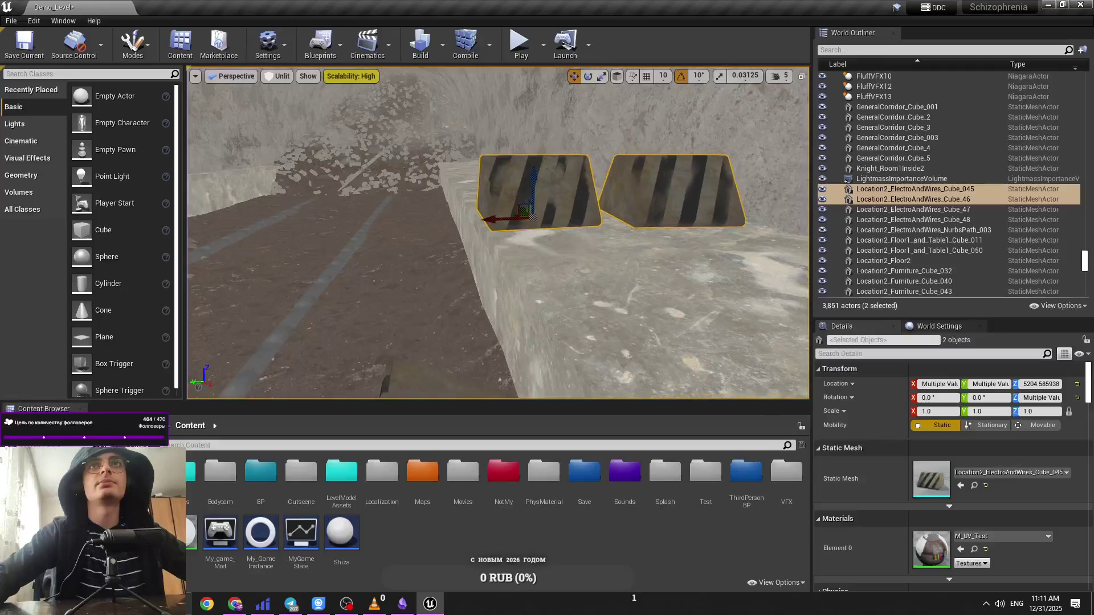
pyautogui.click(533, 188)
pyautogui.scroll(-4, 533, 188)
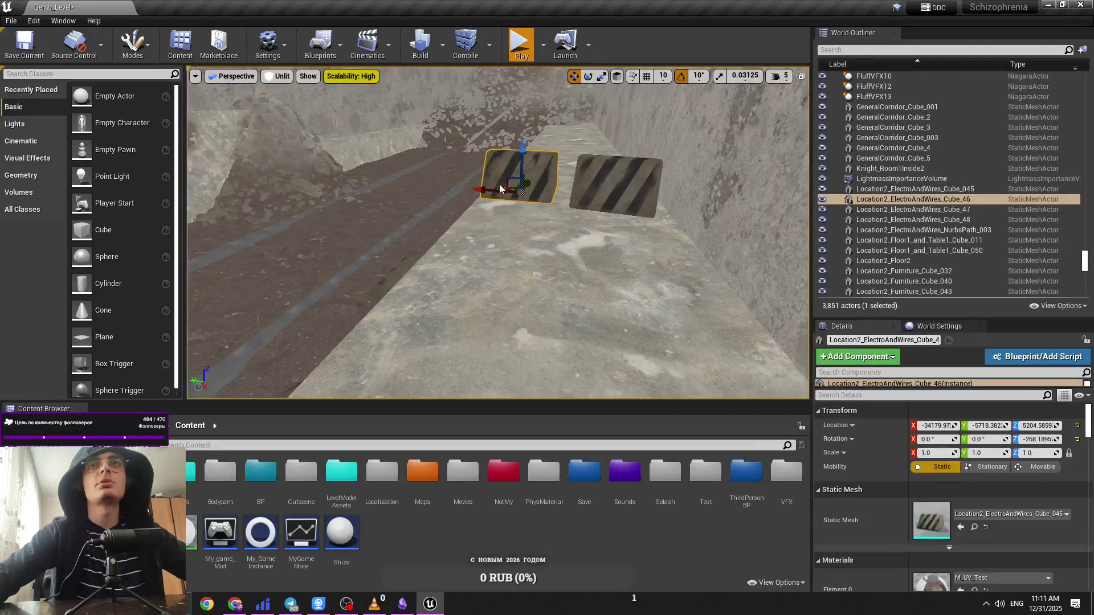
pyautogui.hotkey('alt', 'p')
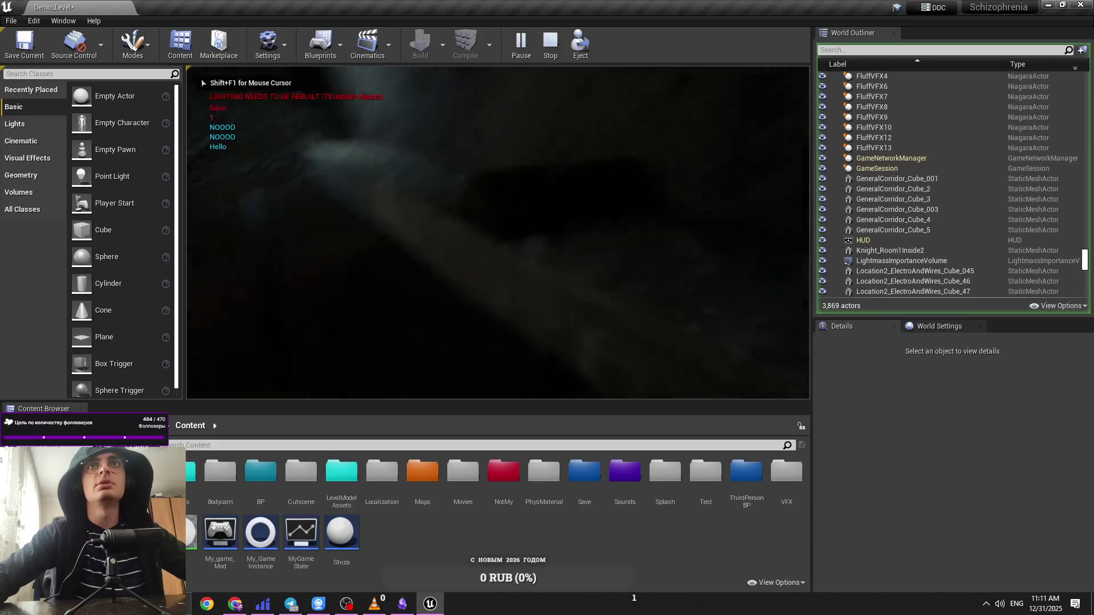
pyautogui.press('Escape')
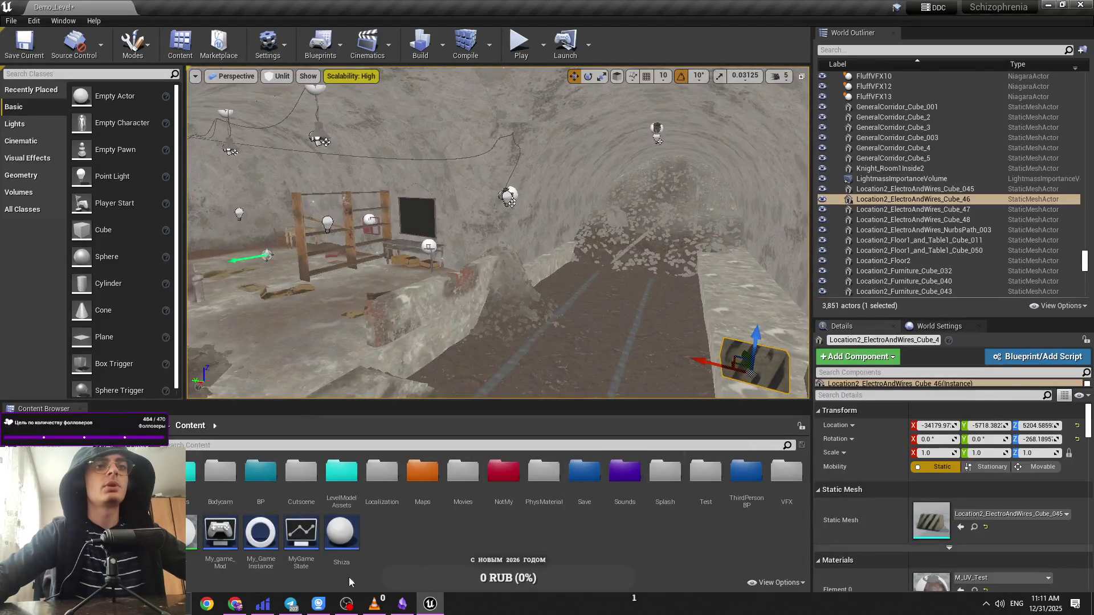
pyautogui.click(402, 605)
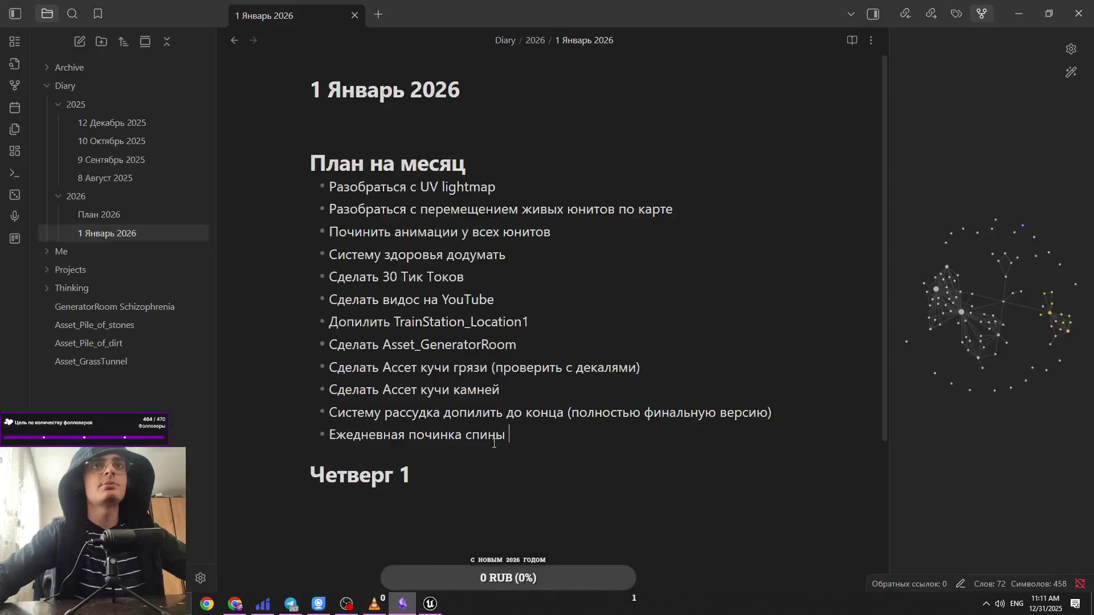
# Step: Read through the '12 Декабрь 2025' note in Obsidian, then switch back to Unreal
pyautogui.scroll(-4, 527, 413)
pyautogui.scroll(3, 528, 473)
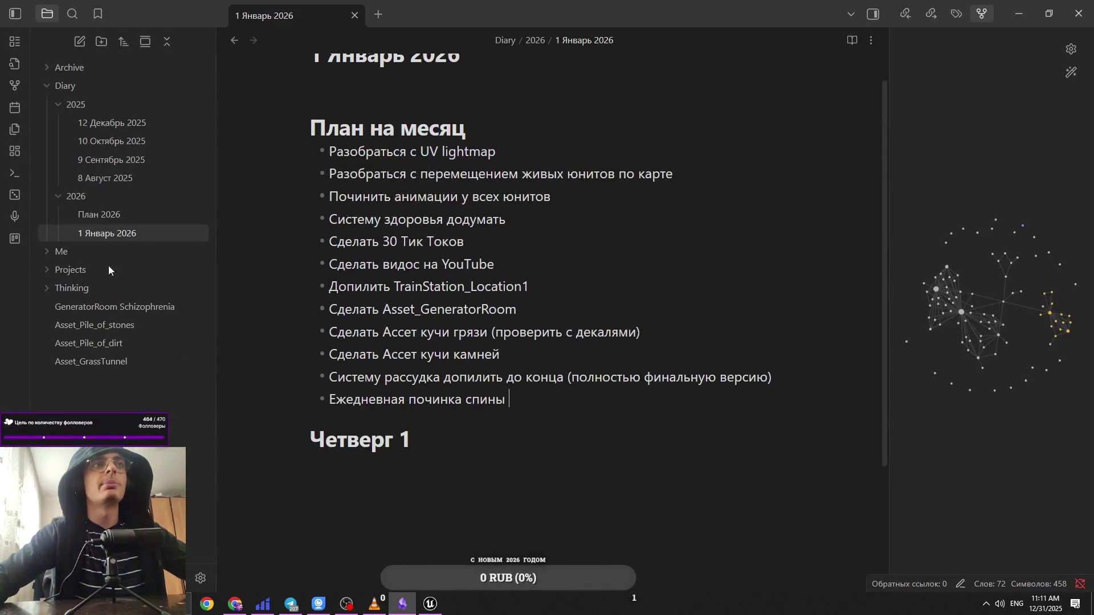
pyautogui.click(134, 122)
pyautogui.scroll(-15, 485, 444)
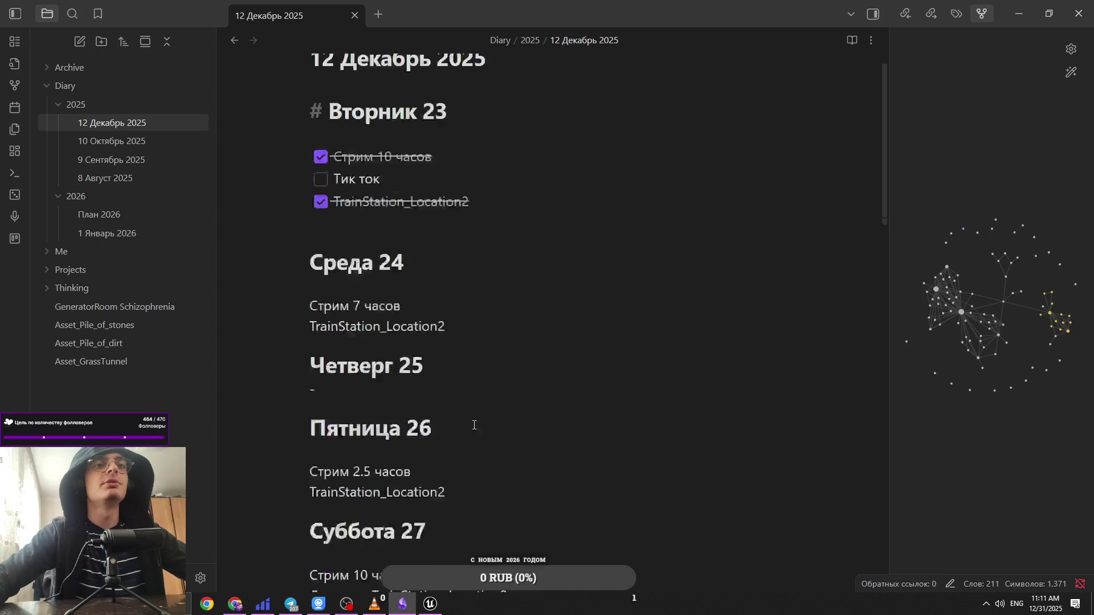
pyautogui.scroll(7, 498, 442)
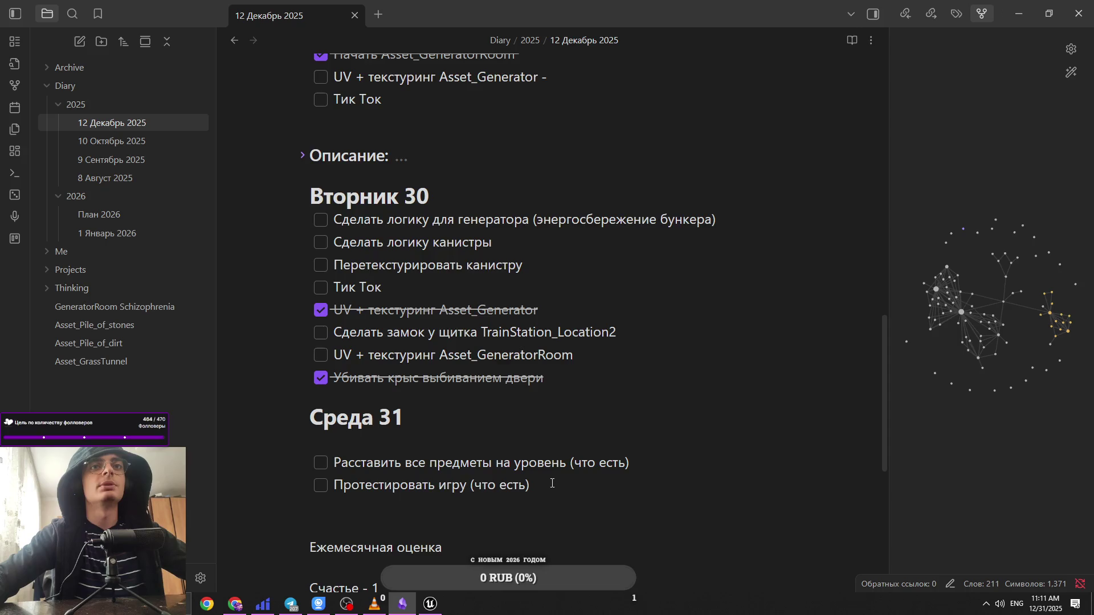
pyautogui.scroll(1, 548, 488)
pyautogui.click(430, 603)
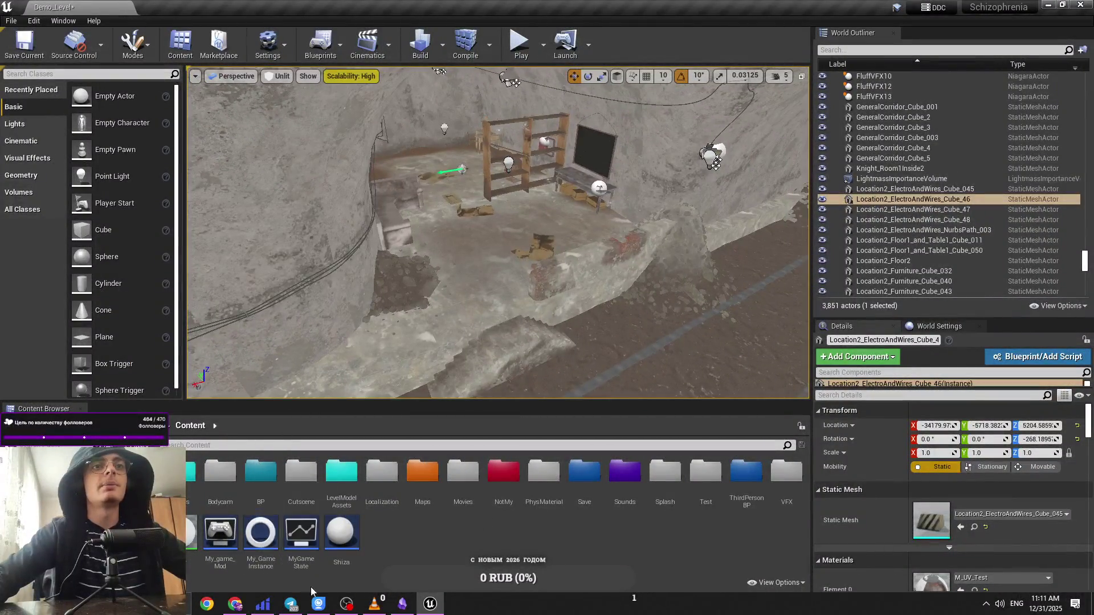
# Step: Browse the BP, Assets and MainLVL folders, then open Ai > Alive > Suarion
pyautogui.doubleClick(257, 499)
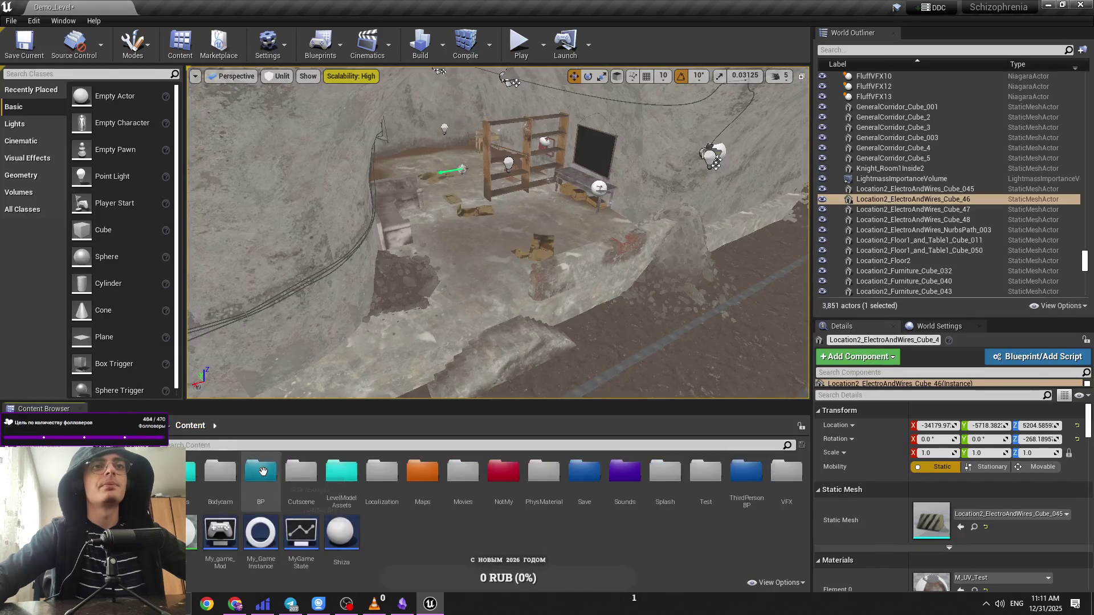
pyautogui.click(215, 427)
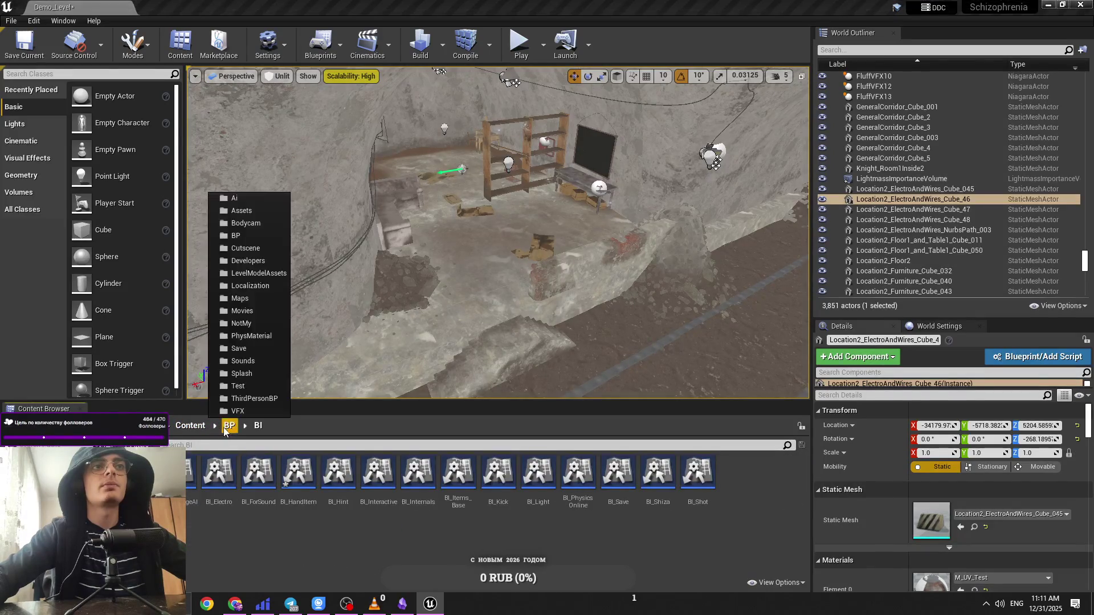
pyautogui.click(193, 432)
pyautogui.doubleClick(192, 491)
pyautogui.doubleClick(181, 479)
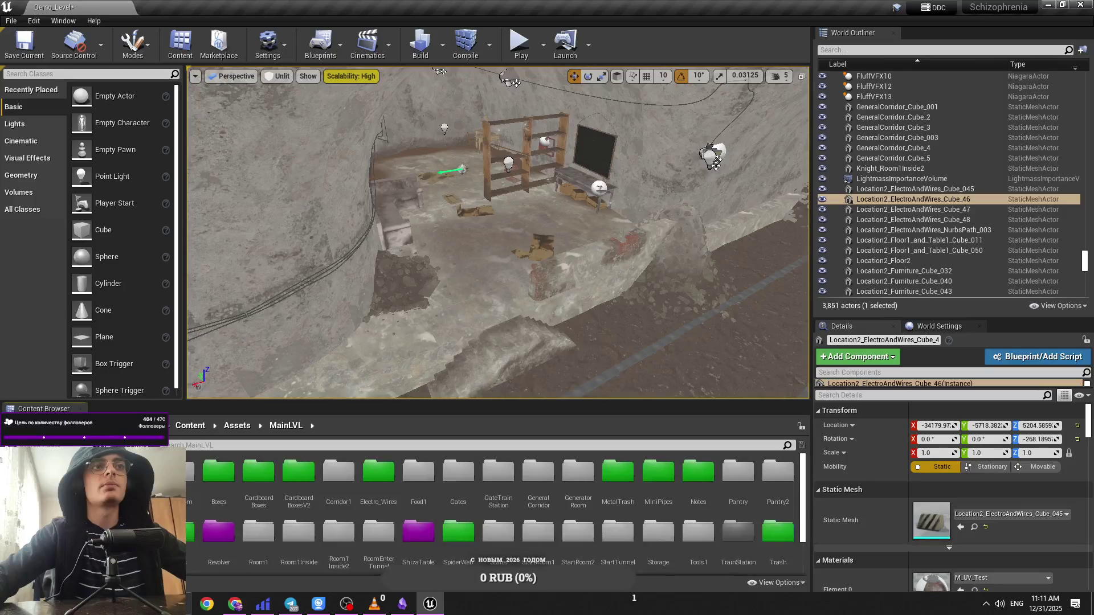
pyautogui.click(191, 426)
pyautogui.doubleClick(258, 499)
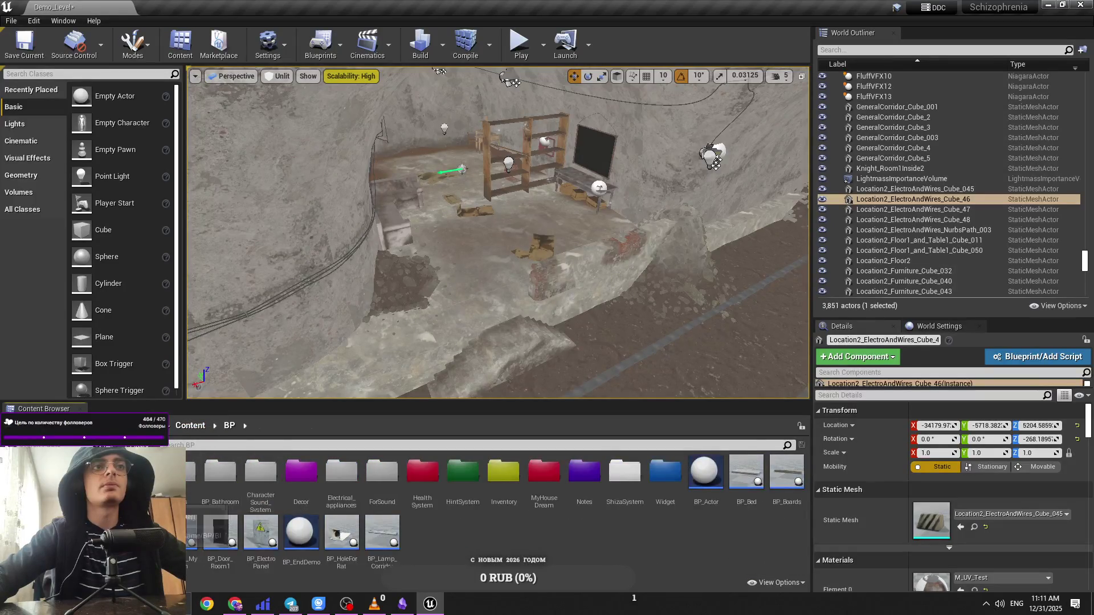
pyautogui.click(190, 427)
pyautogui.doubleClick(177, 473)
pyautogui.doubleClick(177, 473)
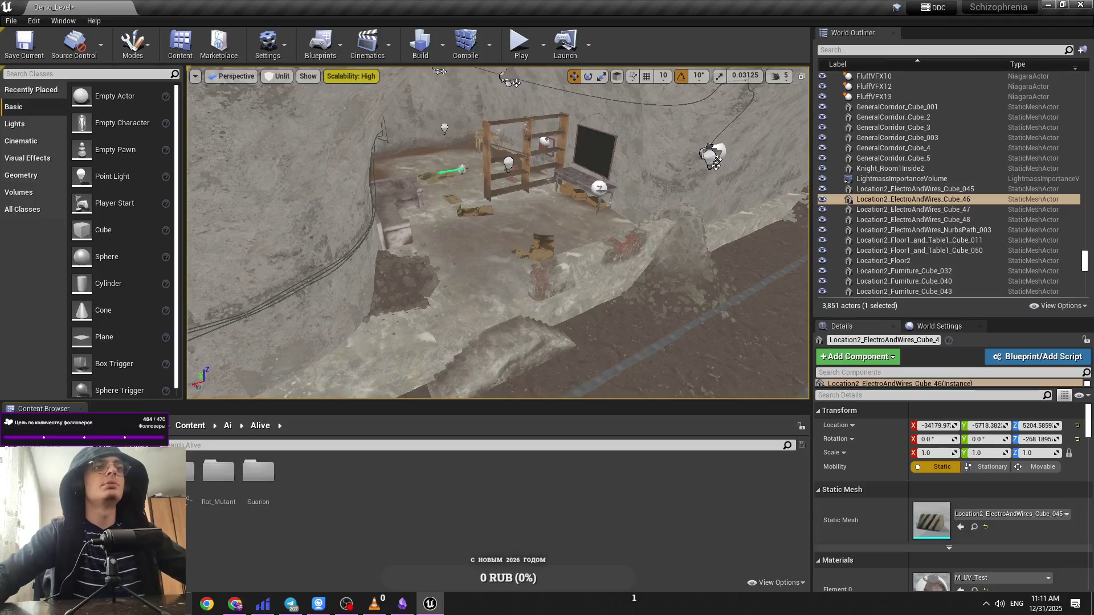
pyautogui.doubleClick(258, 471)
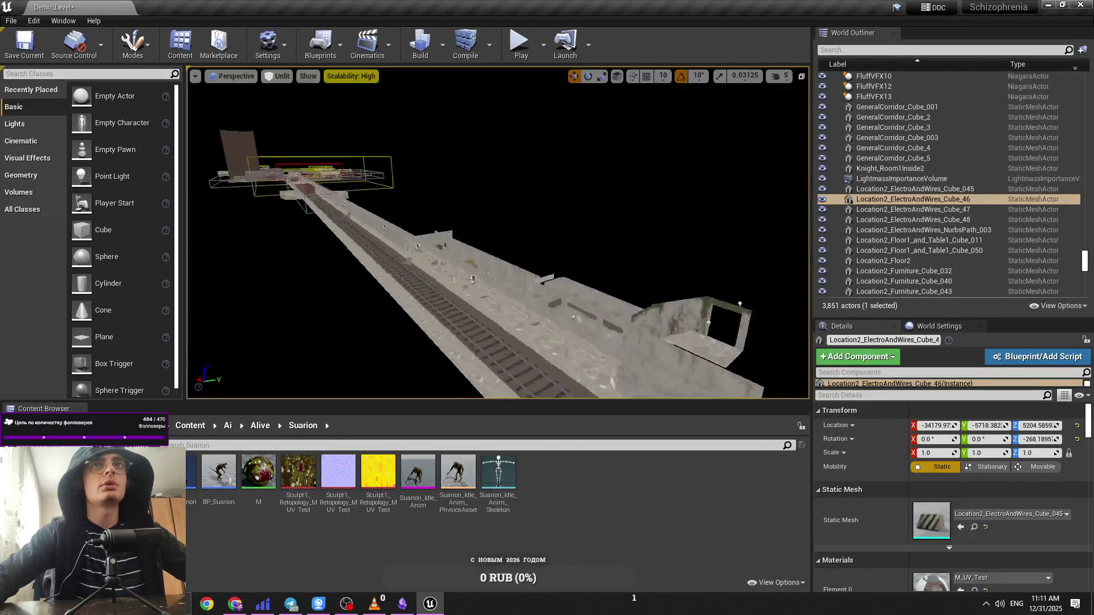
pyautogui.click(917, 48)
# Step: Filter the World Outliner by 'nav' and select NavMeshBoundsVolume6
pyautogui.write('nav')
pyautogui.click(919, 97)
pyautogui.click(916, 107)
pyautogui.click(915, 118)
pyautogui.click(914, 128)
pyautogui.click(914, 138)
pyautogui.click(913, 148)
# Step: Set camera fly speed to 6 and scale NavMeshBoundsVolume6 to 24.46 × 160.85 × 15.0
pyautogui.moveTo(689, 174); pyautogui.dragTo(688, 173)
pyautogui.moveTo(716, 108); pyautogui.dragTo(716, 108)
pyautogui.click(780, 76)
pyautogui.moveTo(417, 270); pyautogui.dragTo(417, 271)
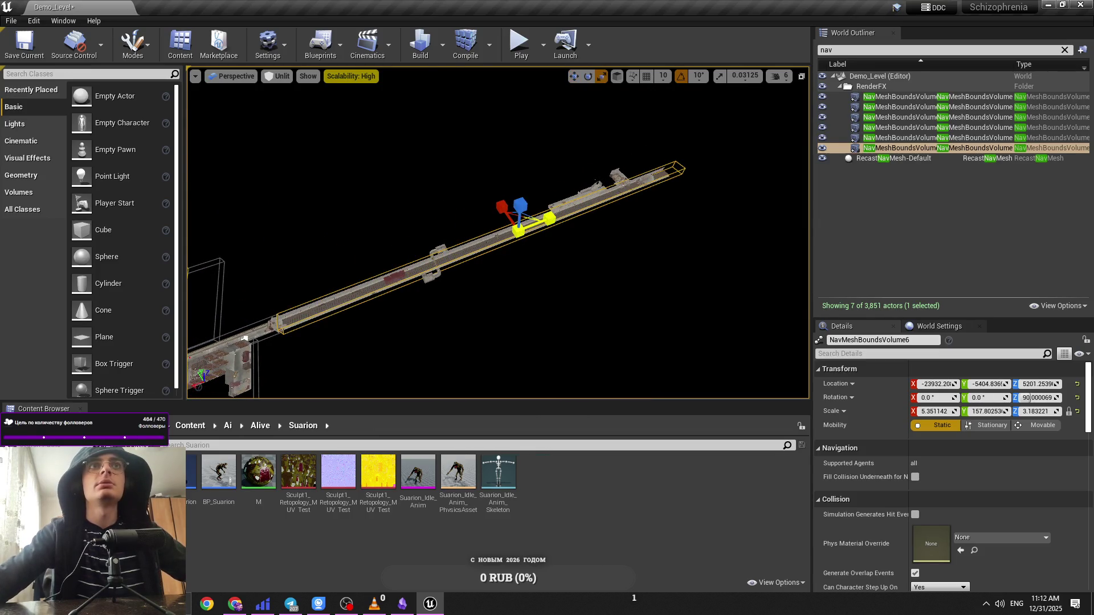
pyautogui.moveTo(520, 245)
pyautogui.mouseDown()
pyautogui.moveTo(520, 219)
pyautogui.moveTo(440, 188)
pyautogui.mouseUp()
# Step: Place a BP_Suarion enemy on the tunnel floor at track level
pyautogui.moveTo(225, 304); pyautogui.dragTo(279, 239)
pyautogui.moveTo(445, 132)
pyautogui.mouseDown()
pyautogui.moveTo(452, 115)
pyautogui.moveTo(443, 139)
pyautogui.moveTo(392, 74)
pyautogui.mouseUp()
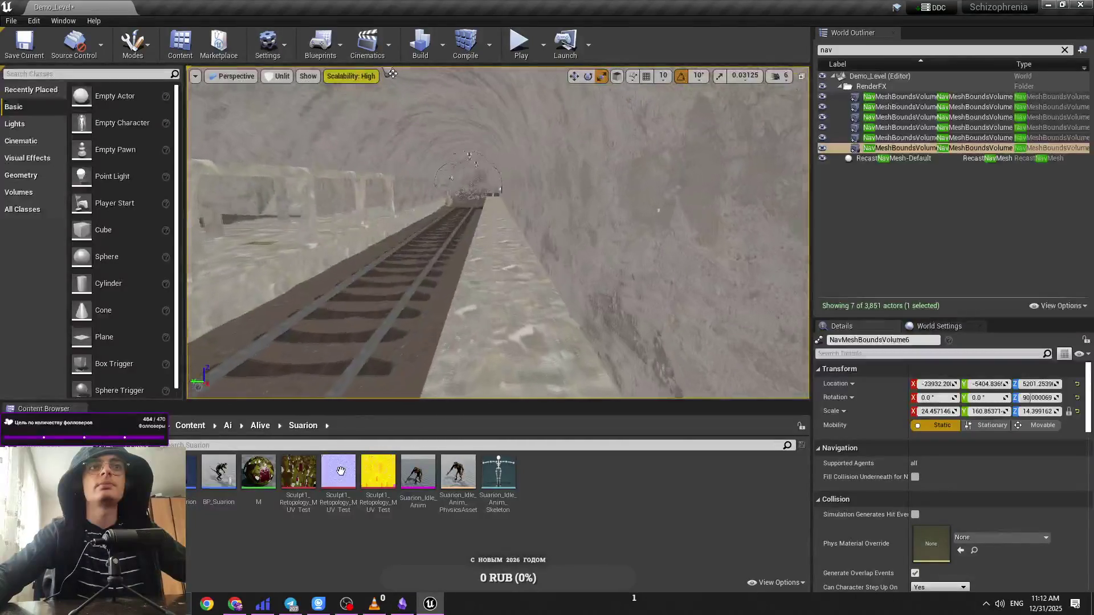
pyautogui.click(231, 484)
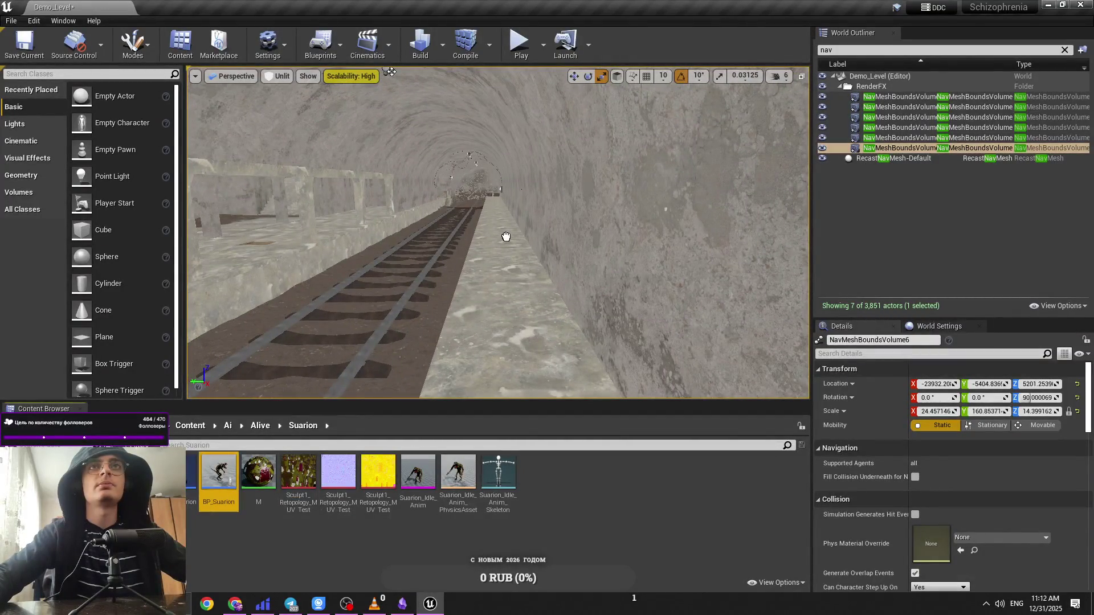
pyautogui.moveTo(506, 237); pyautogui.dragTo(506, 235)
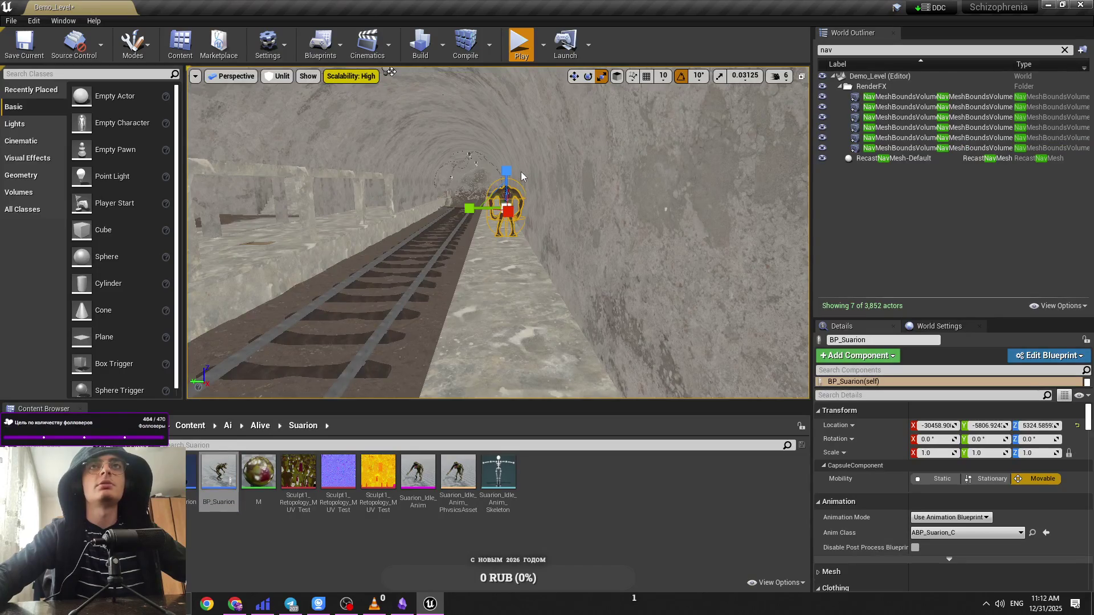
# Step: Run a quick play test, then stop and frame the view on BP_Suarion
pyautogui.click(521, 43)
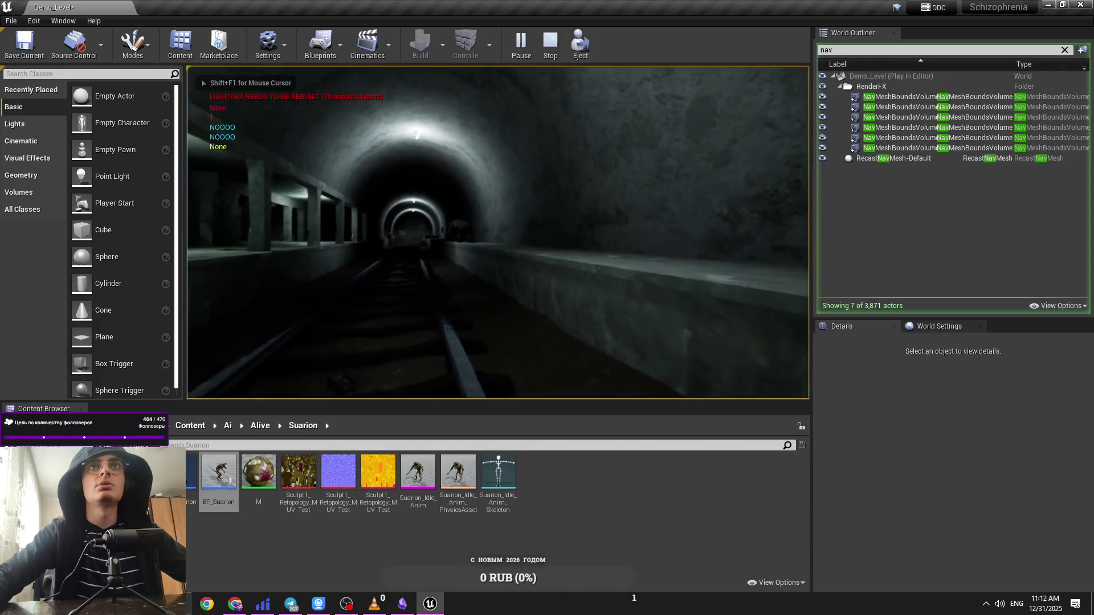
pyautogui.press('Escape')
pyautogui.press('f')
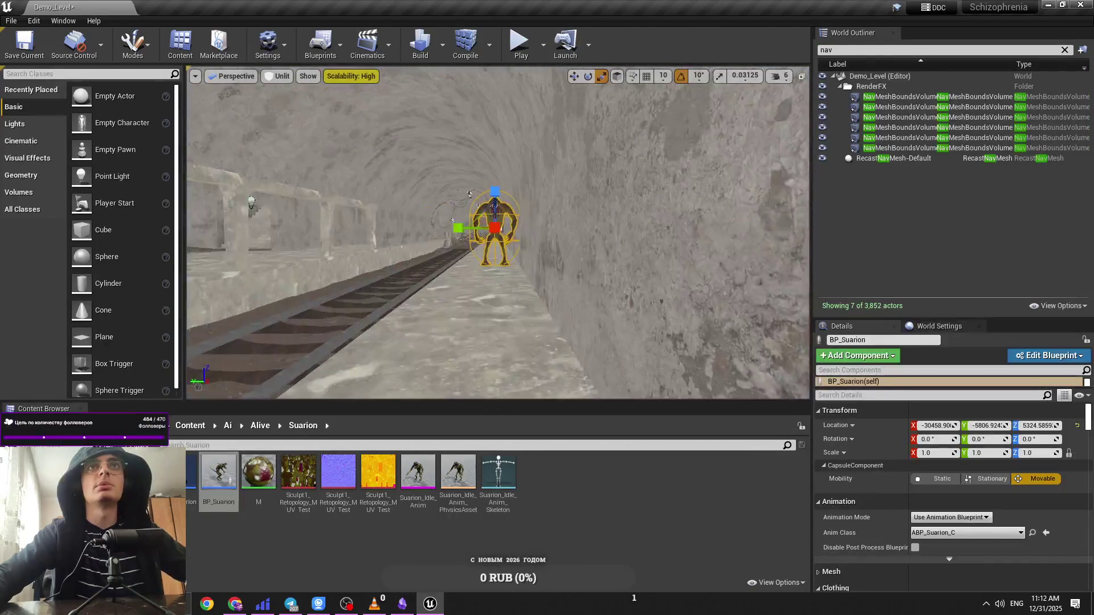
pyautogui.scroll(-3, 564, 202)
# Step: Show the navmesh overlay, play again, and toggle unlit and lit view modes
pyautogui.press('p')
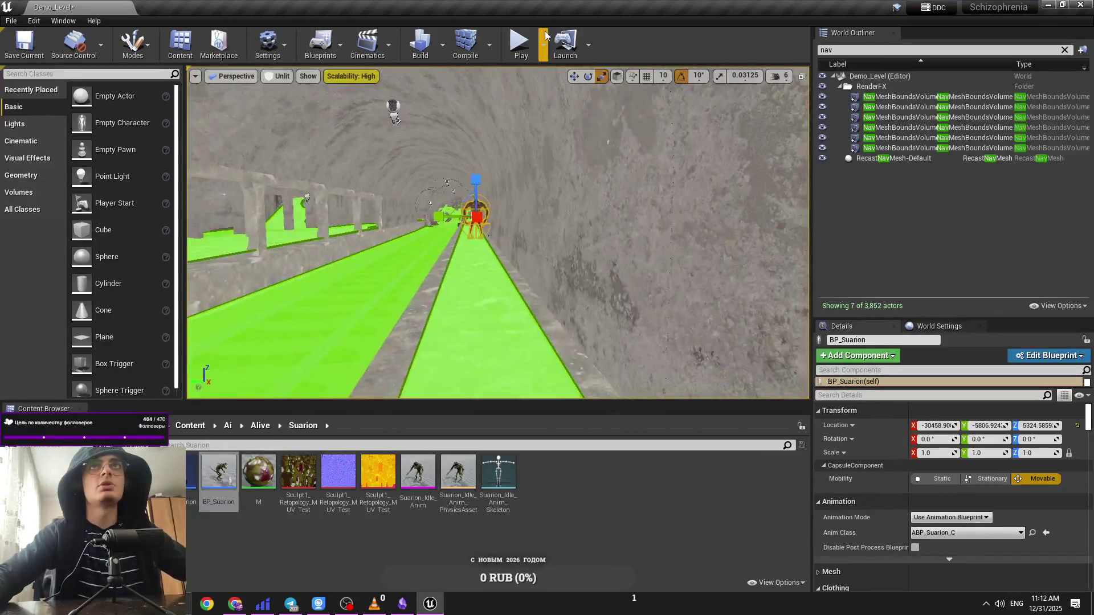
pyautogui.hotkey('alt', 'p')
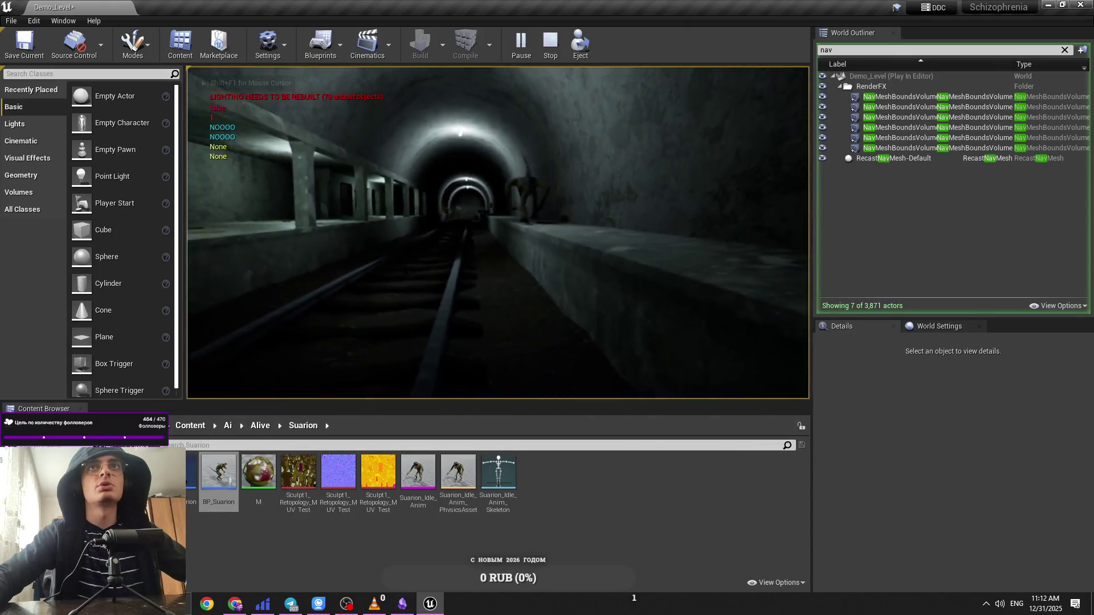
pyautogui.press('F2')
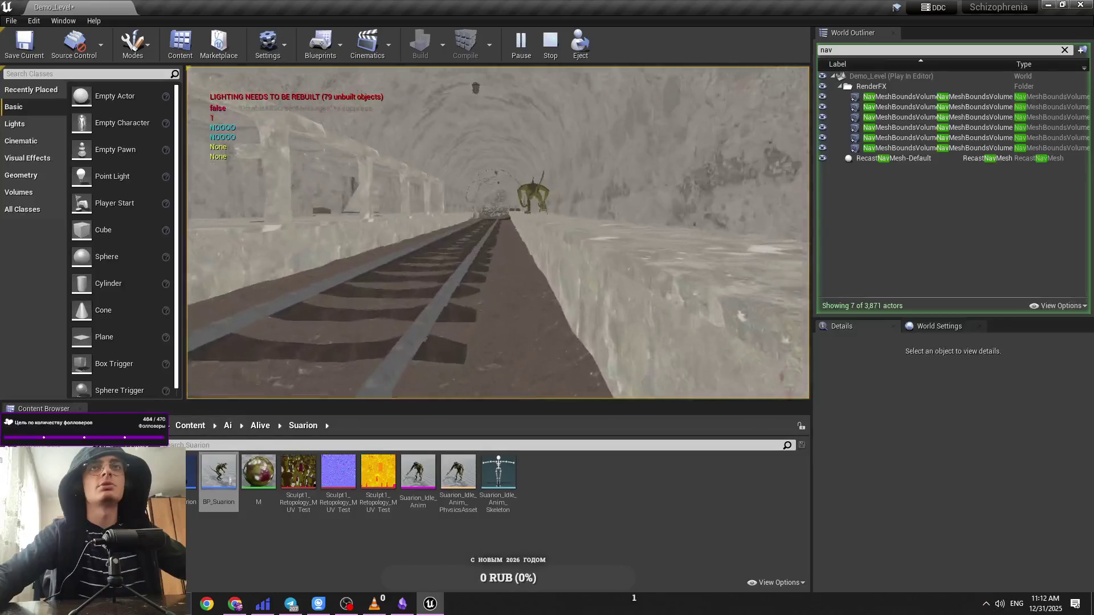
pyautogui.press('F3')
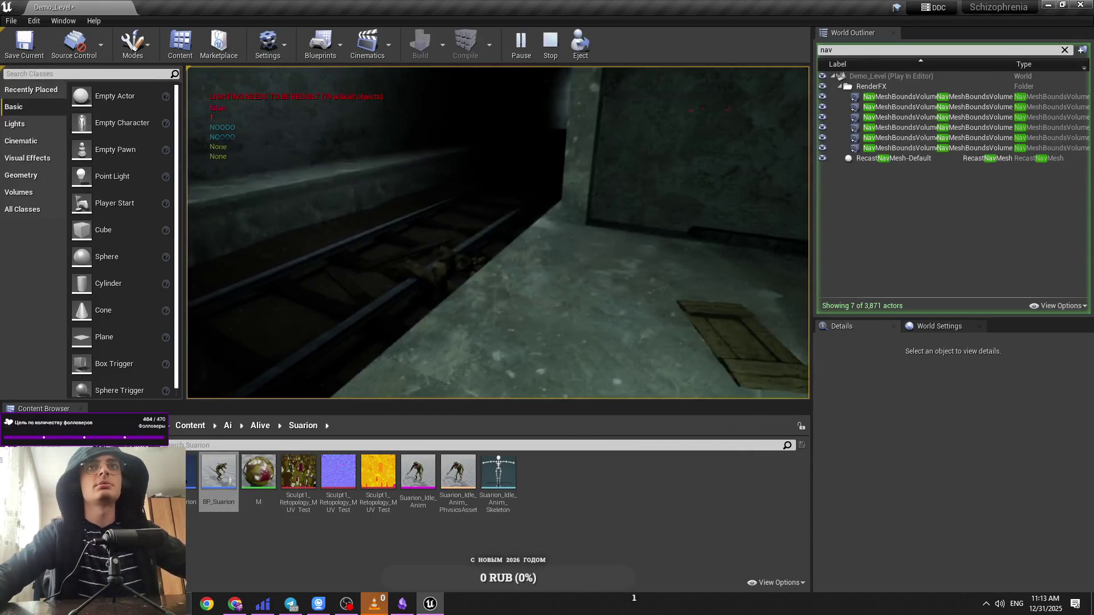
# Step: Watch the Suarion chase with the AI Gameplay Debugger, hide its navmesh category, then stop play
pyautogui.press("'")
pyautogui.hotkey('alt', 'shift')
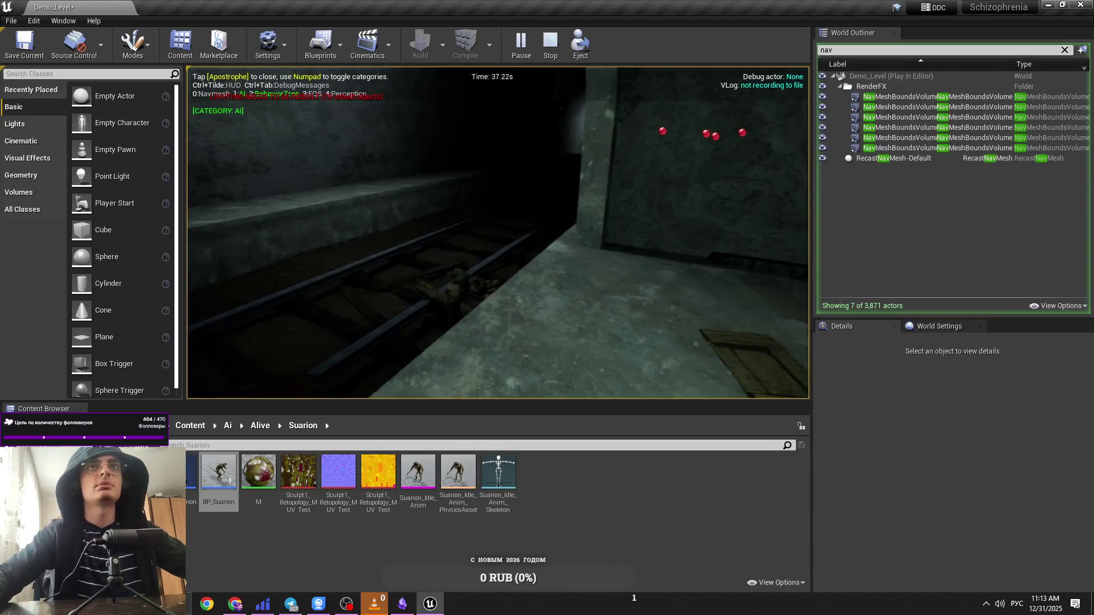
pyautogui.press("'")
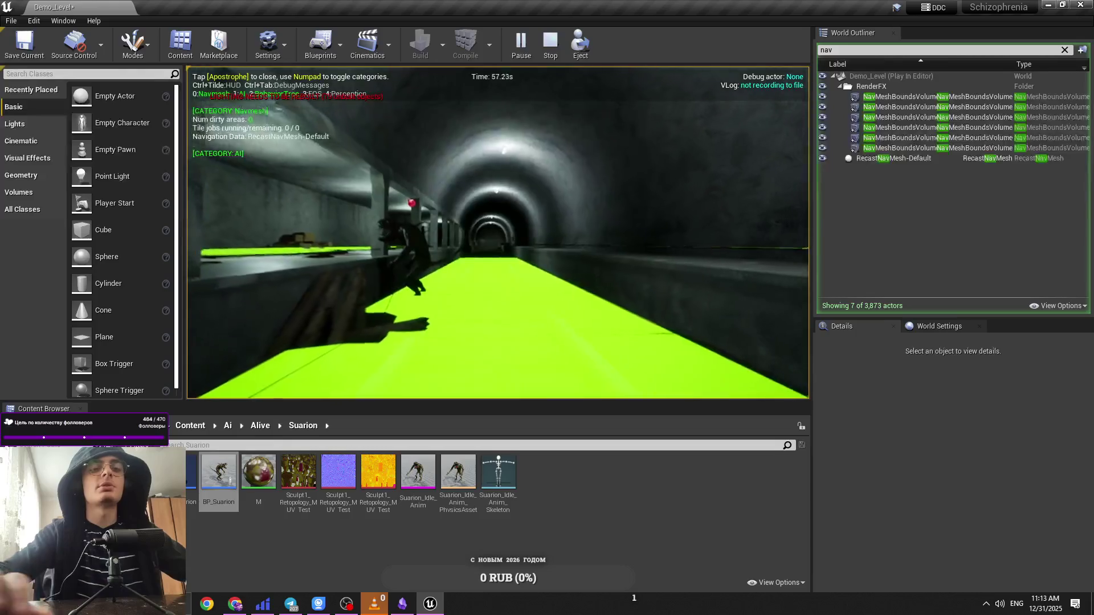
pyautogui.press('KP_0')
pyautogui.press('Escape')
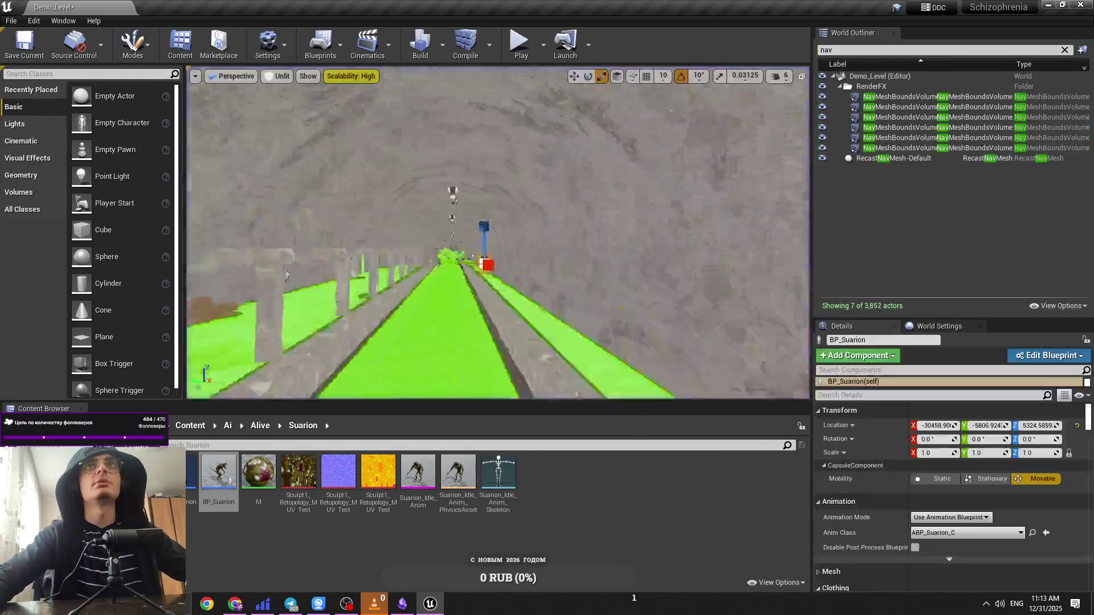
# Step: Hide the navmesh overlay and run another short play test
pyautogui.moveTo(342, 261)
pyautogui.mouseDown()
pyautogui.moveTo(547, 148)
pyautogui.moveTo(519, 73)
pyautogui.moveTo(492, 69)
pyautogui.mouseUp()
pyautogui.press('p')
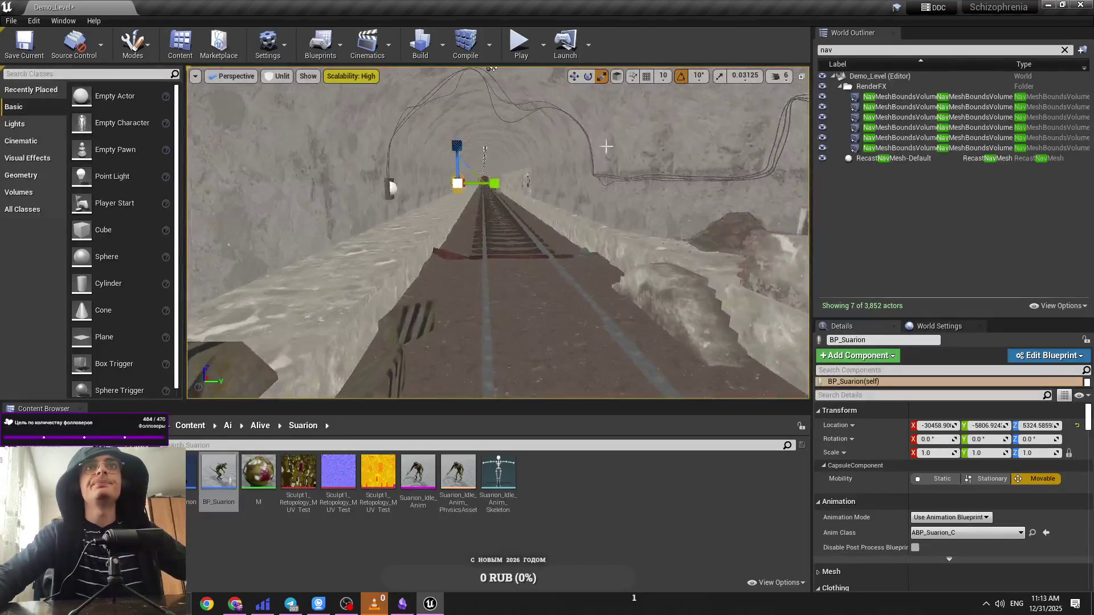
pyautogui.hotkey('alt', 'p')
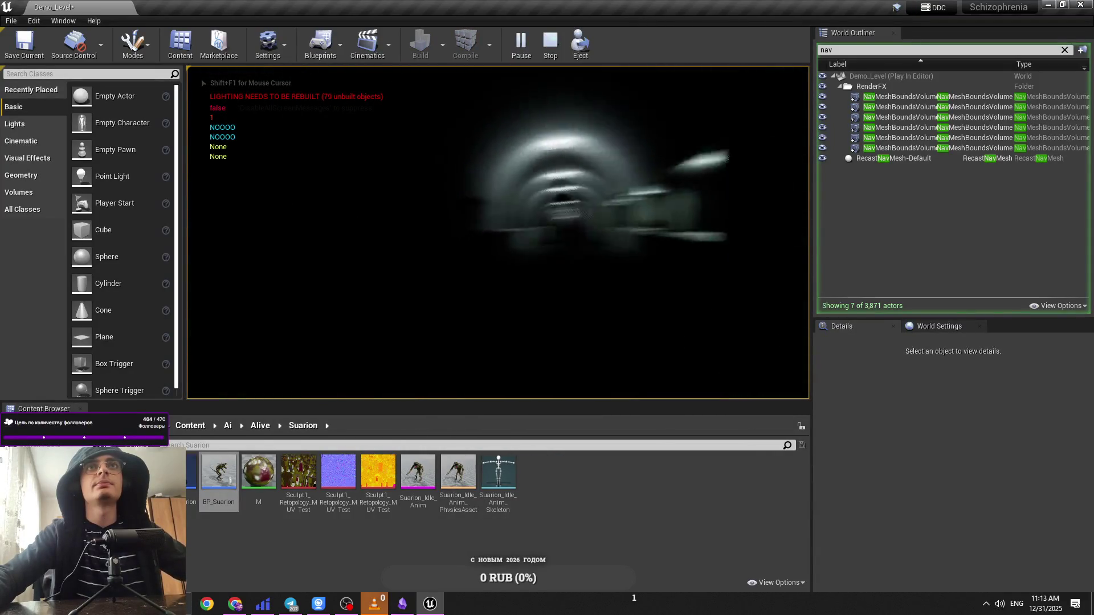
pyautogui.press('Escape')
# Step: Return the Content Browser to the top-level Content folder and fly around with lower camera speed
pyautogui.press('w')
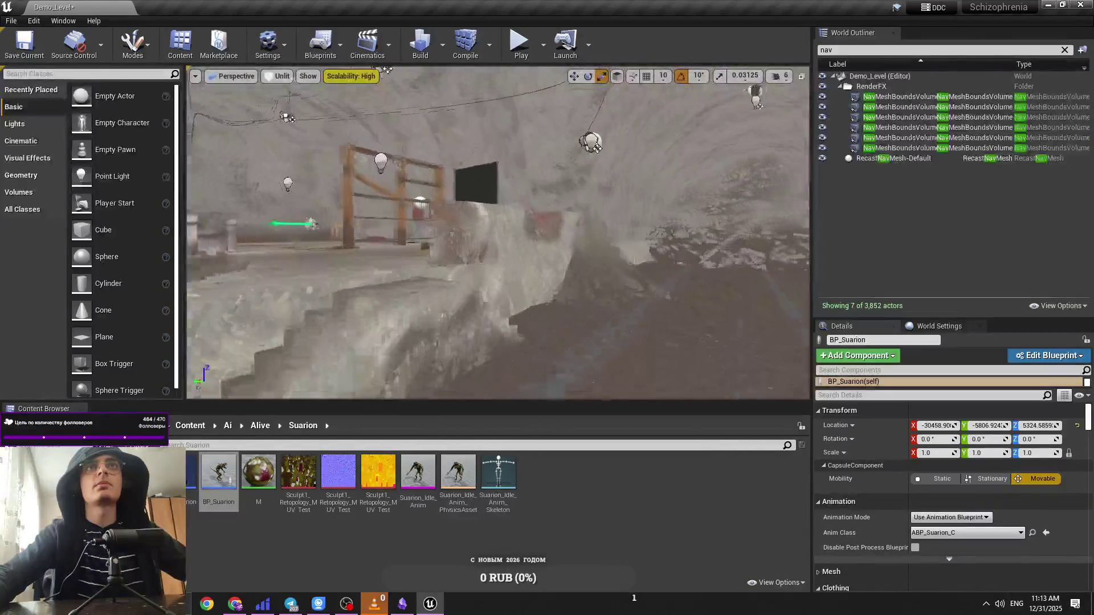
pyautogui.click(189, 426)
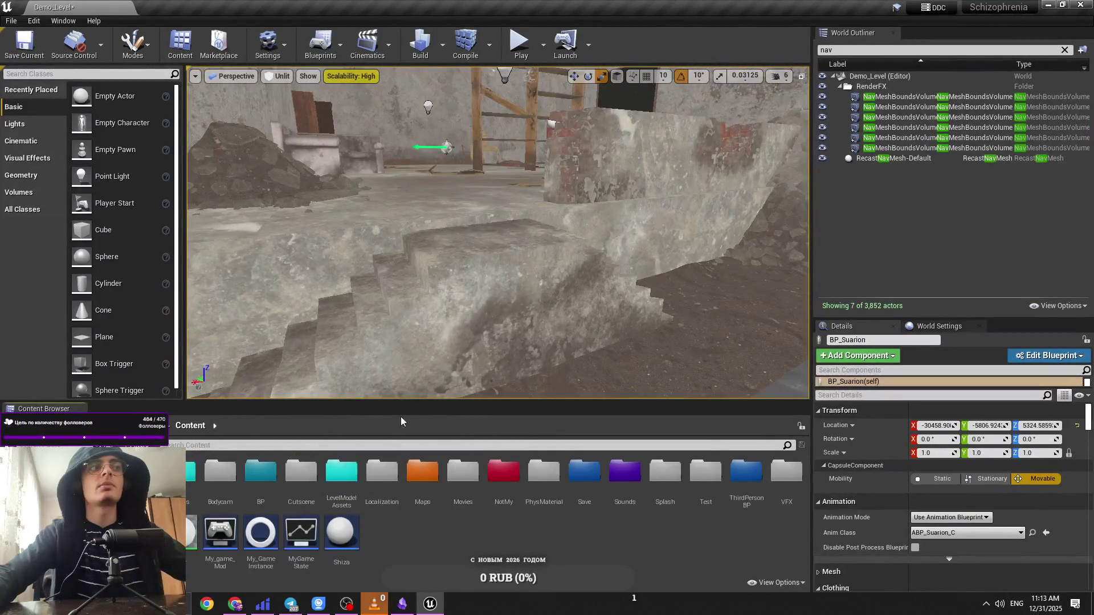
pyautogui.click(775, 76)
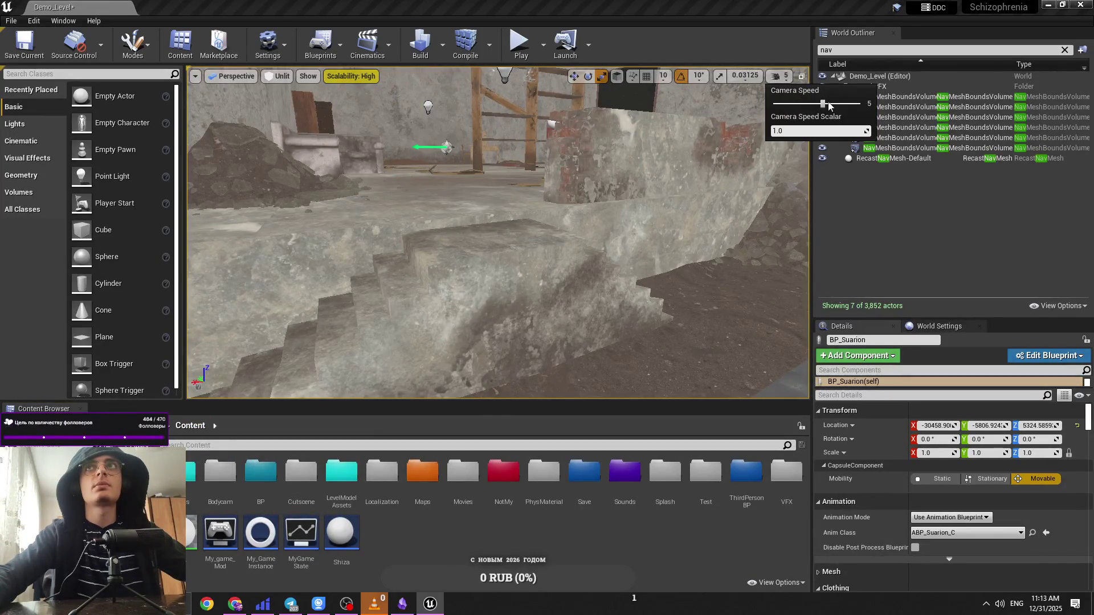
pyautogui.press('f')
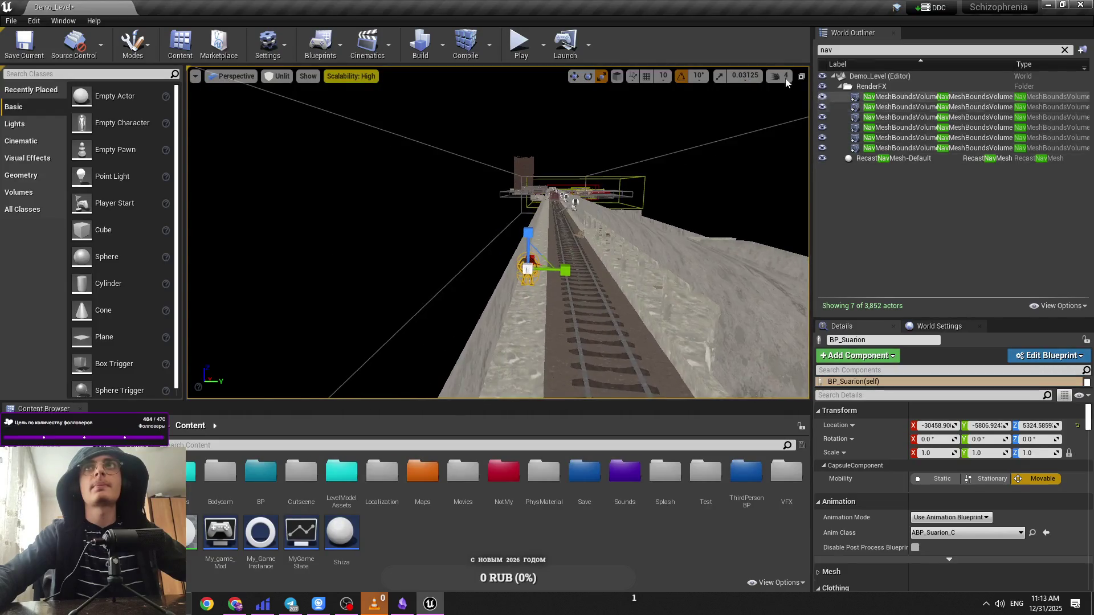
pyautogui.click(786, 79)
pyautogui.moveTo(626, 175); pyautogui.dragTo(626, 205)
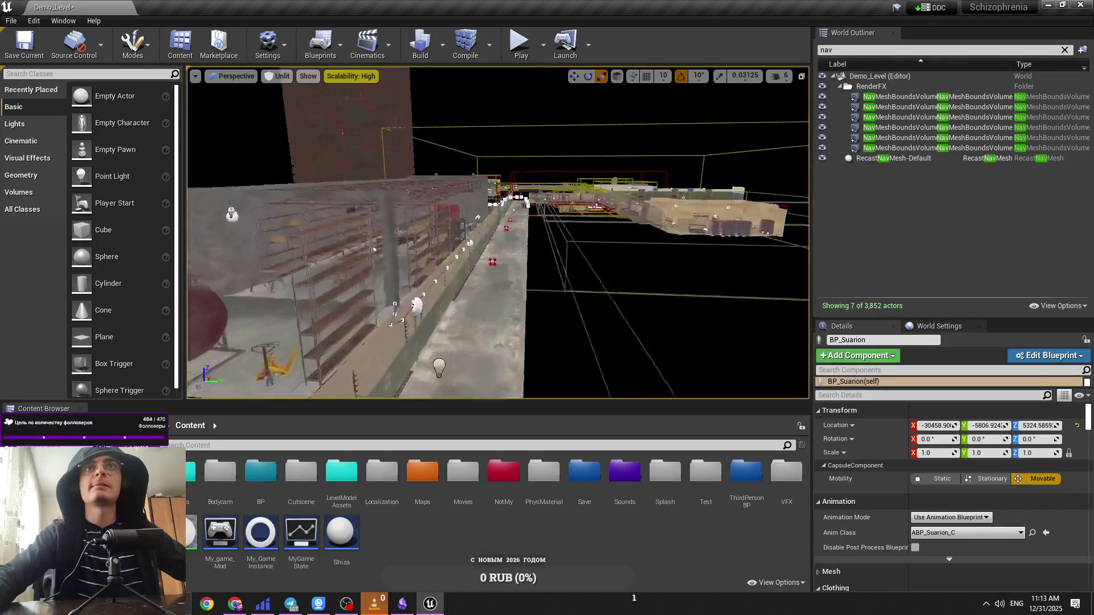
pyautogui.moveTo(498, 233); pyautogui.dragTo(399, 239)
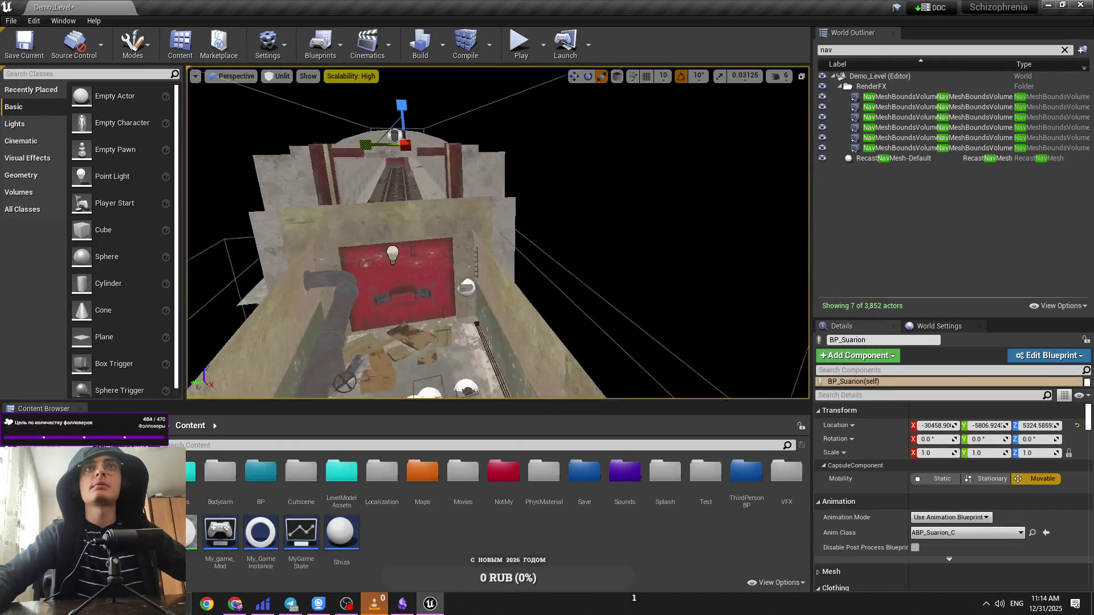
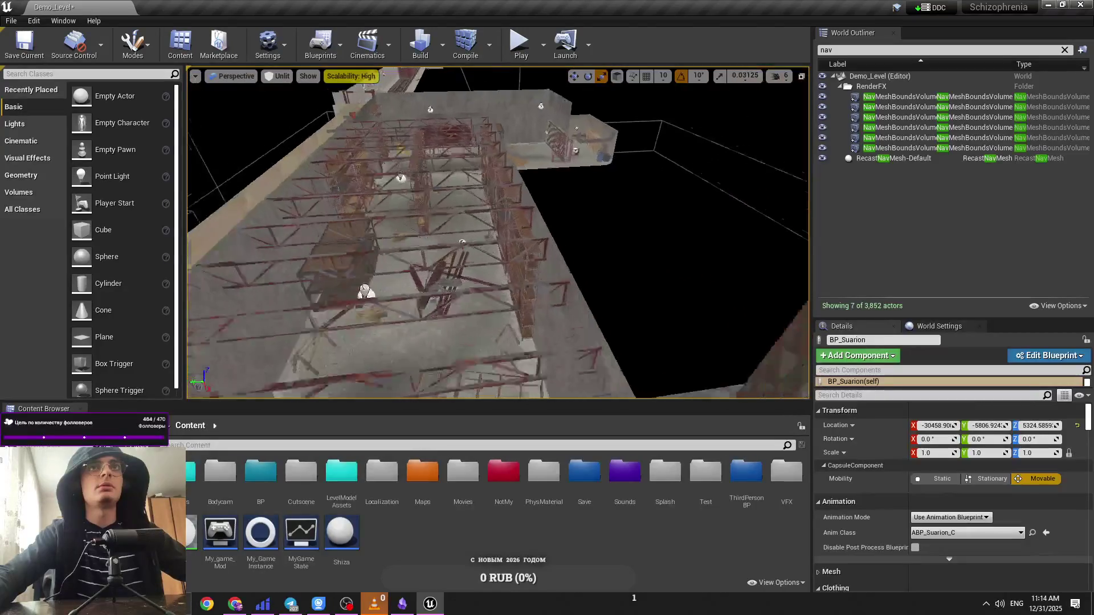
# Step: Open the BP > Inventory > BP_Items folder and maximize the editor window
pyautogui.doubleClick(249, 471)
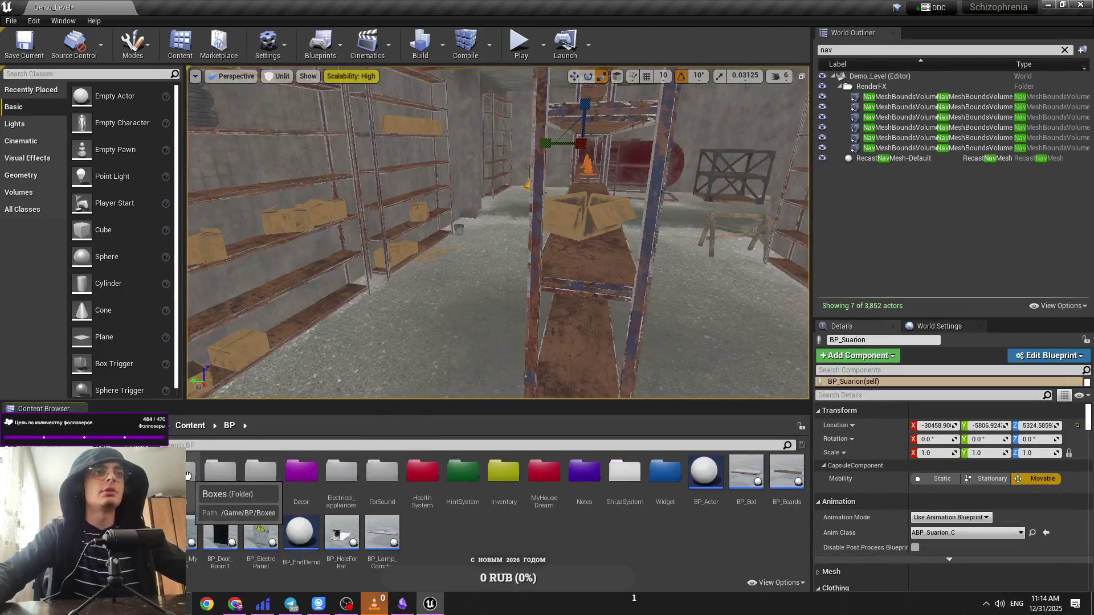
pyautogui.doubleClick(505, 476)
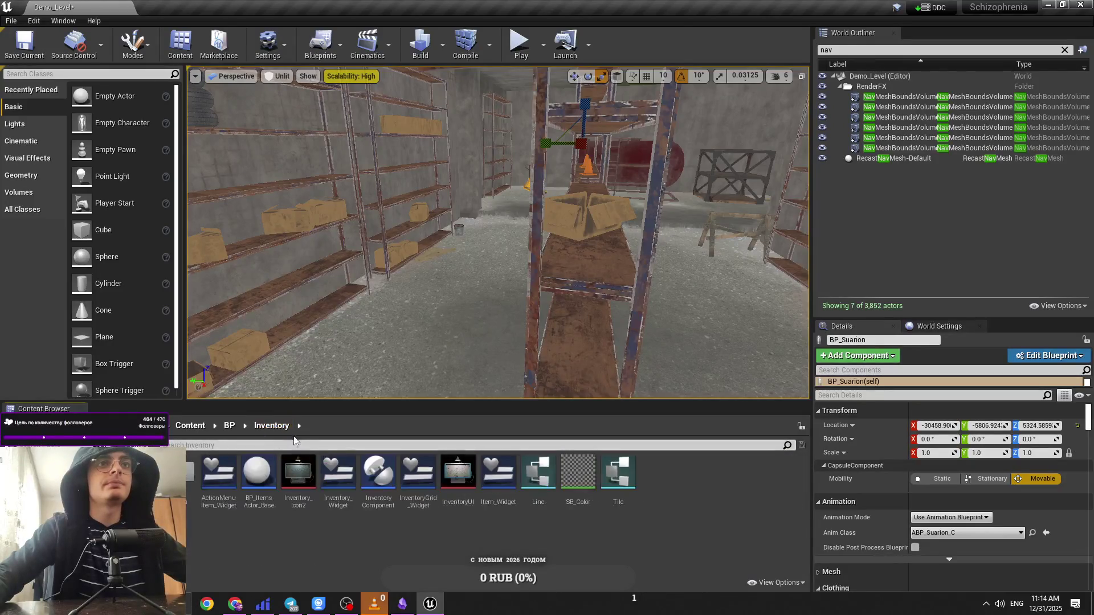
pyautogui.doubleClick(190, 471)
pyautogui.press('super+Down')
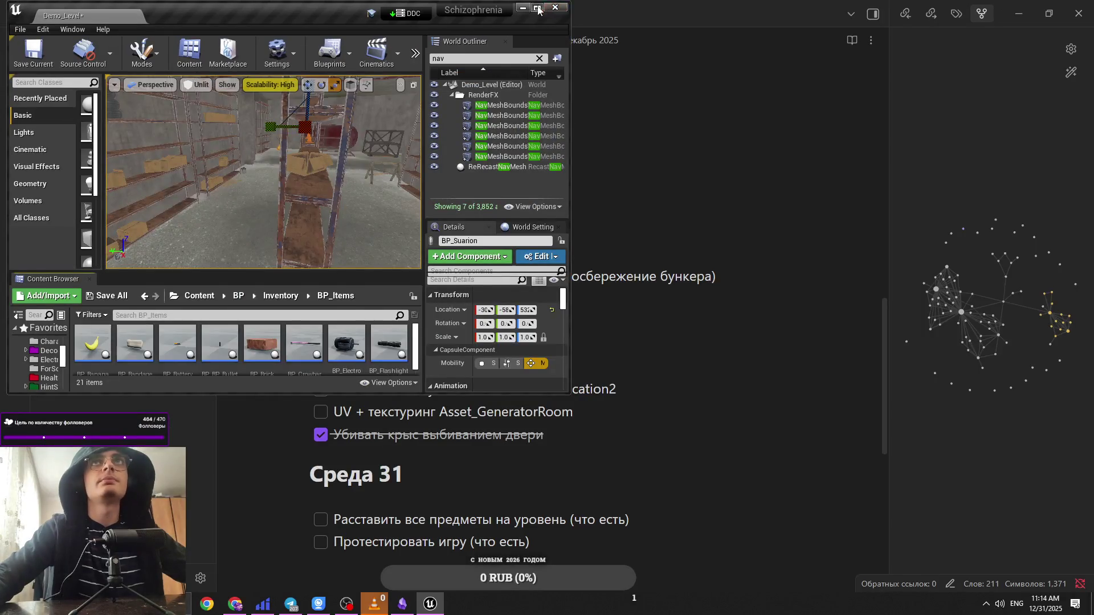
pyautogui.click(539, 10)
# Step: Fly the viewport camera across the level to the railway tunnel
pyautogui.moveTo(407, 160); pyautogui.dragTo(416, 166)
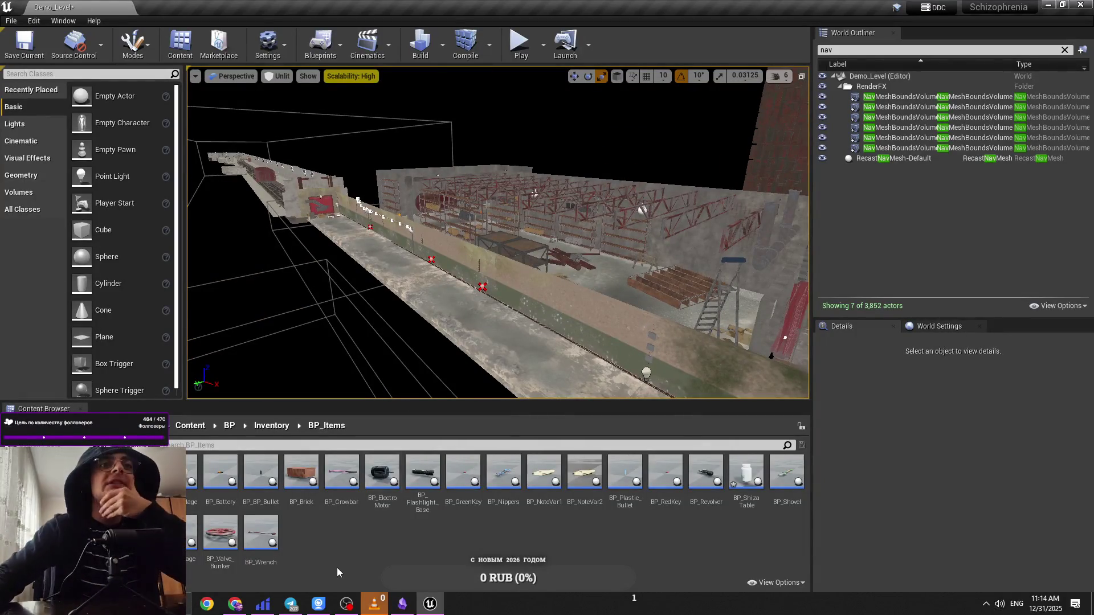
pyautogui.click(779, 76)
pyautogui.moveTo(683, 152); pyautogui.dragTo(687, 72)
pyautogui.click(474, 362)
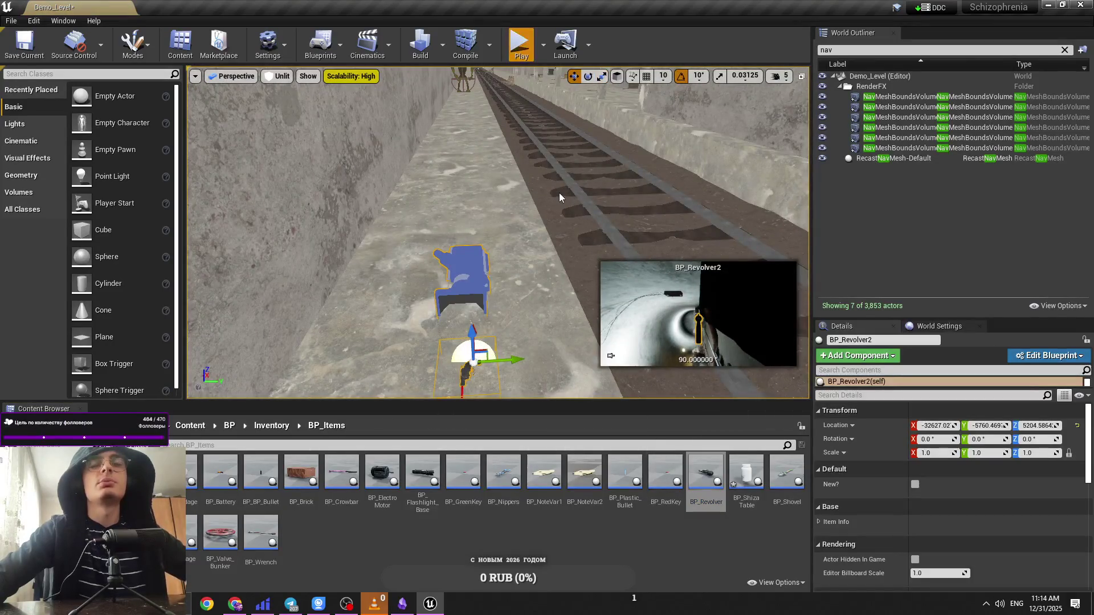
pyautogui.hotkey('alt', 'p')
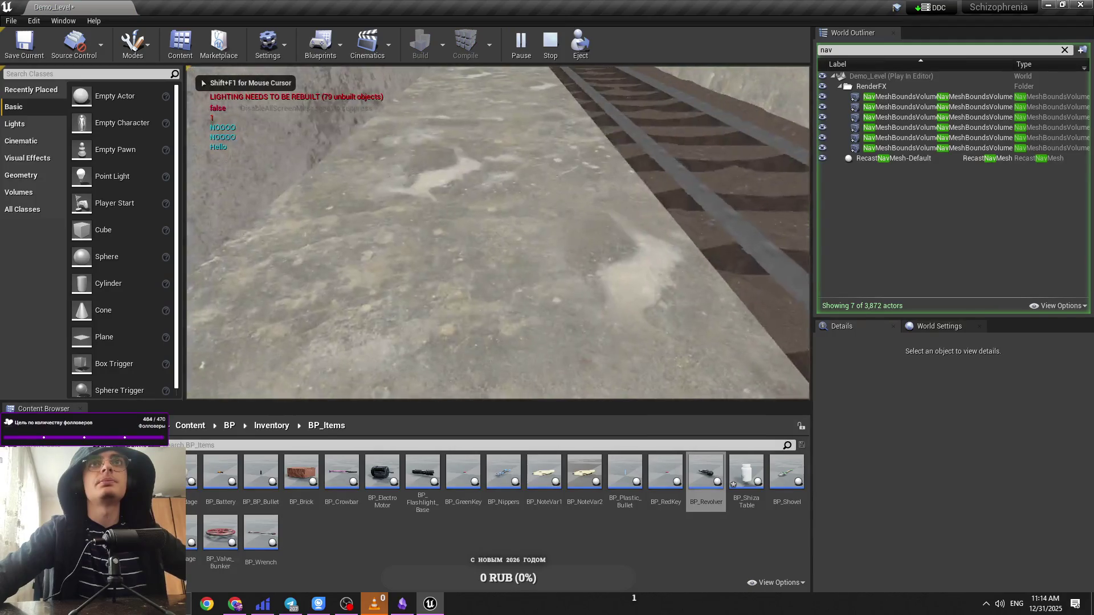
pyautogui.press('e')
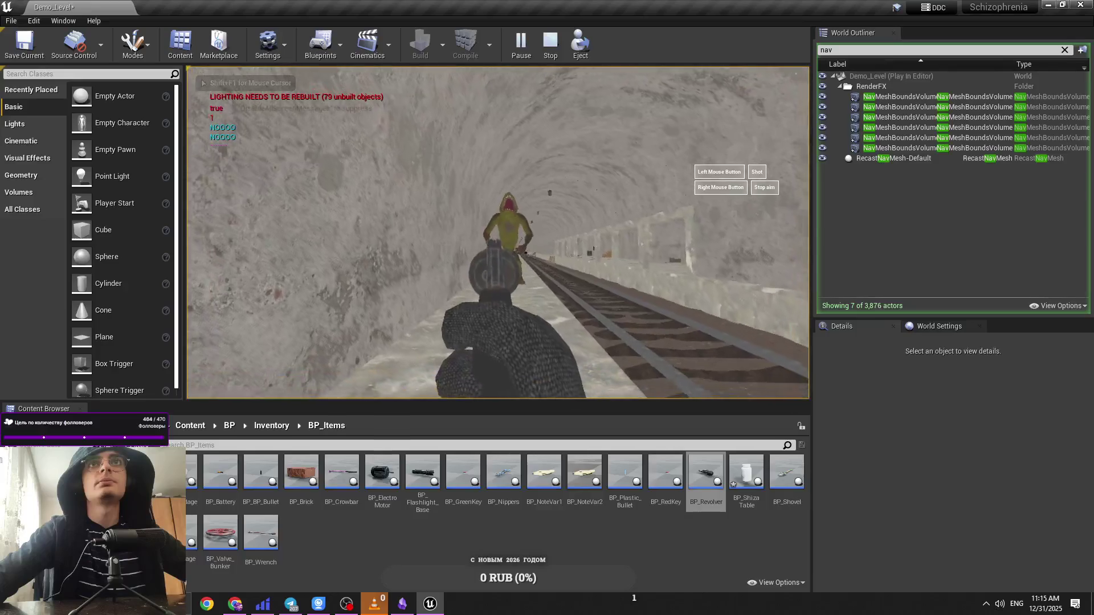
pyautogui.rightClick(497, 232)
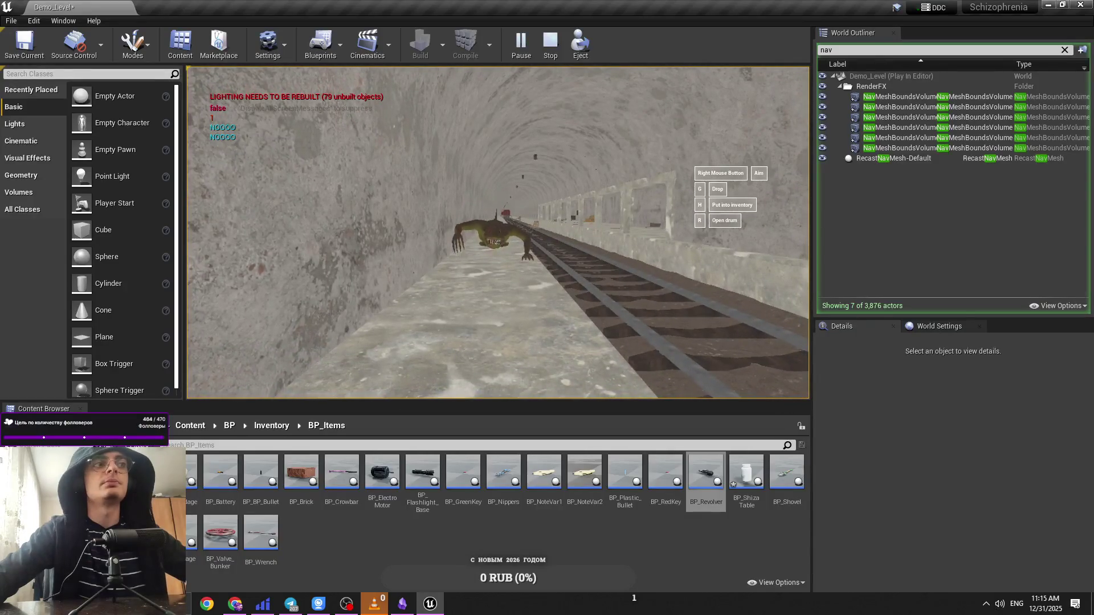
pyautogui.press('Escape')
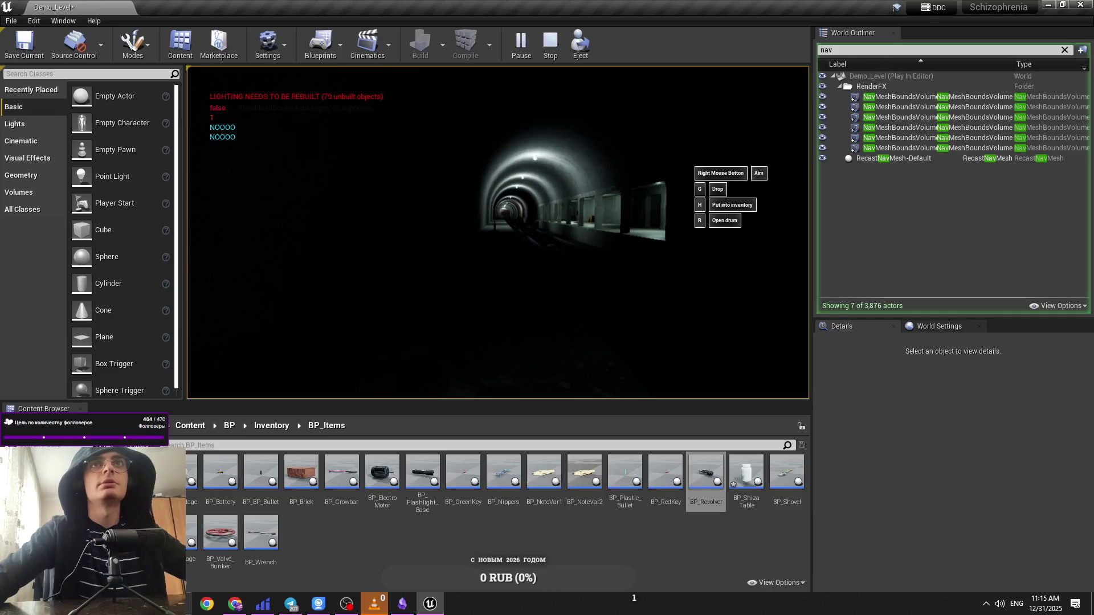
pyautogui.click(493, 211)
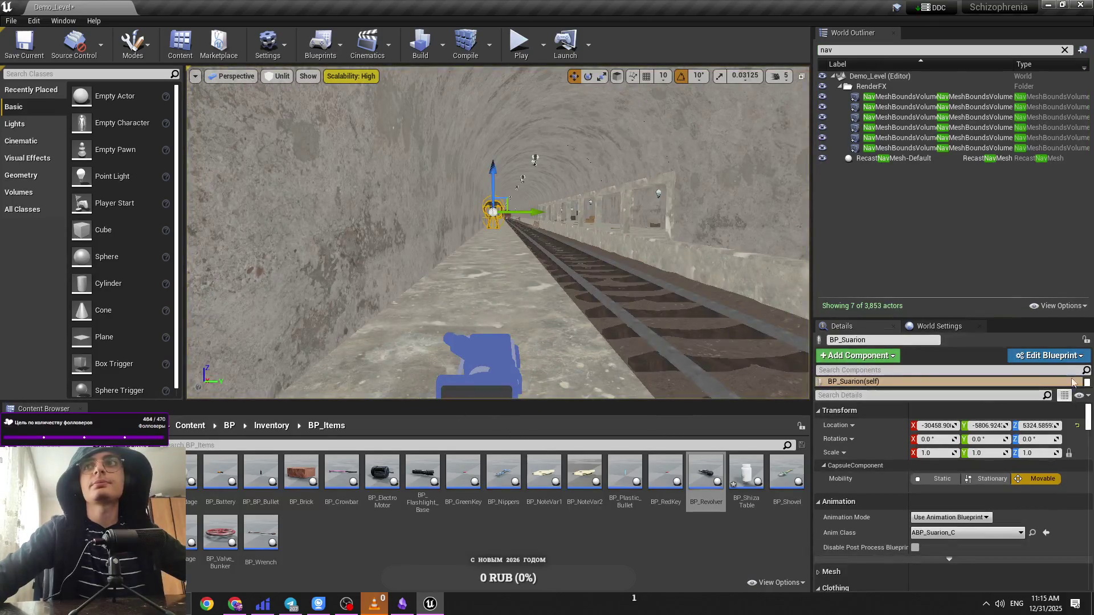
# Step: Open BP_Suarion in the Blueprint Editor, then browse to Content > Ai > Alive > Suarion
pyautogui.click(1048, 355)
pyautogui.click(1023, 376)
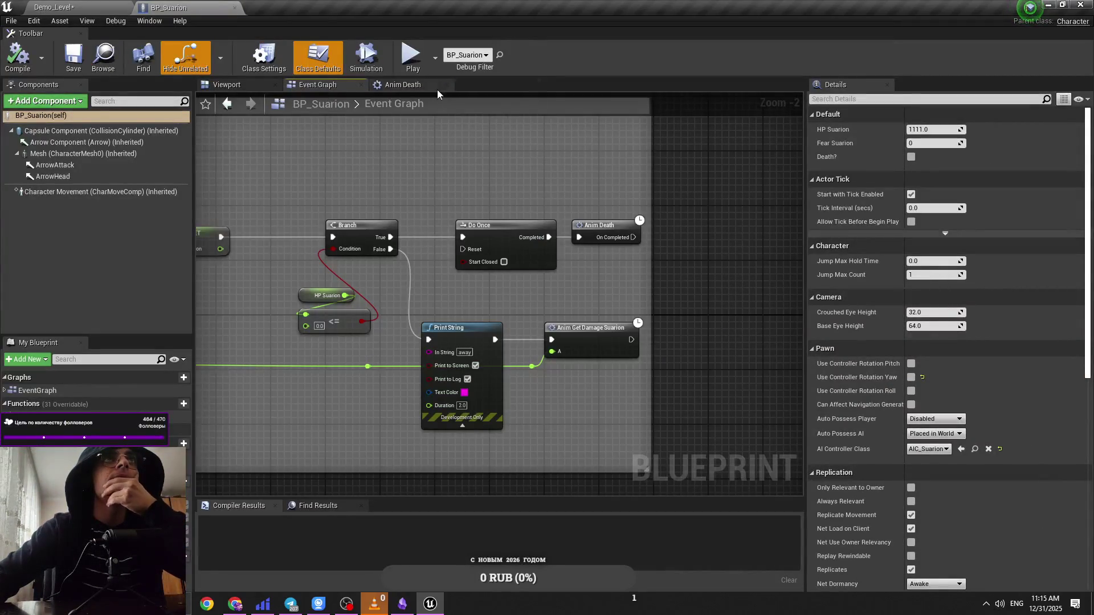
pyautogui.click(99, 8)
pyautogui.click(189, 426)
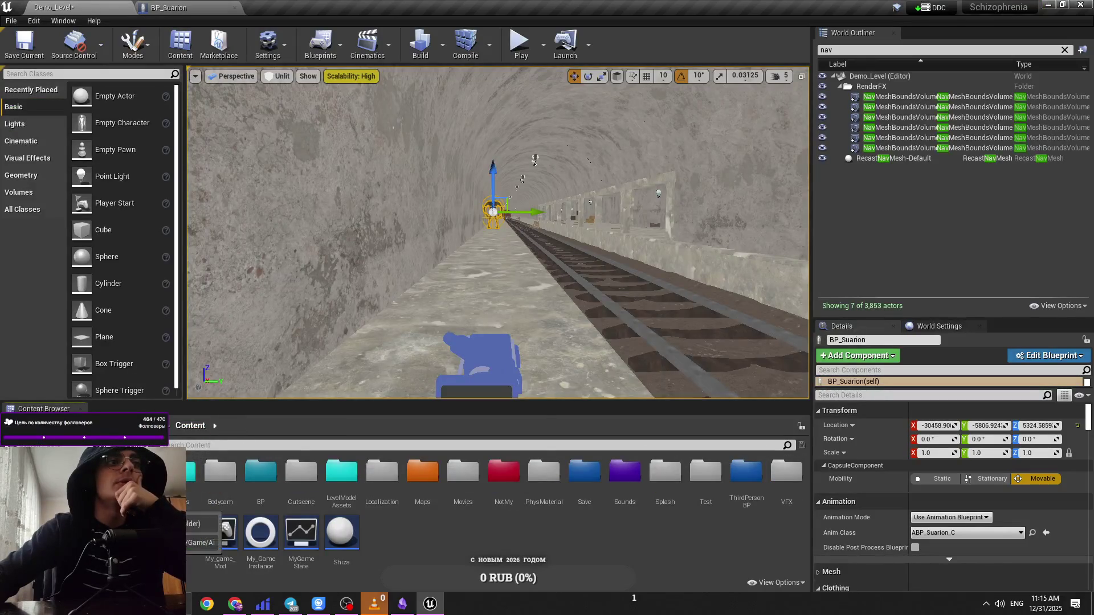
pyautogui.doubleClick(260, 473)
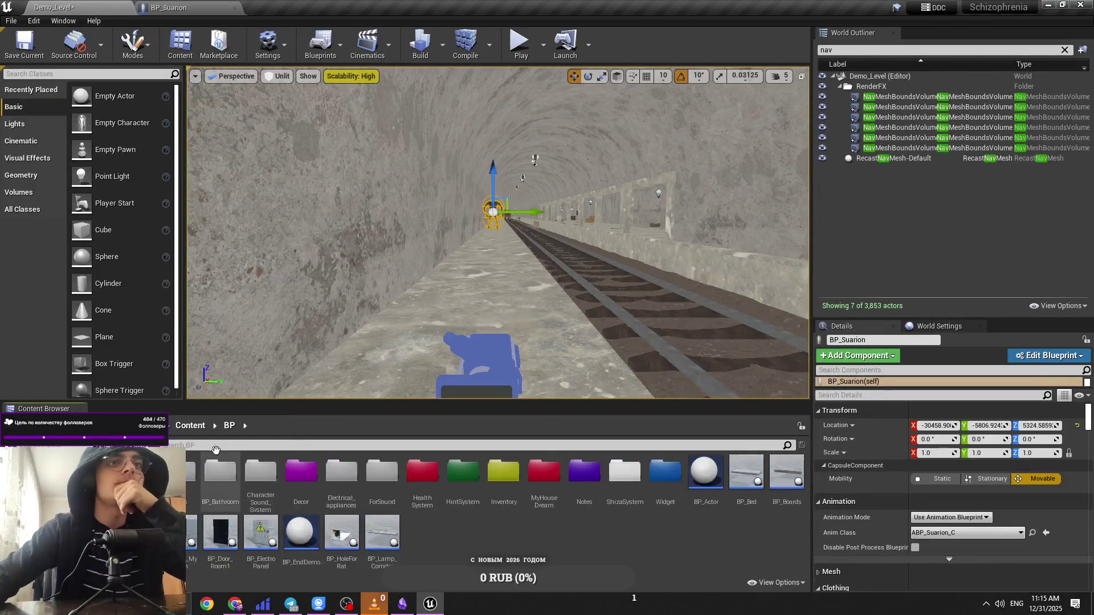
pyautogui.click(190, 427)
pyautogui.doubleClick(171, 473)
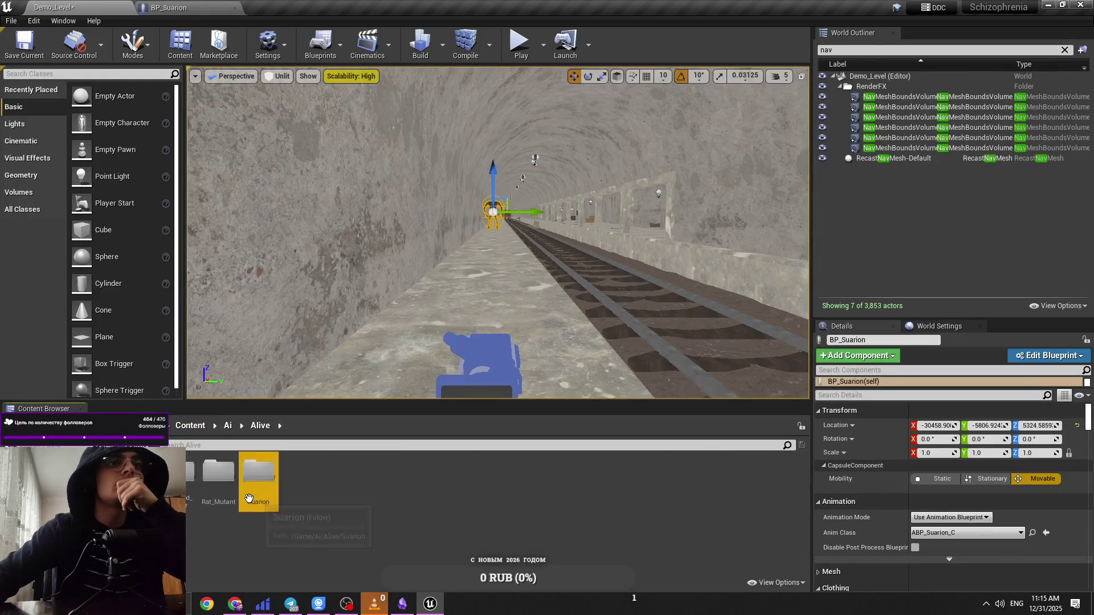
pyautogui.doubleClick(249, 498)
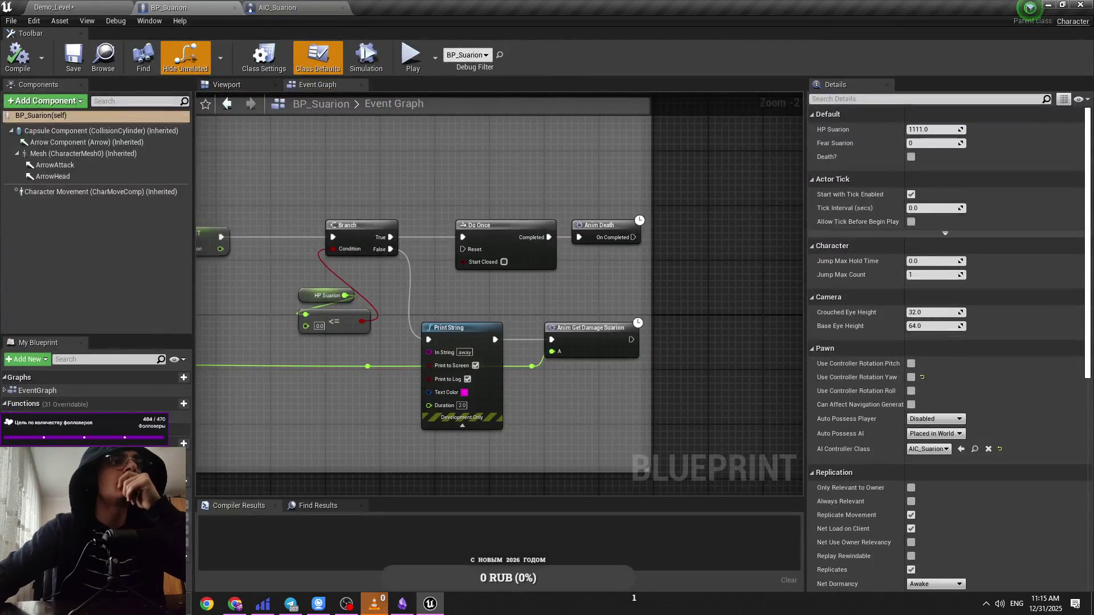
# Step: Set the HP_Suarion variable's default value to 10000
pyautogui.click(327, 295)
pyautogui.click(934, 324)
pyautogui.write('10000')
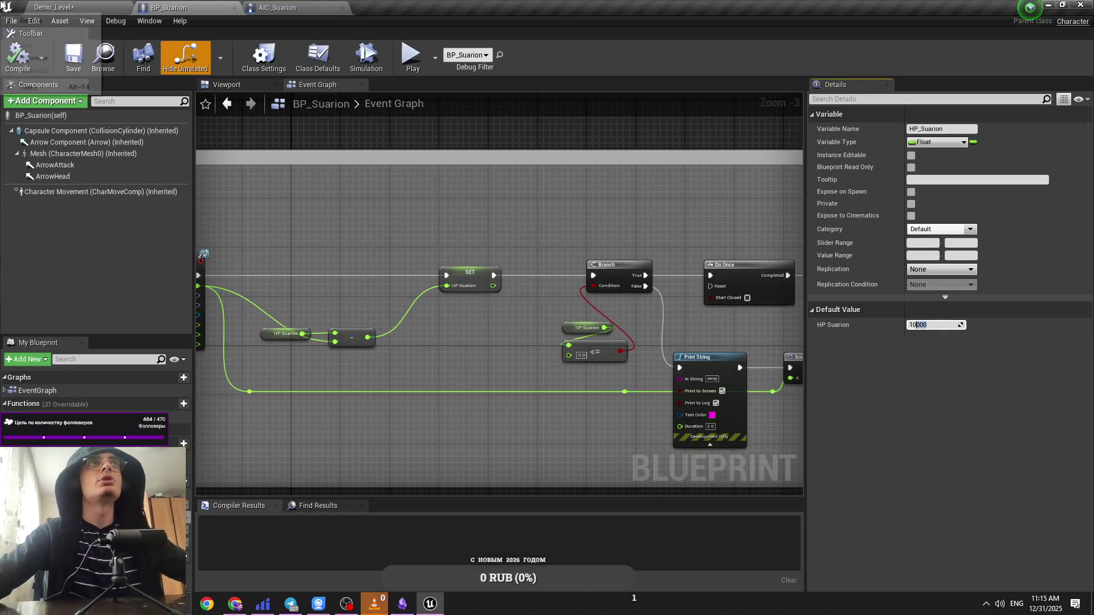
pyautogui.click(54, 7)
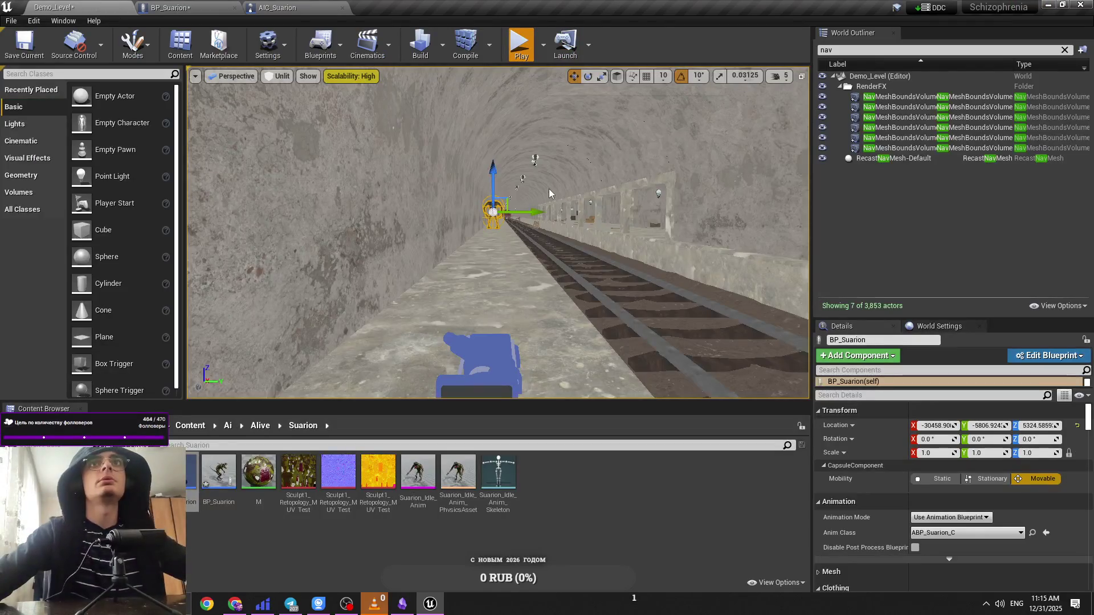
pyautogui.hotkey('alt', 'p')
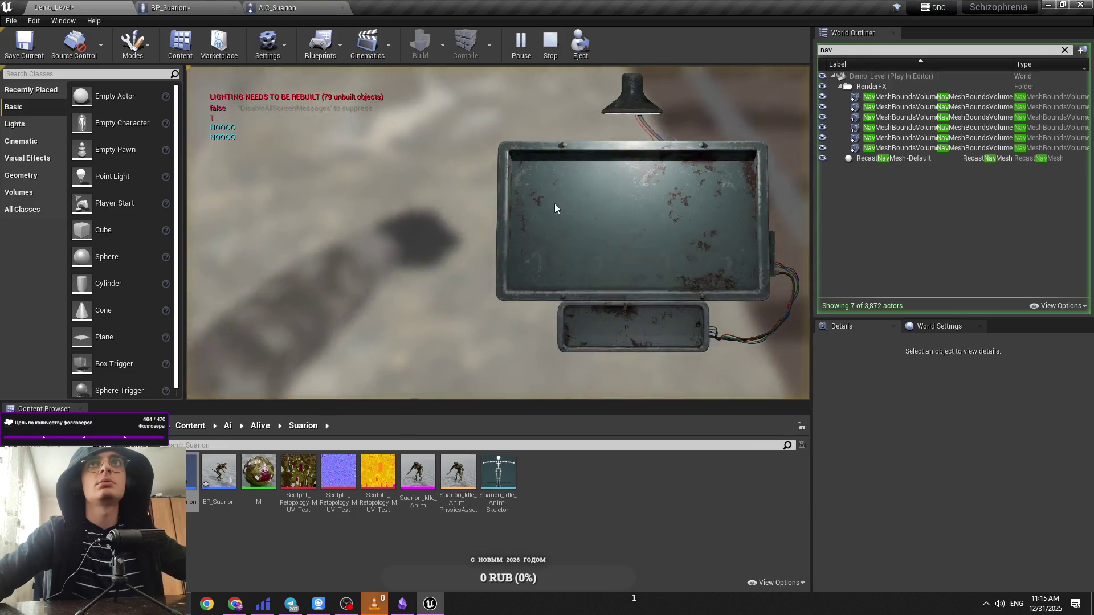
pyautogui.click(556, 209)
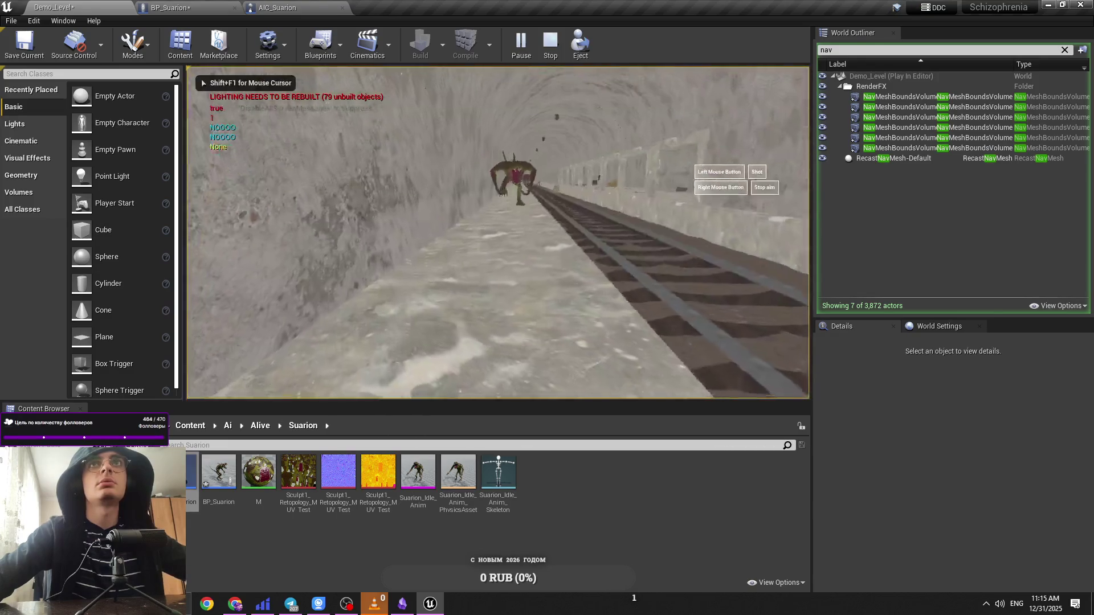
pyautogui.press('w')
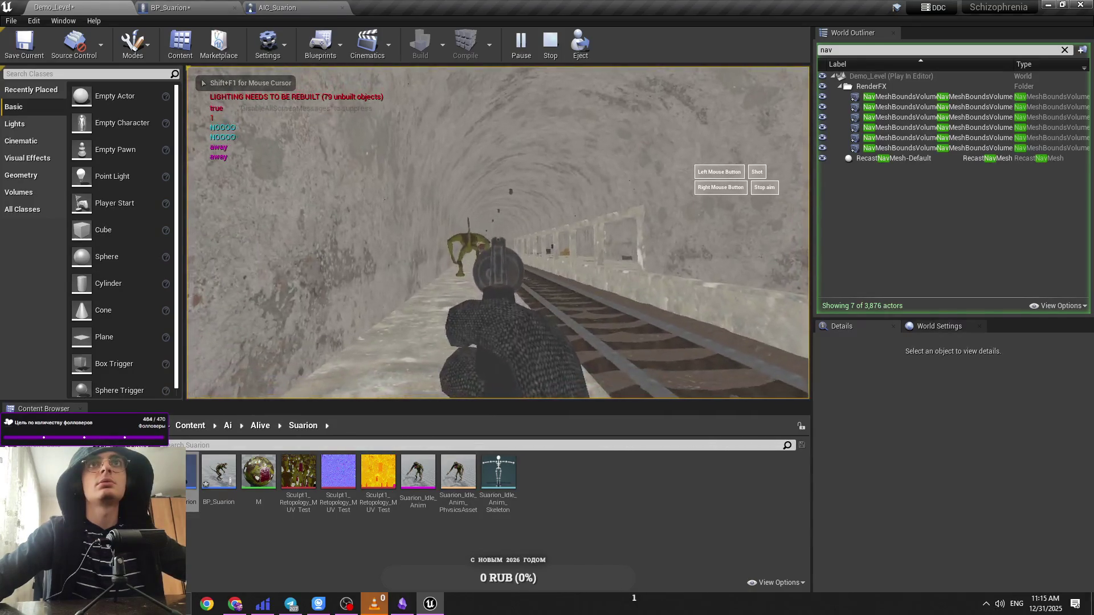
pyautogui.press('w')
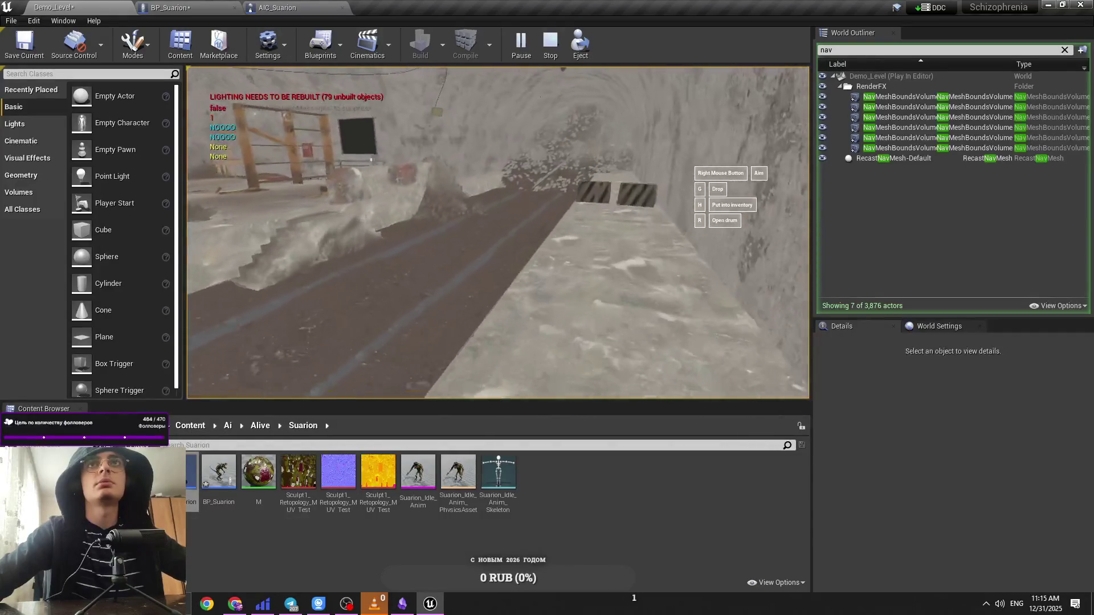
pyautogui.press('w')
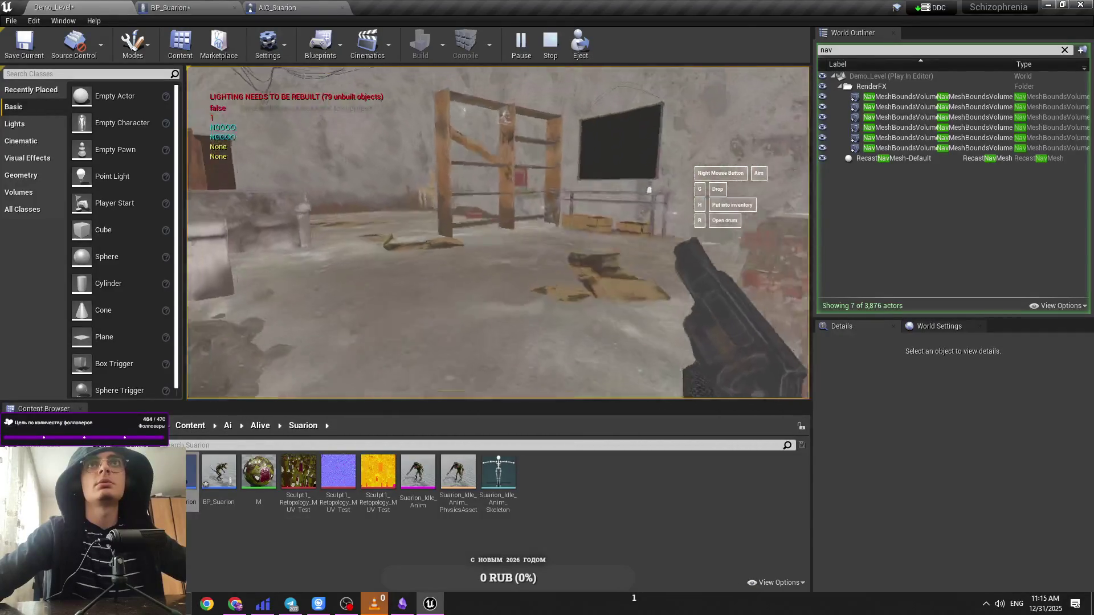
pyautogui.press('w')
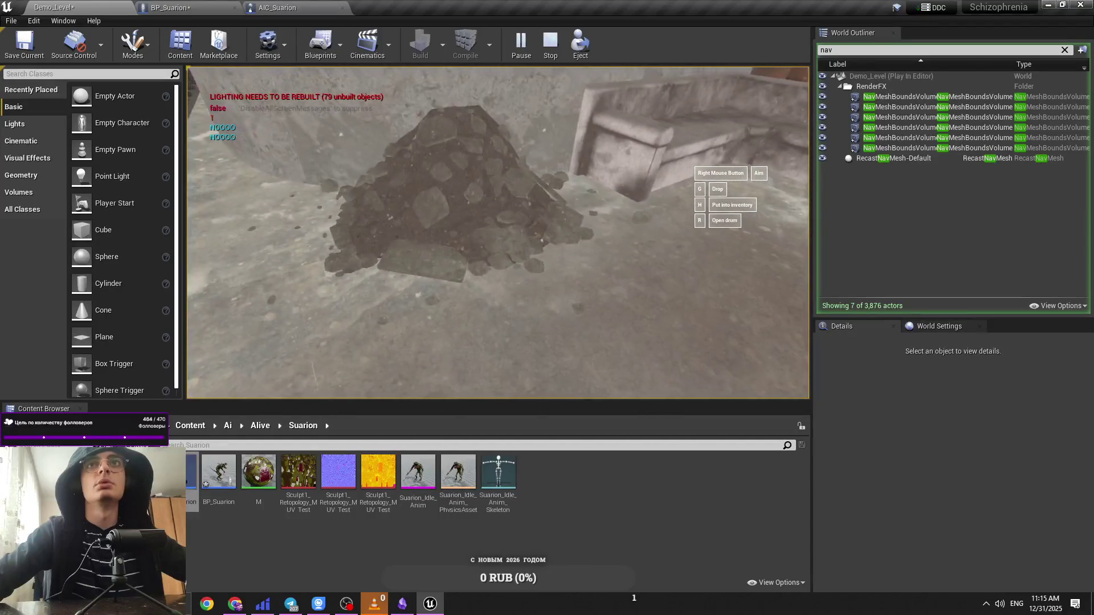
pyautogui.press('1')
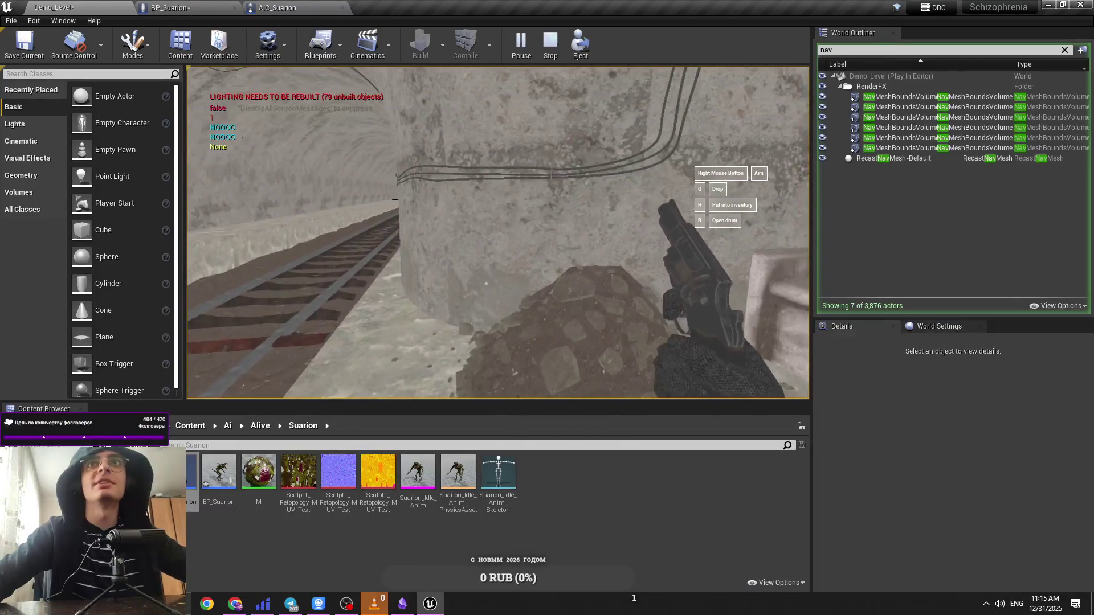
pyautogui.press('Escape')
pyautogui.press('1')
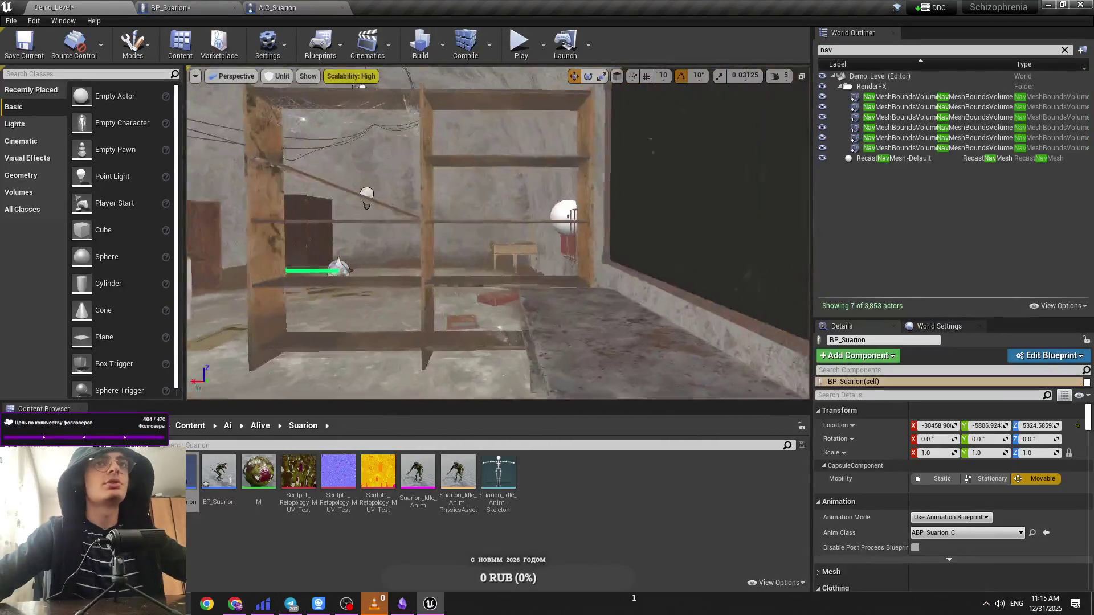
# Step: Lower the camera speed to 4 and run a quick play test of the level
pyautogui.click(786, 77)
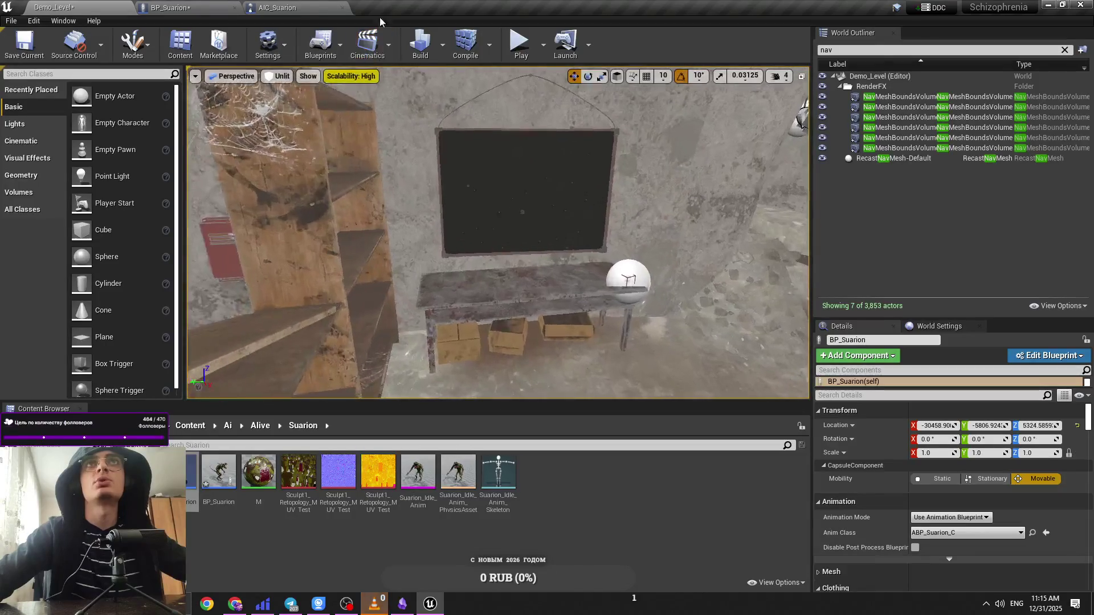
pyautogui.hotkey('alt', 'p')
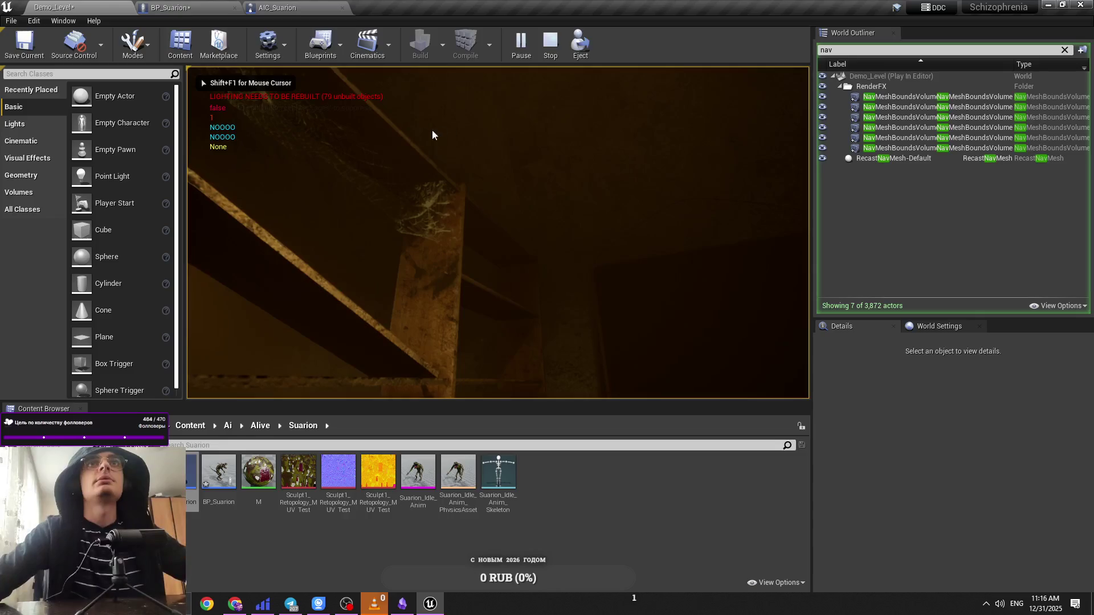
pyautogui.press('Escape')
# Step: Browse to the Content > Assets > MainLVL > SpiderWeb folder
pyautogui.click(194, 427)
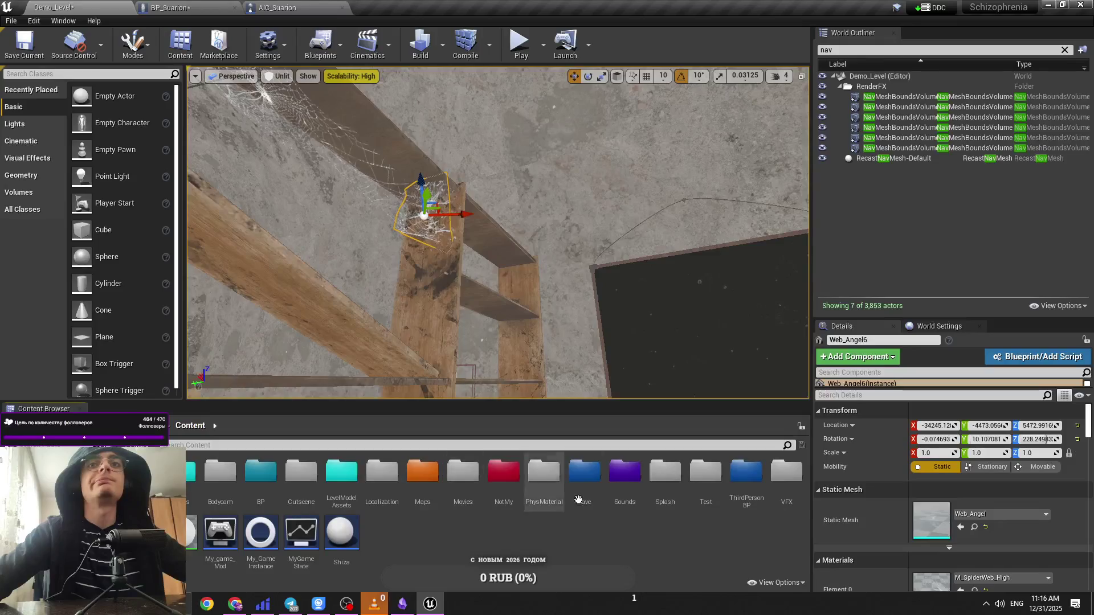
pyautogui.doubleClick(724, 505)
pyautogui.click(195, 432)
pyautogui.doubleClick(196, 496)
pyautogui.doubleClick(179, 472)
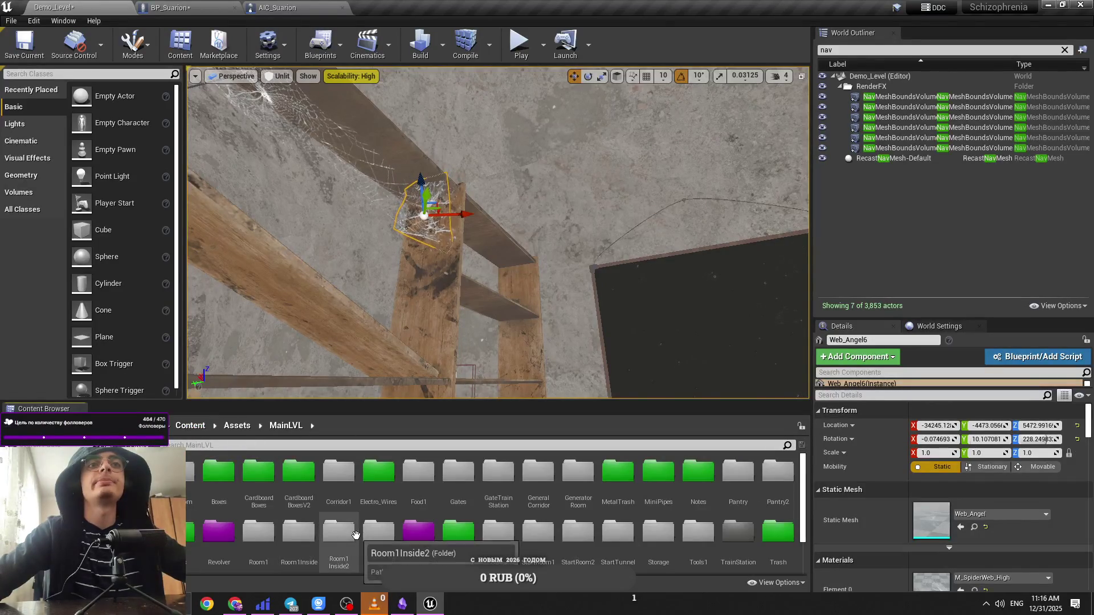
pyautogui.doubleClick(456, 531)
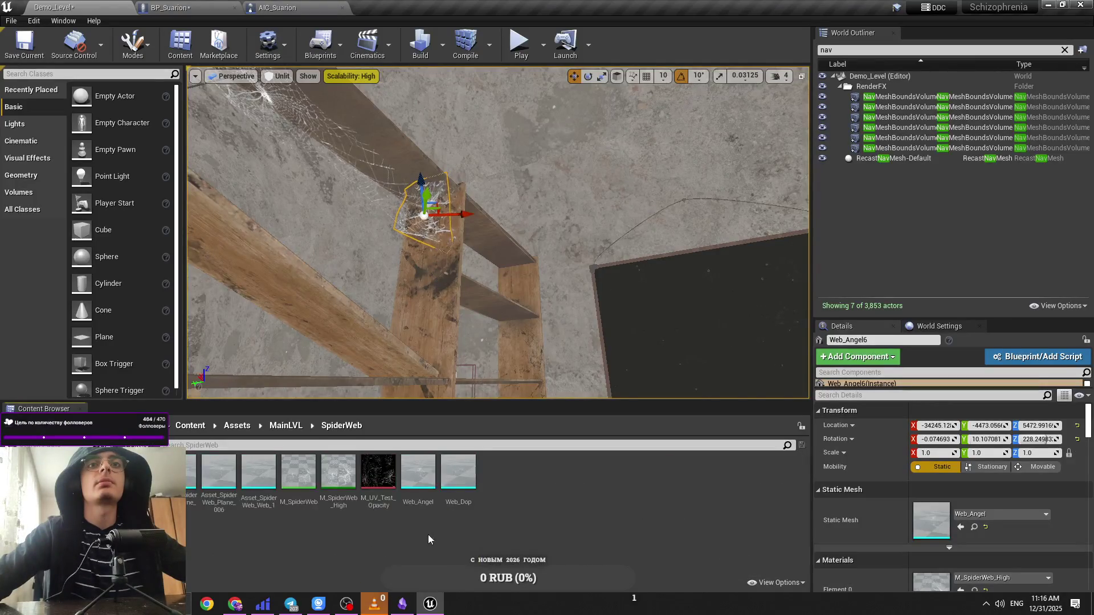
# Step: Assign M_SpiderWeb to Web_Angel6's Element 0 material and start a play test
pyautogui.click(298, 473)
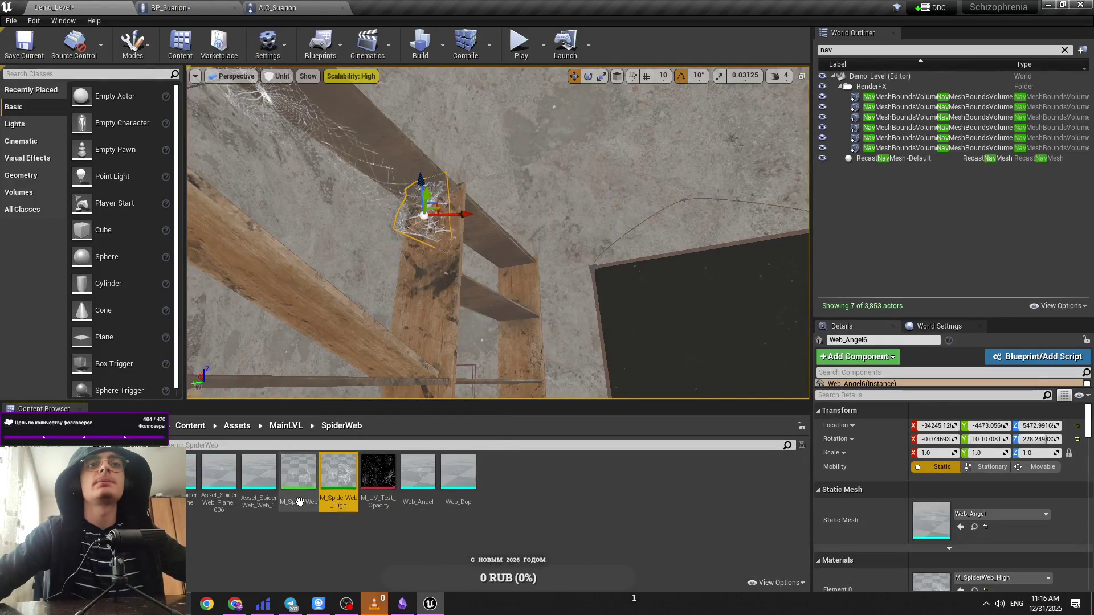
pyautogui.click(960, 591)
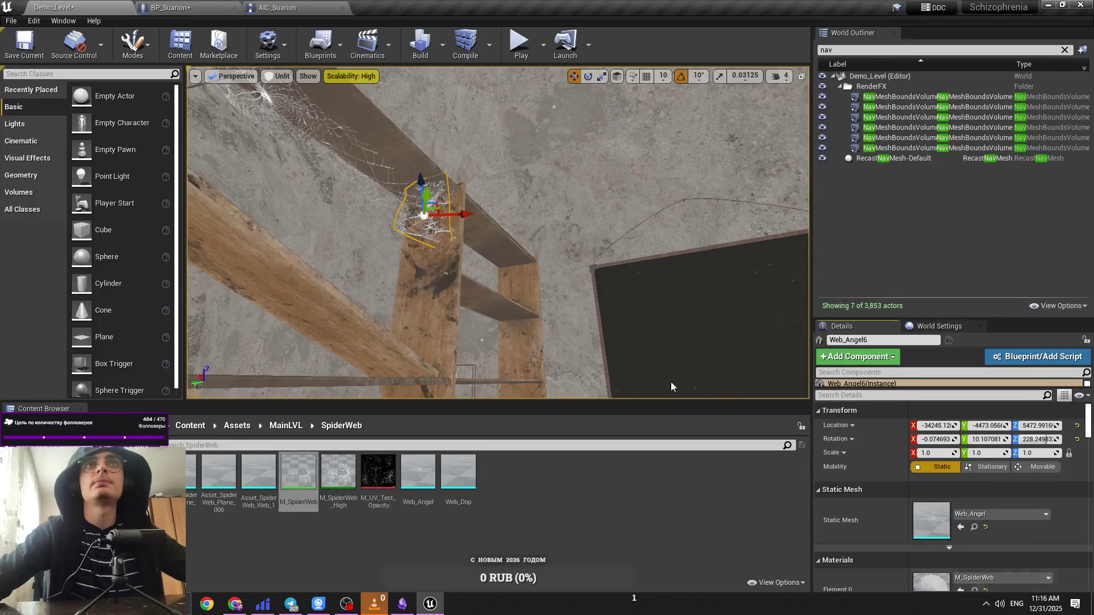
pyautogui.moveTo(672, 381); pyautogui.dragTo(695, 382)
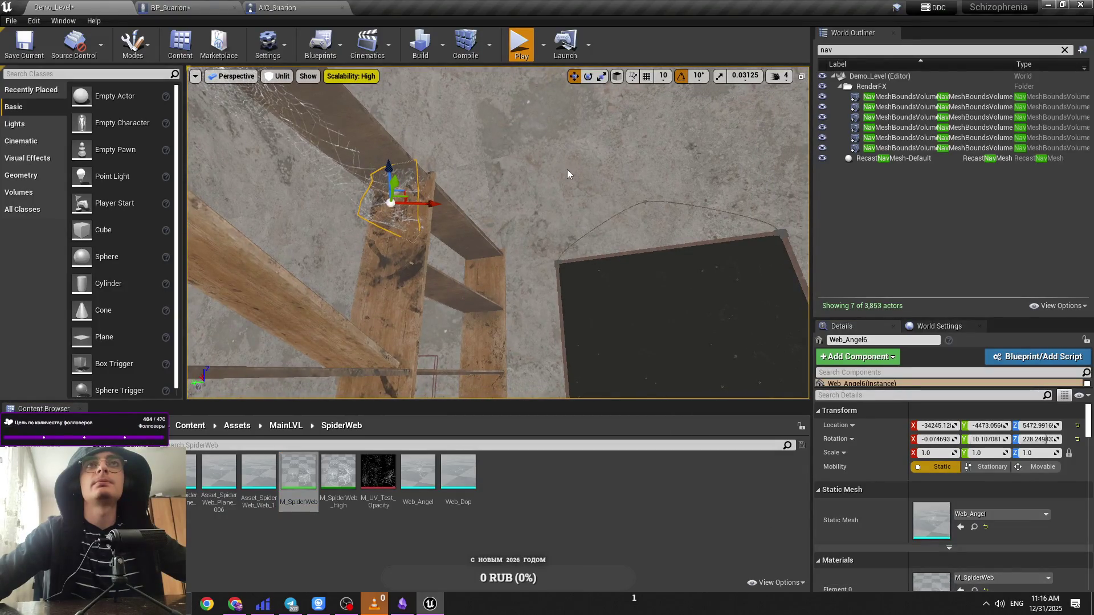
pyautogui.hotkey('alt', 'p')
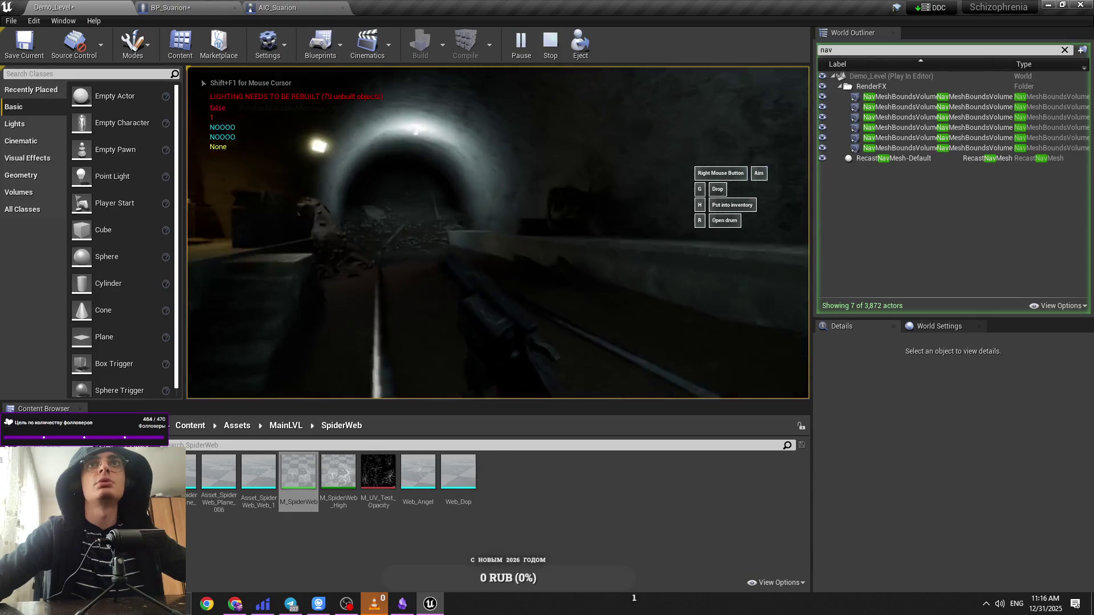
pyautogui.rightClick(498, 232)
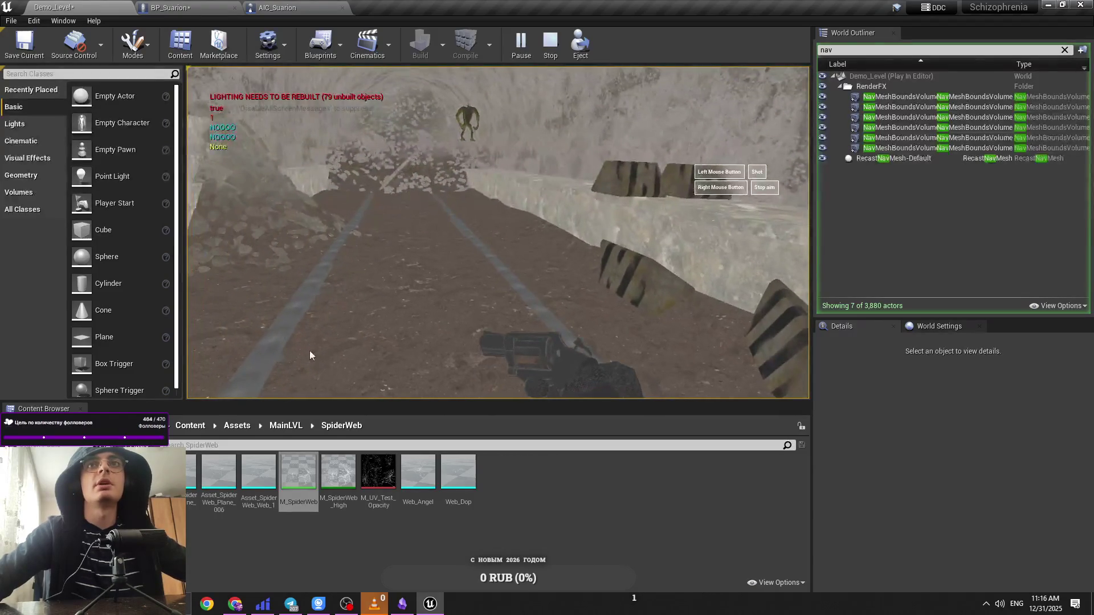
pyautogui.press('Escape')
pyautogui.moveTo(349, 375)
pyautogui.mouseDown()
pyautogui.moveTo(353, 354)
pyautogui.moveTo(349, 375)
pyautogui.mouseUp()
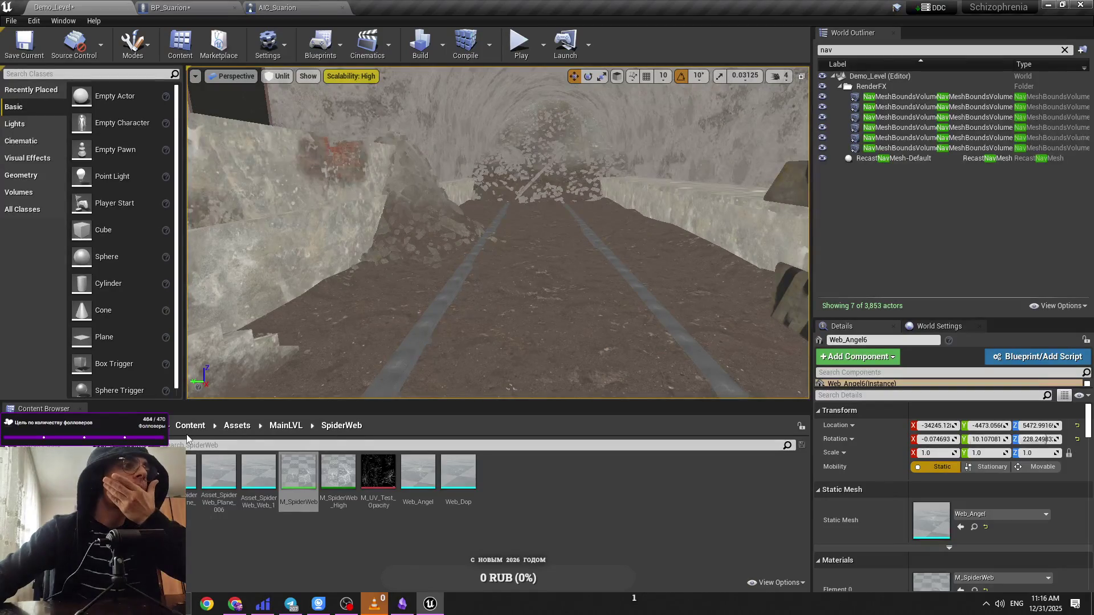
# Step: Focus on the spider web and lower the viewport camera speed to 3
pyautogui.press('f')
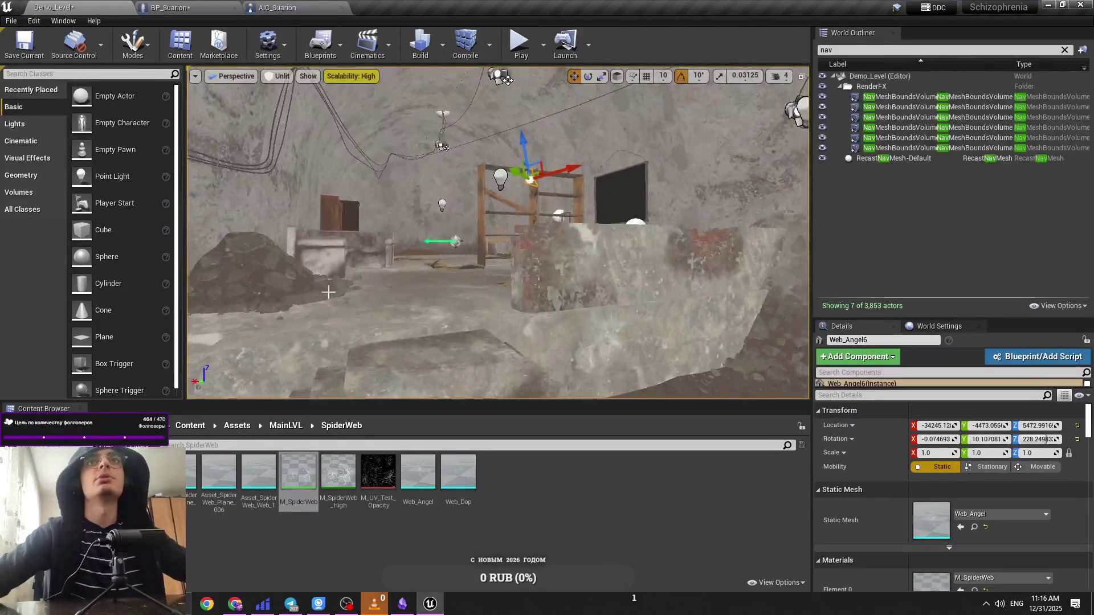
pyautogui.click(768, 78)
pyautogui.click(813, 104)
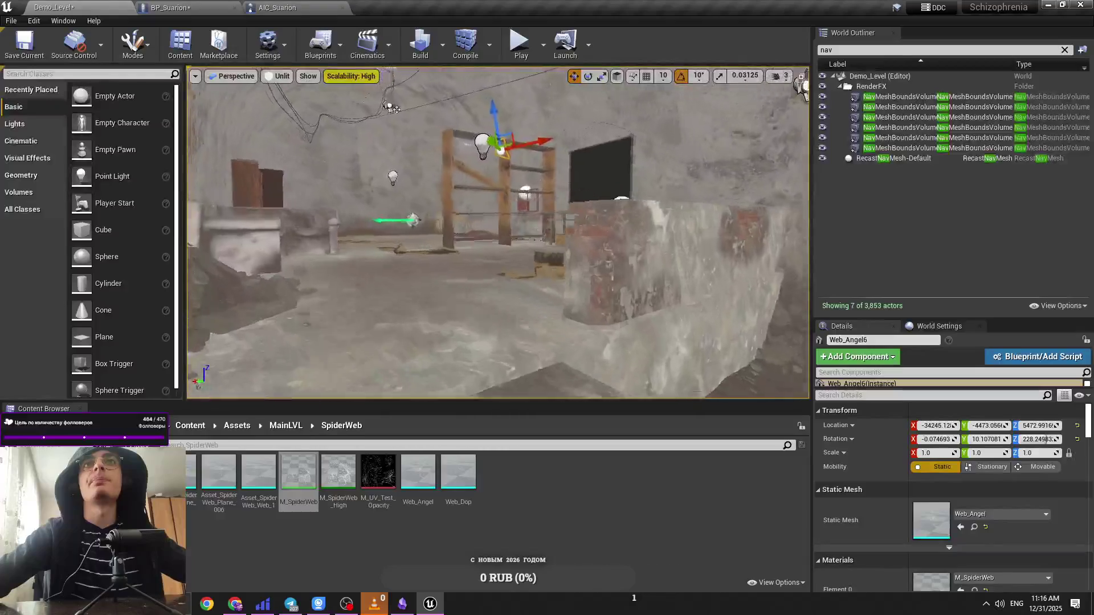
pyautogui.click(194, 427)
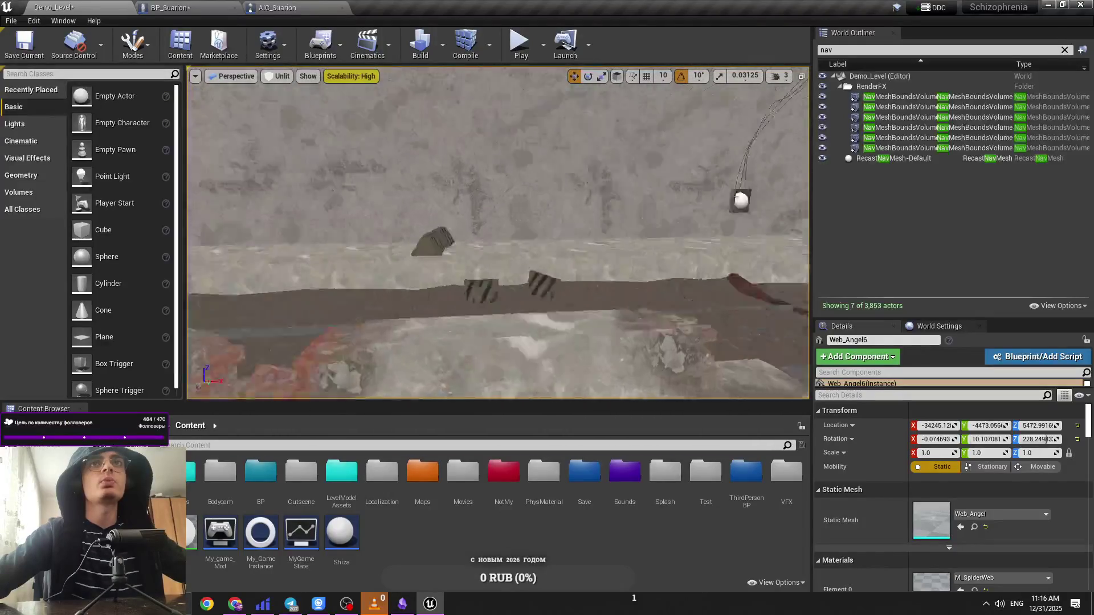
# Step: In the AIC_Suarion Event Graph, pan over to the Stop Anim Montage nodes
pyautogui.click(277, 8)
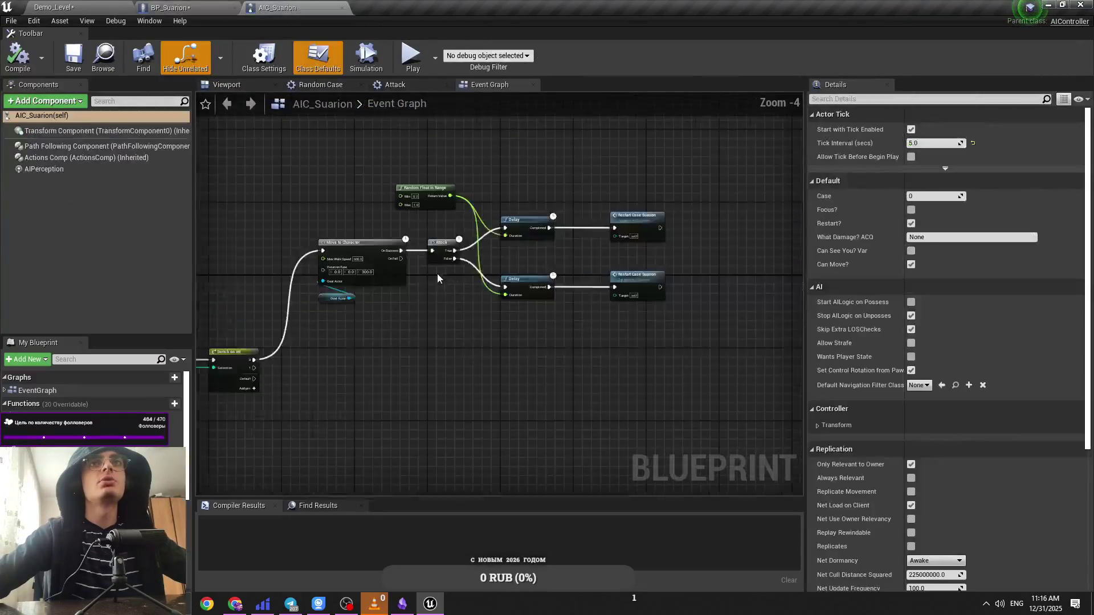
pyautogui.moveTo(437, 278); pyautogui.dragTo(626, 306)
pyautogui.moveTo(552, 323)
pyautogui.mouseDown()
pyautogui.moveTo(481, 317)
pyautogui.moveTo(462, 100)
pyautogui.moveTo(328, 85)
pyautogui.mouseUp()
pyautogui.moveTo(474, 297); pyautogui.dragTo(509, 285)
pyautogui.moveTo(356, 258); pyautogui.dragTo(568, 266)
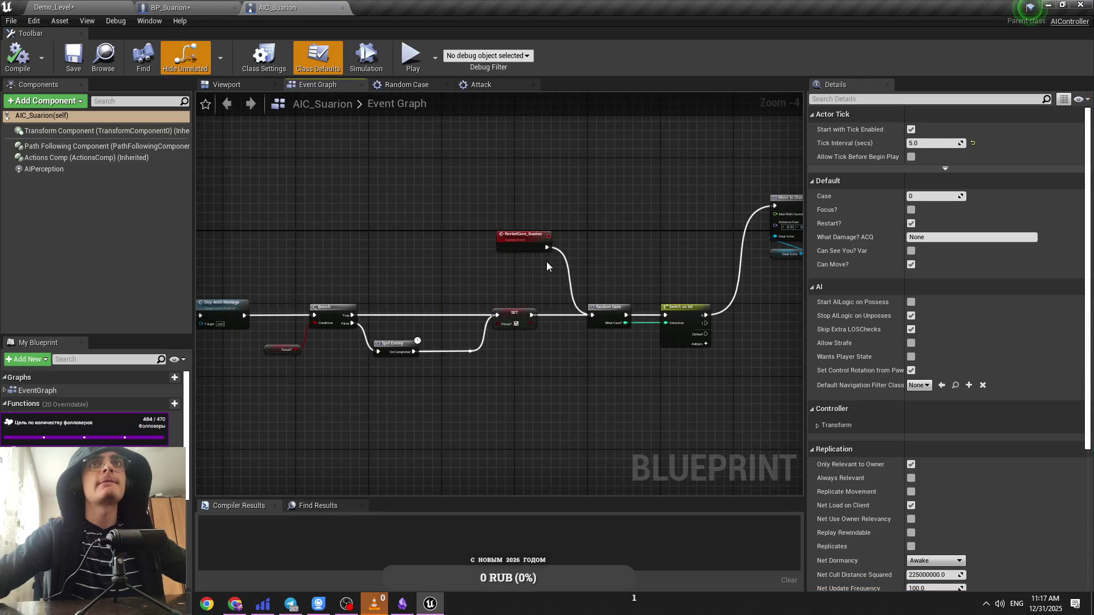
pyautogui.scroll(2, 547, 267)
pyautogui.scroll(-4, 520, 273)
pyautogui.rightClick(765, 228)
pyautogui.scroll(-2, 676, 243)
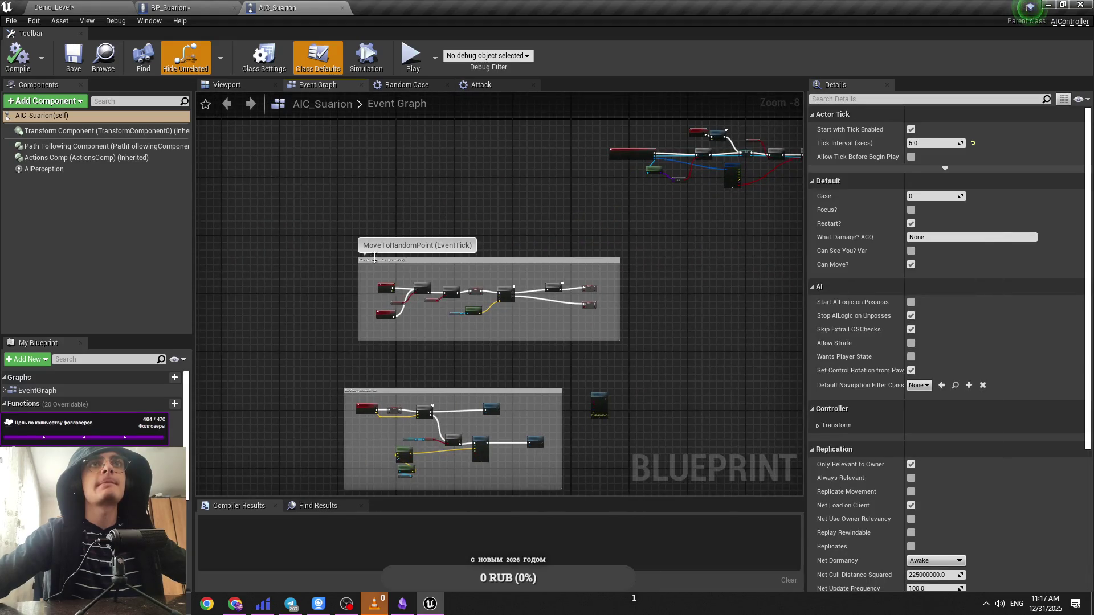
pyautogui.scroll(6, 374, 258)
# Step: Set the Run Away node's How Long to 2000.0 in the RunAway_CustomEvent group
pyautogui.moveTo(545, 208); pyautogui.dragTo(323, 188)
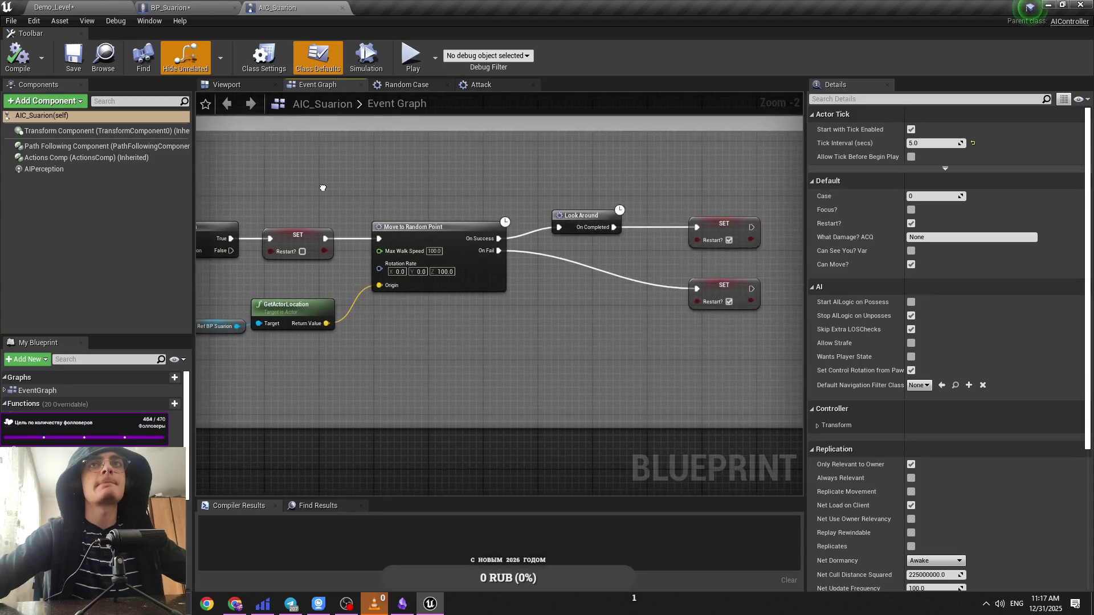
pyautogui.scroll(-5, 323, 188)
pyautogui.scroll(4, 363, 325)
pyautogui.moveTo(391, 321)
pyautogui.mouseDown()
pyautogui.moveTo(529, 333)
pyautogui.moveTo(406, 325)
pyautogui.mouseUp()
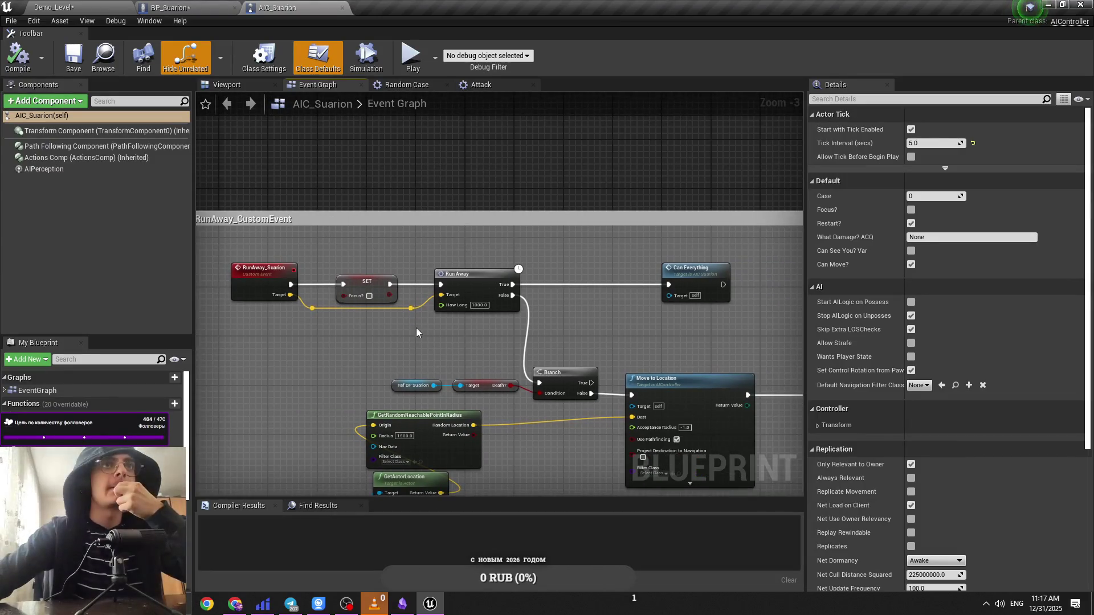
pyautogui.scroll(2, 485, 308)
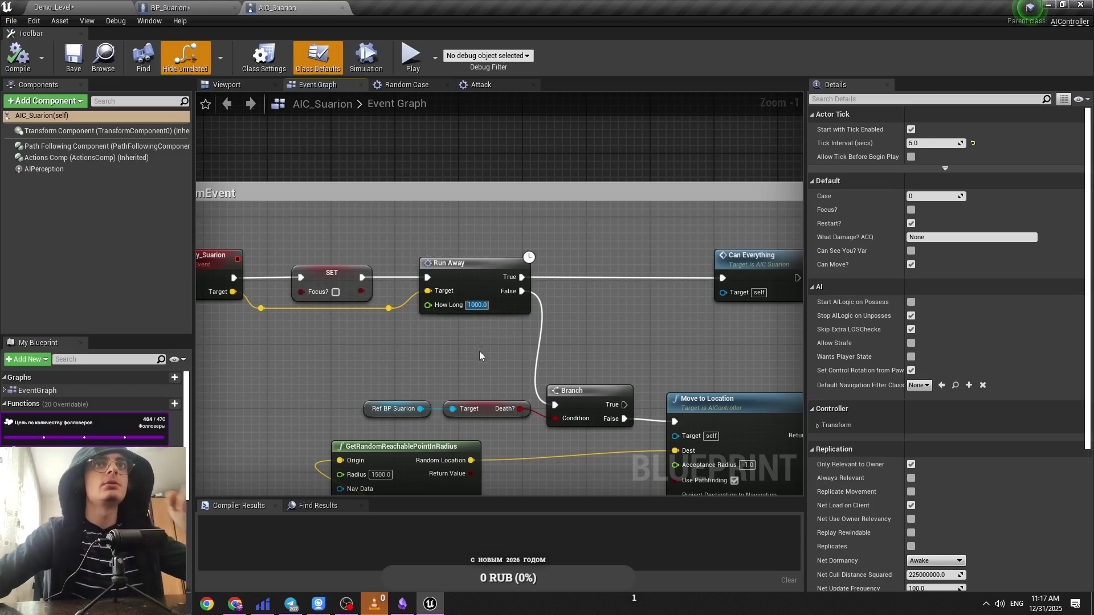
pyautogui.write('2000')
pyautogui.press('Return')
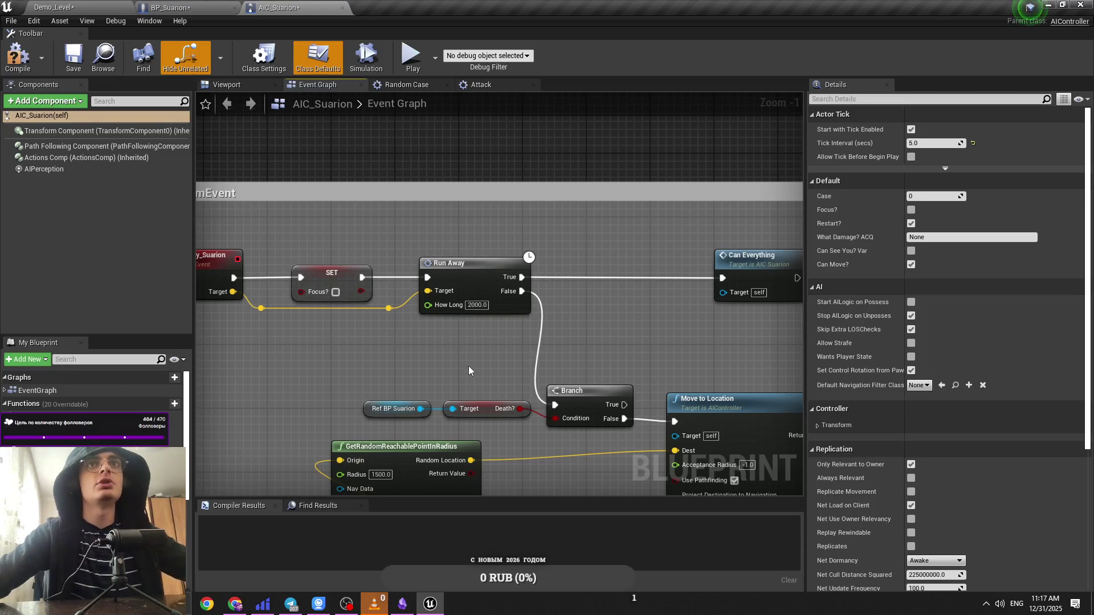
# Step: Save AIC_Suarion and return to the Demo_Level tunnel view
pyautogui.moveTo(306, 230); pyautogui.dragTo(387, 225)
pyautogui.hotkey('ctrl', 's')
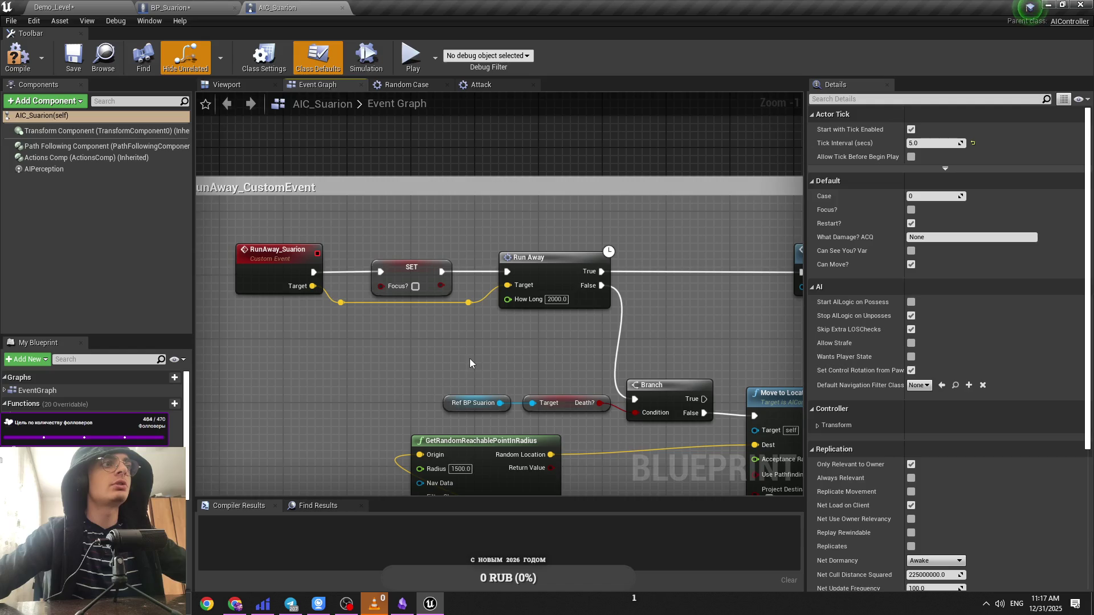
pyautogui.hotkey('ctrl', 'shift', 'Tab')
pyautogui.hotkey('ctrl', 'shift', 'Tab')
pyautogui.moveTo(548, 79); pyautogui.dragTo(515, 65)
pyautogui.moveTo(492, 230); pyautogui.dragTo(489, 205)
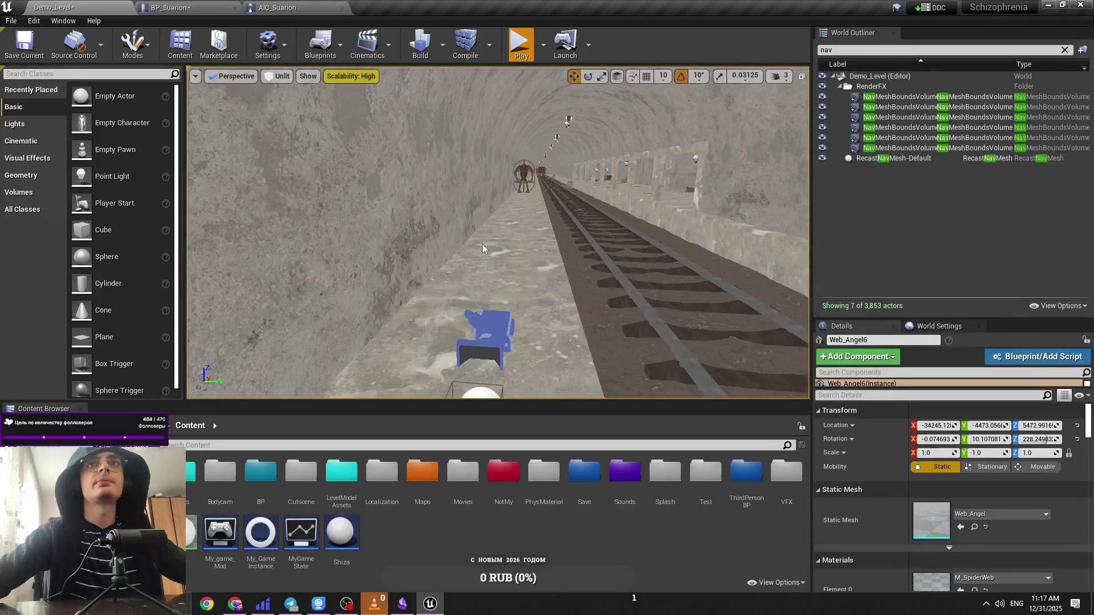
pyautogui.hotkey('alt', 'p')
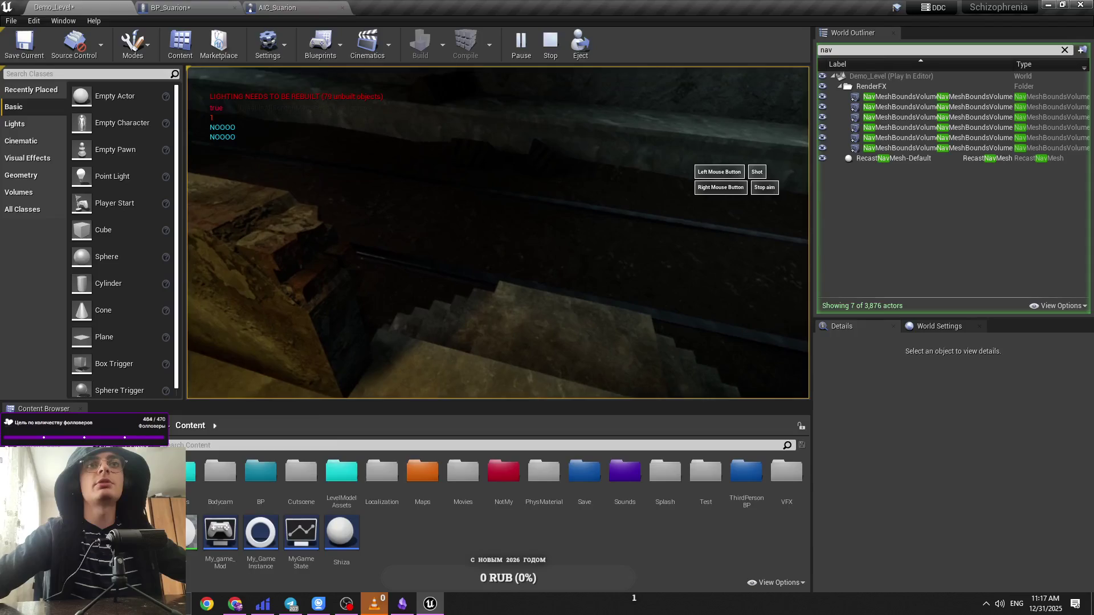
pyautogui.press('Escape')
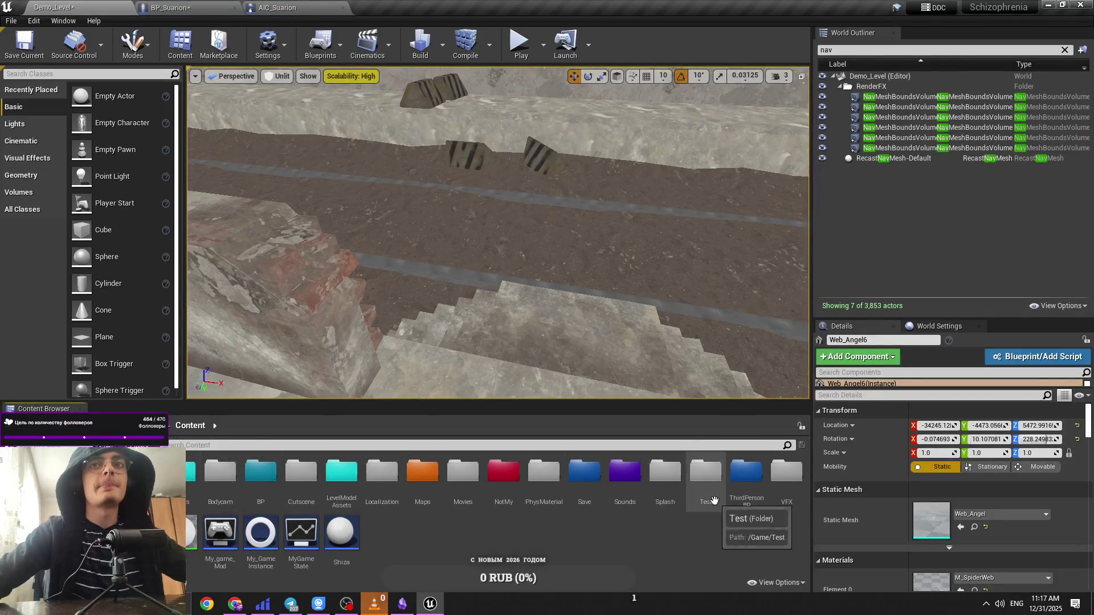
# Step: Browse the LevelModelAssets, Cutscene and BP folders, returning to Content each time
pyautogui.doubleClick(322, 490)
pyautogui.click(215, 426)
pyautogui.click(191, 426)
pyautogui.doubleClick(302, 496)
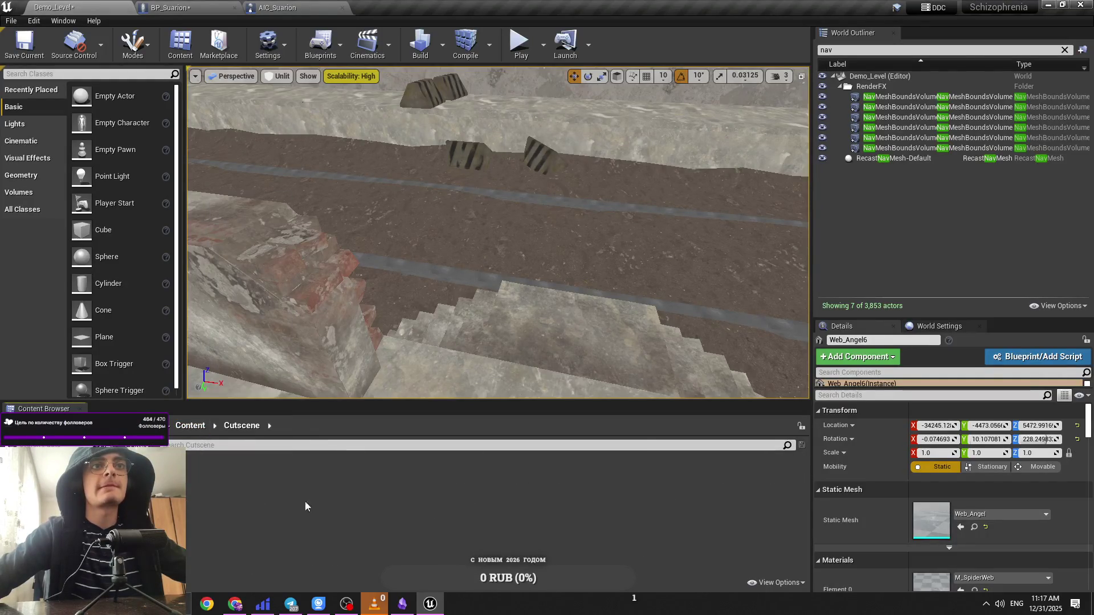
pyautogui.click(200, 428)
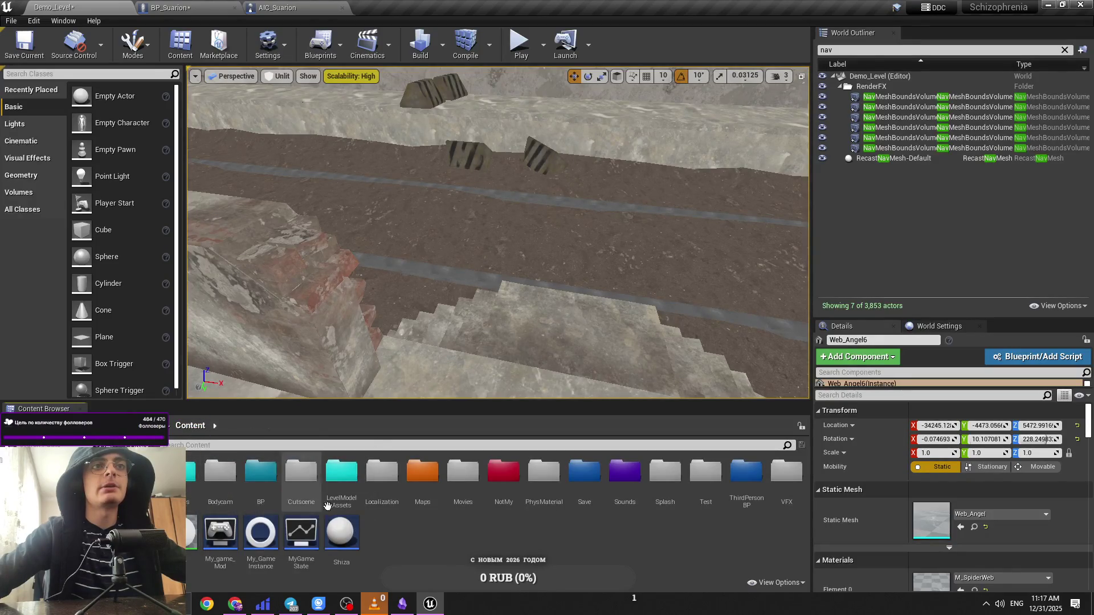
pyautogui.doubleClick(292, 490)
pyautogui.click(179, 429)
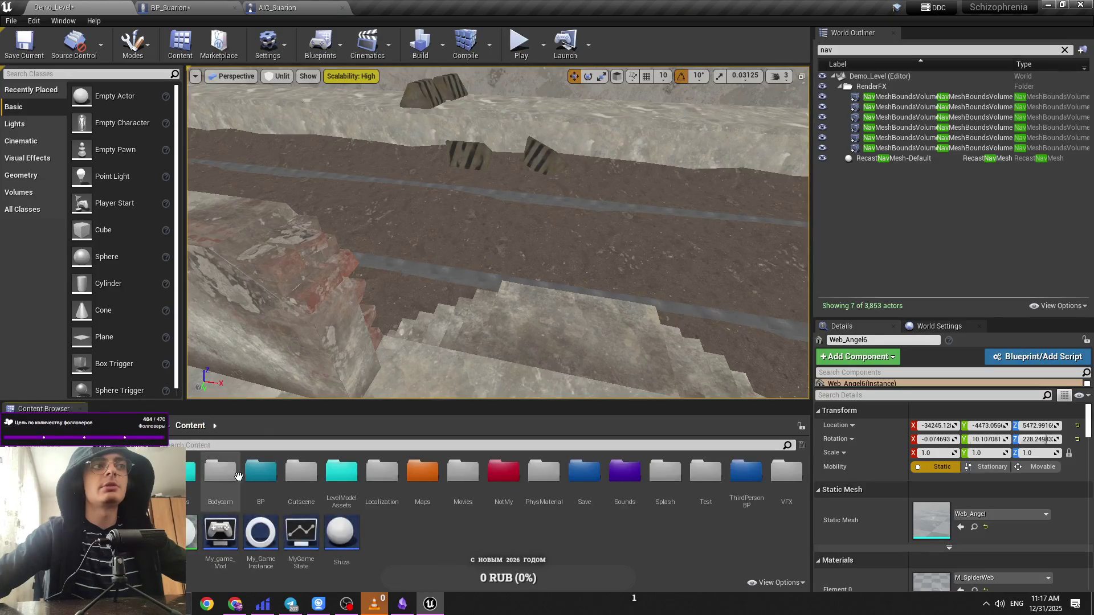
pyautogui.doubleClick(261, 495)
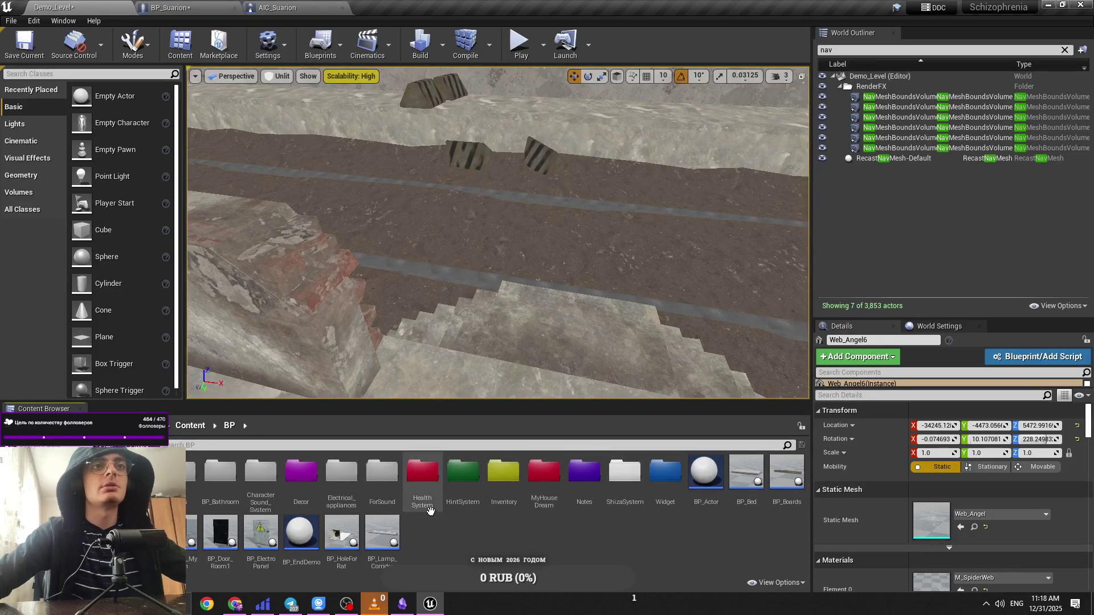
pyautogui.click(192, 426)
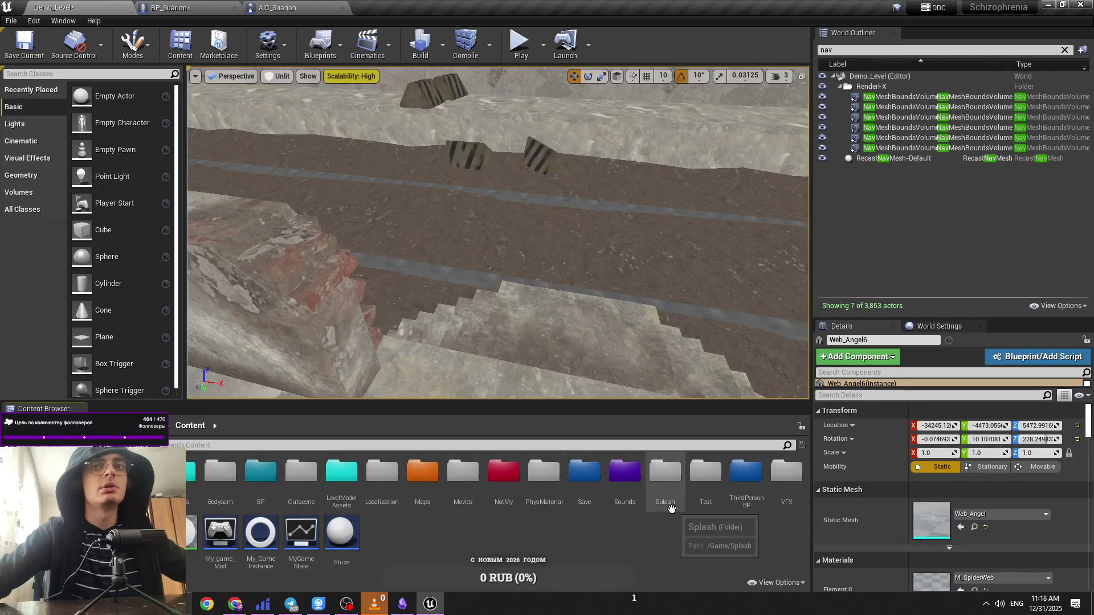
# Step: Open Sounds, peek into SoundMix and Bunker, then type 're' in the World Outliner search
pyautogui.doubleClick(630, 509)
pyautogui.doubleClick(570, 513)
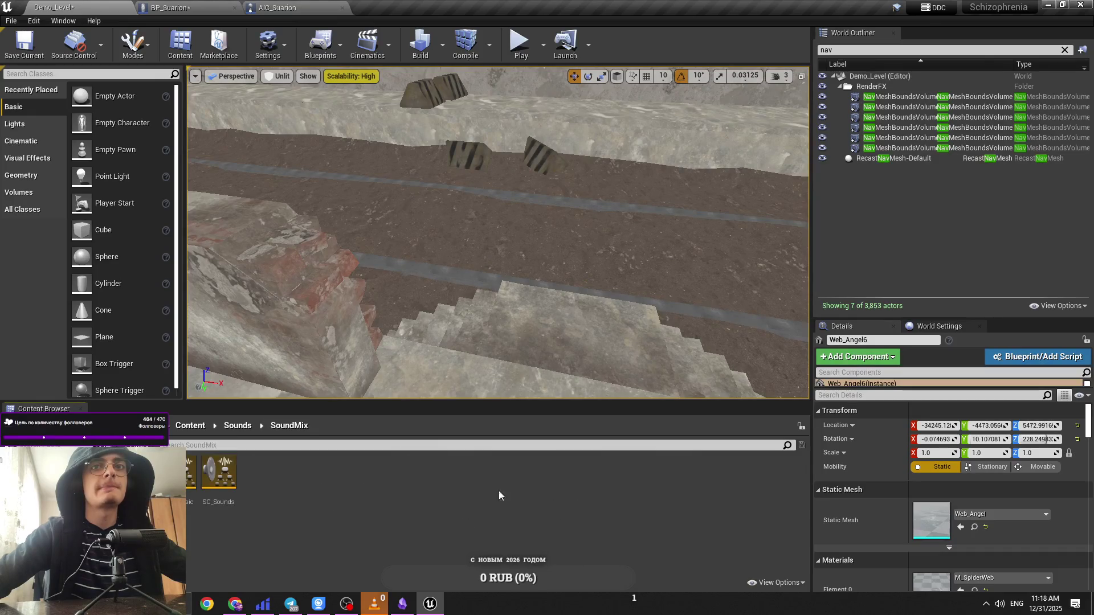
pyautogui.click(251, 429)
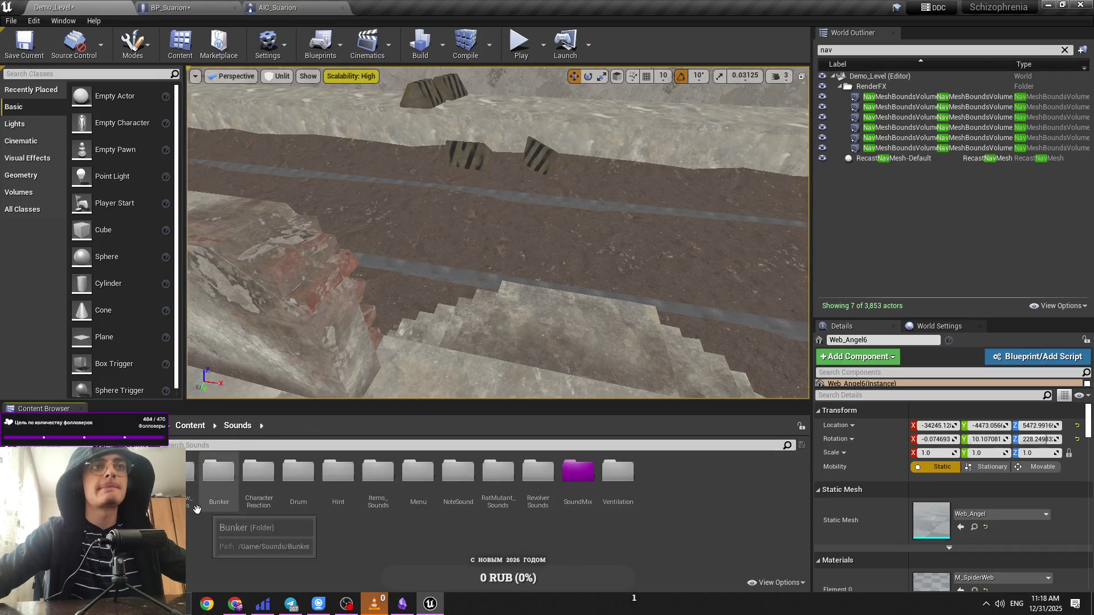
pyautogui.doubleClick(245, 501)
pyautogui.click(238, 425)
pyautogui.moveTo(603, 241); pyautogui.dragTo(603, 200)
pyautogui.write('re')
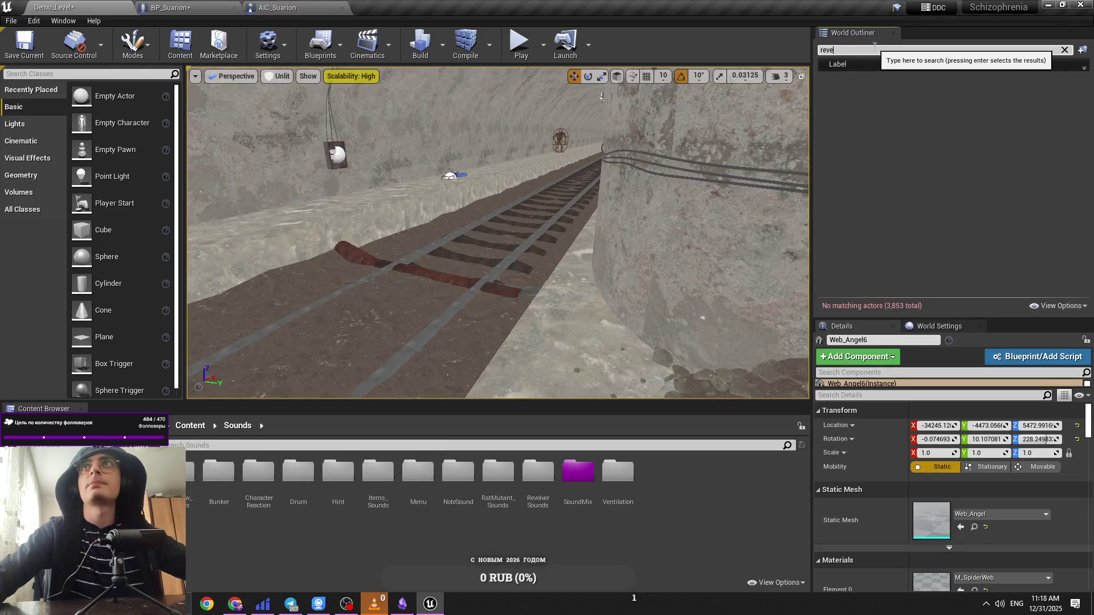
# Step: Fly the camera to an overview of the rooms and inspect the corridor volumes
pyautogui.click(781, 76)
pyautogui.moveTo(576, 158); pyautogui.dragTo(575, 188)
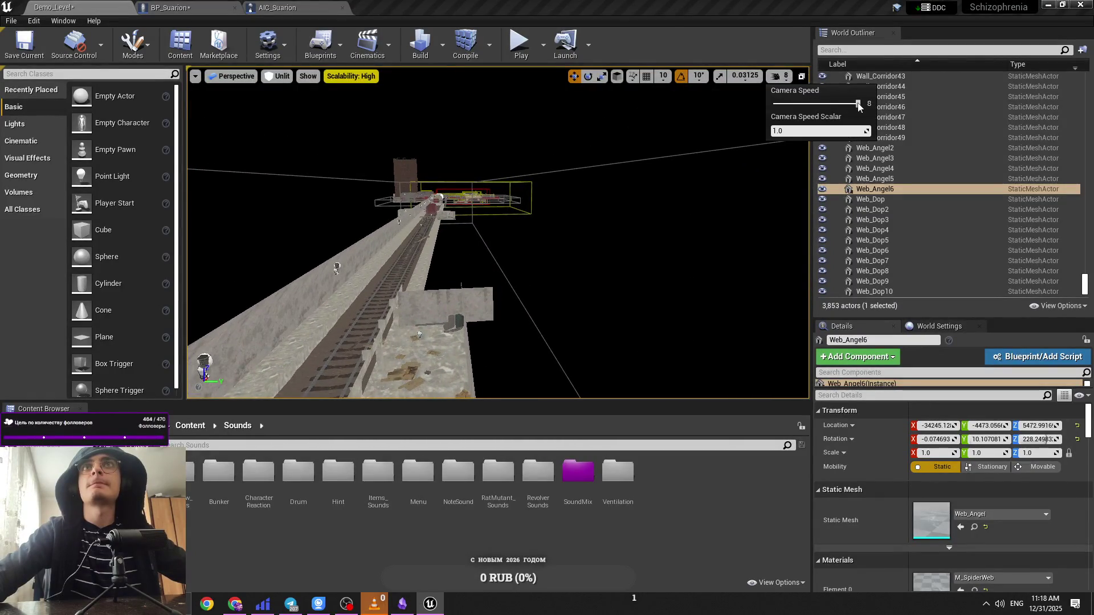
pyautogui.press('f')
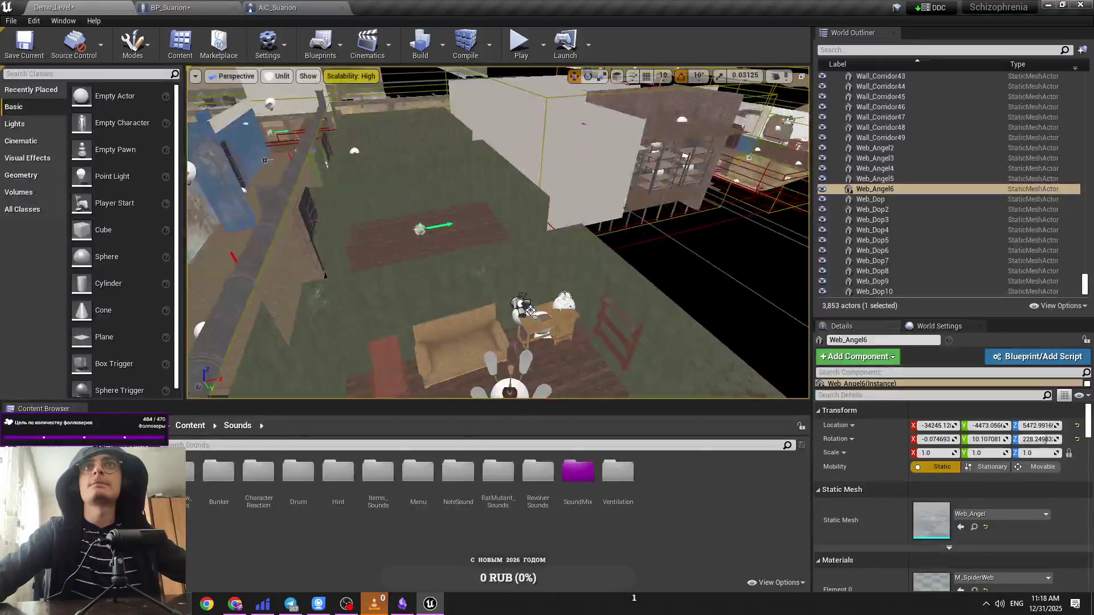
pyautogui.scroll(-10, 530, 311)
pyautogui.moveTo(530, 311); pyautogui.dragTo(564, 311)
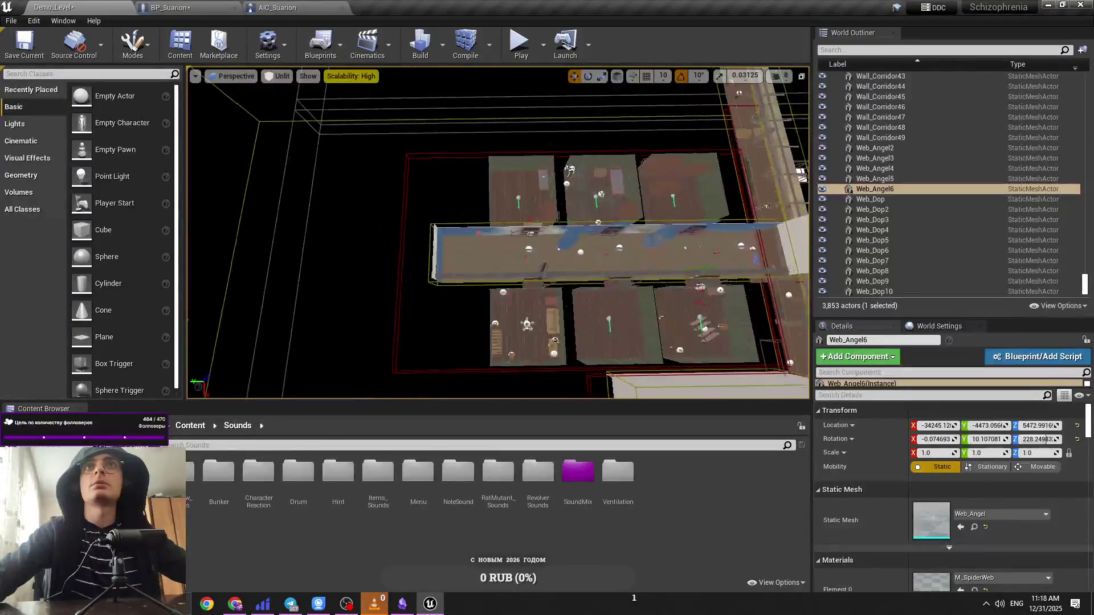
pyautogui.click(465, 220)
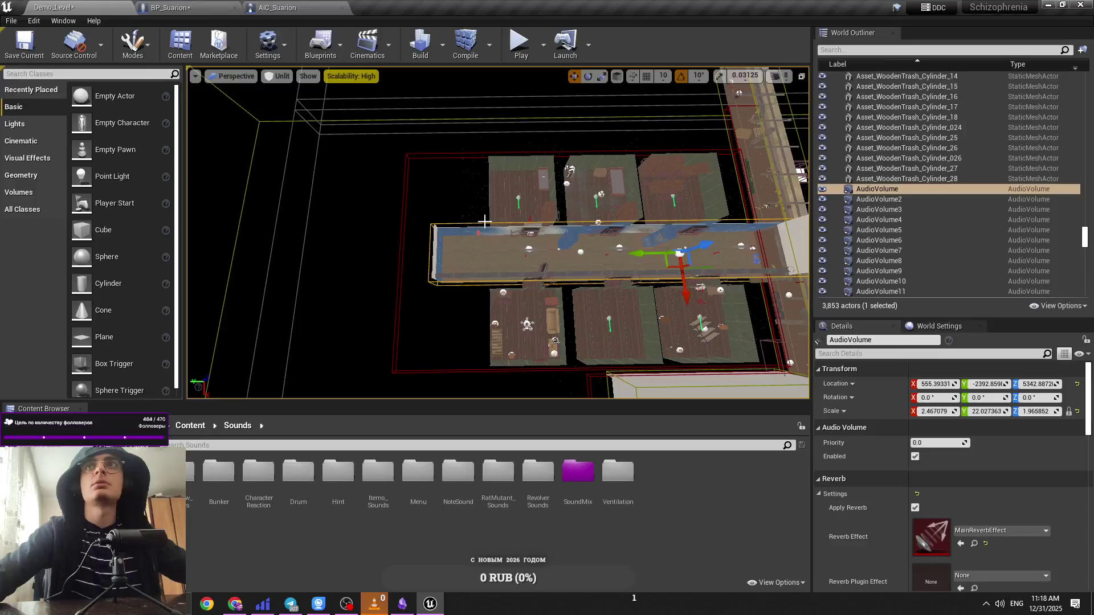
pyautogui.moveTo(640, 253); pyautogui.dragTo(650, 214)
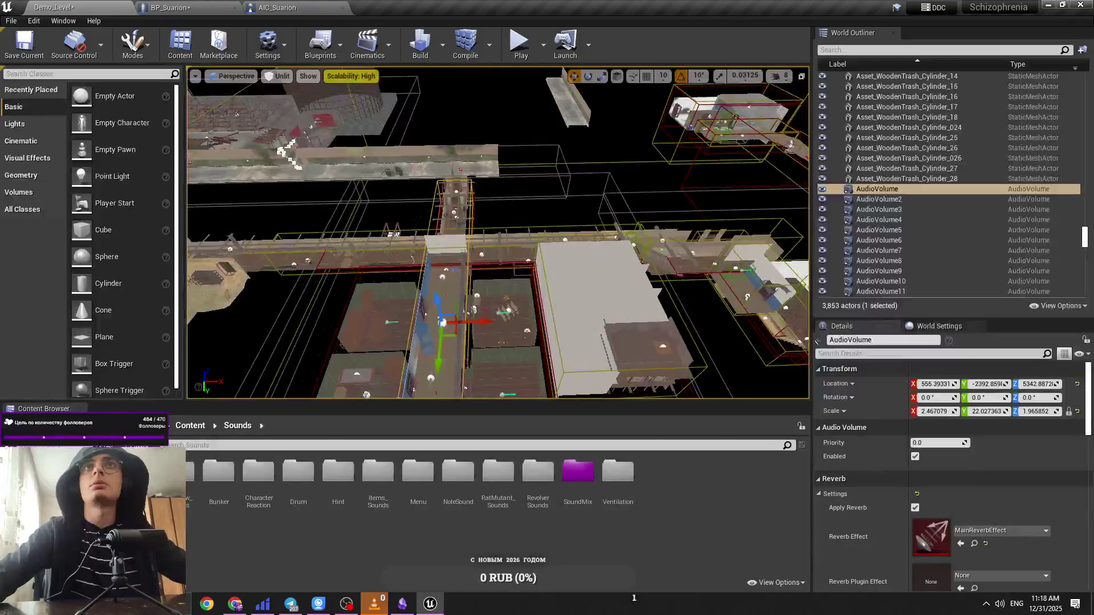
pyautogui.scroll(3, 571, 272)
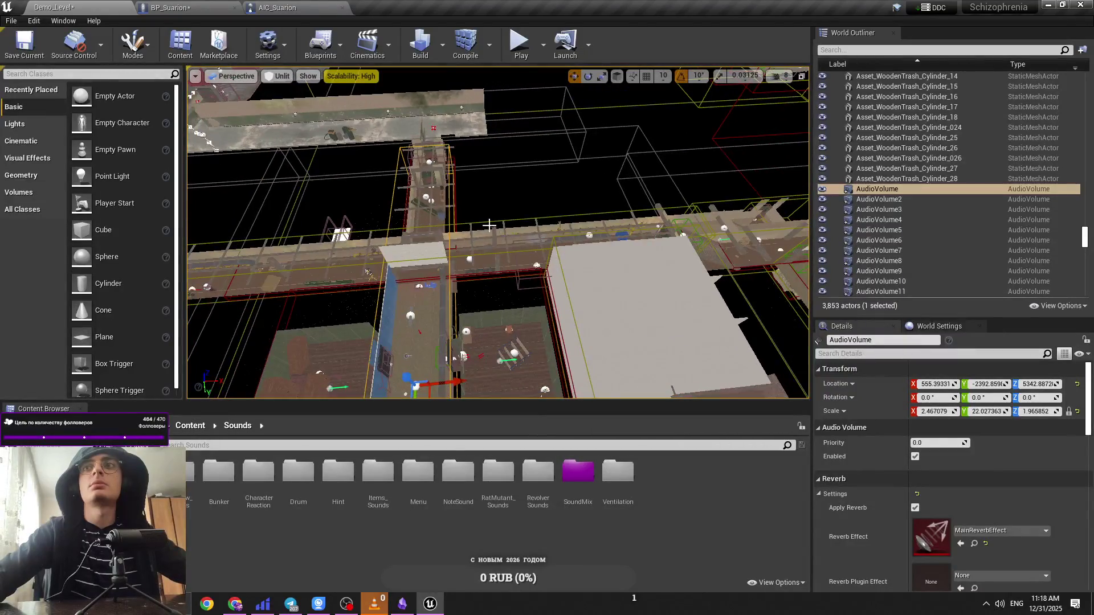
pyautogui.click(497, 223)
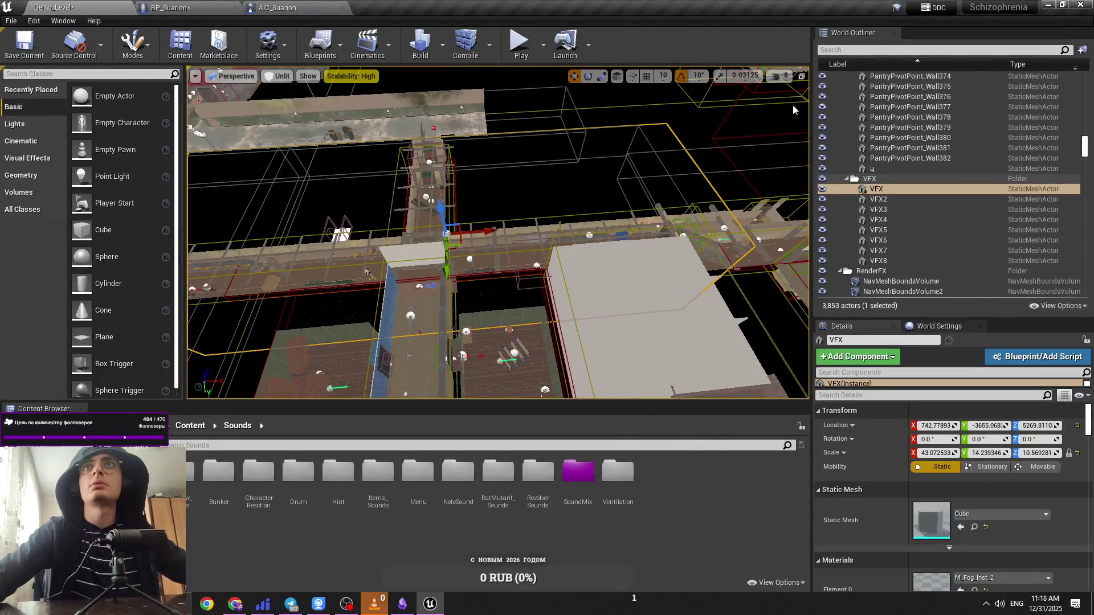
# Step: Select AudioVolume11 and Alt-drag a copy, AudioVolume15, along X to -10849.13
pyautogui.click(779, 76)
pyautogui.scroll(2, 765, 134)
pyautogui.click(780, 76)
pyautogui.moveTo(798, 103); pyautogui.dragTo(823, 103)
pyautogui.scroll(5, 627, 171)
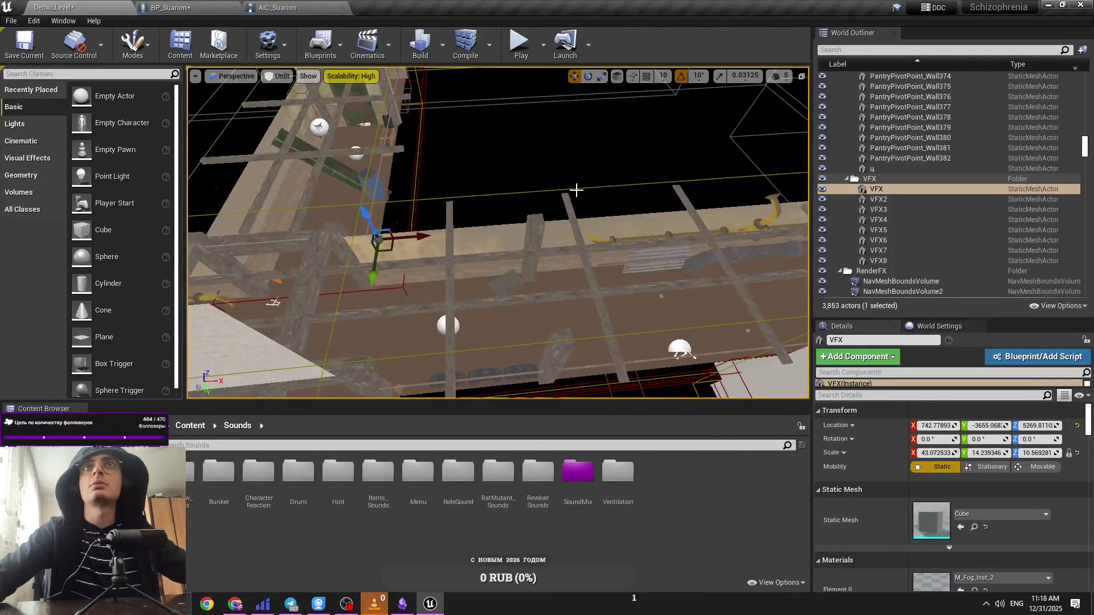
pyautogui.scroll(3, 566, 180)
pyautogui.click(566, 181)
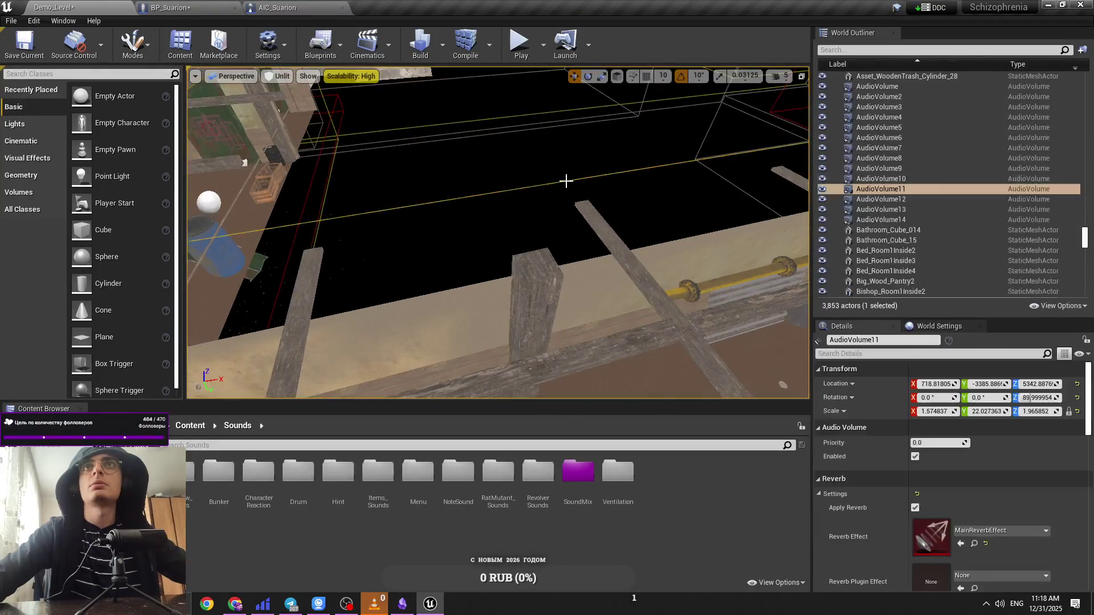
pyautogui.scroll(-10, 565, 191)
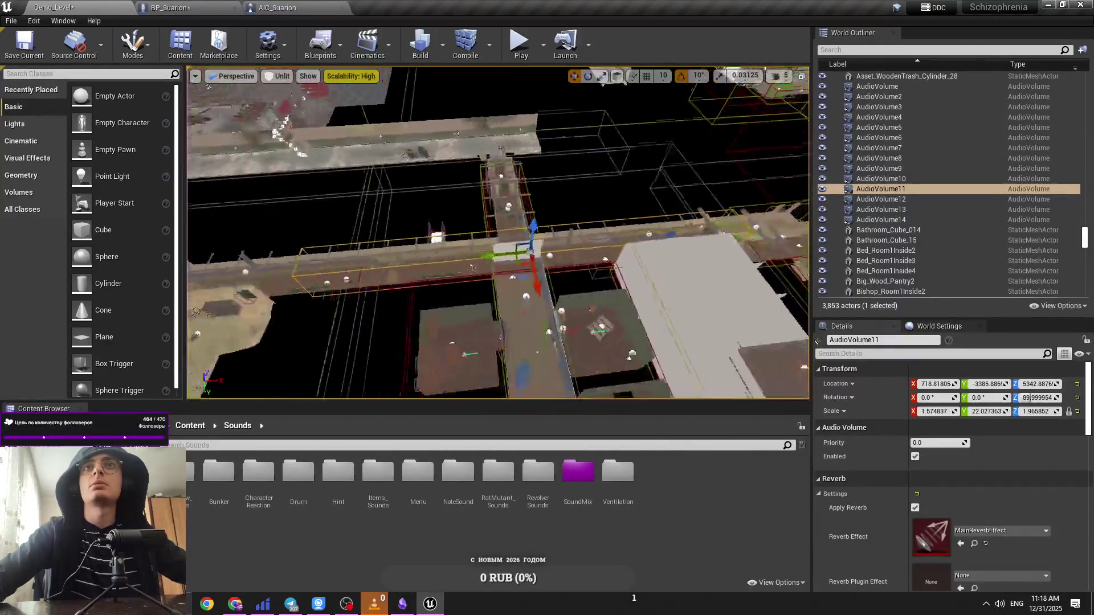
pyautogui.moveTo(590, 214)
pyautogui.keyDown('alt'); pyautogui.mouseDown()
pyautogui.moveTo(243, 317)
pyautogui.moveTo(230, 203)
pyautogui.mouseUp(); pyautogui.keyUp('alt')
# Step: Frame AudioVolume15 and move it over the rail track to X -22668.52
pyautogui.press('f')
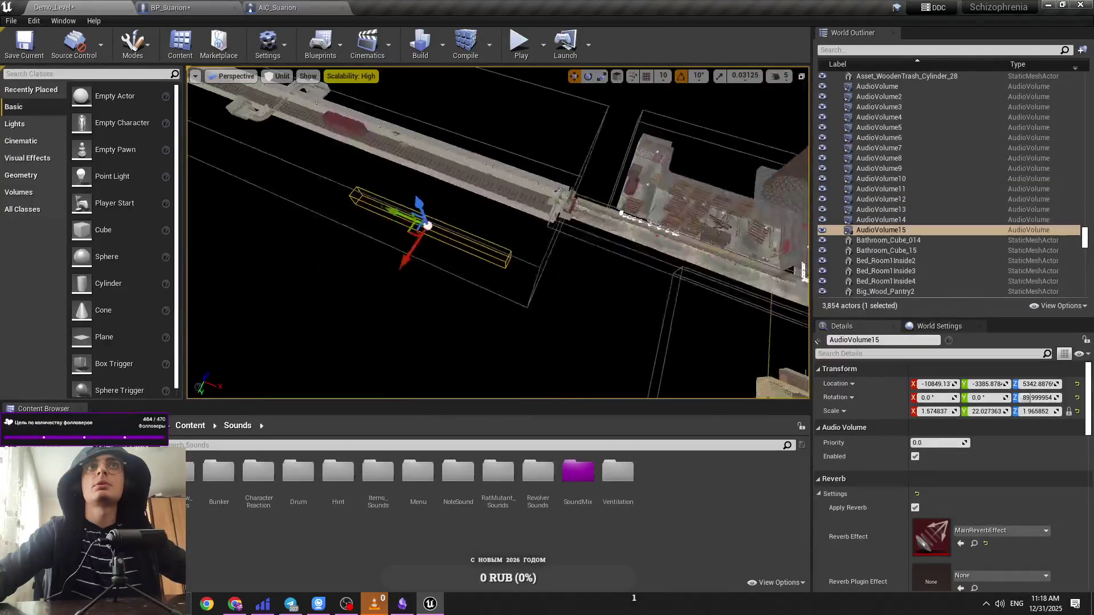
pyautogui.moveTo(493, 233)
pyautogui.keyDown('shift'); pyautogui.mouseDown()
pyautogui.moveTo(494, 284)
pyautogui.moveTo(597, 314)
pyautogui.mouseUp(); pyautogui.keyUp('shift')
pyautogui.keyDown('shift'); pyautogui.moveTo(587, 275); pyautogui.dragTo(567, 264); pyautogui.keyUp('shift')
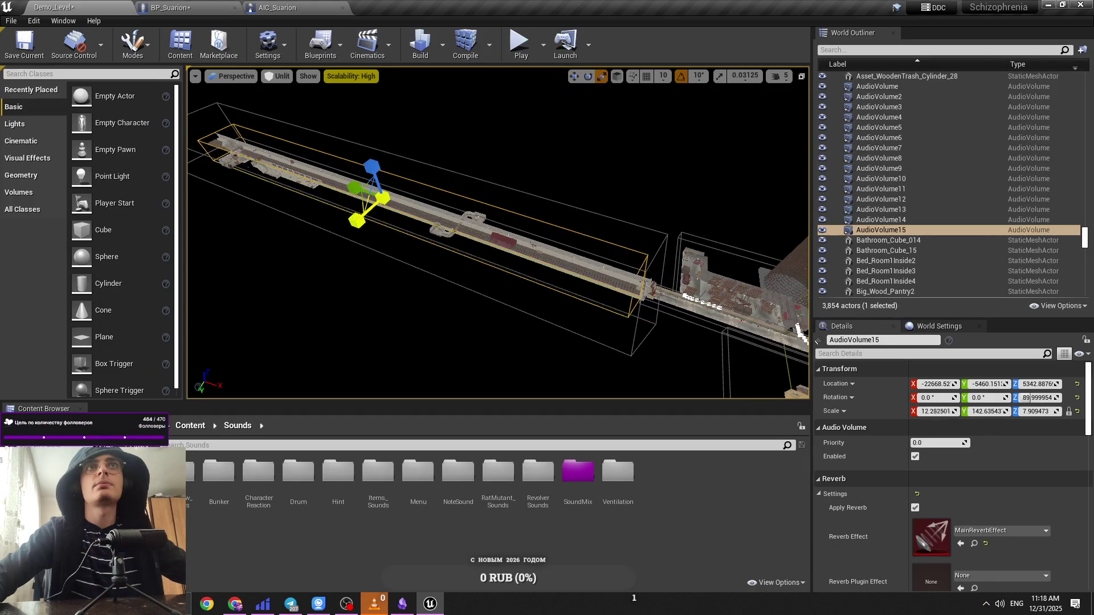
# Step: Adjust the camera speed and start a play test in the tunnel
pyautogui.scroll(5, 523, 171)
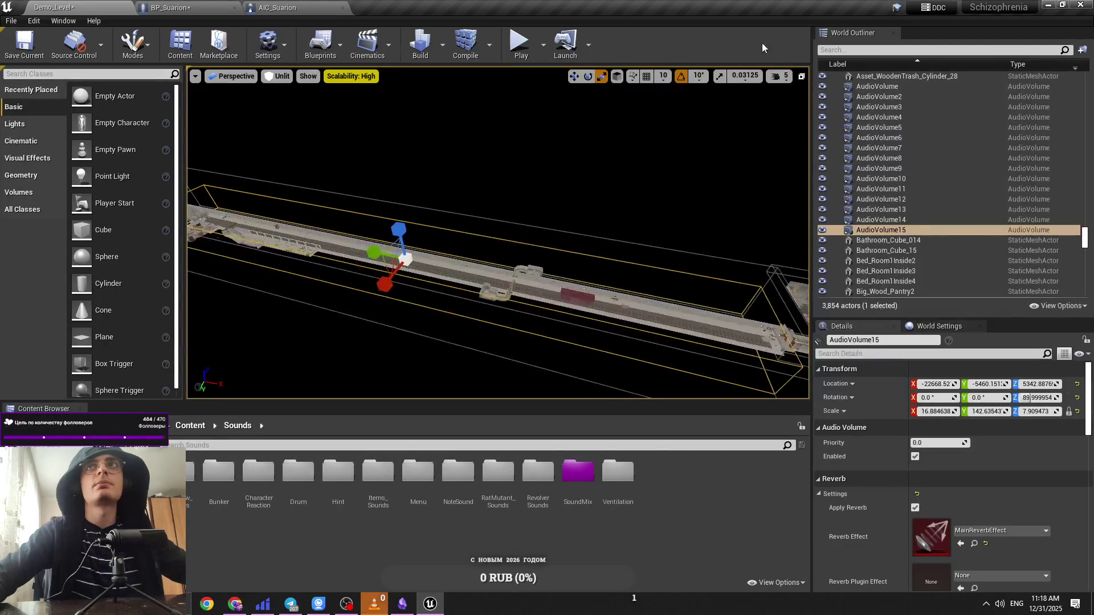
pyautogui.click(781, 76)
pyautogui.scroll(10, 571, 155)
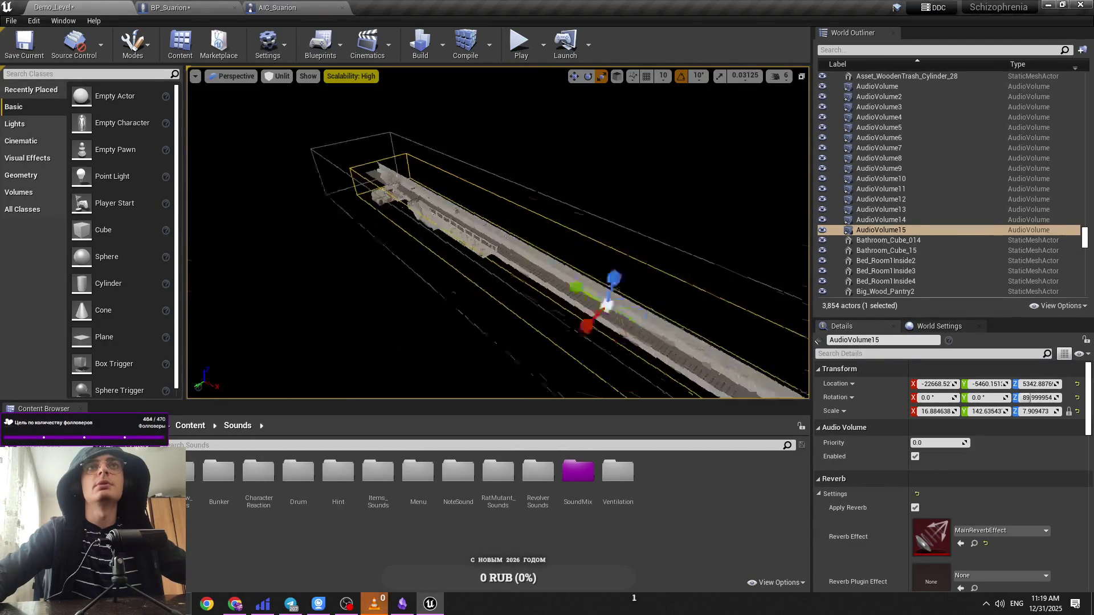
pyautogui.scroll(5, 498, 233)
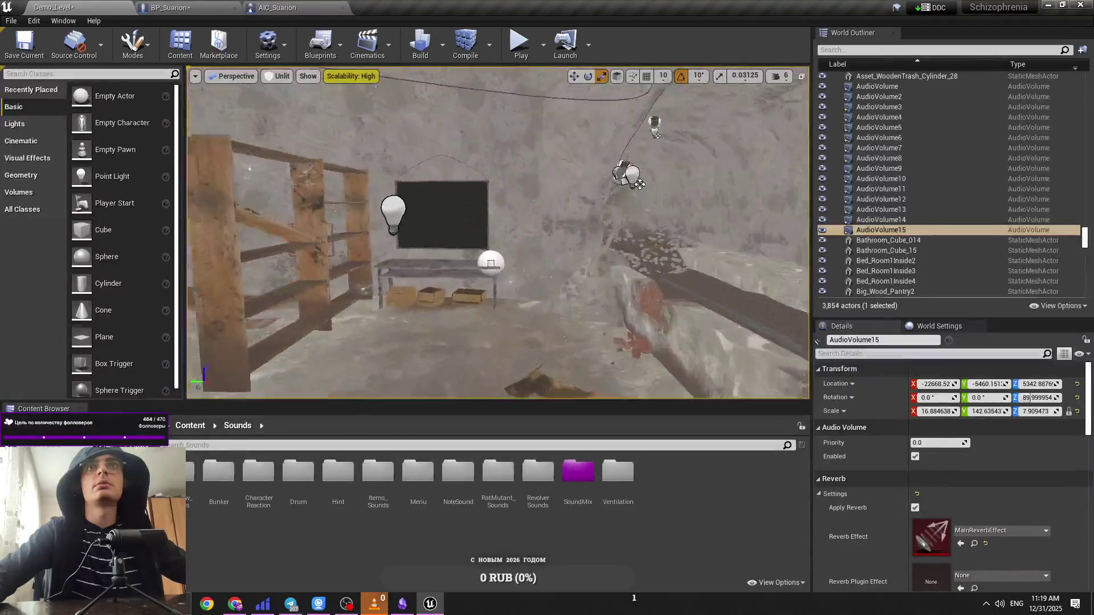
pyautogui.hotkey('alt', 'p')
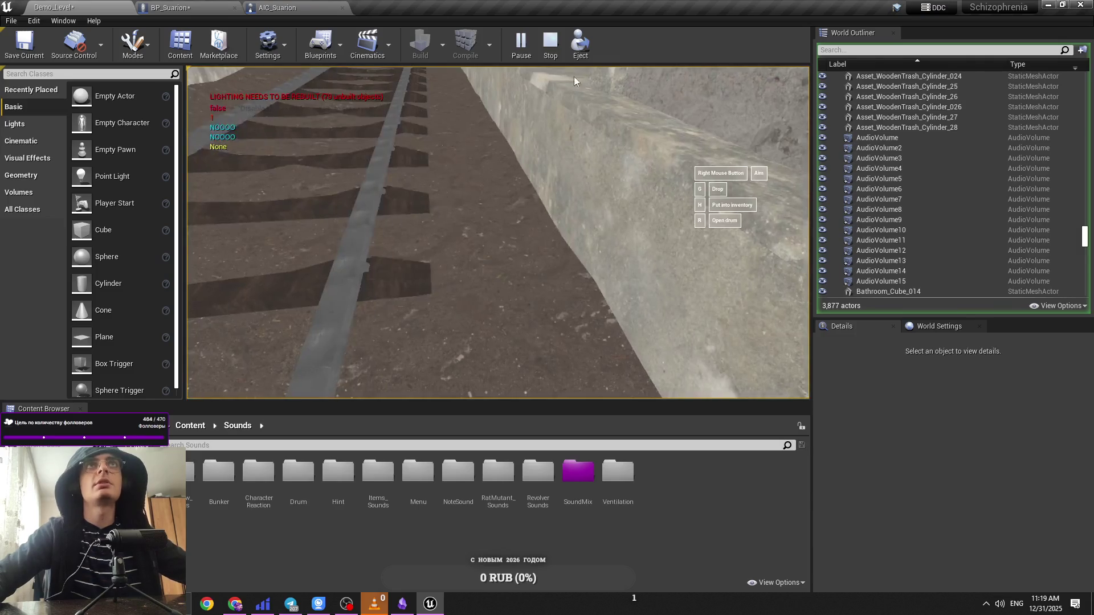
pyautogui.press('Escape')
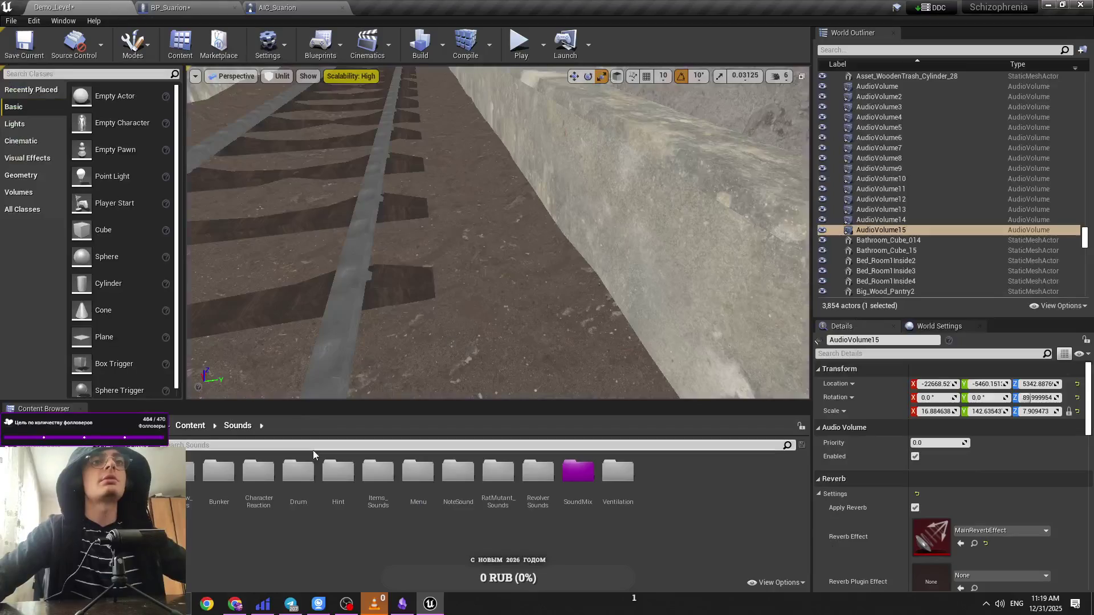
# Step: Open the Shiza_Component blueprint from Content > BP > ShizaSystem
pyautogui.click(186, 432)
pyautogui.doubleClick(566, 501)
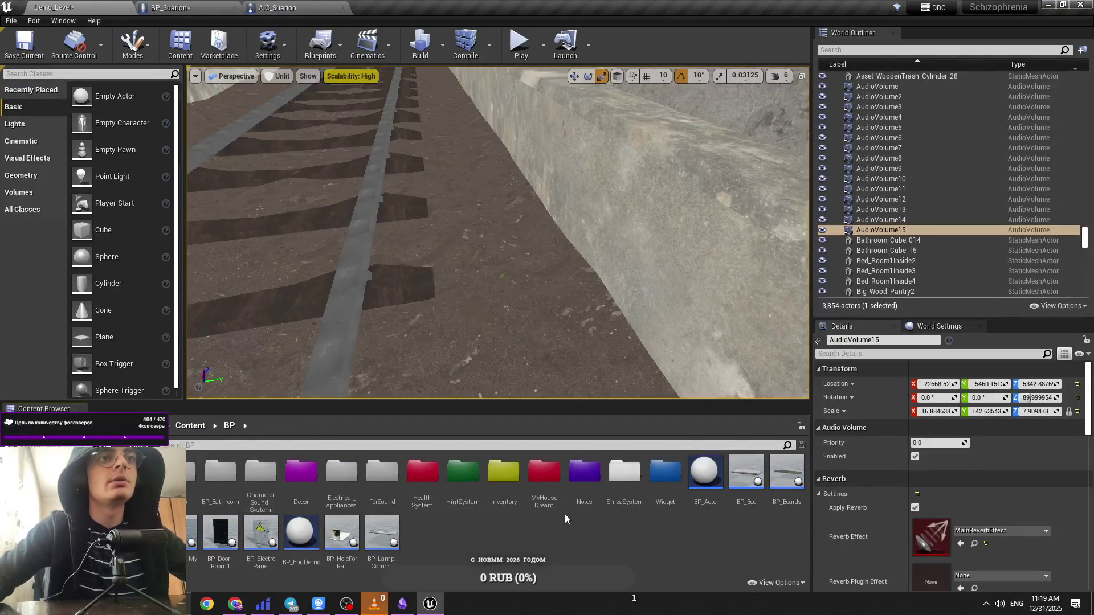
pyautogui.doubleClick(612, 493)
pyautogui.doubleClick(223, 481)
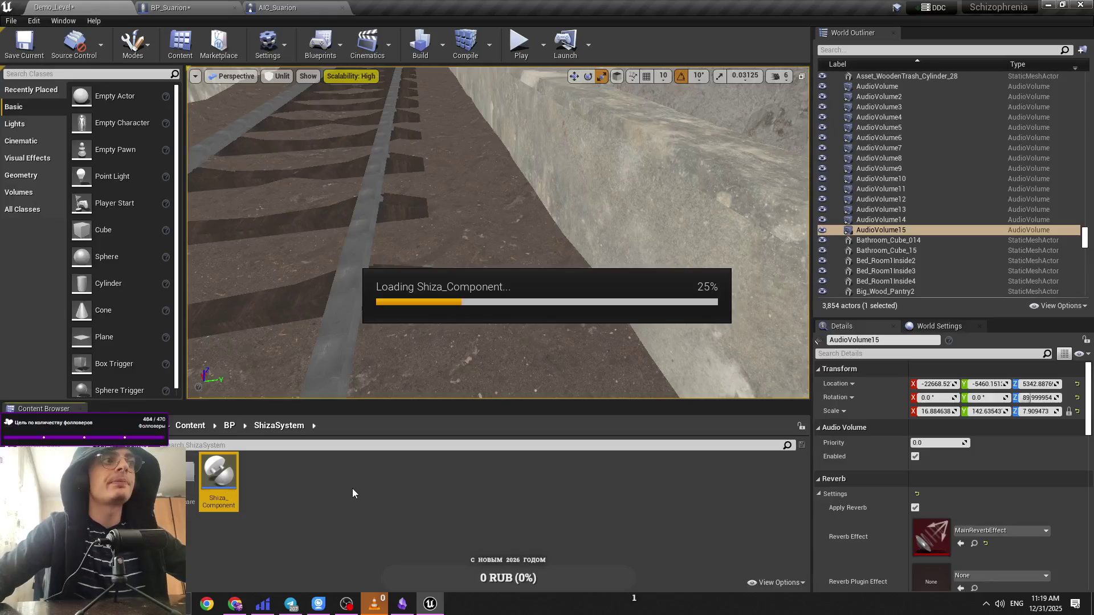
# Step: Move the Select and Random Integer nodes left and inspect the HowMushShiza? variable
pyautogui.moveTo(504, 380); pyautogui.dragTo(509, 358)
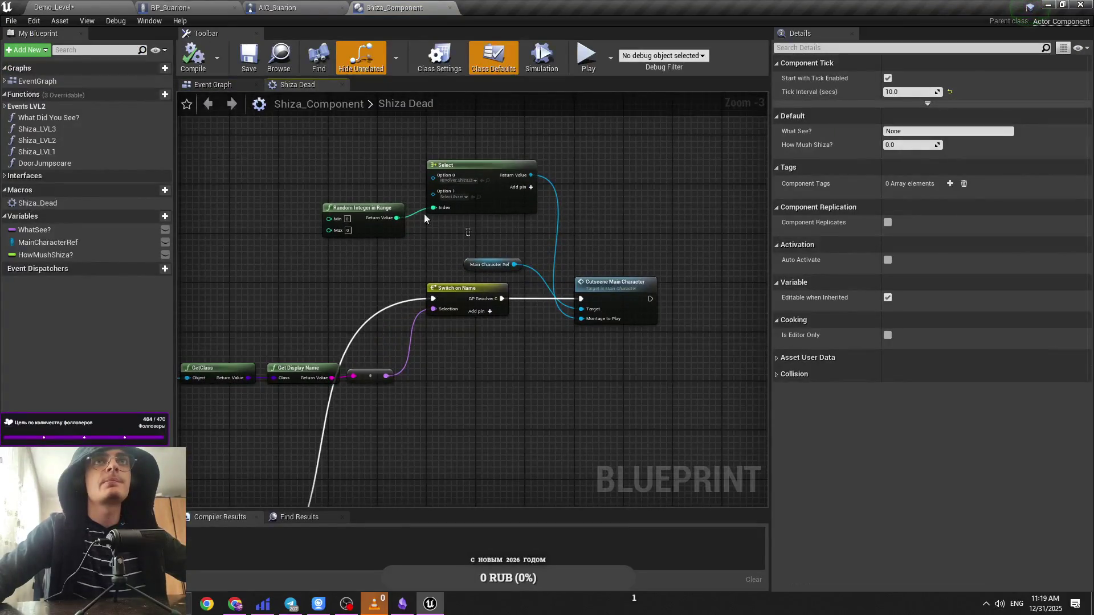
pyautogui.moveTo(399, 245); pyautogui.dragTo(445, 194)
pyautogui.moveTo(479, 178); pyautogui.dragTo(436, 190)
pyautogui.scroll(-2, 587, 238)
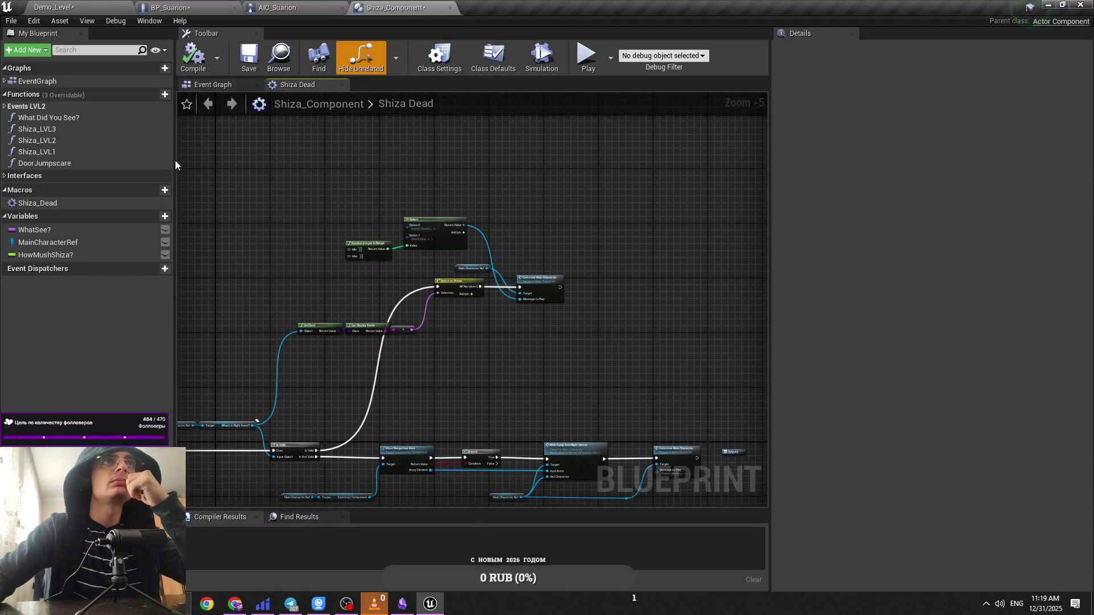
pyautogui.click(126, 256)
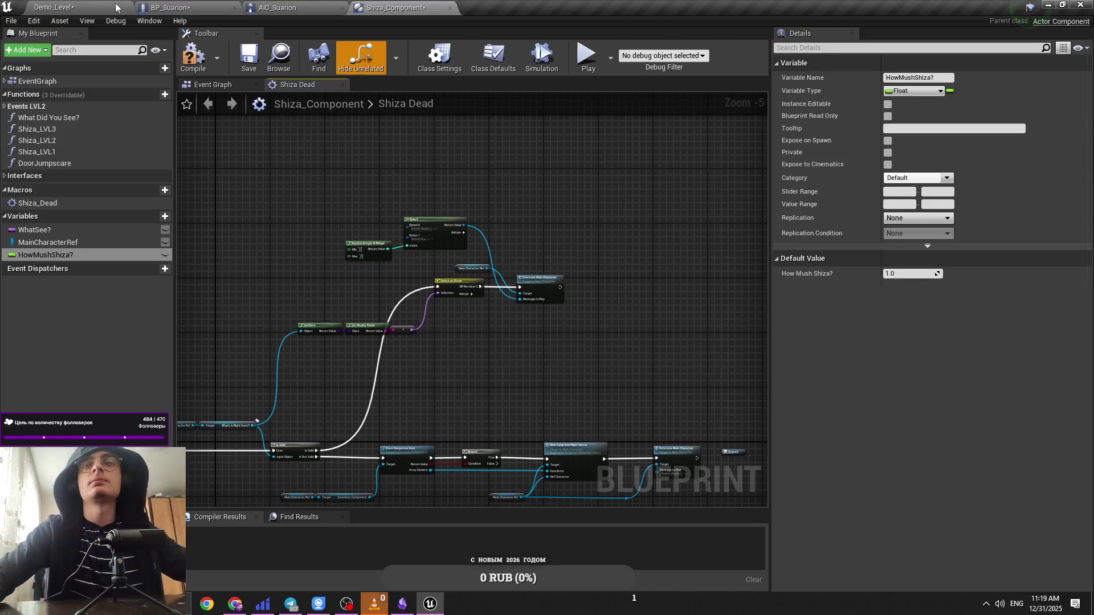
pyautogui.click(116, 7)
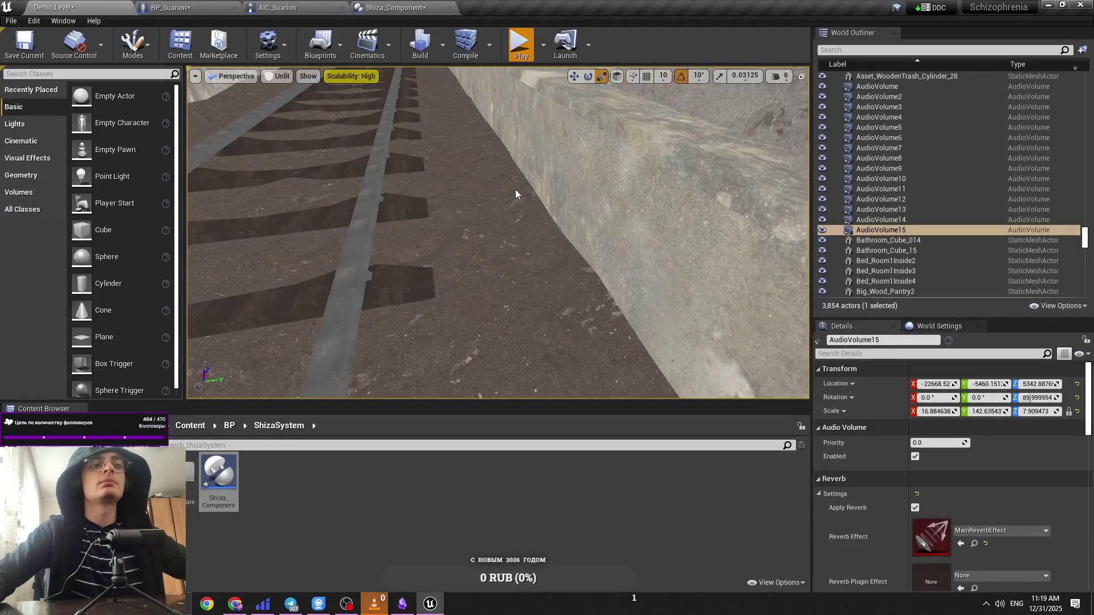
# Step: Play-test the level, then flip between AIC_Suarion and Shiza_Component, ending on Shiza_Component
pyautogui.hotkey('alt', 'p')
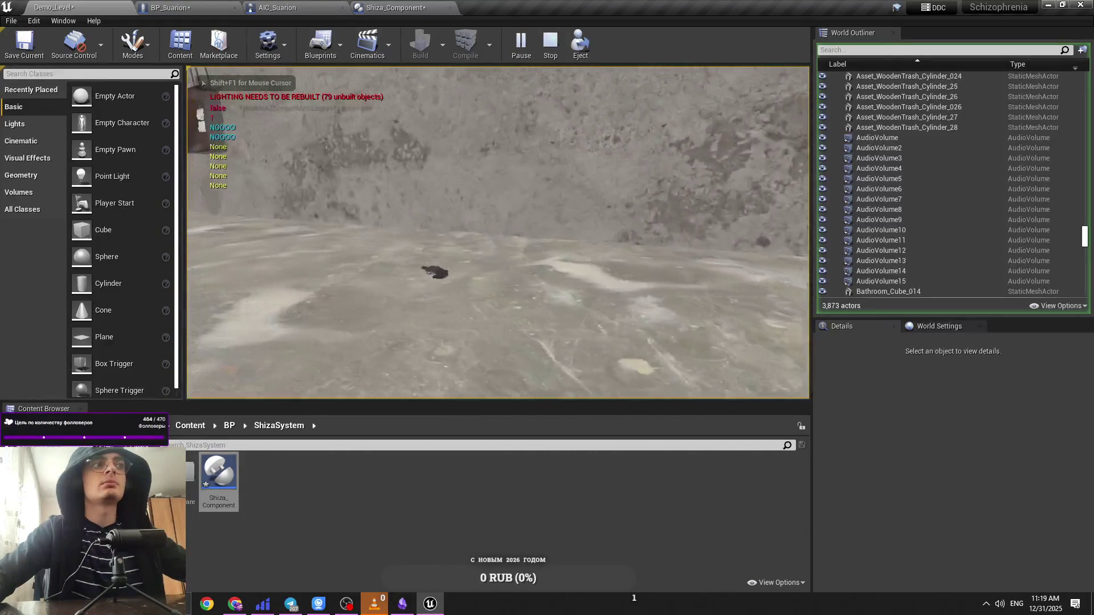
pyautogui.click(490, 122)
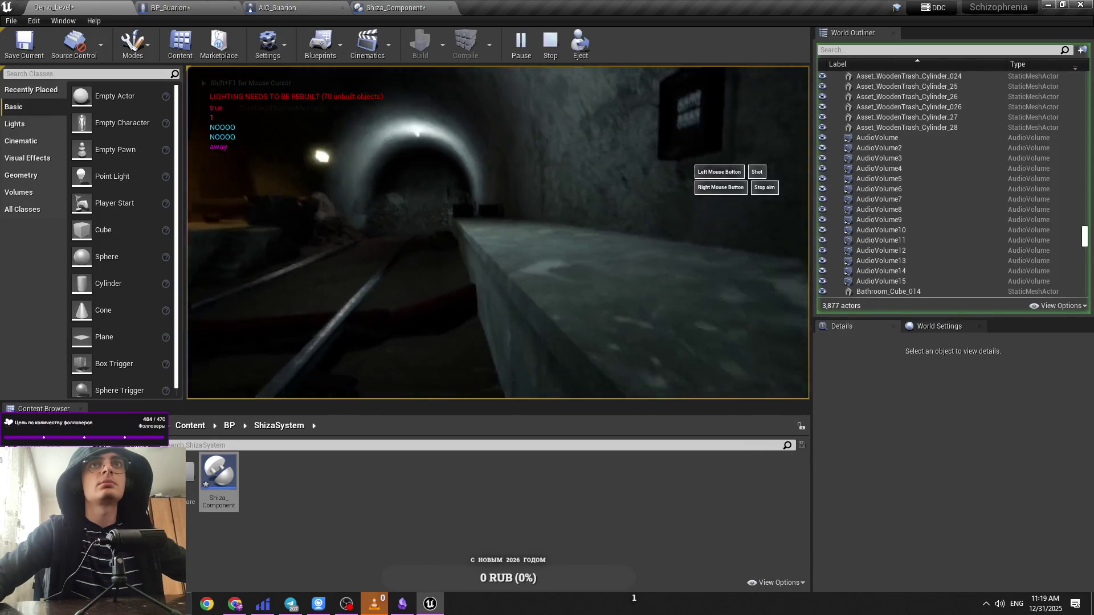
pyautogui.click(293, 8)
pyautogui.click(399, 7)
pyautogui.click(293, 7)
pyautogui.click(403, 6)
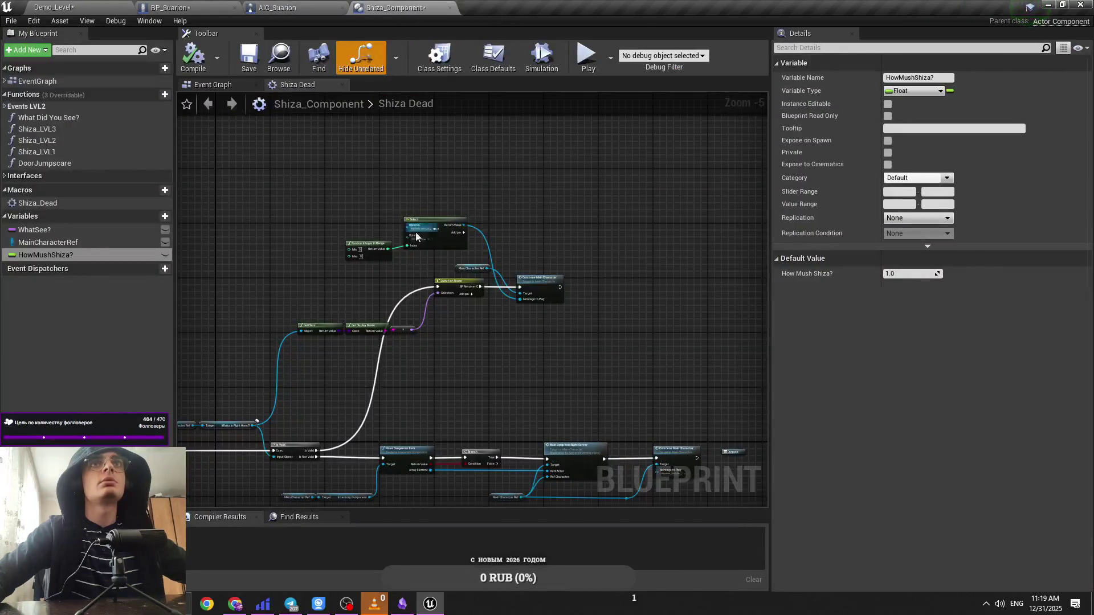
# Step: Play-test Demo_Level: pick up the revolver, aim and release it, then exit play
pyautogui.click(213, 84)
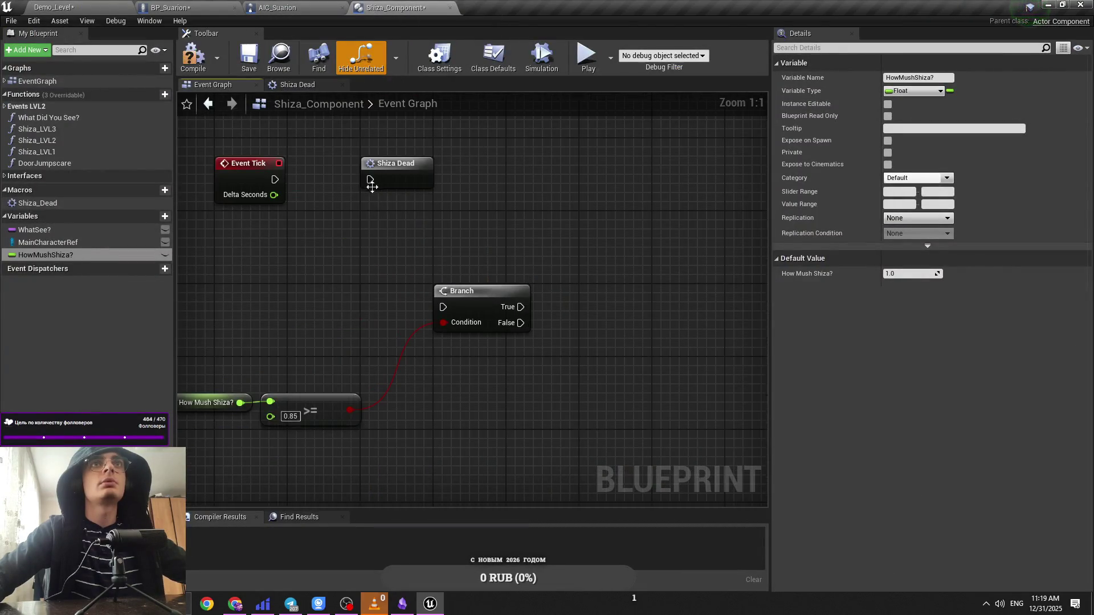
pyautogui.hotkey('ctrl', 'tab')
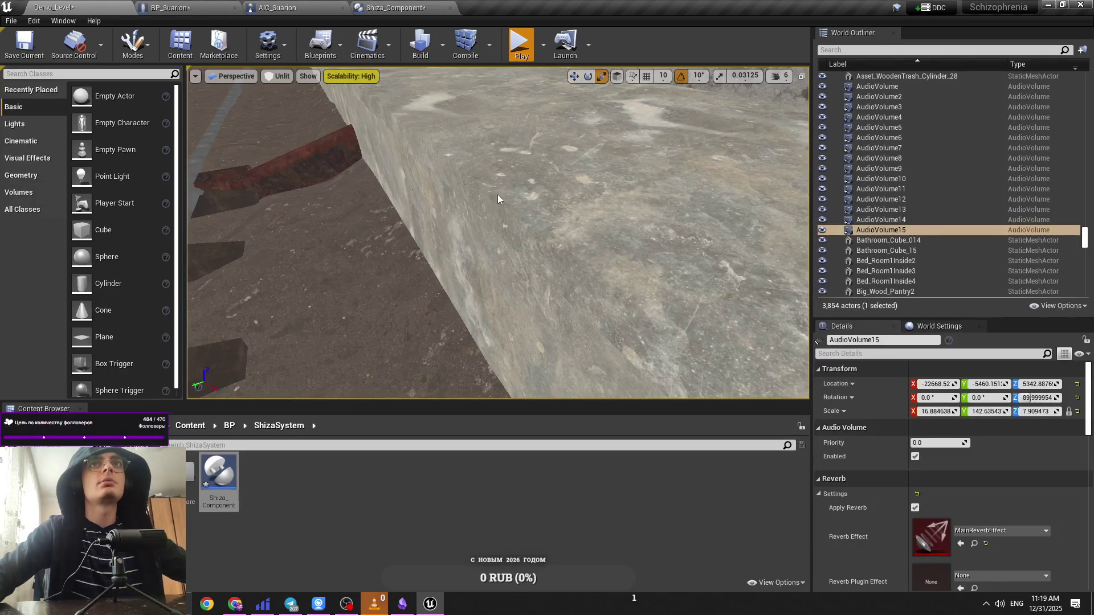
pyautogui.hotkey('alt', 'p')
pyautogui.press('e')
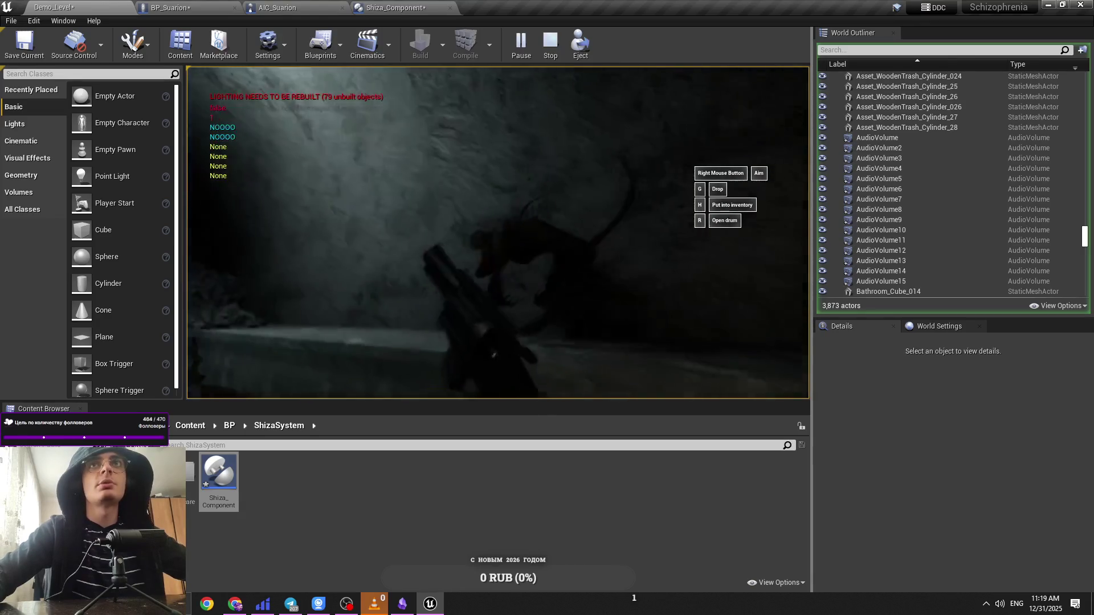
pyautogui.rightClick(497, 233)
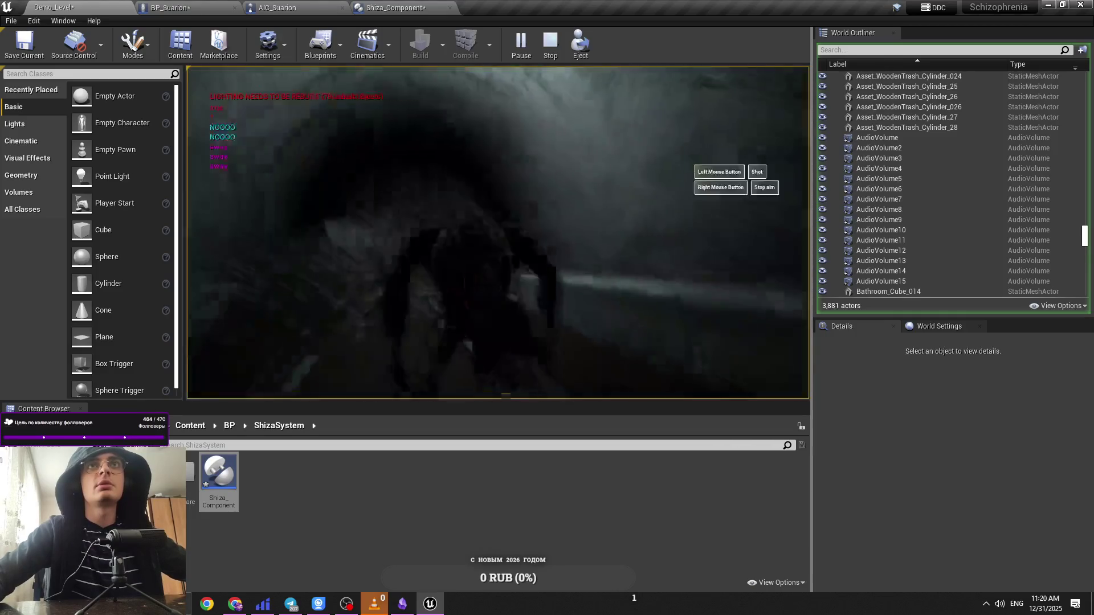
pyautogui.rightClick(497, 232)
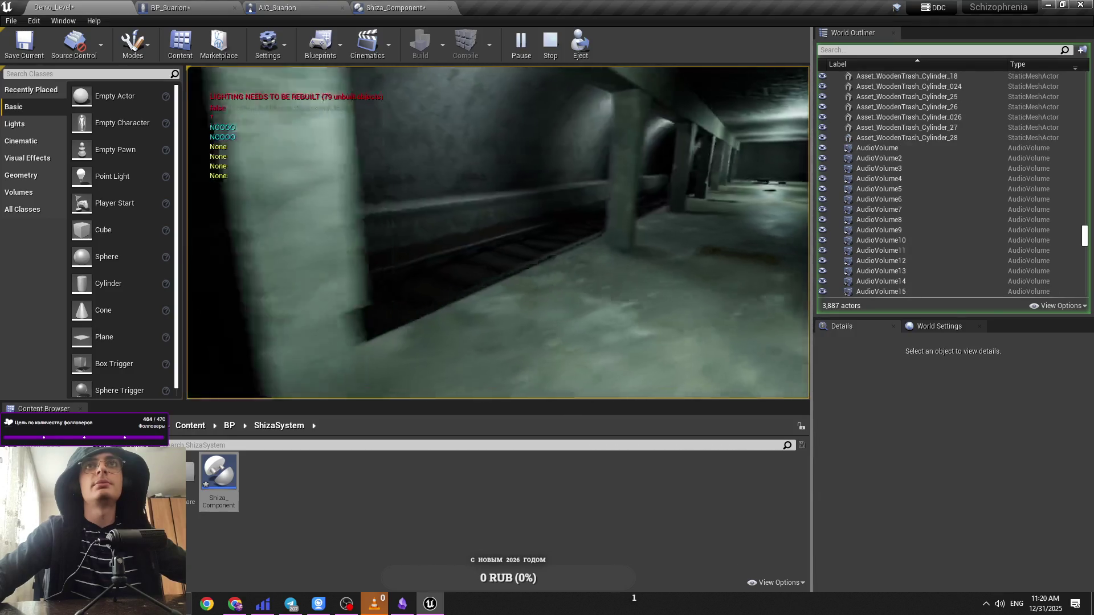
pyautogui.press('Escape')
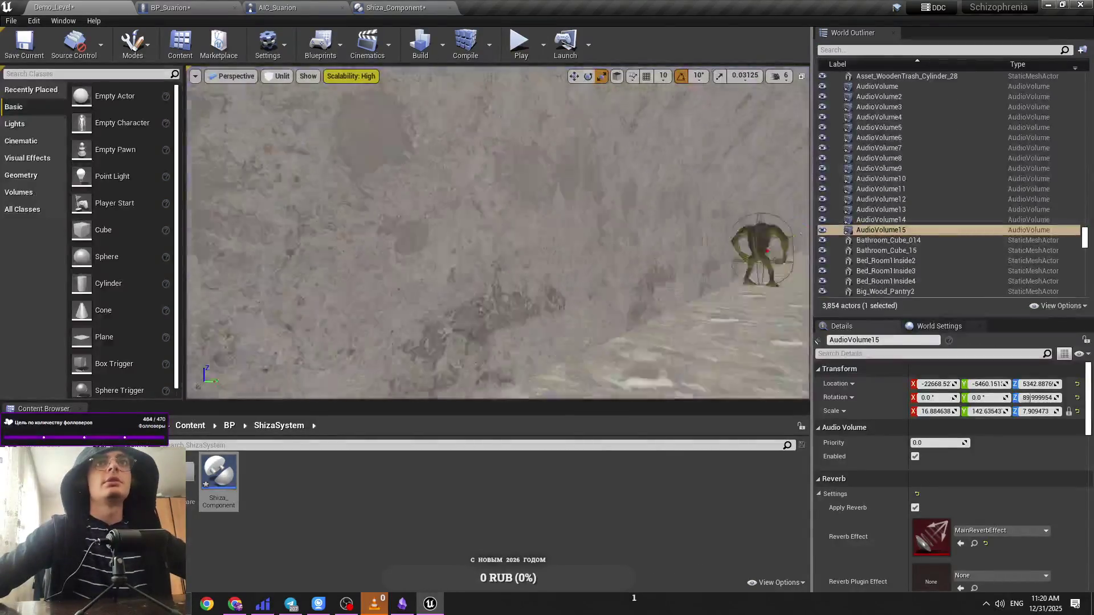
pyautogui.press('w')
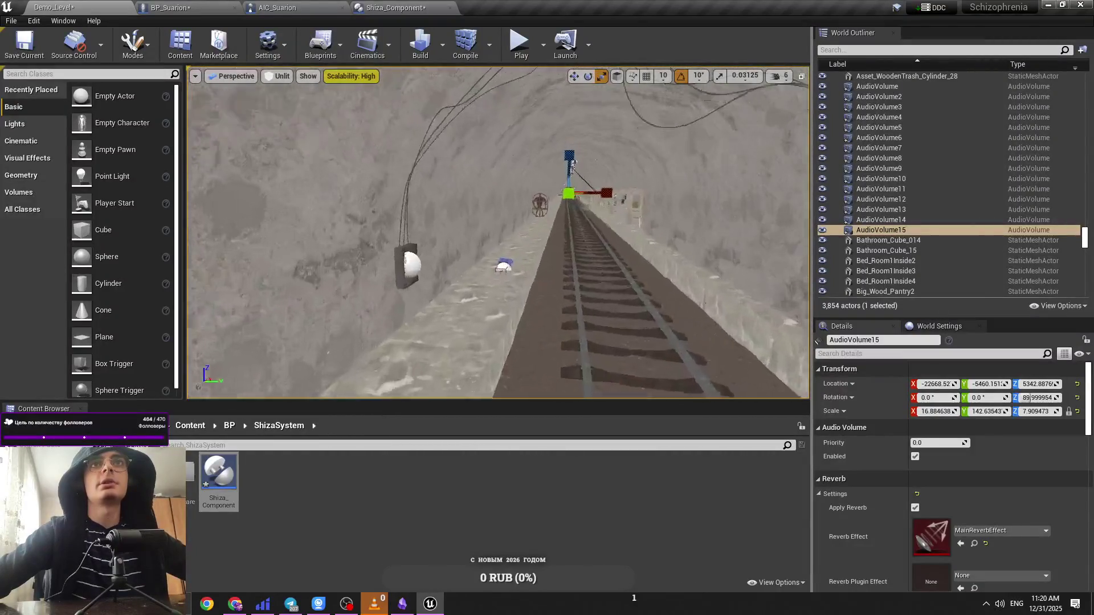
pyautogui.press('w')
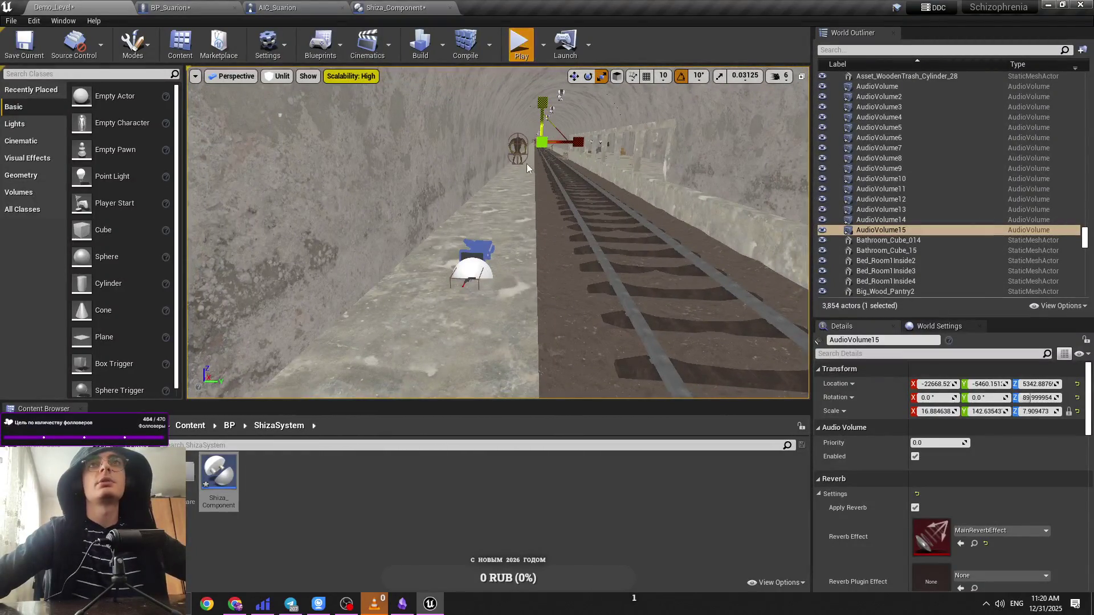
pyautogui.hotkey('alt', 'p')
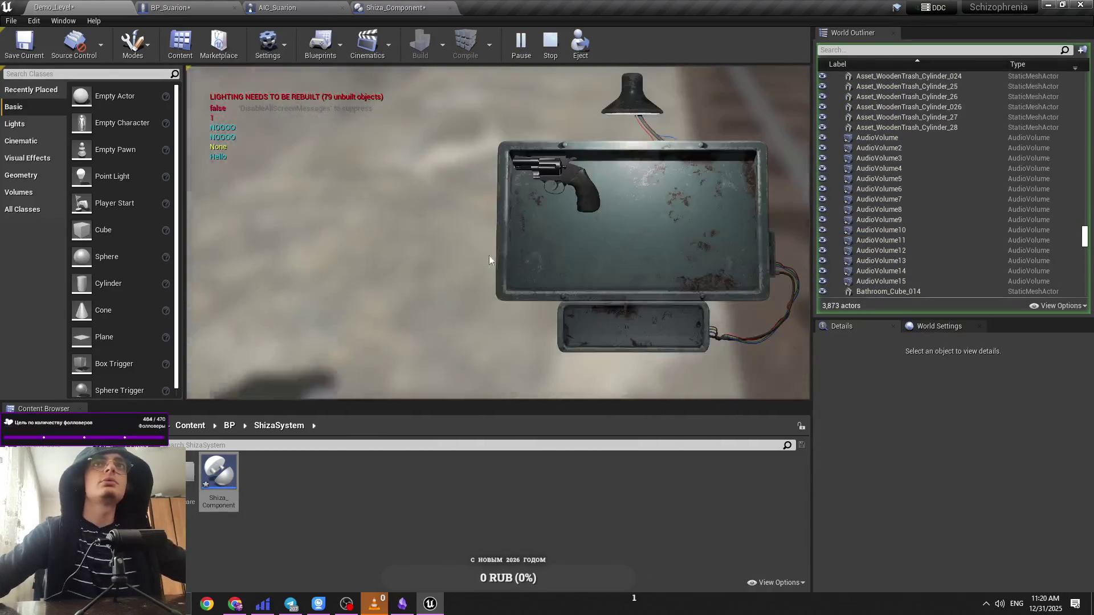
pyautogui.click(594, 195)
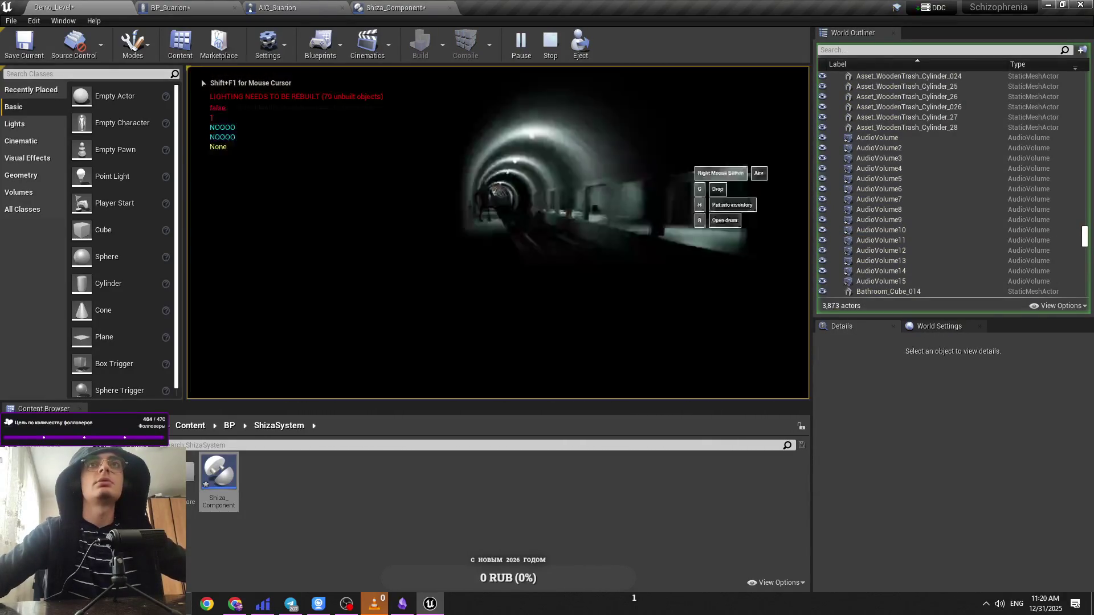
pyautogui.rightClick(498, 232)
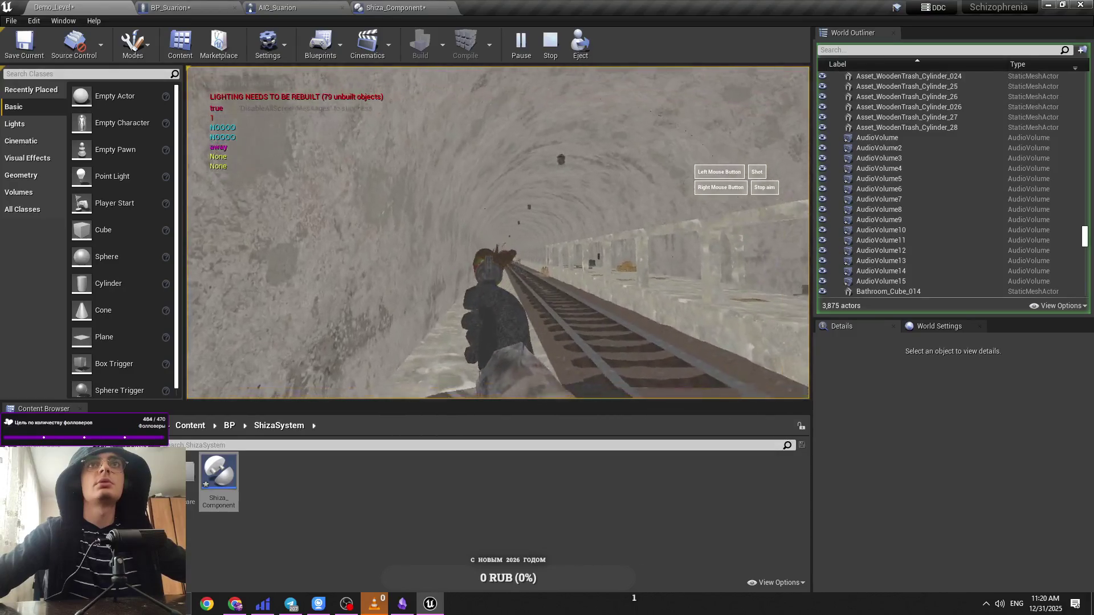
pyautogui.rightClick(498, 233)
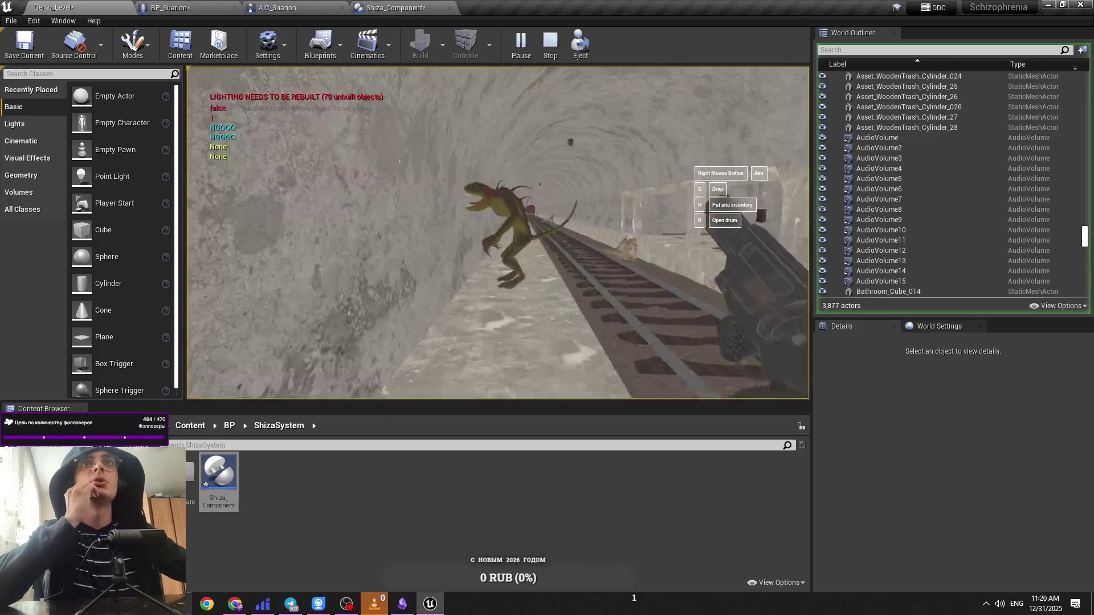
pyautogui.press(';')
pyautogui.press('Escape')
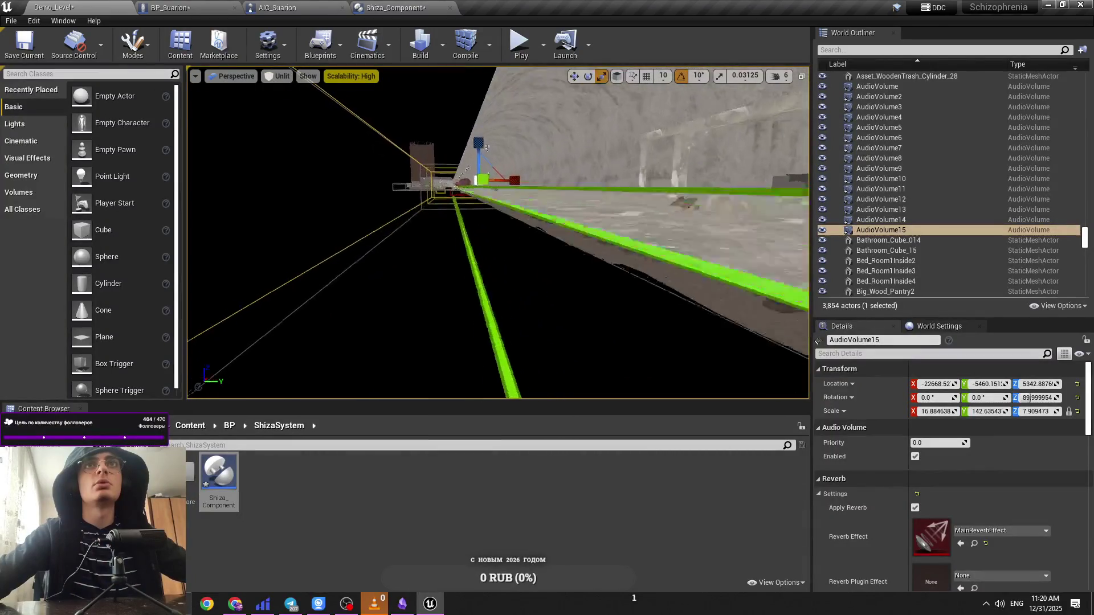
# Step: Set the viewport camera speed to 4 and fly down the tunnel to the green-floored corridor
pyautogui.press('Escape')
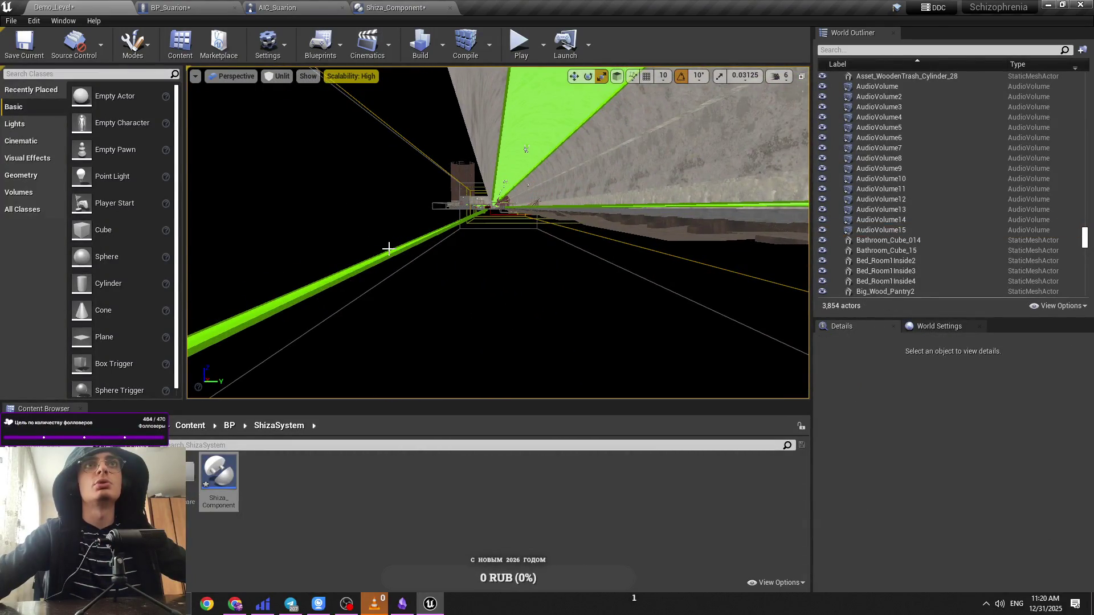
pyautogui.click(779, 76)
pyautogui.moveTo(757, 120)
pyautogui.mouseDown()
pyautogui.moveTo(739, 91)
pyautogui.moveTo(746, 112)
pyautogui.moveTo(823, 106)
pyautogui.mouseUp()
pyautogui.click(785, 84)
pyautogui.moveTo(713, 171); pyautogui.dragTo(685, 218)
# Step: Select floor piece Asset_TrainStation_Floor33, undo the accidental changes and restore the deleted floor actors
pyautogui.click(534, 224)
pyautogui.moveTo(535, 224); pyautogui.dragTo(535, 224)
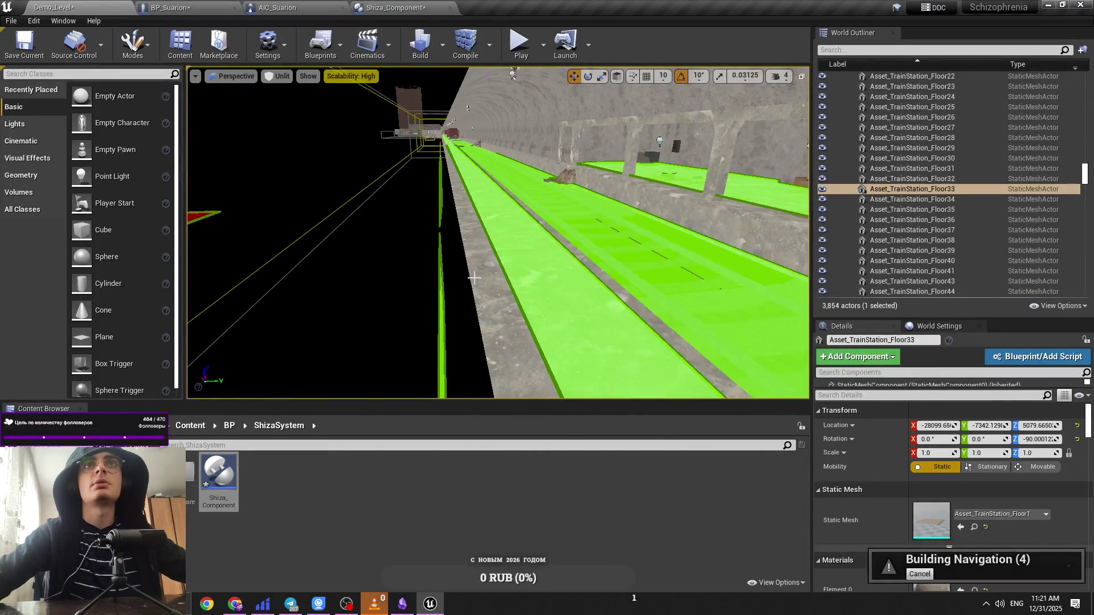
pyautogui.hotkey('ctrl', 'z')
pyautogui.hotkey('ctrl', 'z')
pyautogui.hotkey('ctrl', 'z')
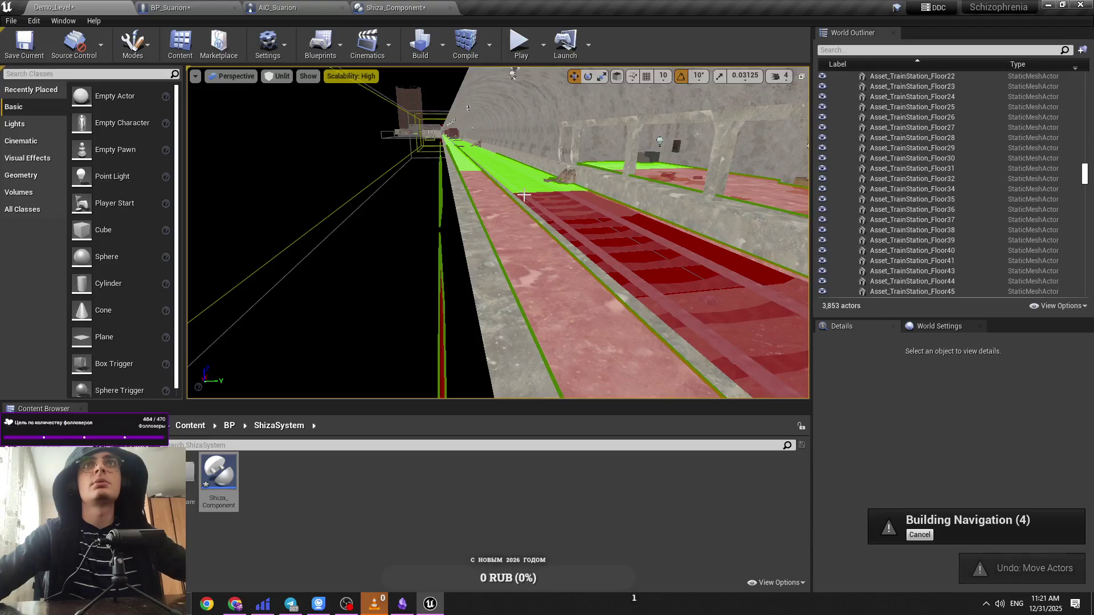
pyautogui.hotkey('ctrl', 'z')
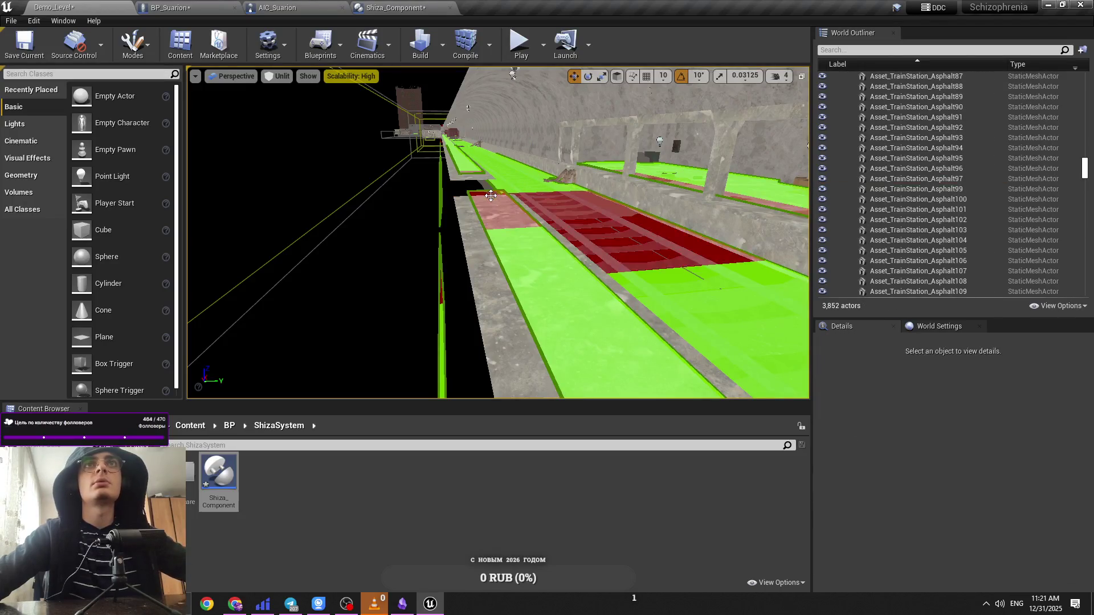
pyautogui.hotkey('ctrl', 'z')
pyautogui.press('f')
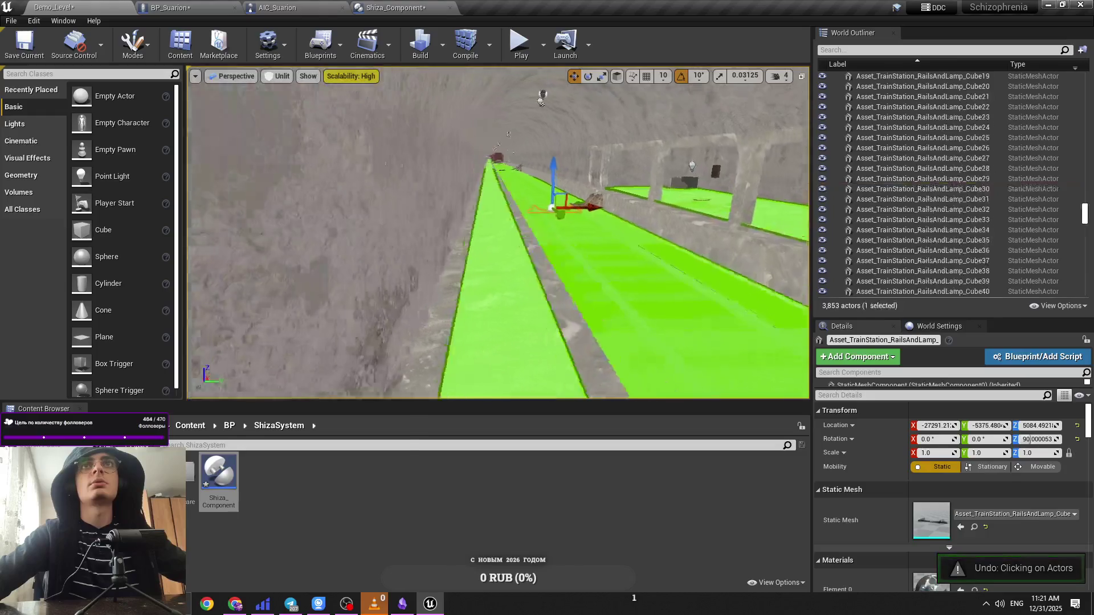
pyautogui.hotkey('ctrl', 'z')
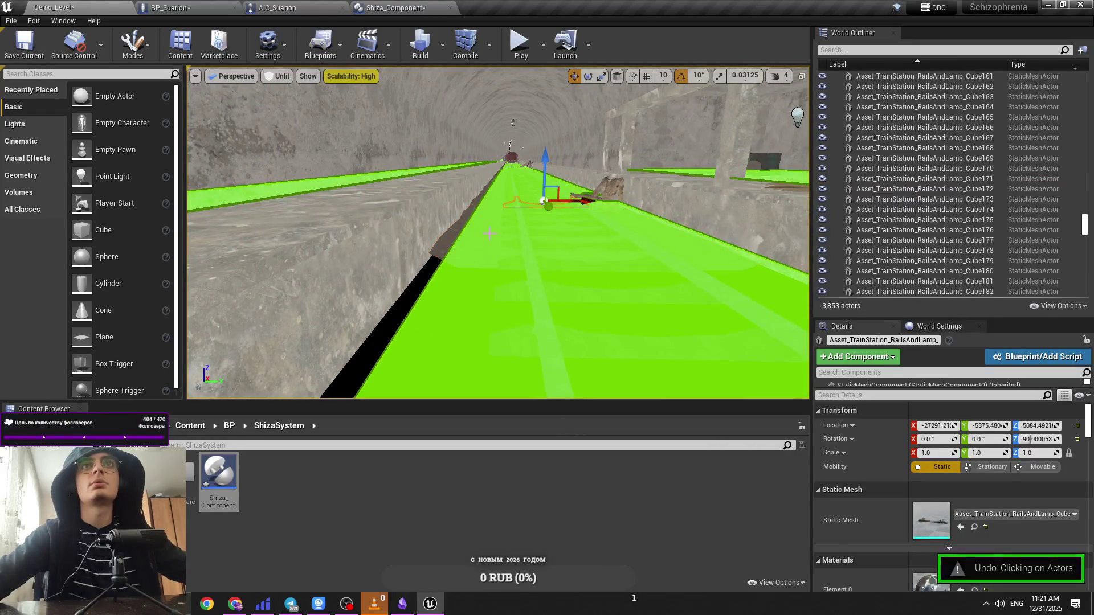
pyautogui.hotkey('ctrl', 'z')
pyautogui.hotkey('ctrl', 'z')
pyautogui.hotkey('ctrl', 'z')
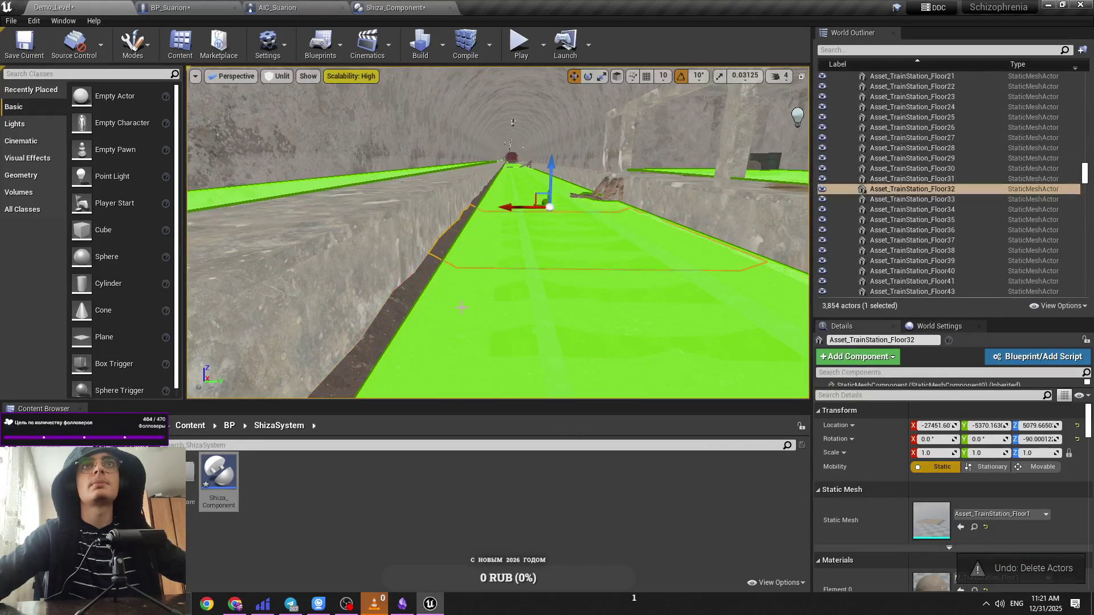
pyautogui.hotkey('ctrl', 'z')
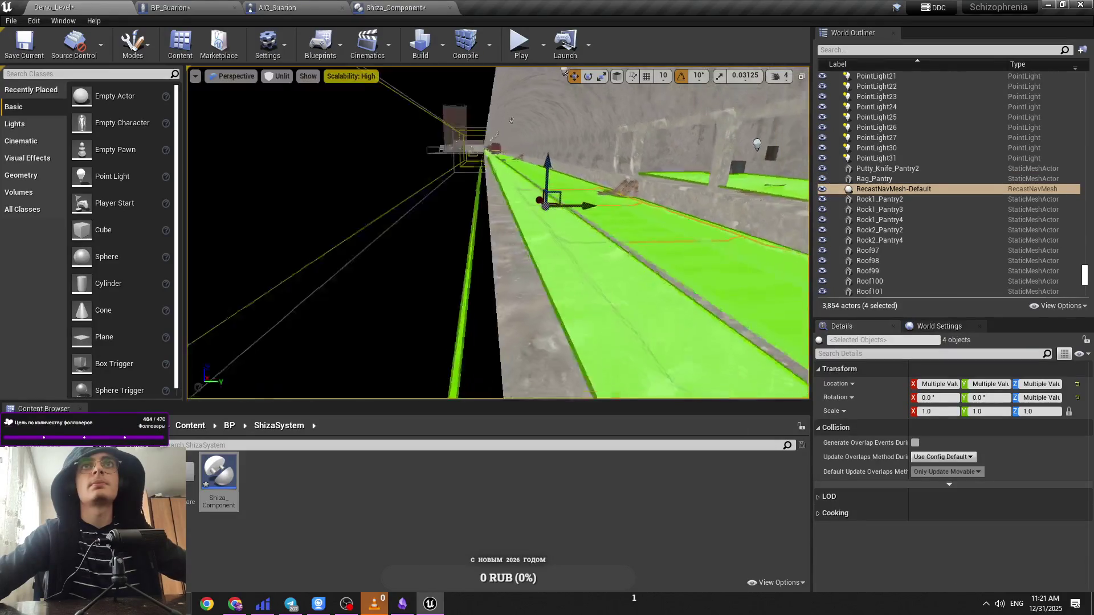
pyautogui.press('Delete')
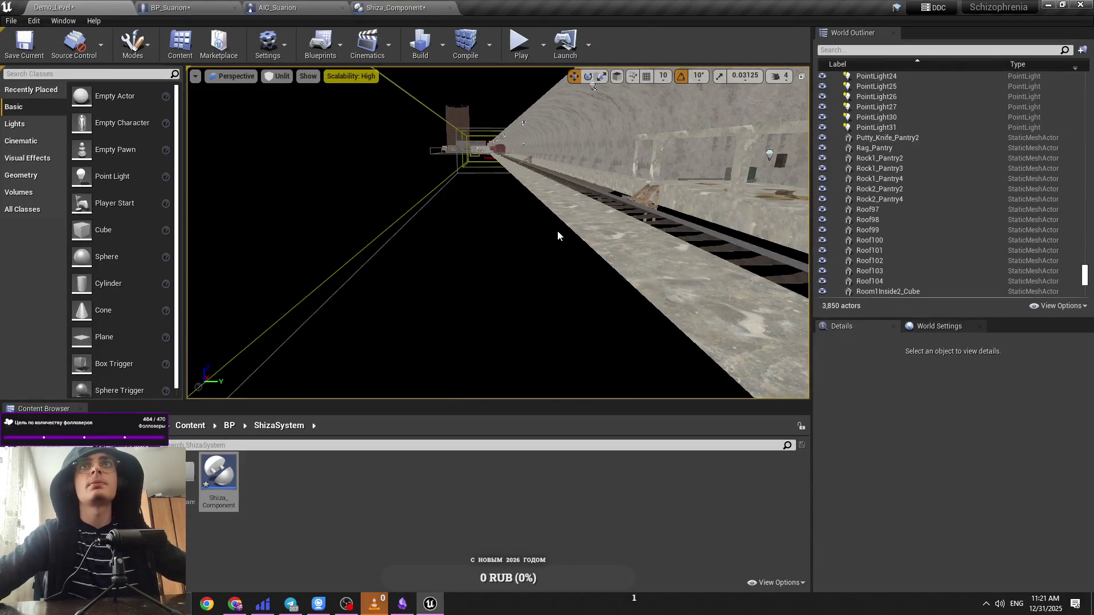
pyautogui.hotkey('ctrl', 'z')
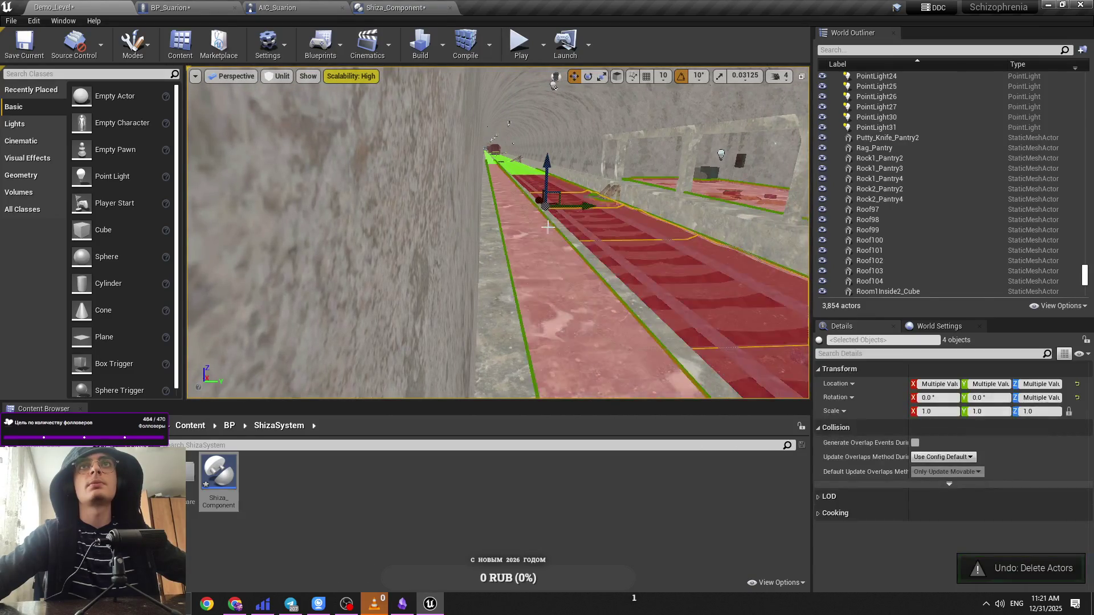
# Step: Select floor pieces Floor33 through Floor30, delete them, then restore them with undo
pyautogui.click(482, 263)
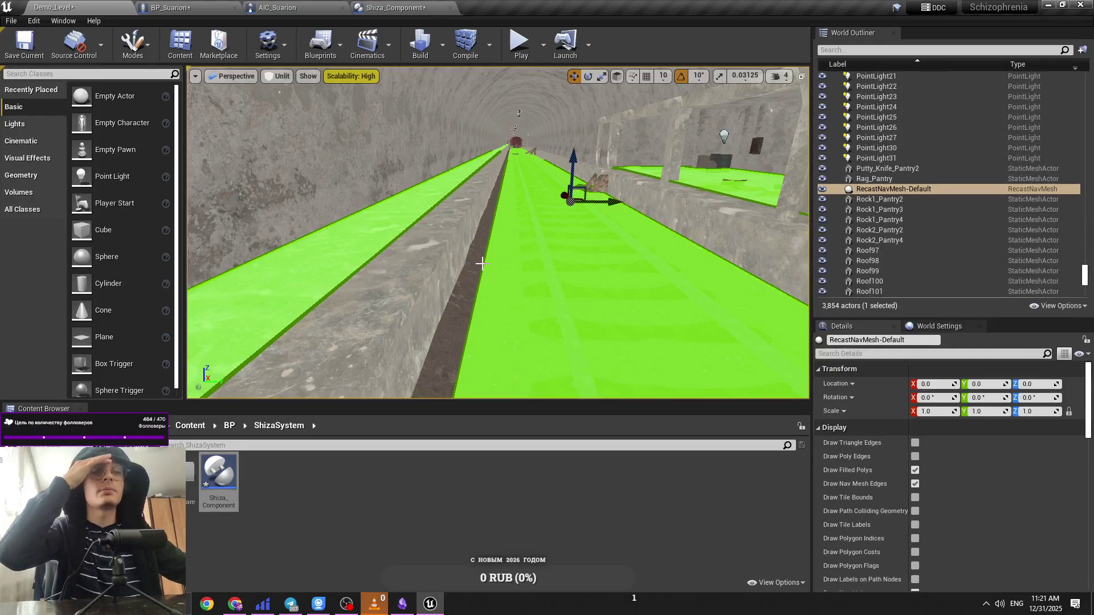
pyautogui.click(279, 76)
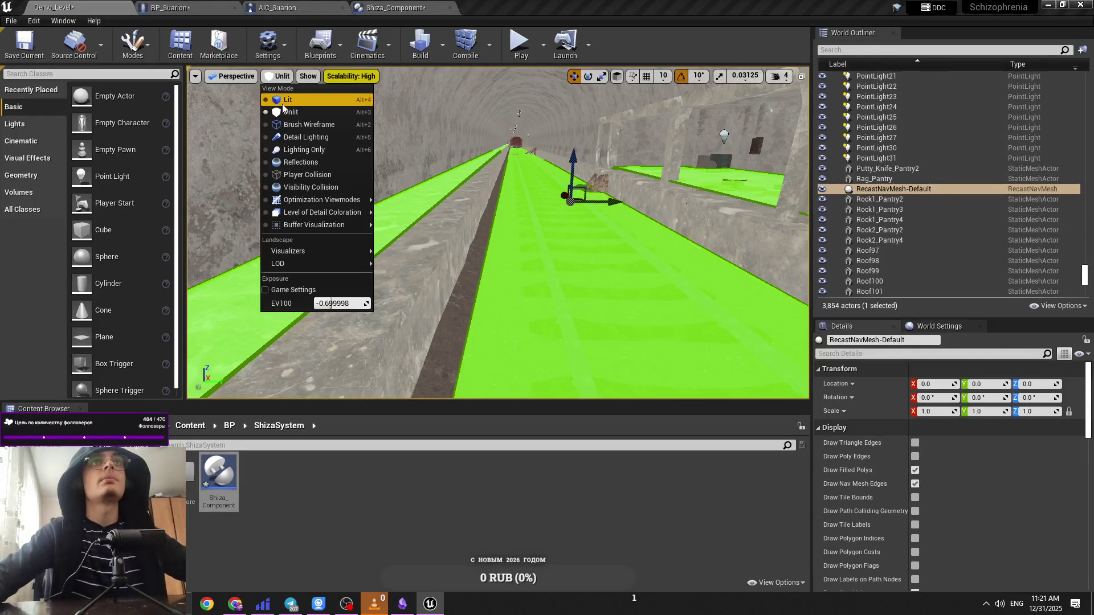
pyautogui.click(547, 198)
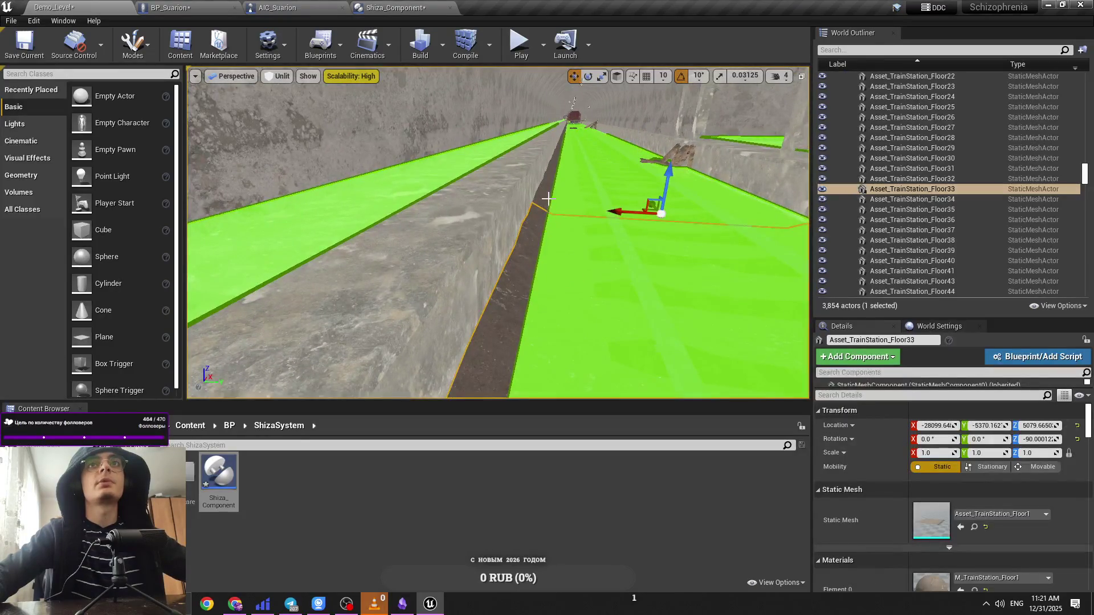
pyautogui.keyDown('ctrl'); pyautogui.click(551, 182); pyautogui.keyUp('ctrl')
pyautogui.keyDown('ctrl'); pyautogui.click(558, 158); pyautogui.keyUp('ctrl')
pyautogui.keyDown('ctrl'); pyautogui.click(560, 151); pyautogui.keyUp('ctrl')
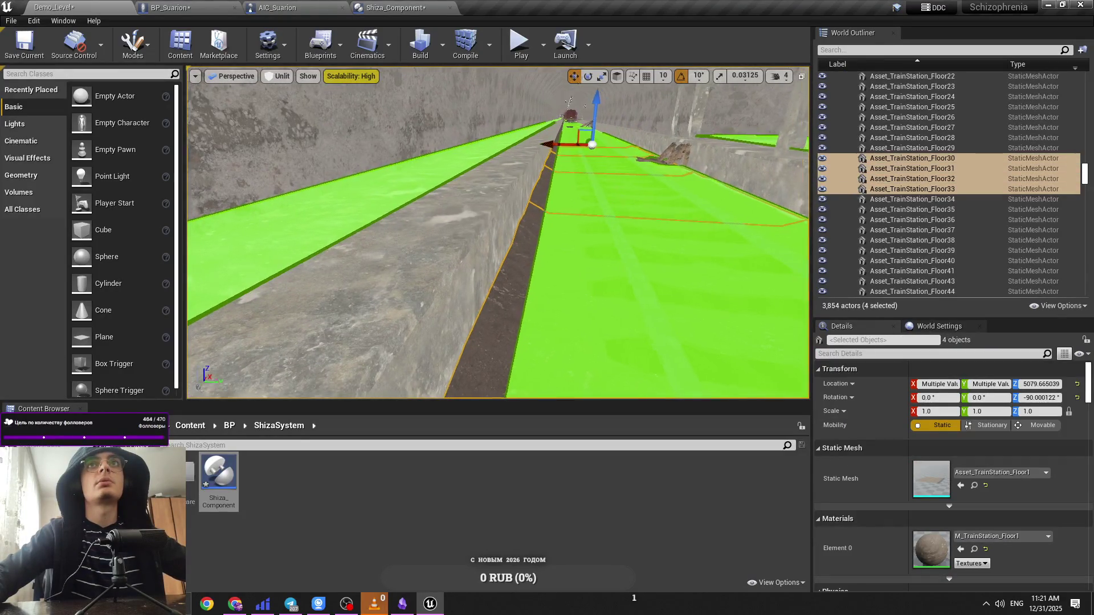
pyautogui.press('Delete')
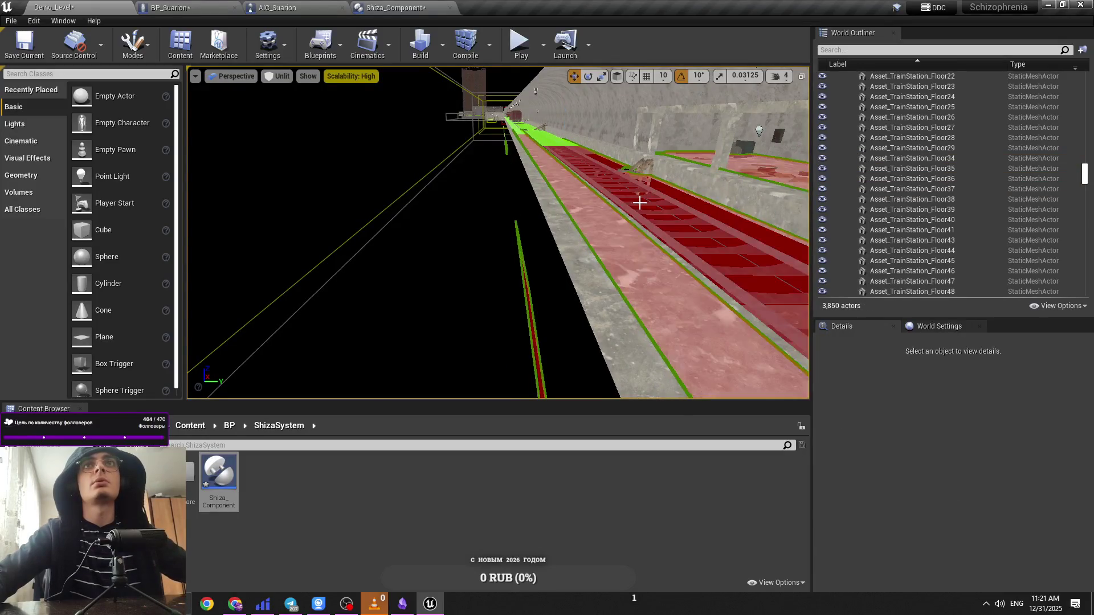
pyautogui.hotkey('ctrl', 'z')
pyautogui.moveTo(680, 210)
pyautogui.mouseDown()
pyautogui.moveTo(683, 188)
pyautogui.moveTo(692, 214)
pyautogui.moveTo(707, 216)
pyautogui.mouseUp()
# Step: Switch the viewport to Lit rendering and return the Content Browser to the BP folder
pyautogui.click(289, 82)
pyautogui.click(298, 102)
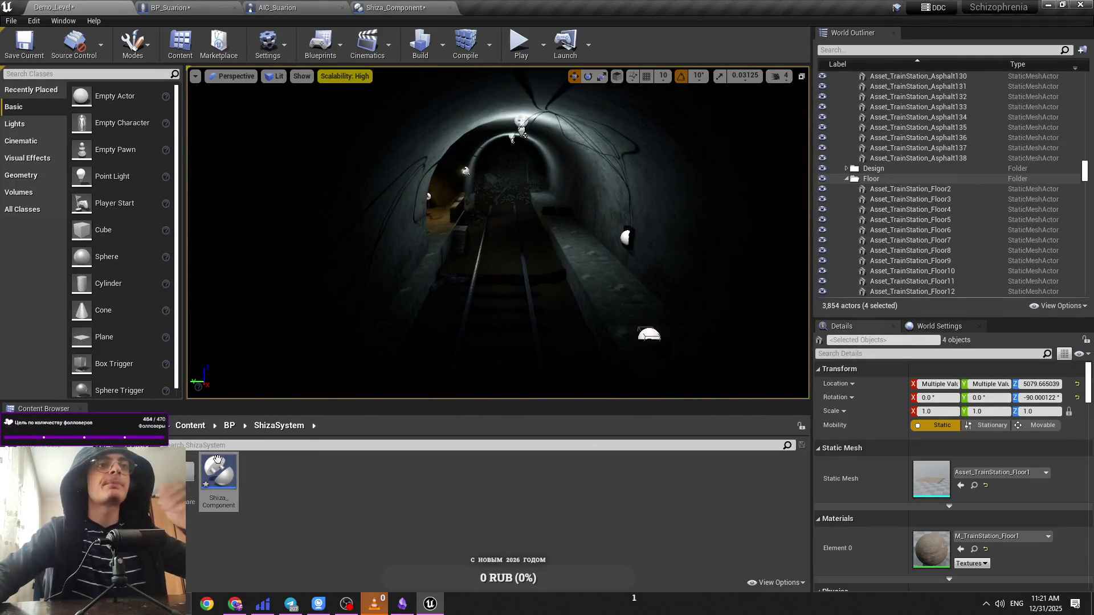
pyautogui.click(229, 425)
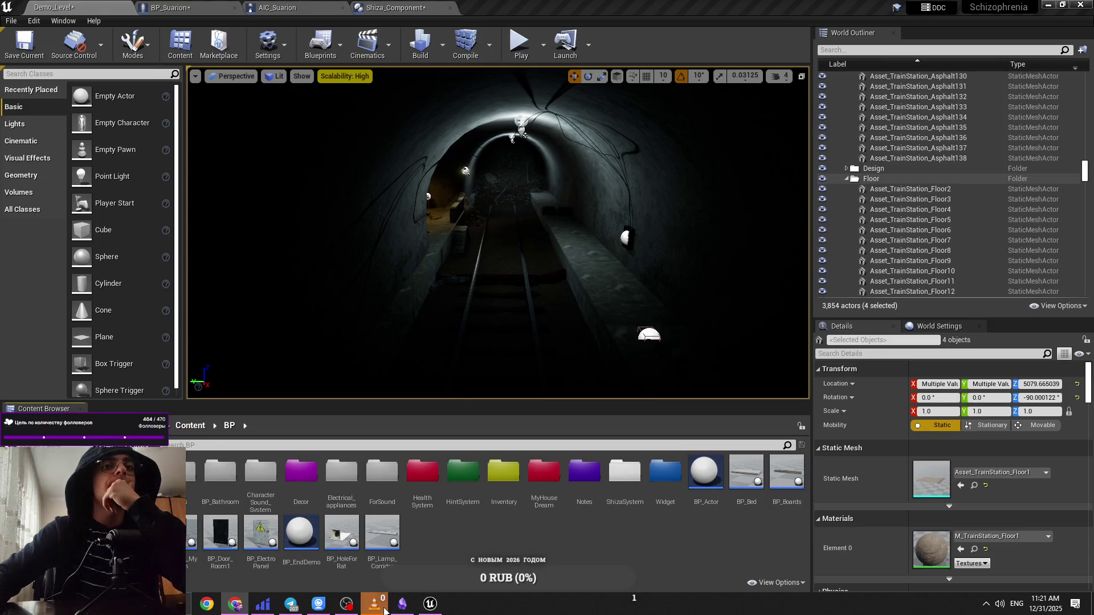
pyautogui.moveTo(385, 610)
pyautogui.click(220, 449)
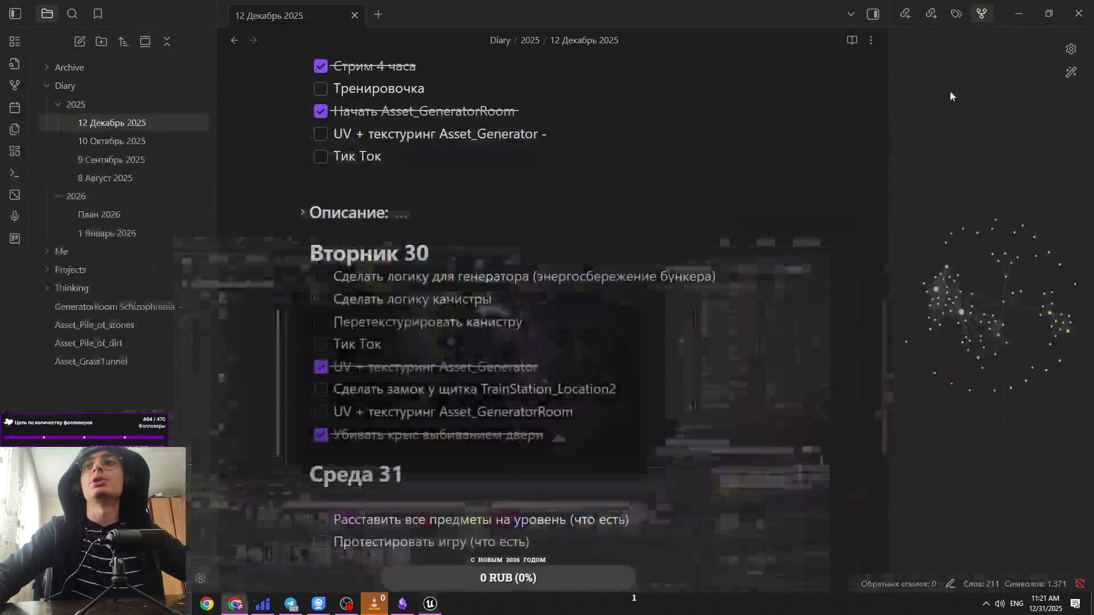
pyautogui.click(1019, 10)
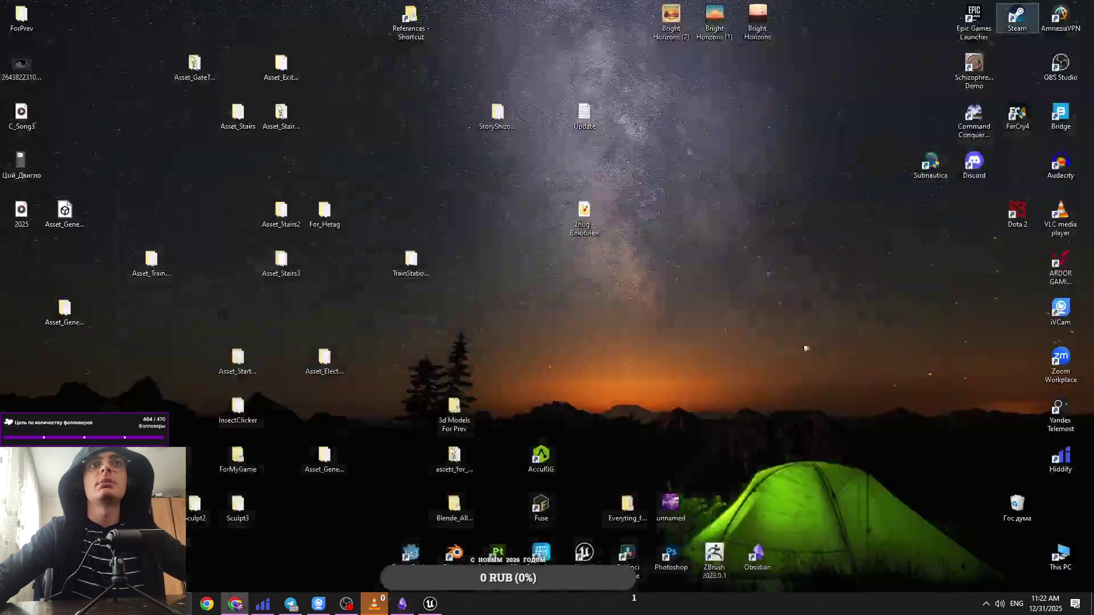
pyautogui.click(431, 604)
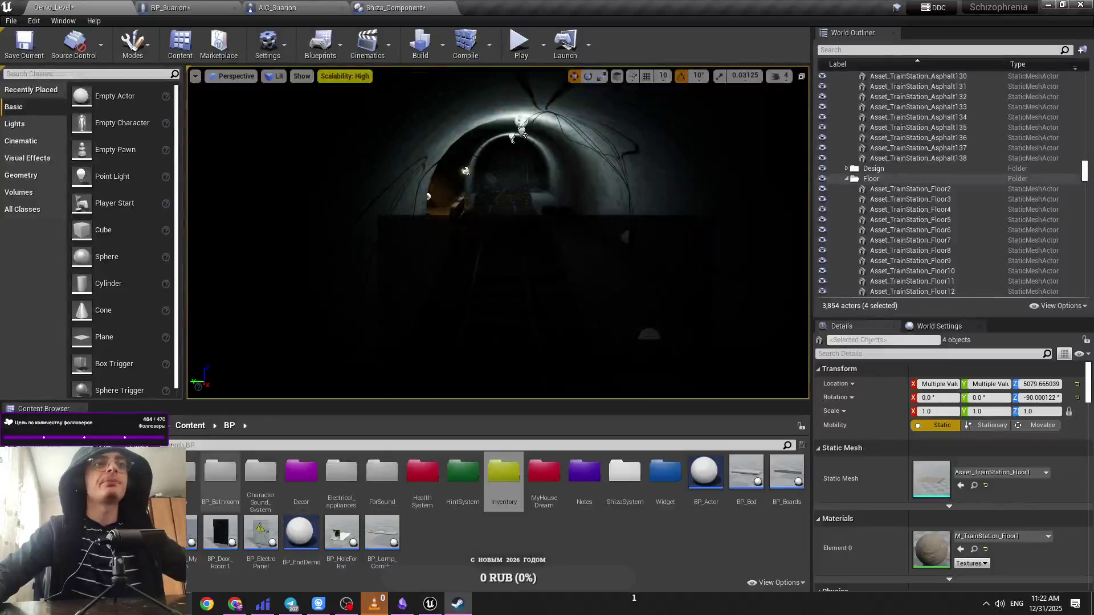
# Step: Browse Content to Assets/MainLVL and switch the viewport to Unlit rendering
pyautogui.click(188, 427)
pyautogui.doubleClick(191, 472)
pyautogui.doubleClick(259, 472)
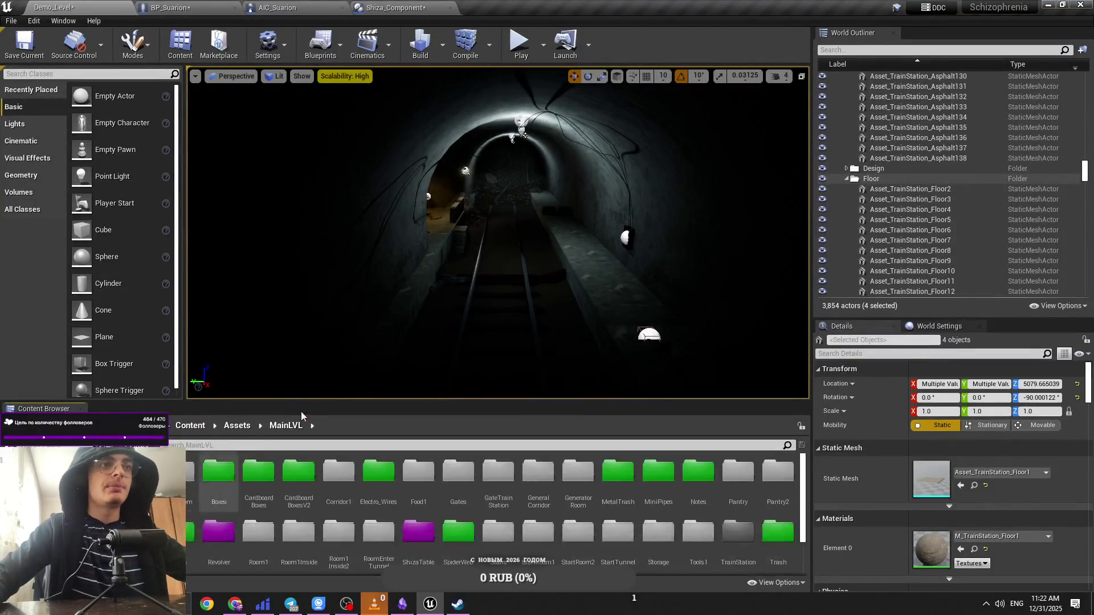
pyautogui.click(191, 427)
pyautogui.doubleClick(190, 471)
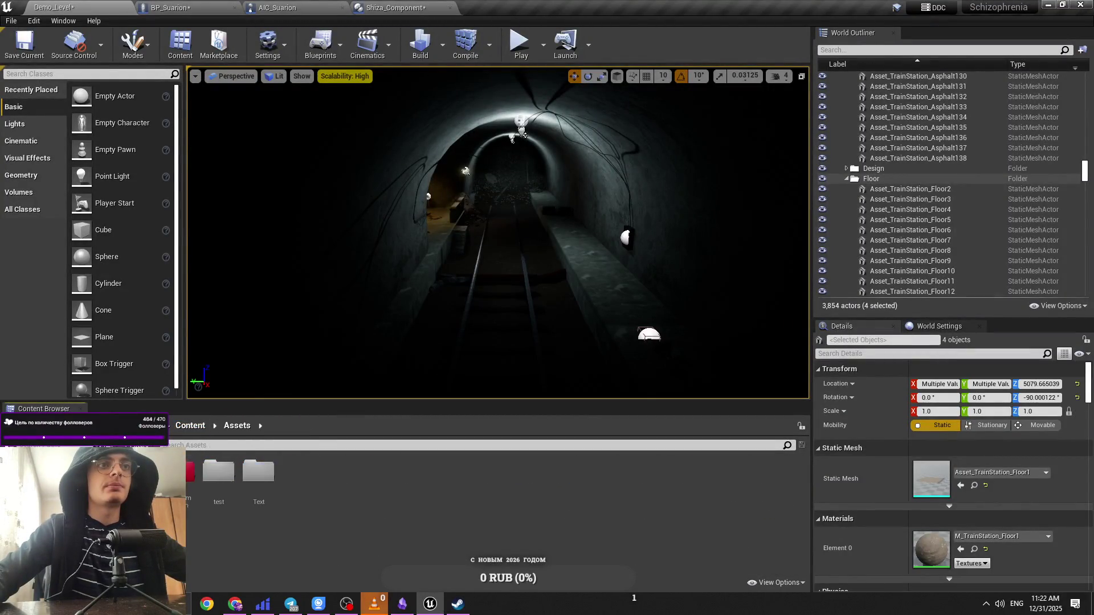
pyautogui.click(276, 76)
pyautogui.click(285, 114)
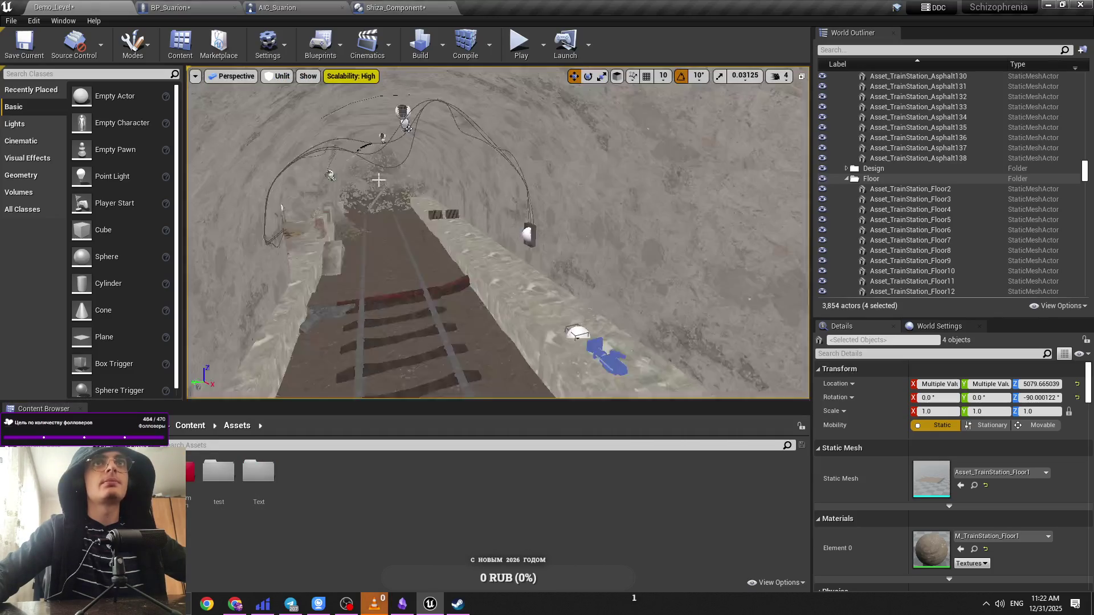
# Step: Select the BP_Suarion creature in the tunnel and delete it
pyautogui.press('f')
pyautogui.click(442, 246)
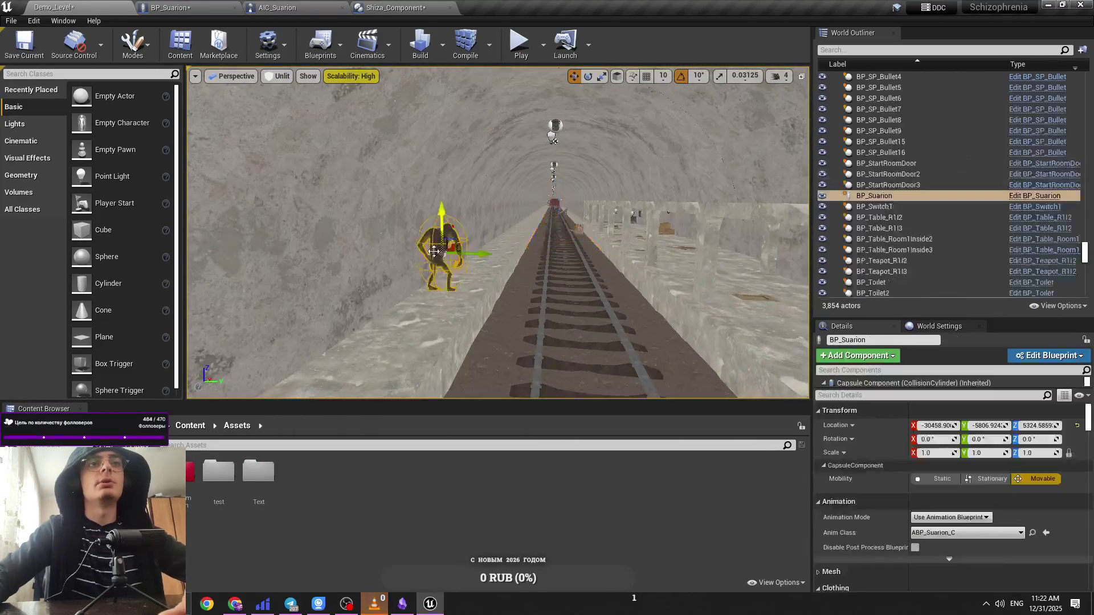
pyautogui.press('Delete')
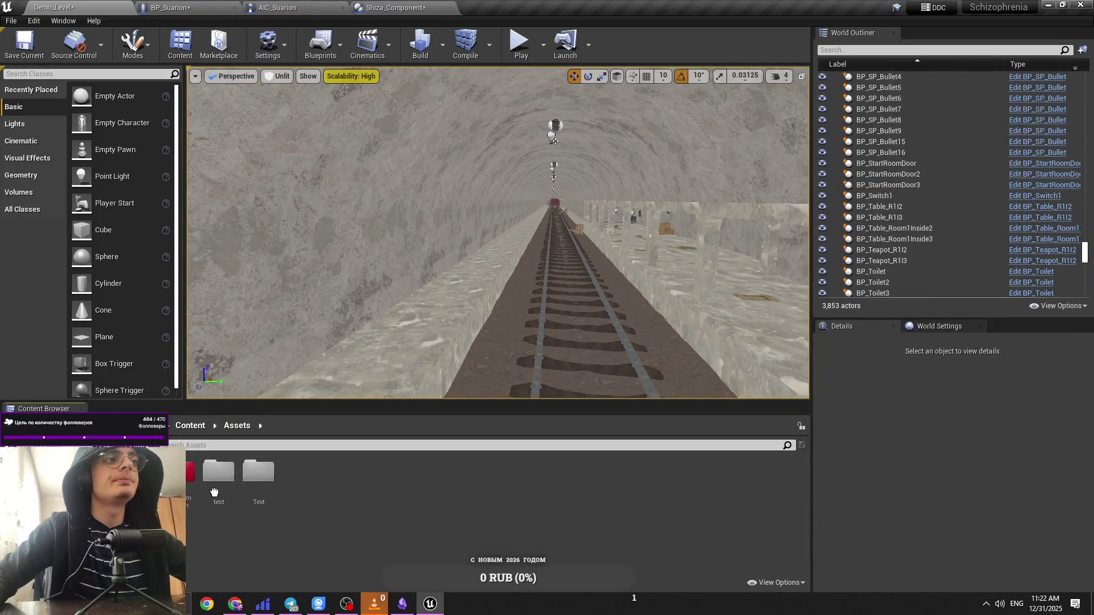
# Step: Place BP_acquontrotype from Ai/Acquontrotype into the tunnel and start a play test with Alt+P
pyautogui.doubleClick(191, 471)
pyautogui.click(200, 435)
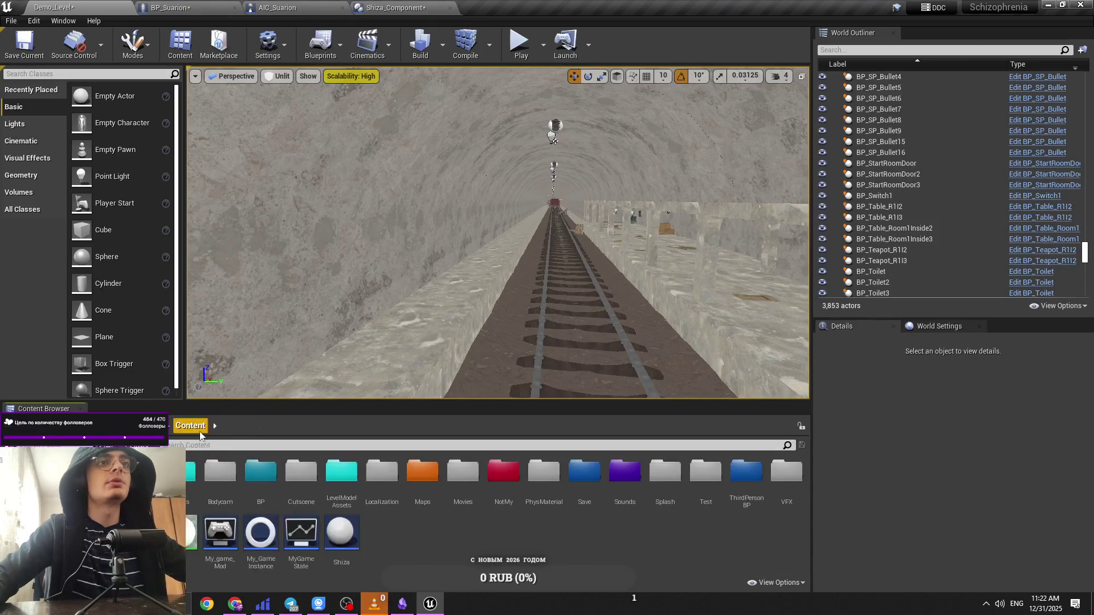
pyautogui.doubleClick(180, 472)
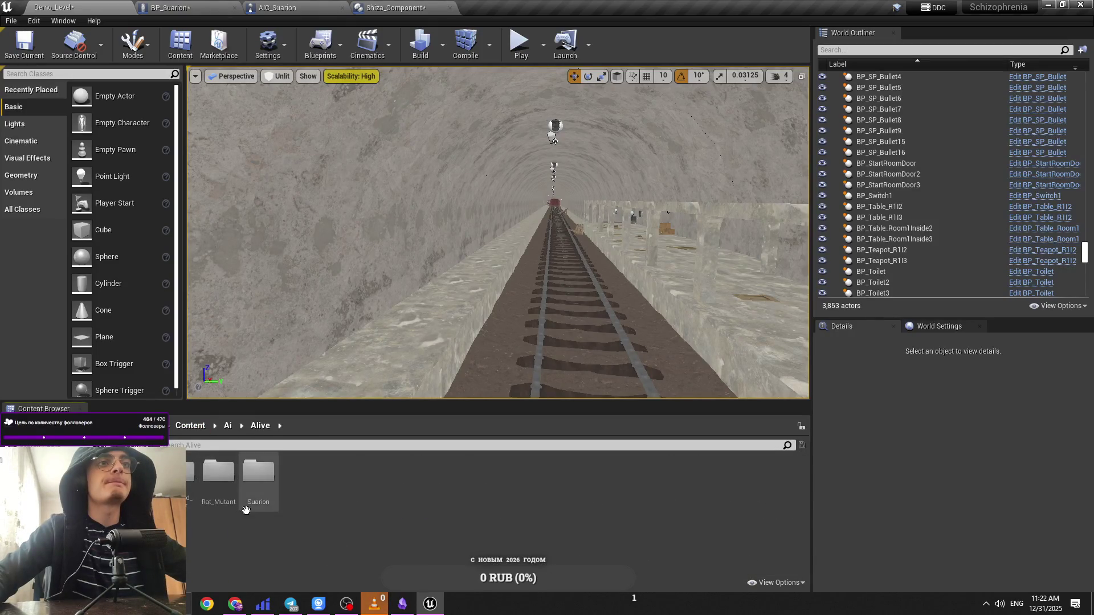
pyautogui.doubleClick(180, 472)
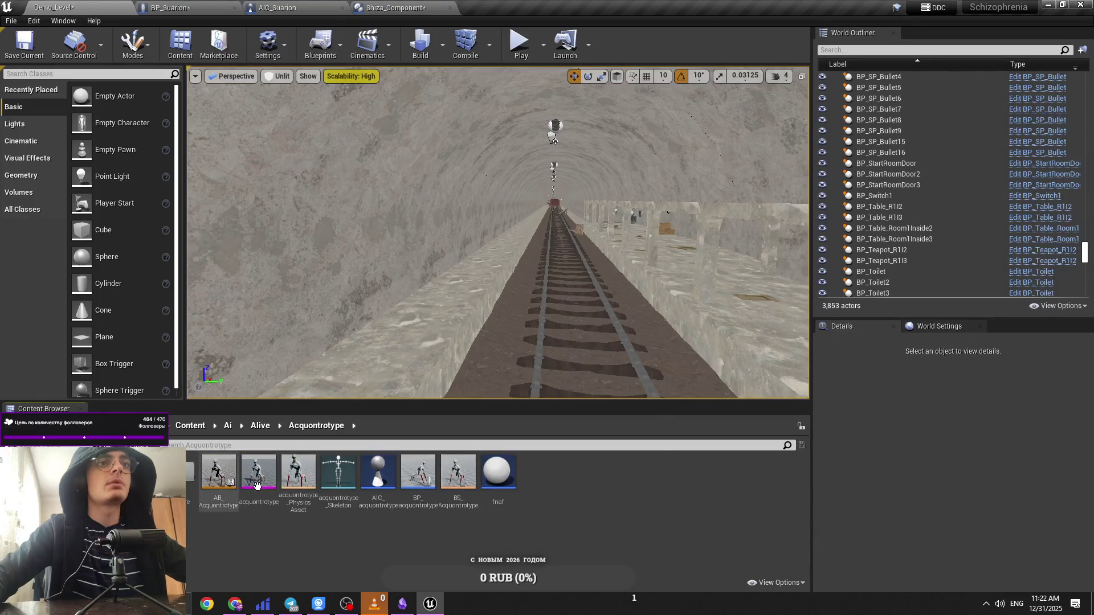
pyautogui.moveTo(419, 472)
pyautogui.mouseDown()
pyautogui.moveTo(433, 313)
pyautogui.moveTo(436, 326)
pyautogui.mouseUp()
pyautogui.scroll(1, 497, 232)
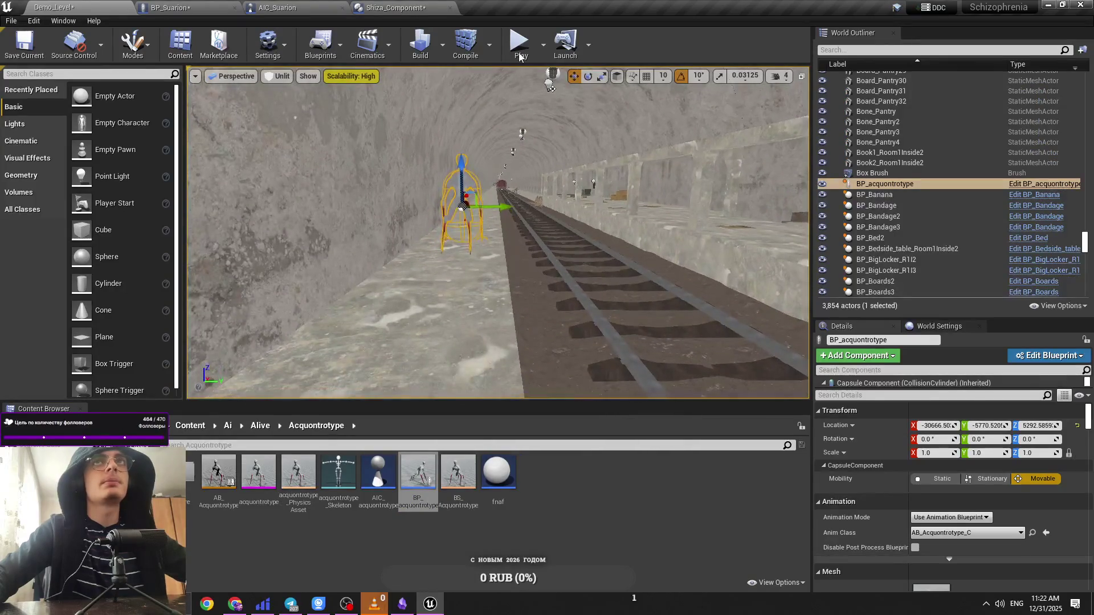
pyautogui.hotkey('alt', 'p')
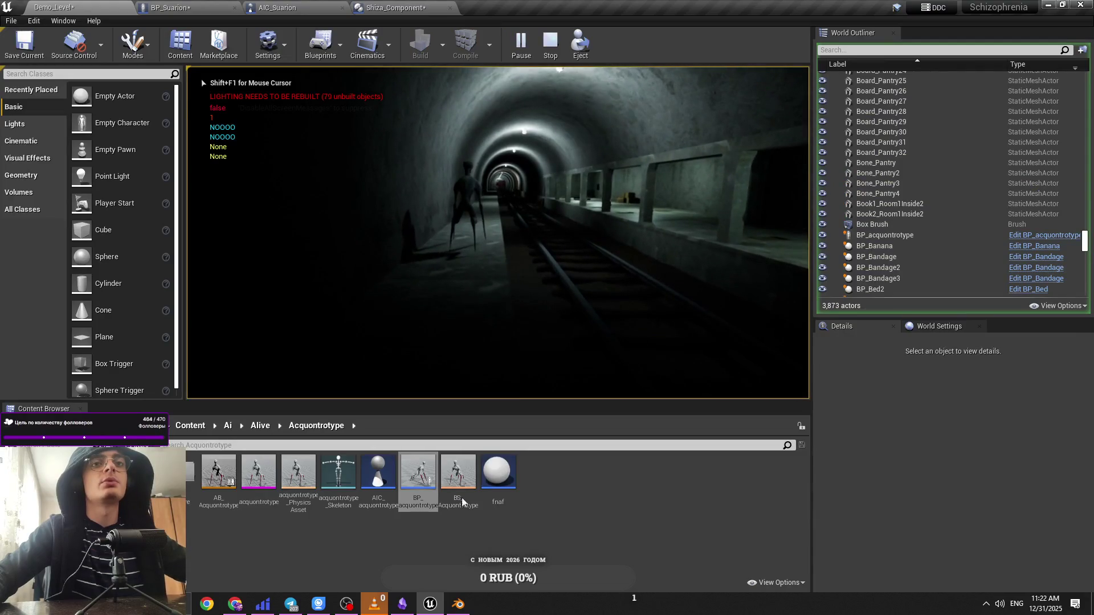
# Step: Stop the Unreal play test with Escape and dismiss Blender 4.1's start screen
pyautogui.press('Escape')
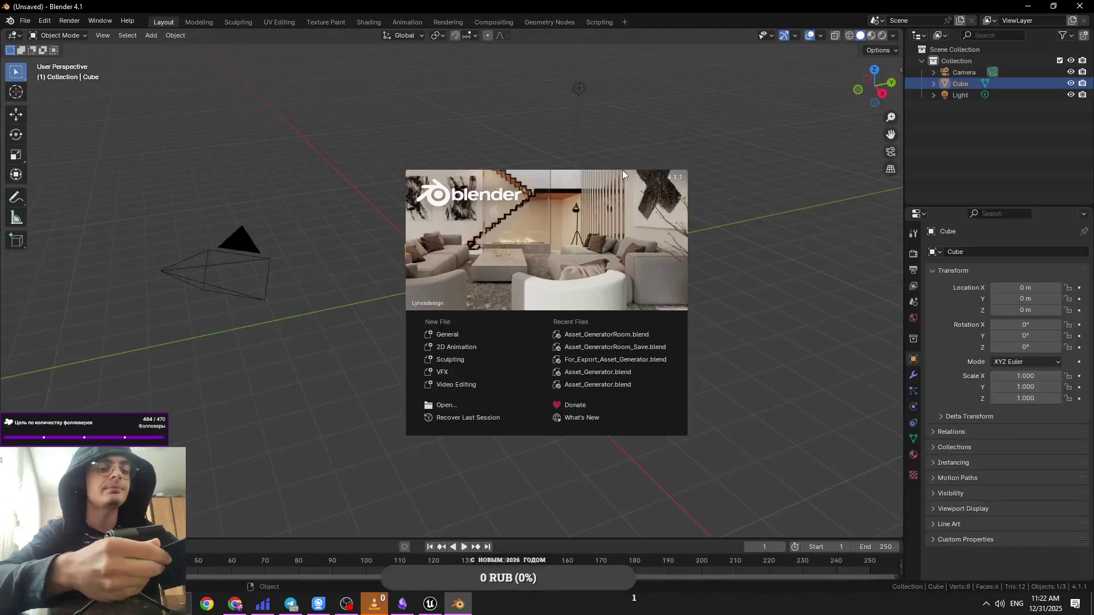
pyautogui.click(616, 165)
# Step: Open AQ_Walk.blend from E:\Everything_for_Game\...\Entity\Alive\Acquontrotype\Animations
pyautogui.click(25, 20)
pyautogui.click(43, 45)
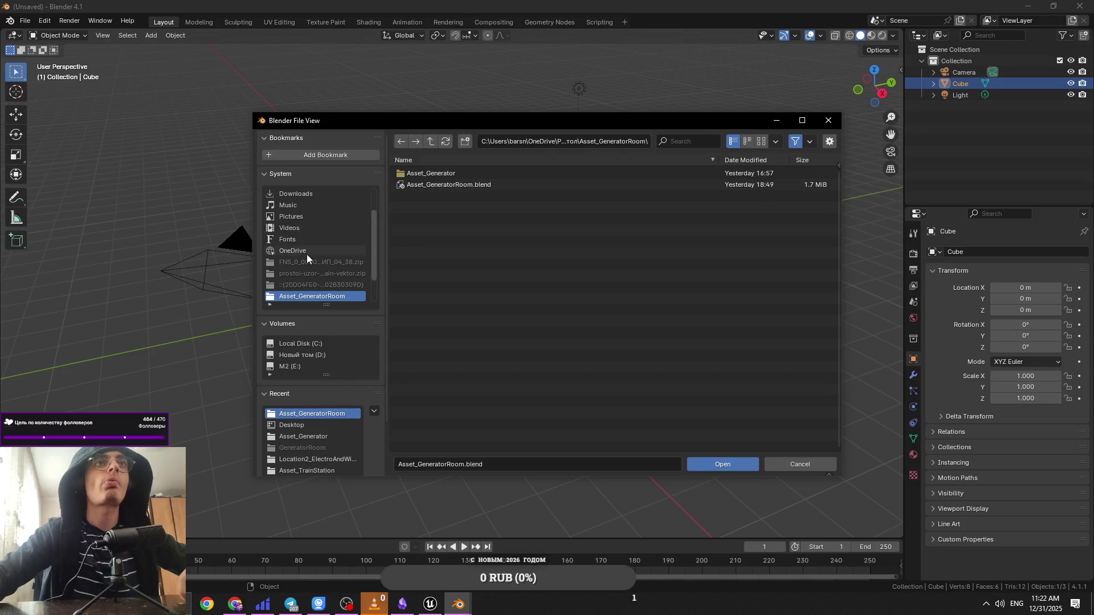
pyautogui.click(317, 308)
pyautogui.click(442, 173)
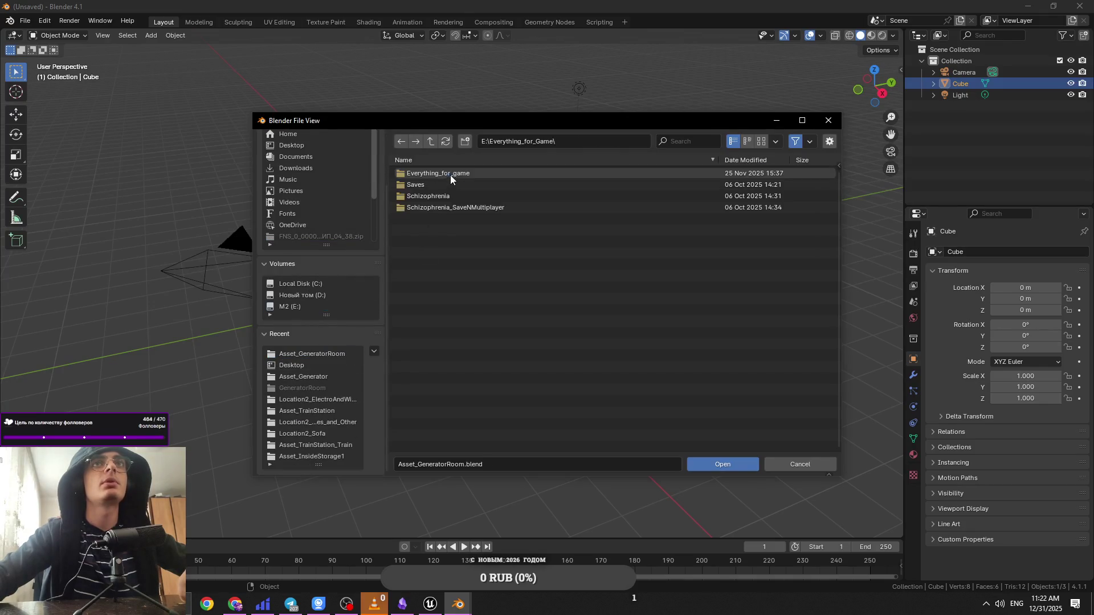
pyautogui.click(441, 174)
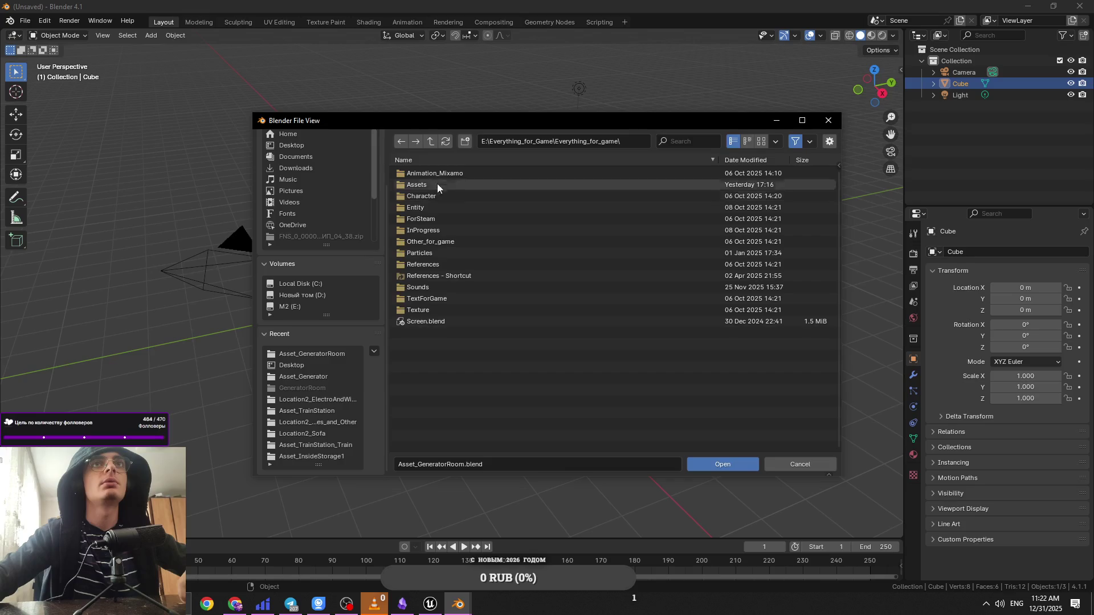
pyautogui.click(427, 184)
pyautogui.click(436, 145)
pyautogui.click(436, 204)
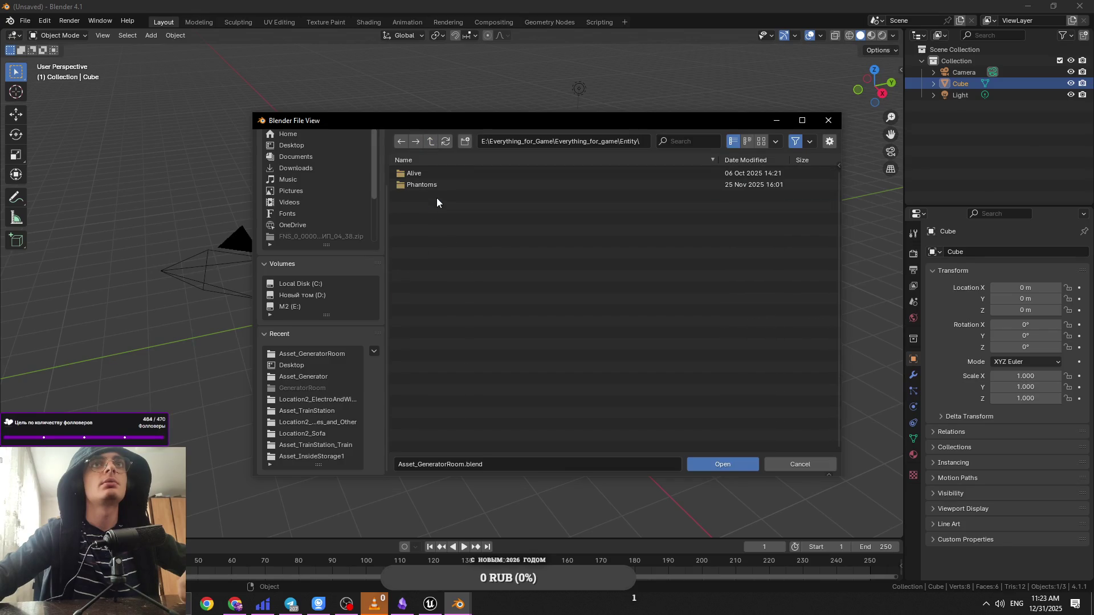
pyautogui.click(436, 172)
pyautogui.click(437, 185)
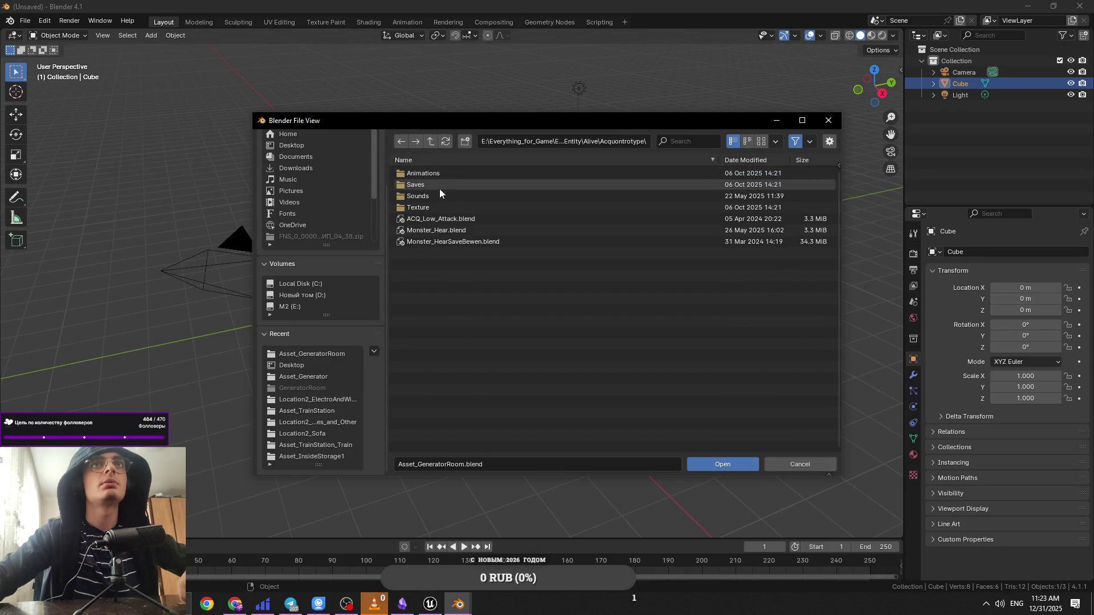
pyautogui.click(439, 175)
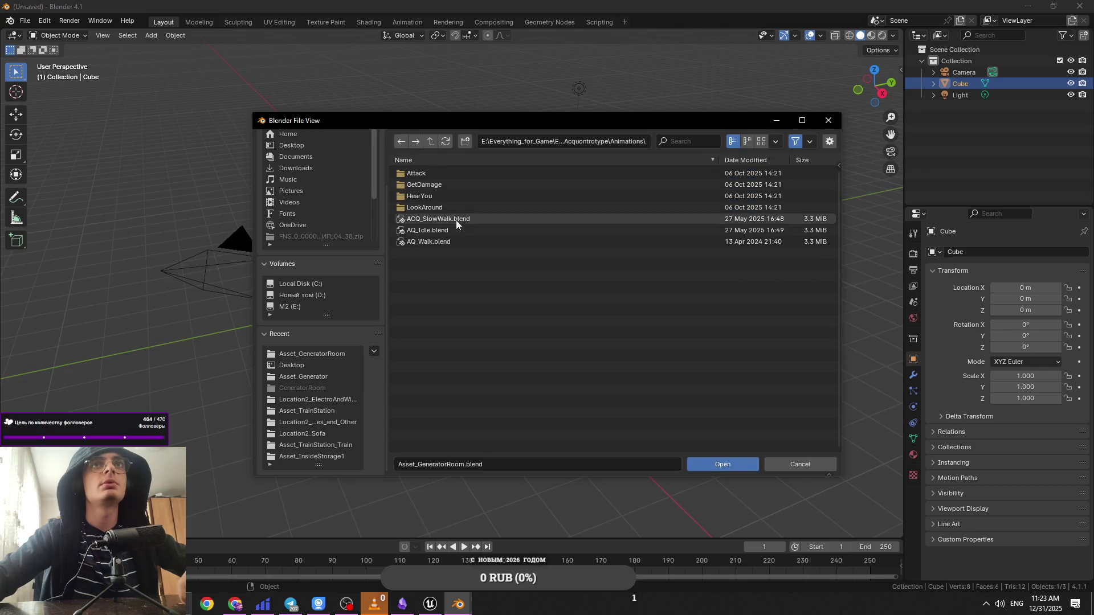
pyautogui.doubleClick(456, 237)
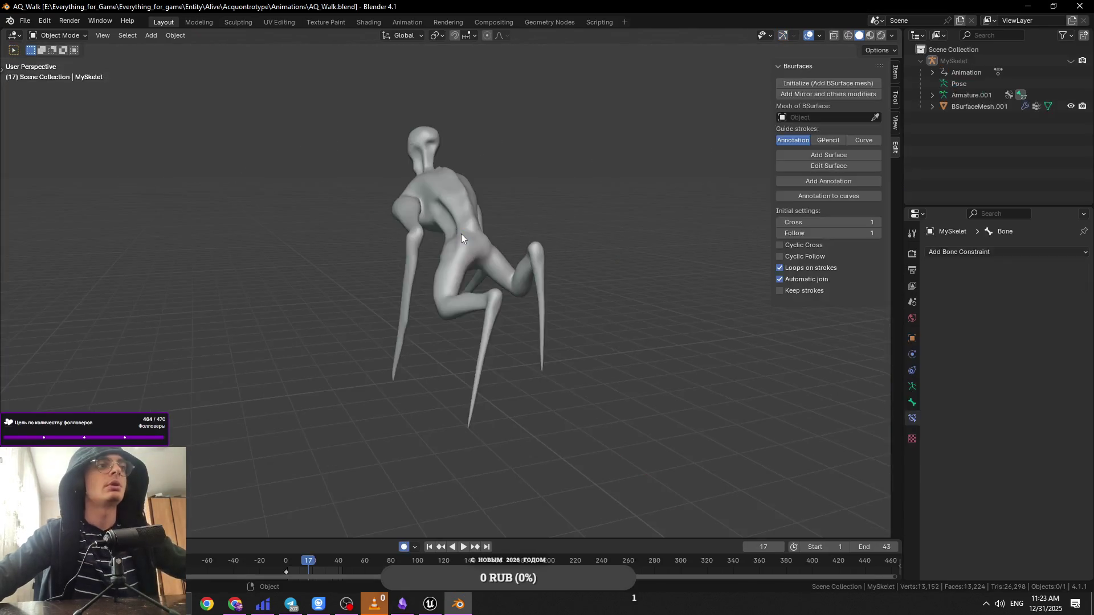
# Step: Enlarge the timeline into a dope sheet, unhide the MySkelet armature and frame it
pyautogui.press('space')
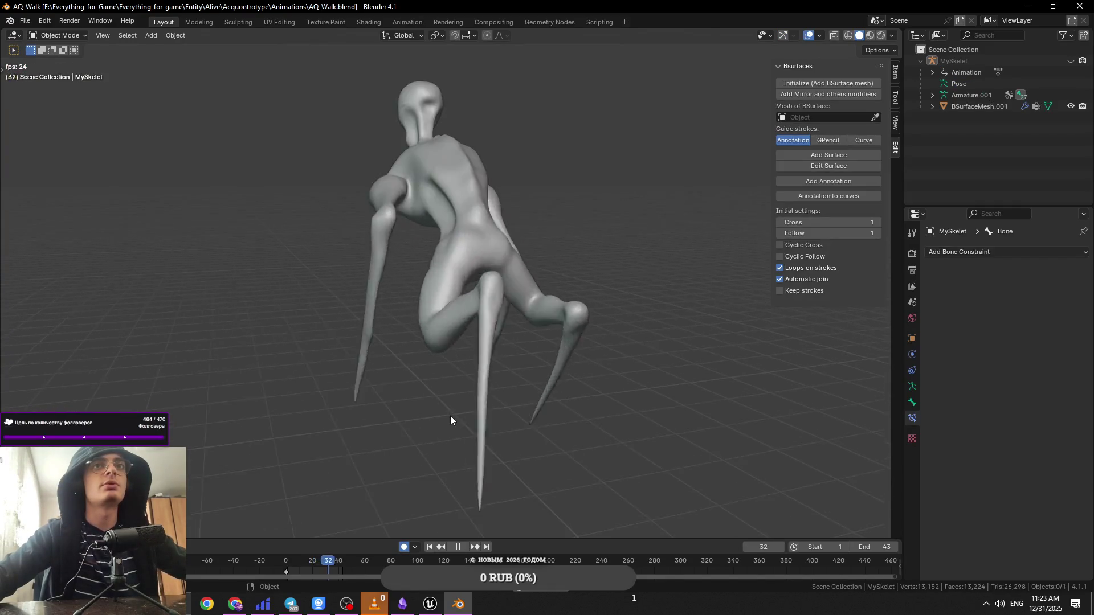
pyautogui.moveTo(327, 541)
pyautogui.mouseDown()
pyautogui.moveTo(342, 439)
pyautogui.moveTo(387, 401)
pyautogui.mouseUp()
pyautogui.press('Tab')
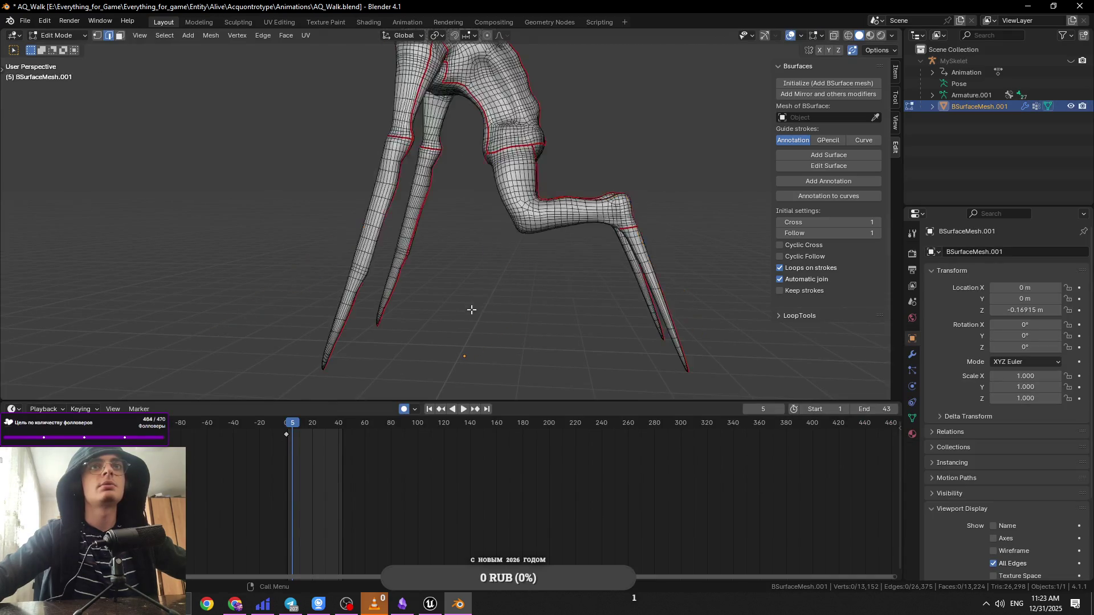
pyautogui.press('Tab')
pyautogui.click(475, 281)
pyautogui.press('ctrl+KP_8')
pyautogui.press('ctrl+KP_8')
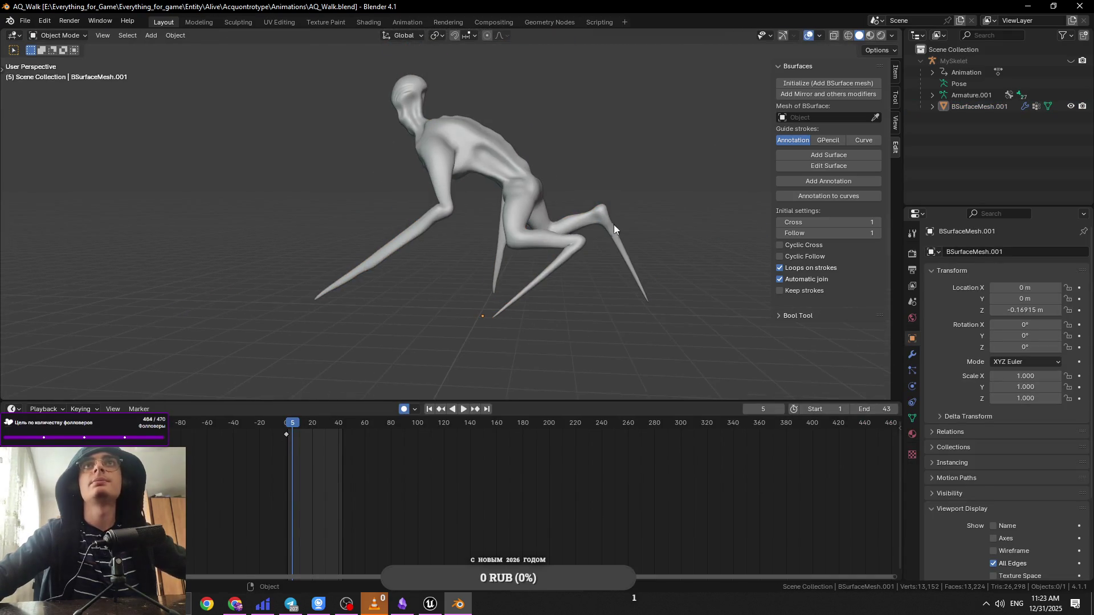
pyautogui.click(1072, 61)
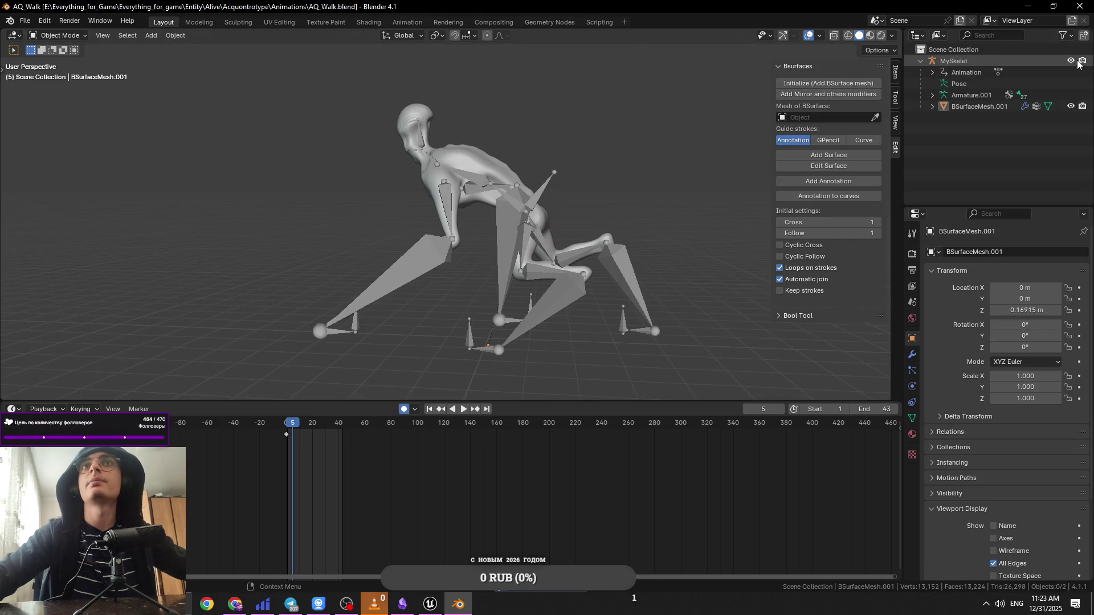
pyautogui.click(440, 323)
pyautogui.press('KP_Decimal')
# Step: Select a lower leg bone, switch MySkelet to Pose Mode and scrub the walk to frame 20
pyautogui.press('Tab')
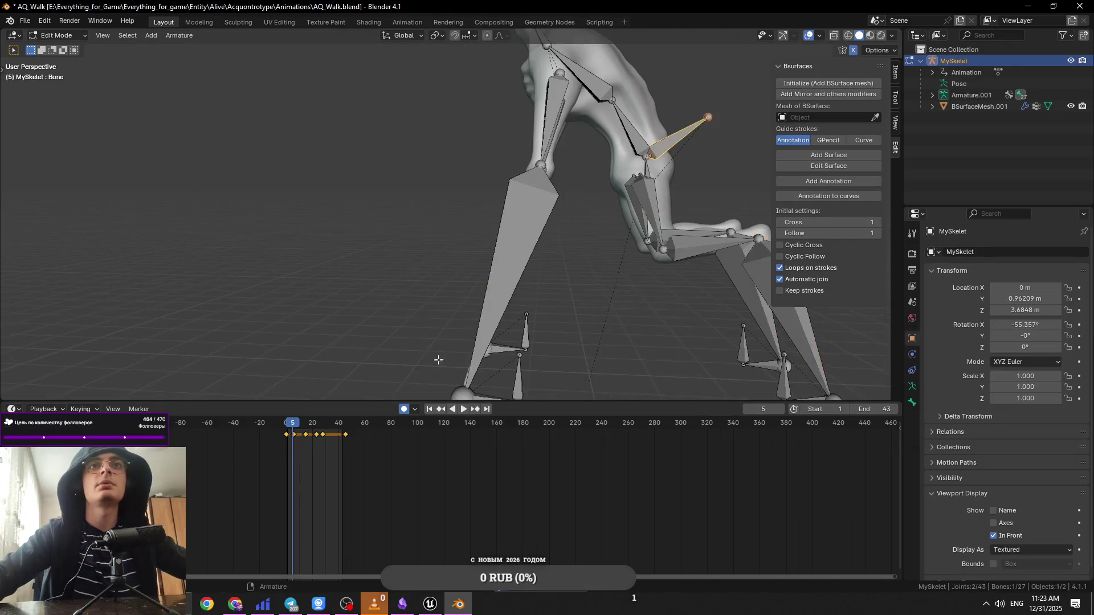
pyautogui.click(520, 379)
pyautogui.press('KP_Decimal')
pyautogui.scroll(2, 402, 430)
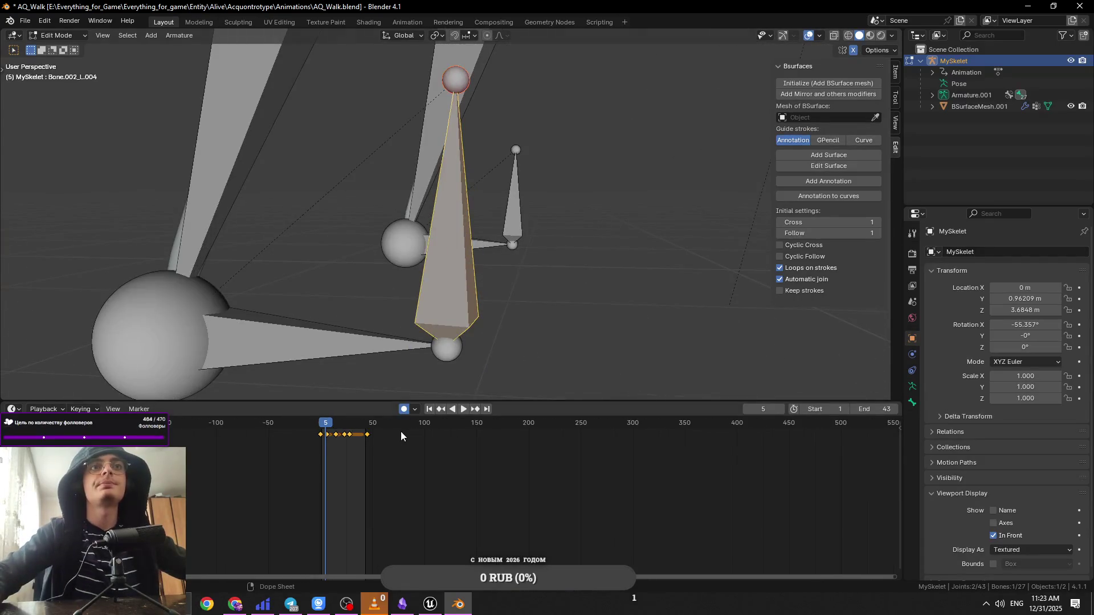
pyautogui.scroll(5, 316, 453)
pyautogui.press('Left')
pyautogui.press('Left')
pyautogui.press('Left')
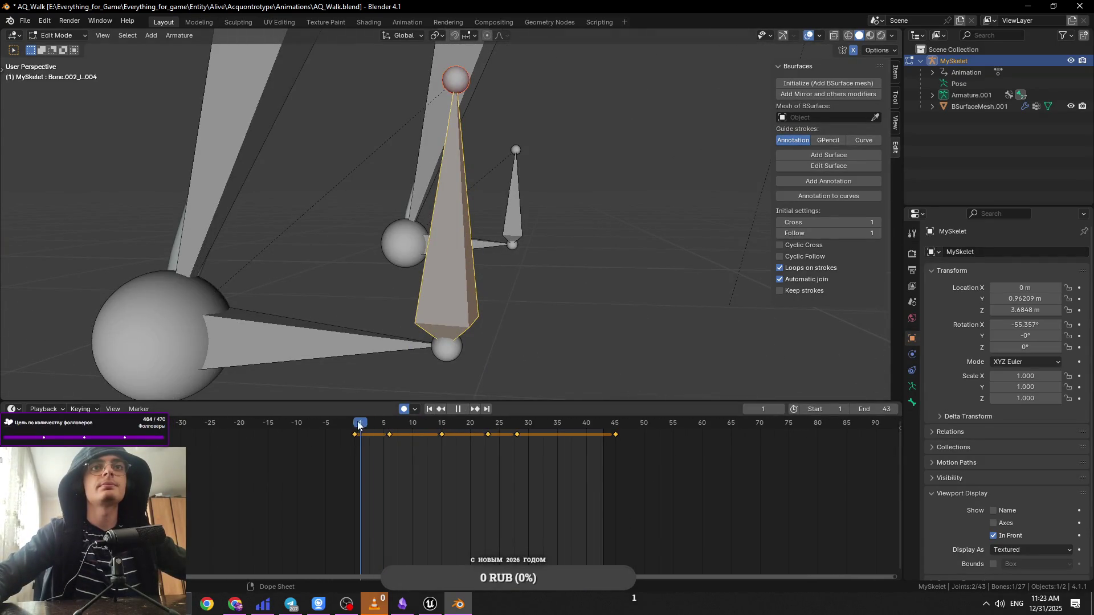
pyautogui.scroll(-1, 415, 295)
pyautogui.scroll(-3, 415, 295)
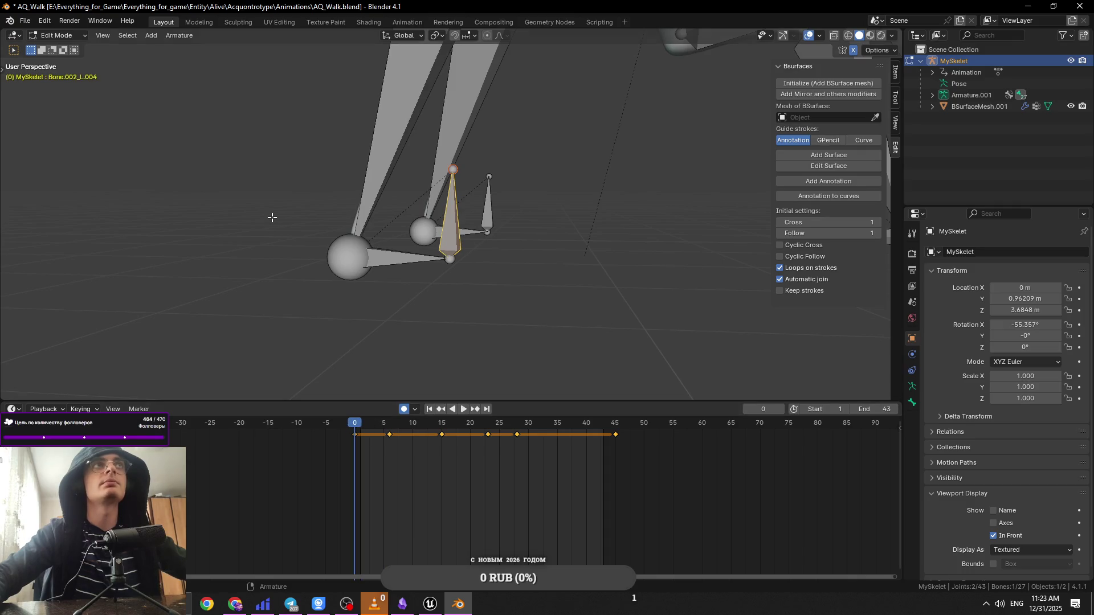
pyautogui.scroll(-1, 270, 215)
pyautogui.click(57, 35)
pyautogui.click(57, 73)
pyautogui.press('space')
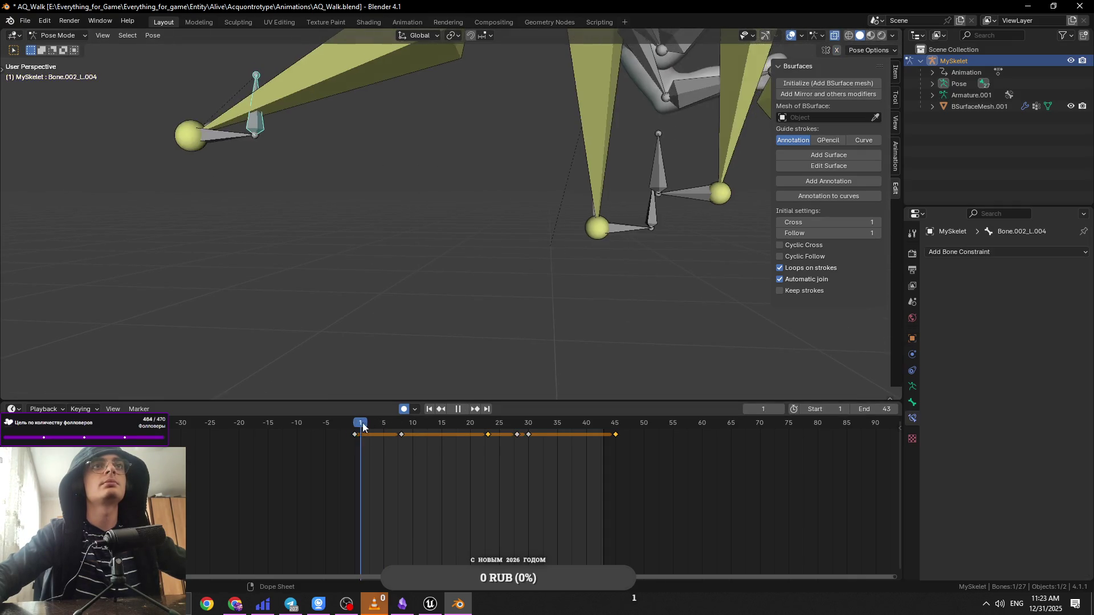
pyautogui.moveTo(388, 426); pyautogui.dragTo(470, 430)
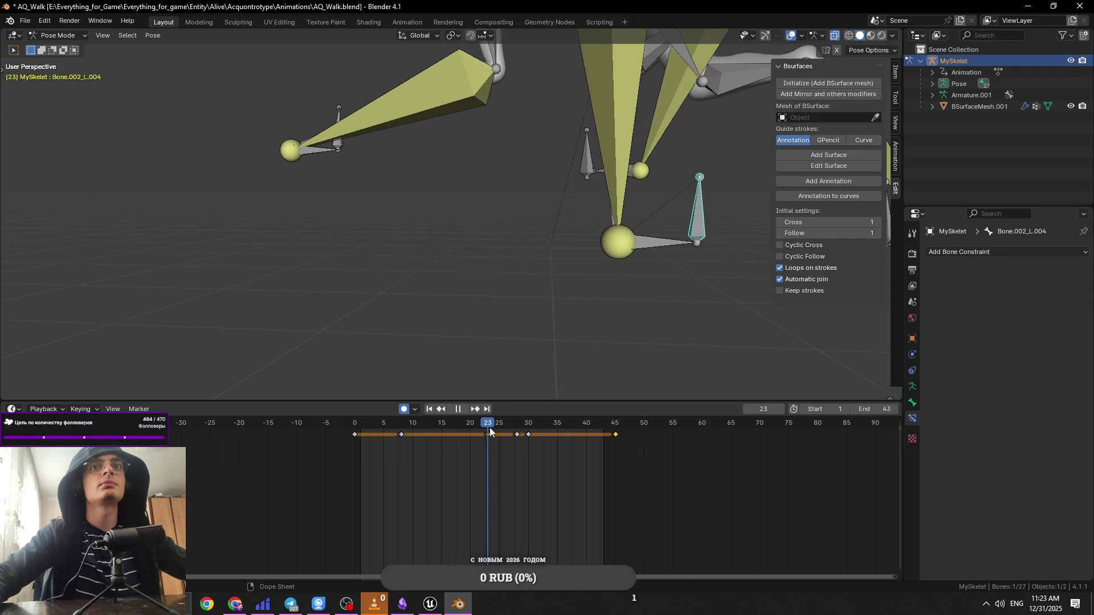
pyautogui.press('space')
pyautogui.click(489, 427)
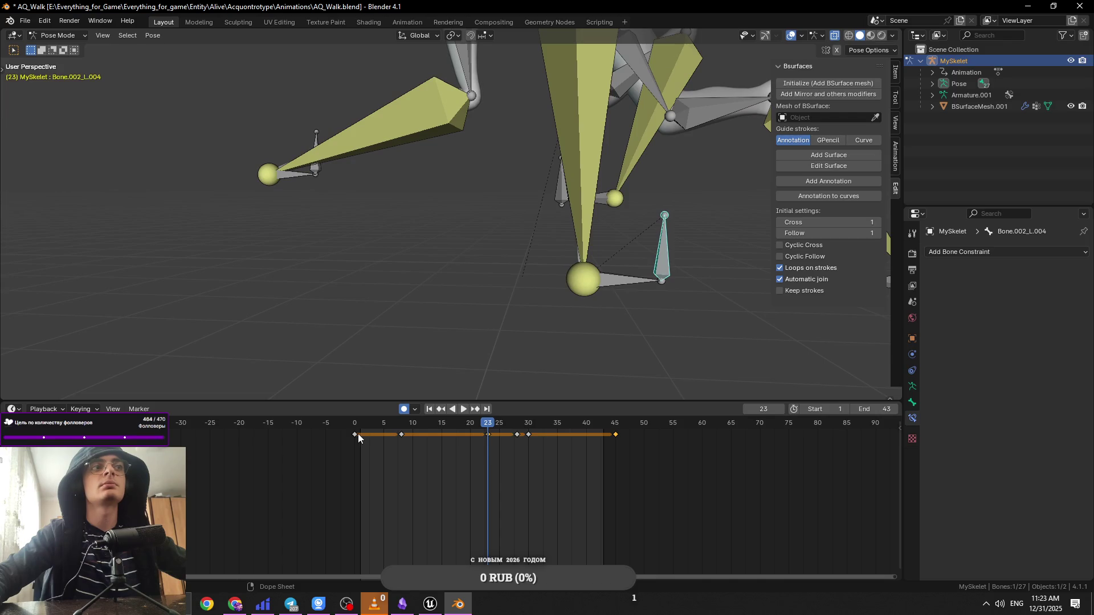
pyautogui.click(398, 432)
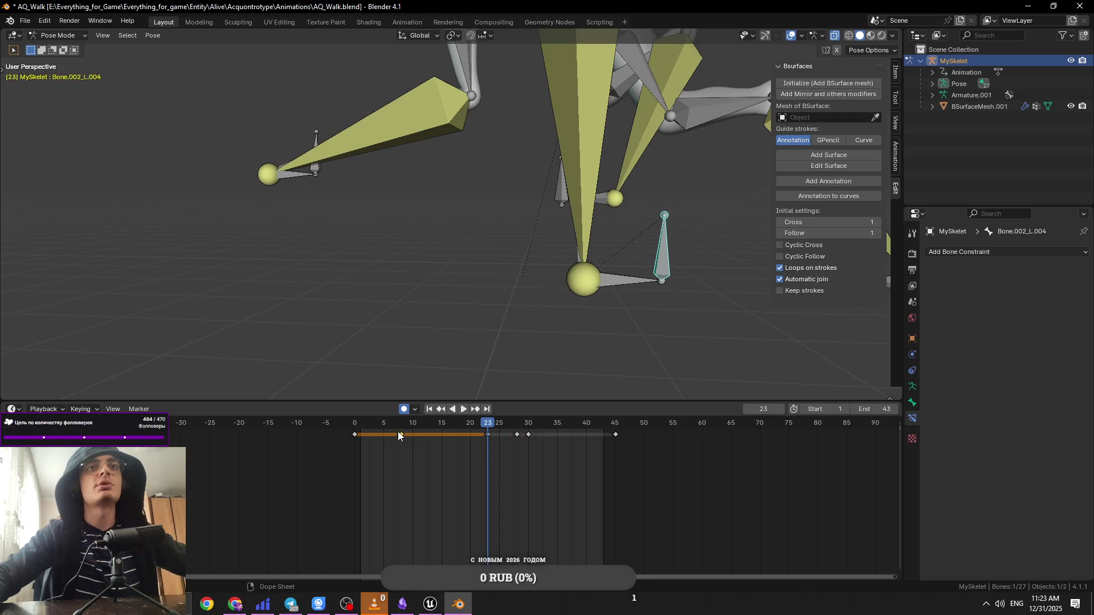
pyautogui.click(402, 423)
pyautogui.moveTo(402, 423)
pyautogui.mouseDown()
pyautogui.moveTo(374, 423)
pyautogui.moveTo(447, 423)
pyautogui.moveTo(351, 423)
pyautogui.moveTo(488, 425)
pyautogui.mouseUp()
pyautogui.click(401, 435)
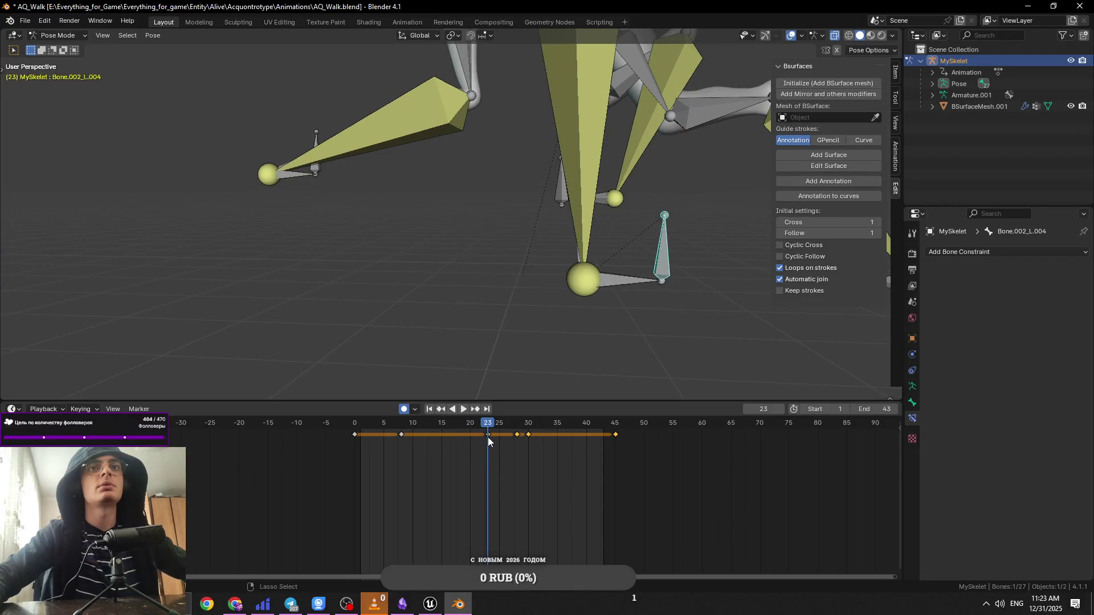
pyautogui.keyDown('shift'); pyautogui.click(356, 434); pyautogui.keyUp('shift')
pyautogui.rightClick(486, 435)
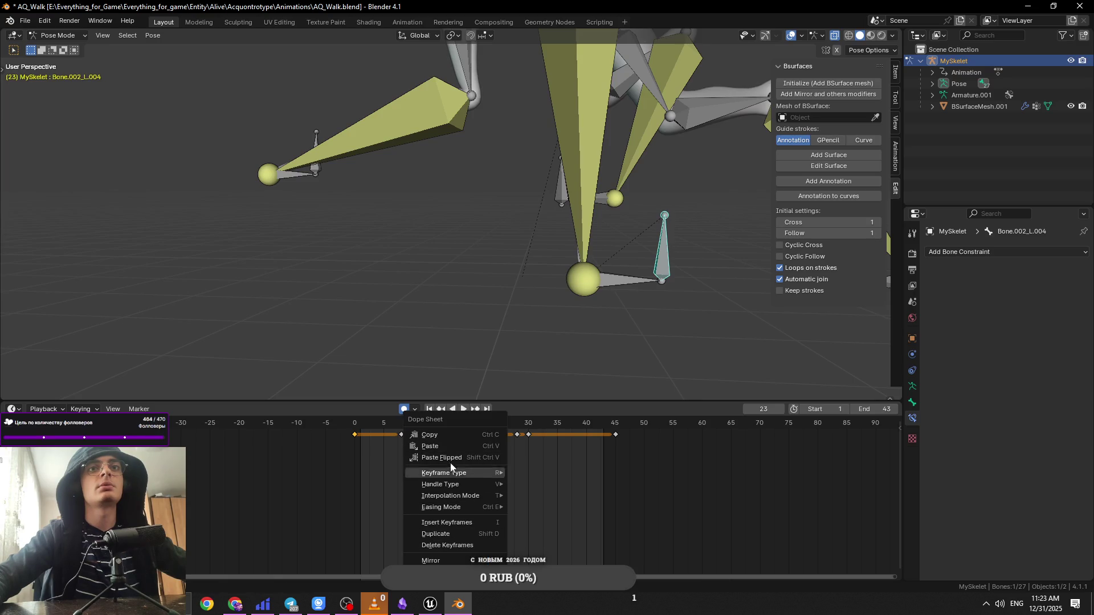
pyautogui.moveTo(451, 560)
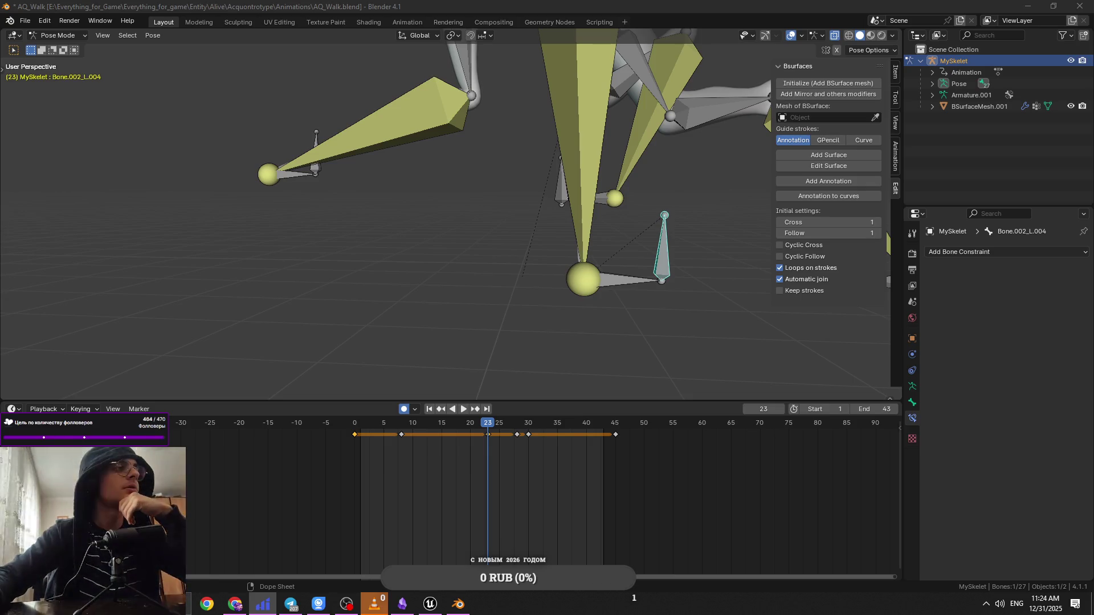
pyautogui.hotkey('alt', 'F4')
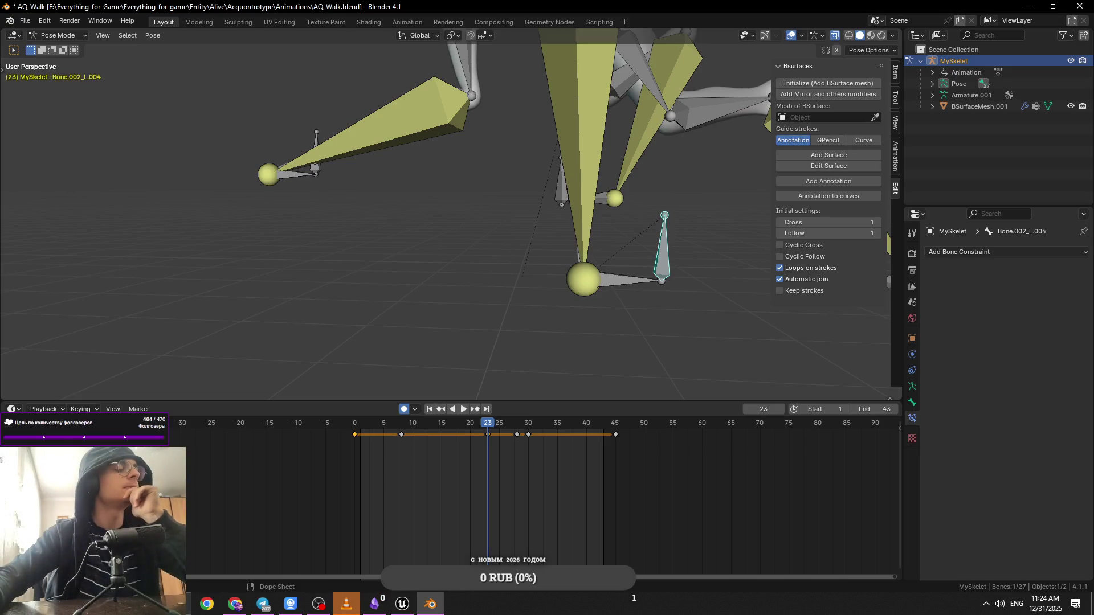
pyautogui.hotkey('alt', 'Tab')
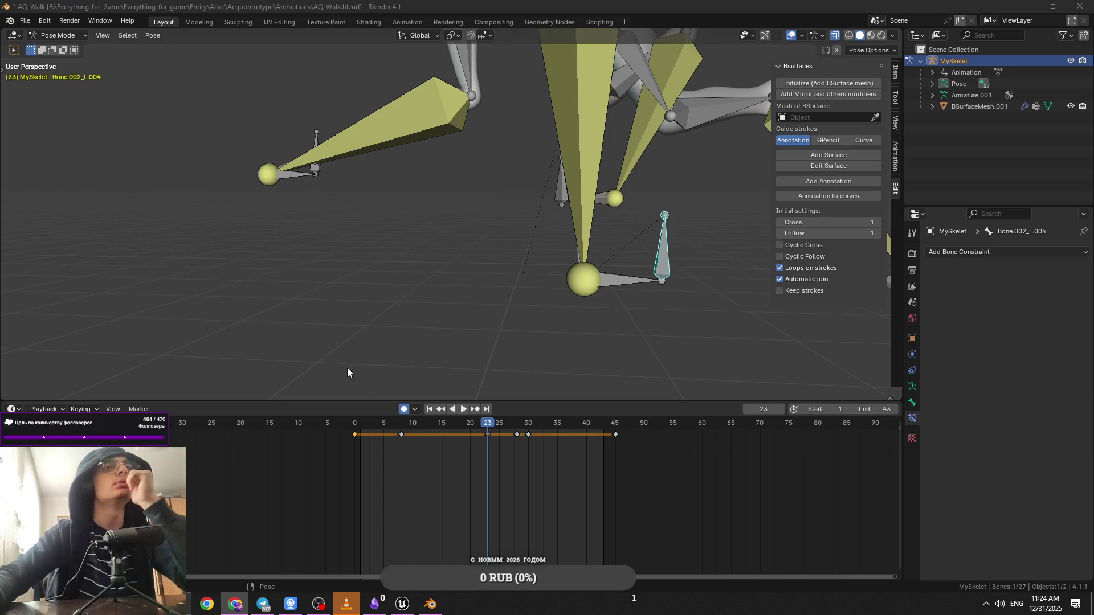
pyautogui.click(359, 426)
pyautogui.press('space')
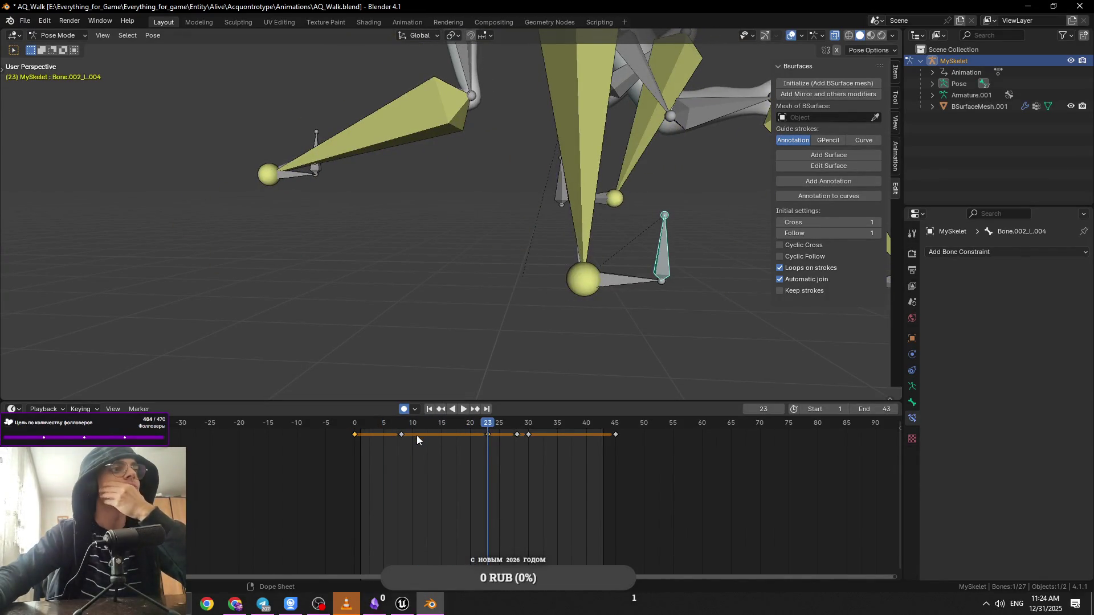
pyautogui.moveTo(481, 429)
pyautogui.mouseDown()
pyautogui.moveTo(361, 435)
pyautogui.moveTo(488, 434)
pyautogui.moveTo(360, 443)
pyautogui.mouseUp()
# Step: Set the selected walk keyframes' interpolation to Linear, then deselect them
pyautogui.rightClick(351, 437)
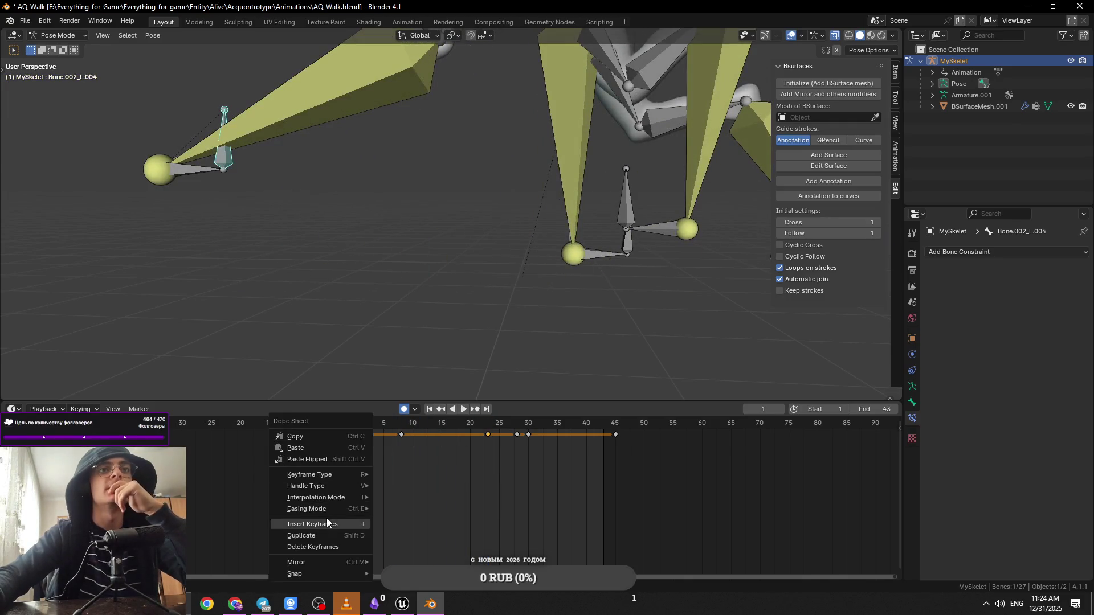
pyautogui.moveTo(339, 496)
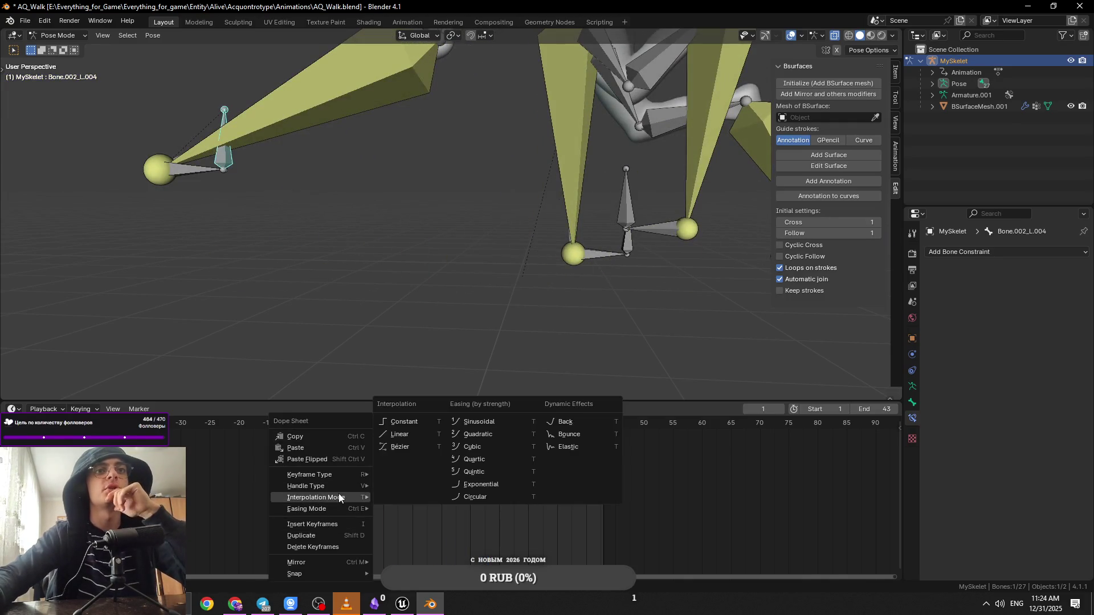
pyautogui.click(412, 434)
pyautogui.rightClick(357, 436)
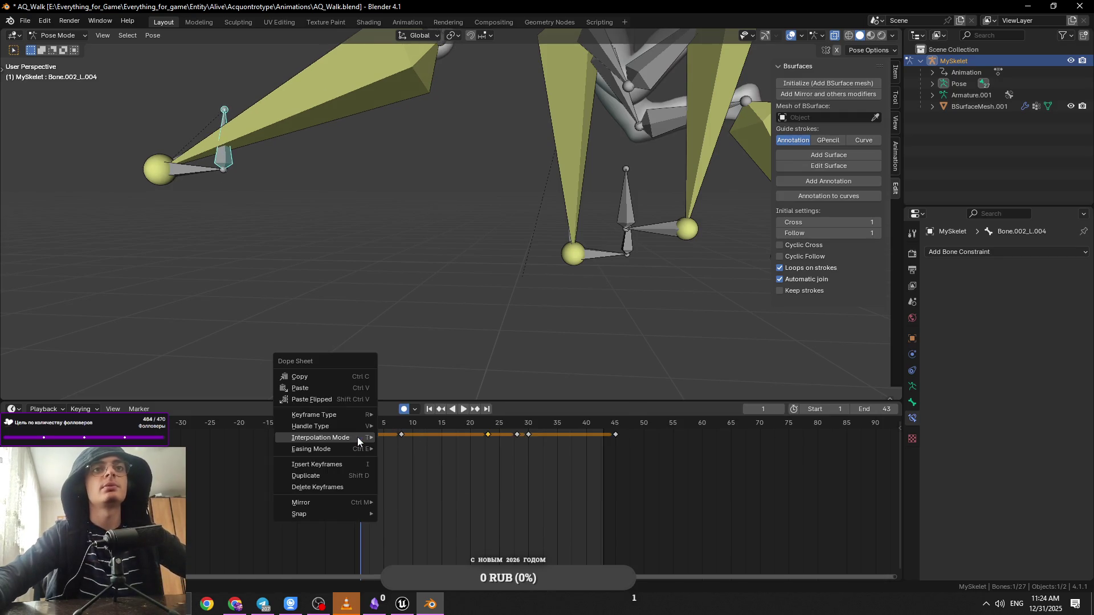
pyautogui.moveTo(357, 437)
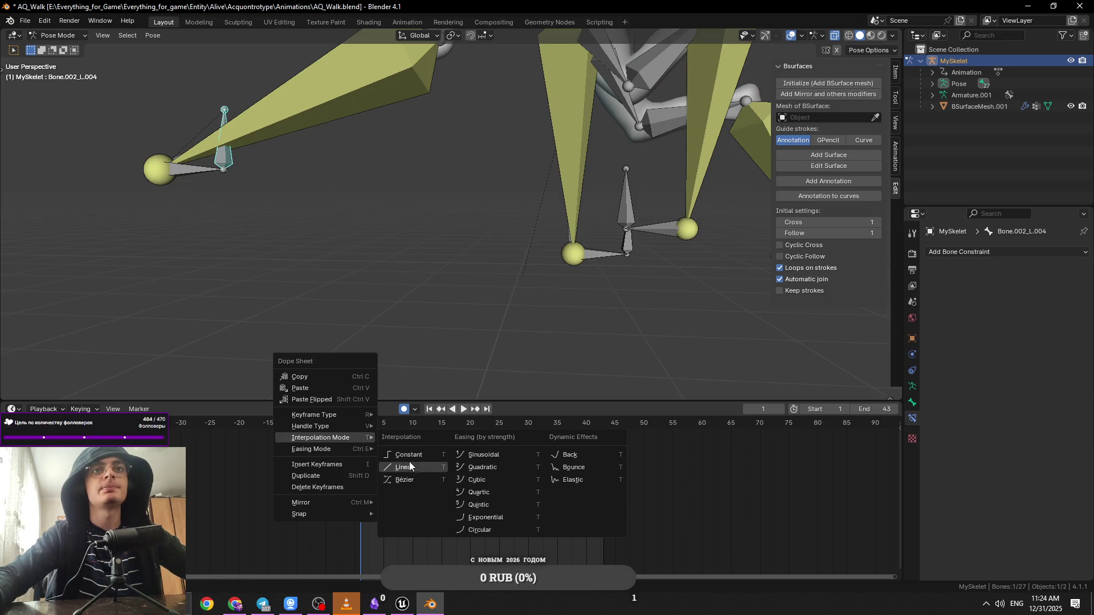
pyautogui.click(405, 466)
pyautogui.click(406, 436)
# Step: At frame 0, select the whole keyframe row, change its interpolation and box-select a key range
pyautogui.press('Left')
pyautogui.hscroll(-5, 403, 449)
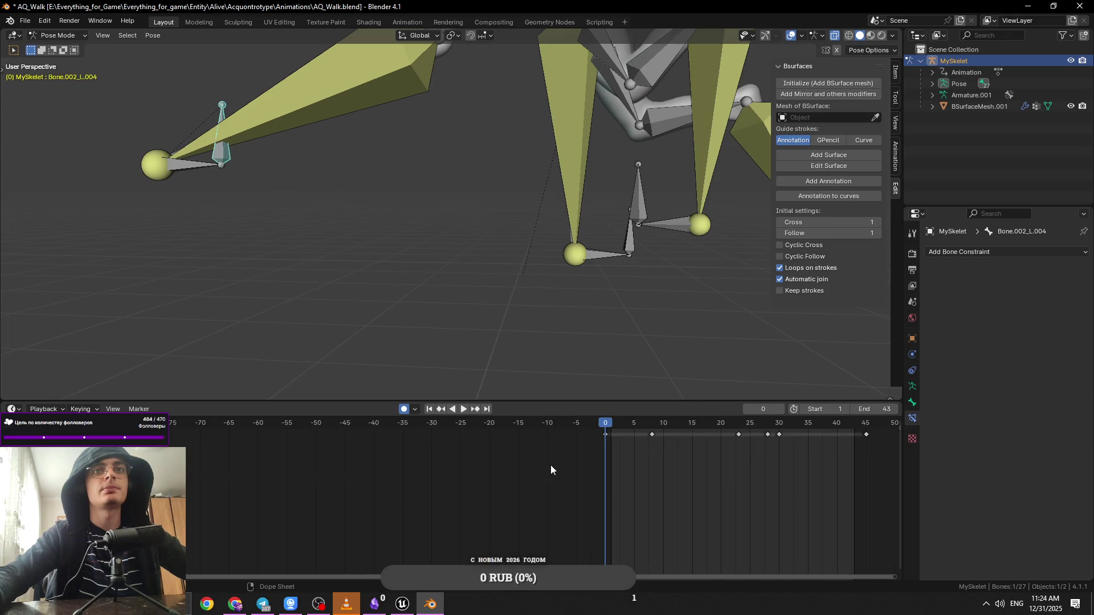
pyautogui.scroll(4, 716, 474)
pyautogui.click(376, 434)
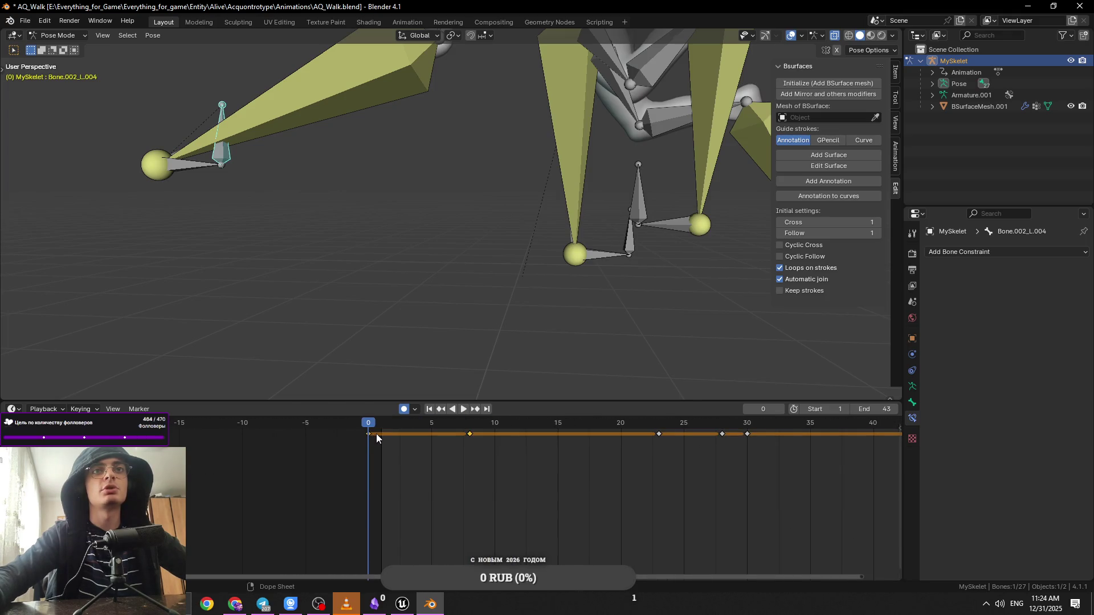
pyautogui.rightClick(368, 433)
pyautogui.click(450, 463)
pyautogui.moveTo(467, 459)
pyautogui.mouseDown()
pyautogui.moveTo(394, 436)
pyautogui.moveTo(345, 434)
pyautogui.mouseUp()
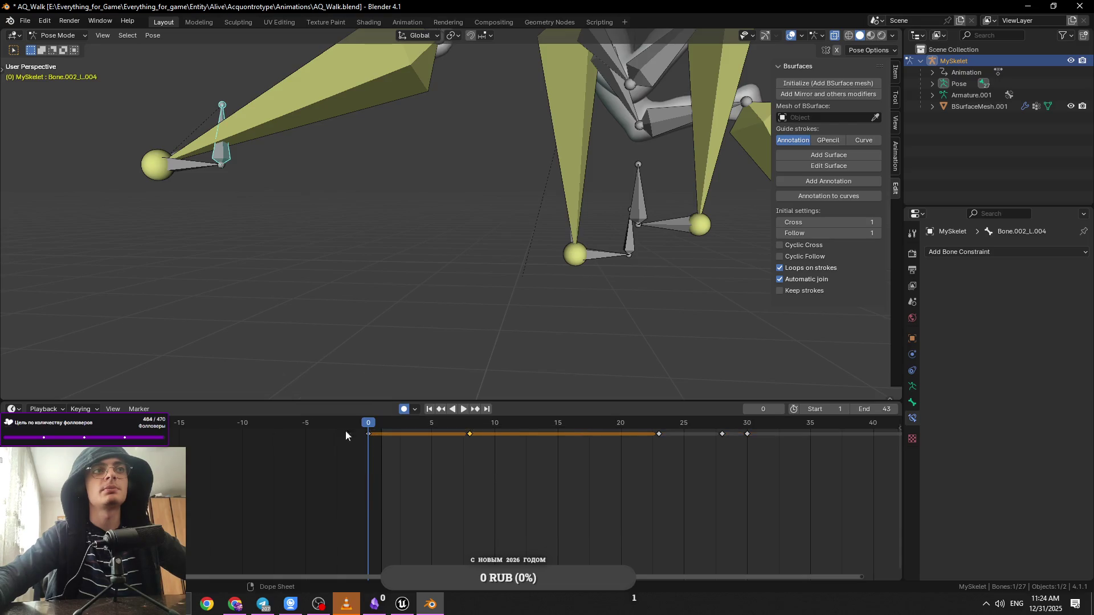
# Step: Turn the Timeline into a Dope Sheet and set the selected keys to Linear interpolation
pyautogui.click(14, 410)
pyautogui.click(209, 441)
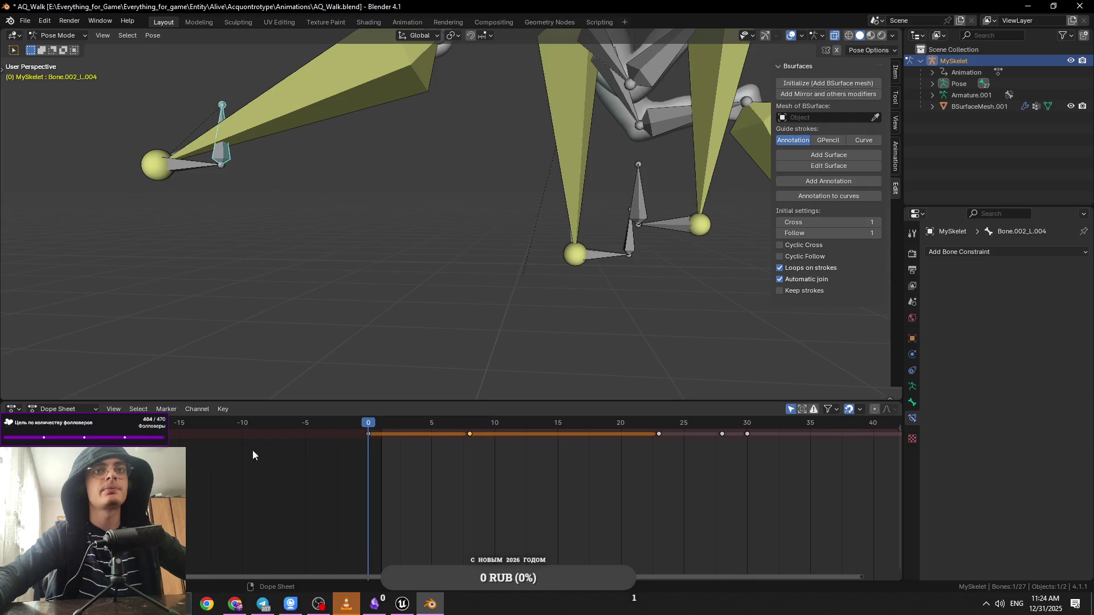
pyautogui.rightClick(364, 436)
pyautogui.moveTo(379, 434)
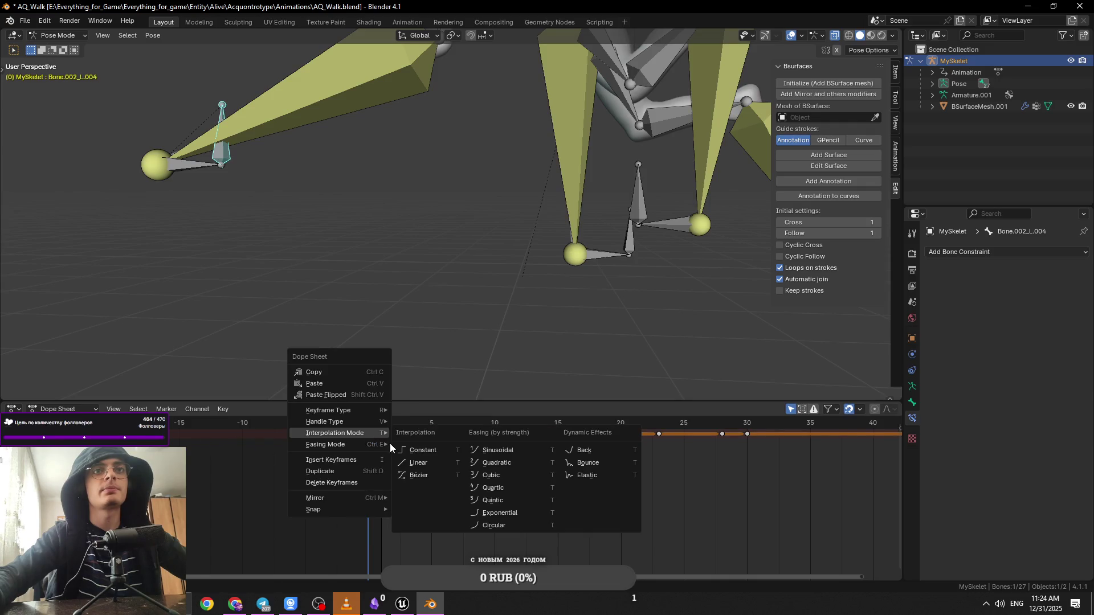
pyautogui.click(424, 462)
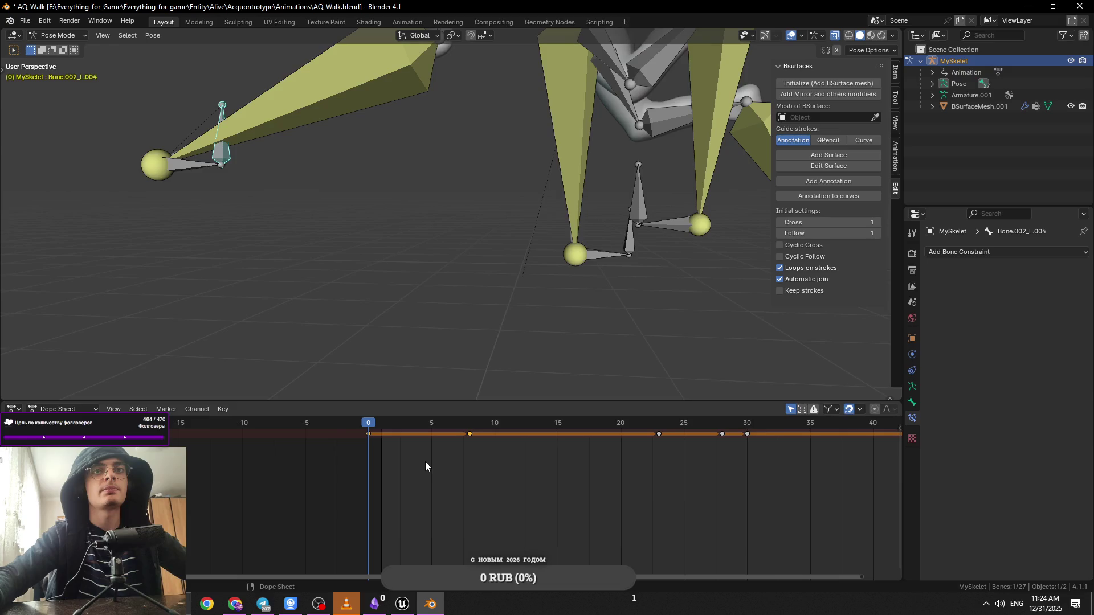
pyautogui.rightClick(372, 442)
pyautogui.moveTo(363, 449)
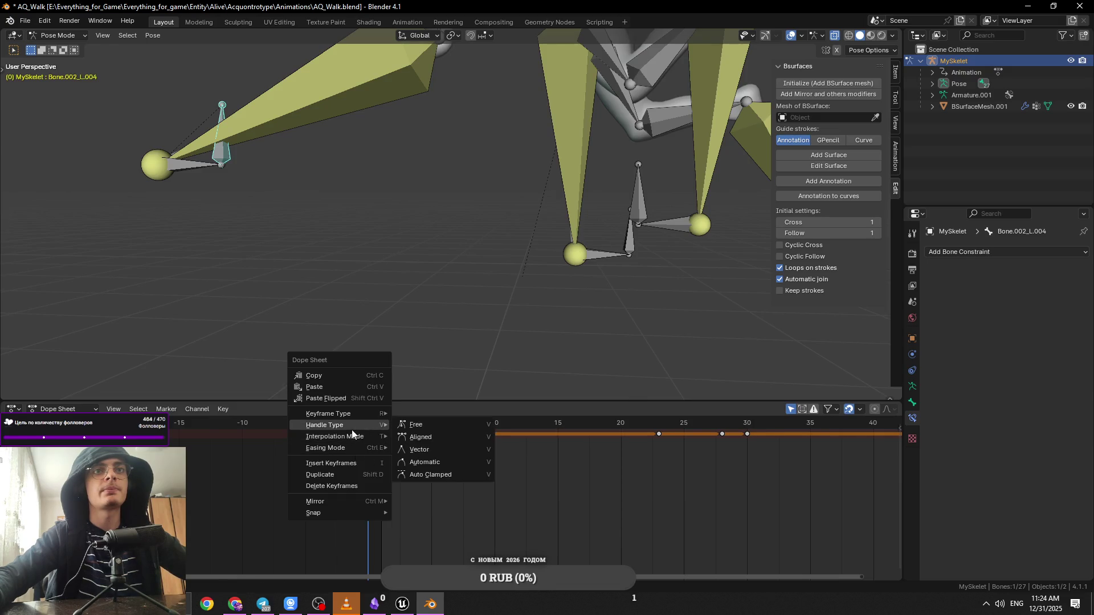
pyautogui.moveTo(350, 415)
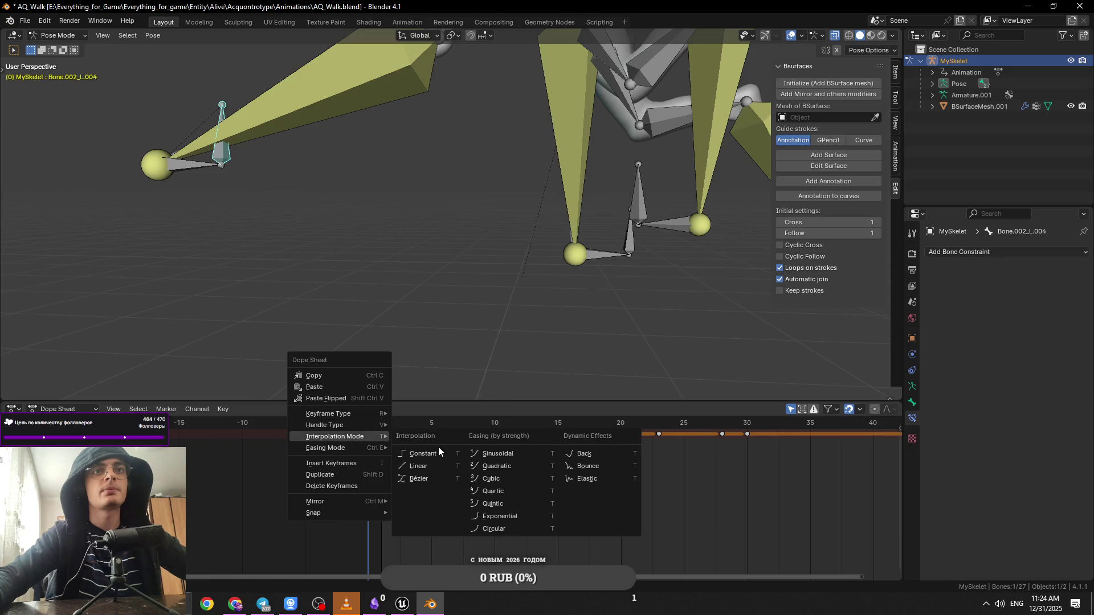
pyautogui.click(436, 462)
# Step: Make the frame-23 keyframe interpolate linearly and play back to check the motion
pyautogui.press('space')
pyautogui.press('space')
pyautogui.click(471, 425)
pyautogui.moveTo(713, 493)
pyautogui.mouseDown()
pyautogui.moveTo(561, 437)
pyautogui.moveTo(484, 429)
pyautogui.mouseUp()
pyautogui.rightClick(470, 433)
pyautogui.moveTo(472, 434)
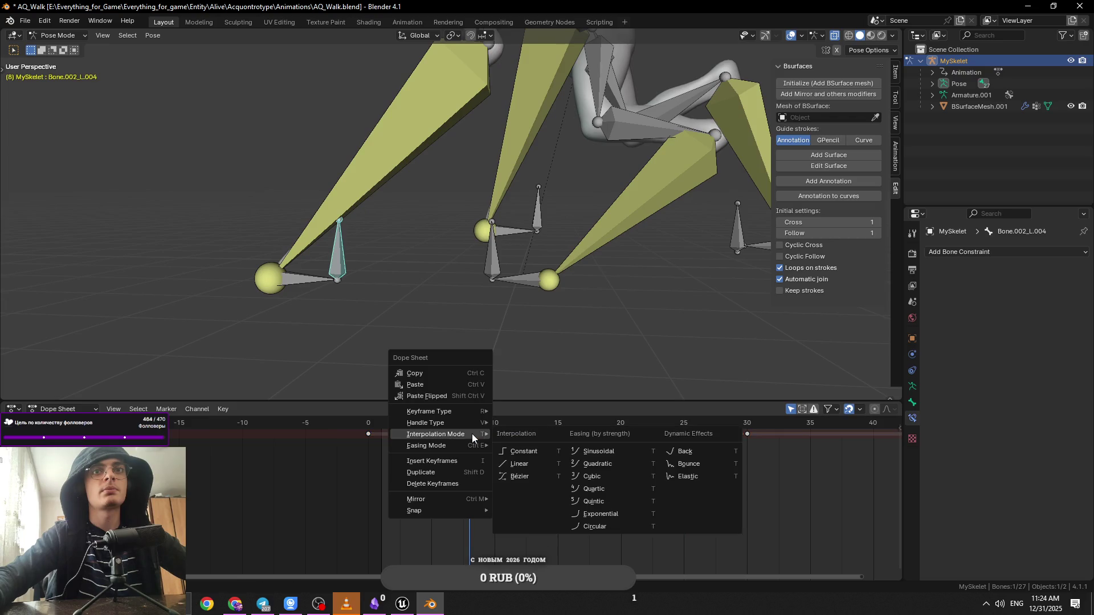
pyautogui.click(532, 464)
pyautogui.press('space')
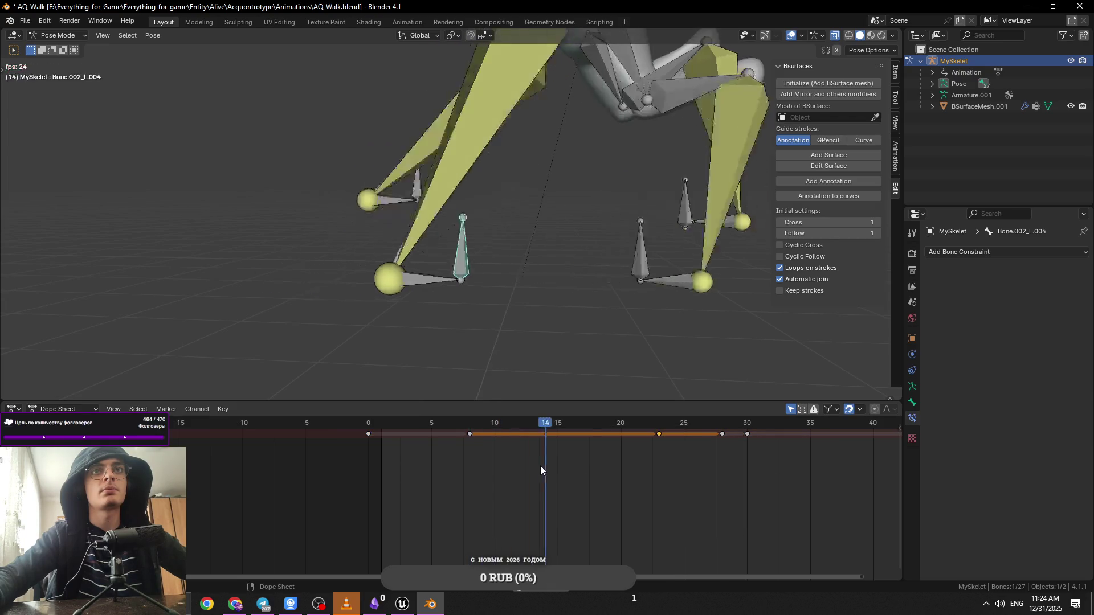
# Step: Apply Linear interpolation to the early keys around frames 0–8, then switch to Action Editor mode
pyautogui.hscroll(5, 714, 456)
pyautogui.scroll(-3, 566, 443)
pyautogui.moveTo(471, 426)
pyautogui.mouseDown()
pyautogui.moveTo(545, 436)
pyautogui.moveTo(515, 441)
pyautogui.moveTo(680, 443)
pyautogui.mouseUp()
pyautogui.moveTo(230, 427)
pyautogui.mouseDown()
pyautogui.moveTo(316, 426)
pyautogui.moveTo(240, 433)
pyautogui.mouseUp()
pyautogui.rightClick(234, 434)
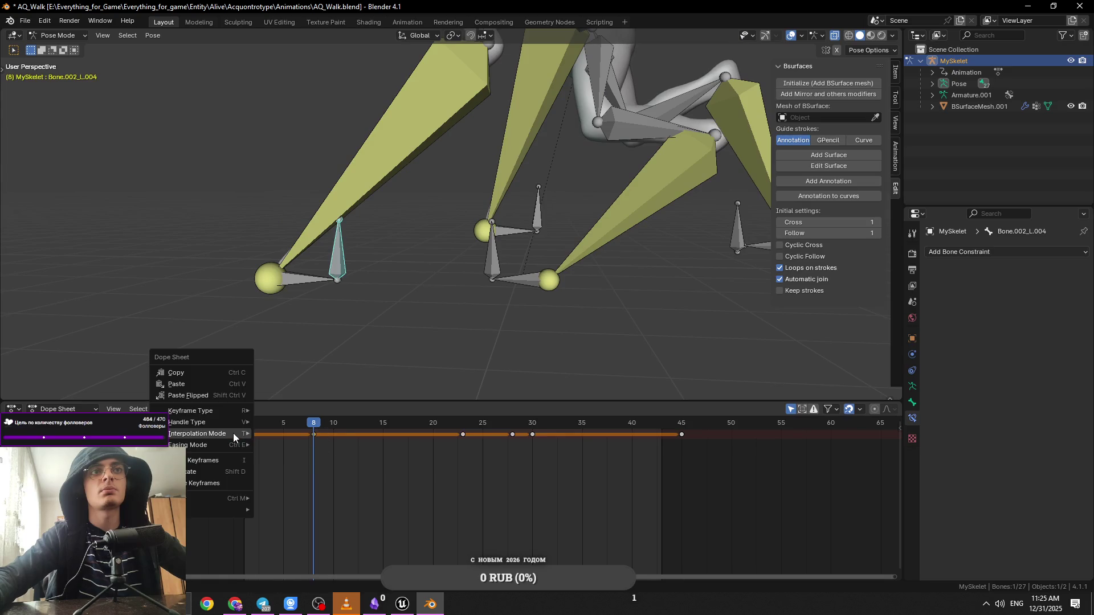
pyautogui.moveTo(234, 433)
pyautogui.click(288, 462)
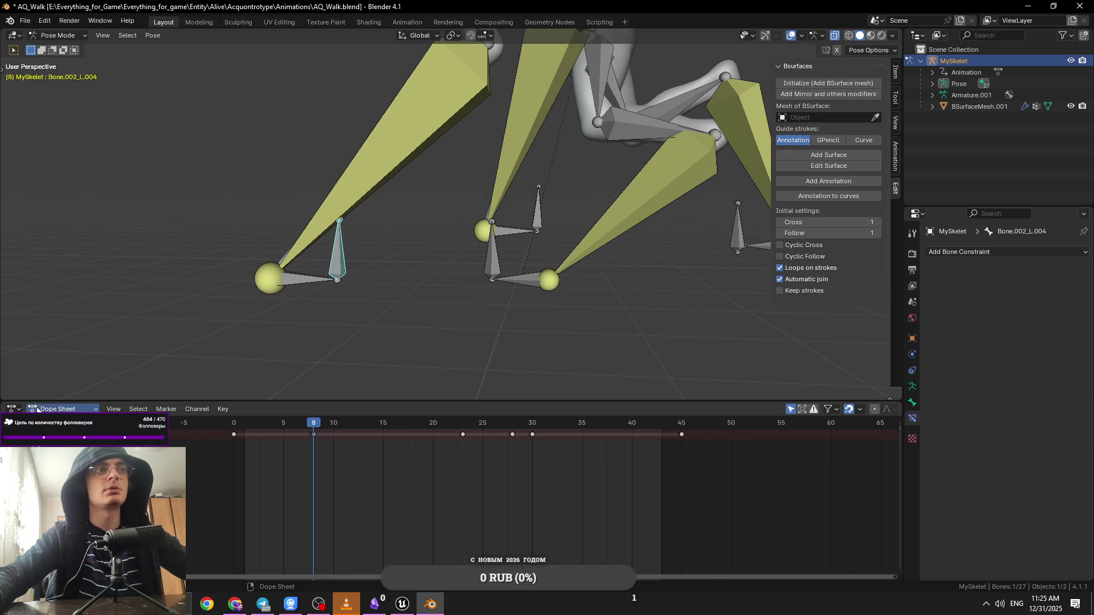
pyautogui.click(60, 409)
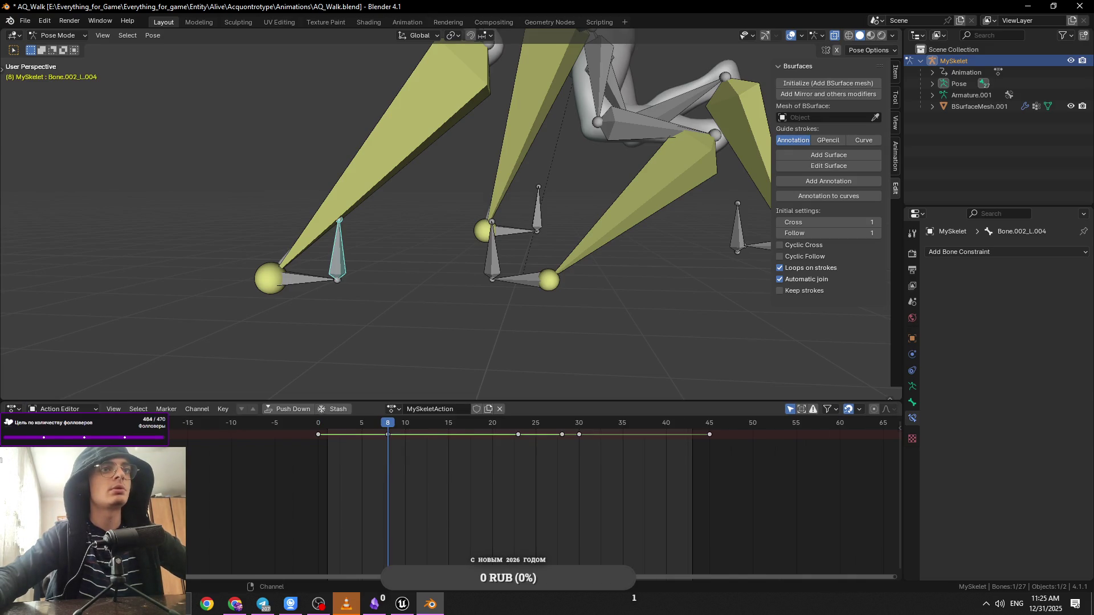
# Step: Select bone Bone.002_R.004 in the viewport and box-select its keyframes in the Action Editor
pyautogui.scroll(2, 333, 432)
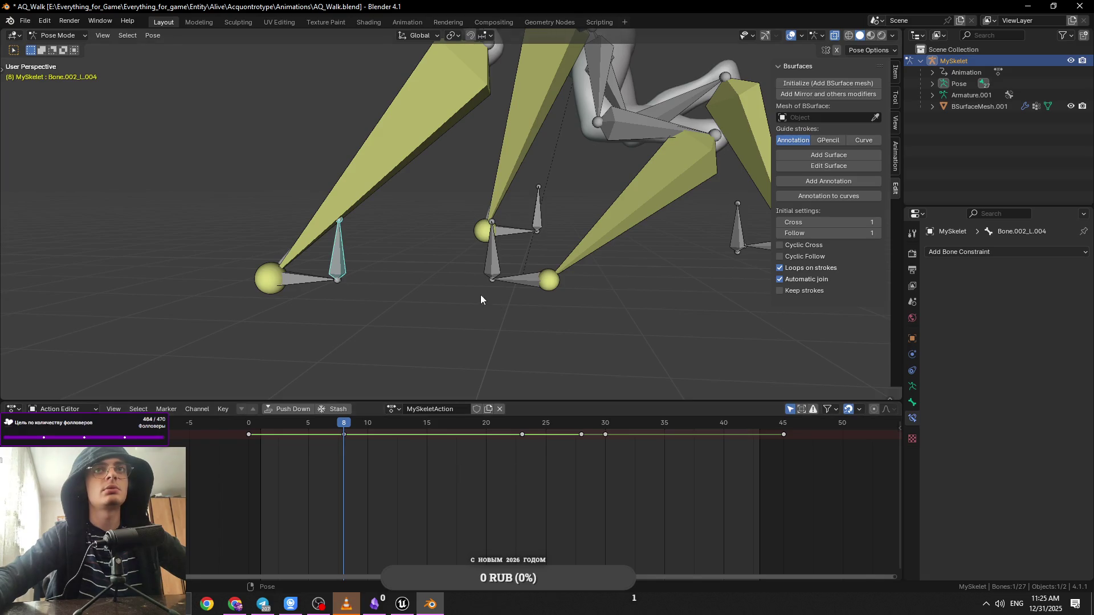
pyautogui.click(540, 214)
pyautogui.moveTo(538, 489); pyautogui.dragTo(250, 442)
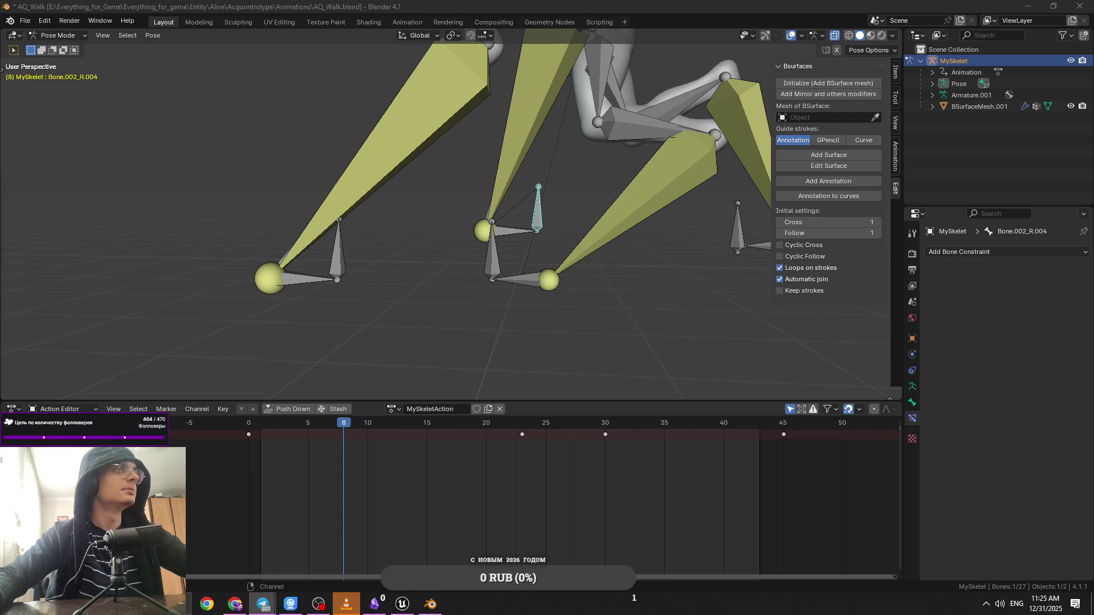
pyautogui.moveTo(289, 264); pyautogui.dragTo(394, 234)
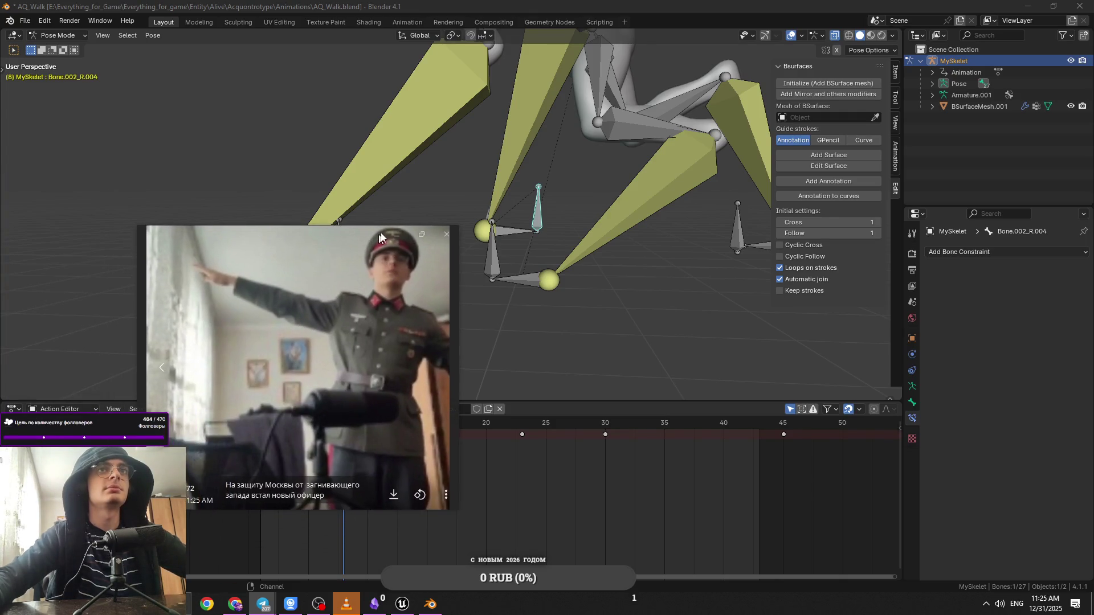
# Step: Move the Telegram video viewer to the left edge and close it with Escape
pyautogui.moveTo(418, 423); pyautogui.dragTo(442, 396)
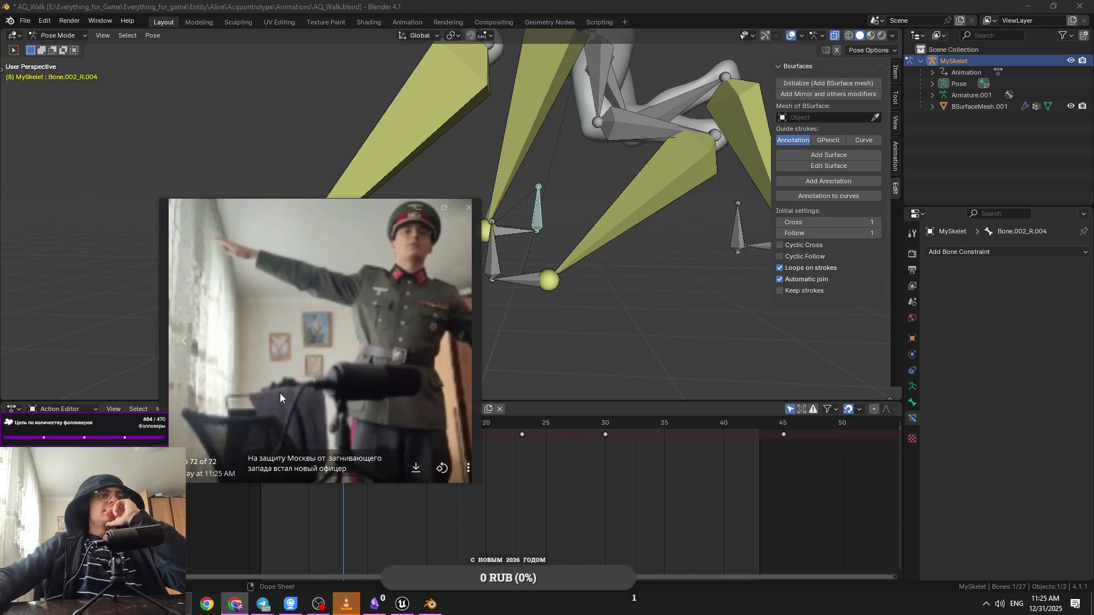
pyautogui.moveTo(307, 212)
pyautogui.mouseDown()
pyautogui.moveTo(248, 289)
pyautogui.moveTo(201, 322)
pyautogui.moveTo(185, 234)
pyautogui.moveTo(133, 151)
pyautogui.mouseUp()
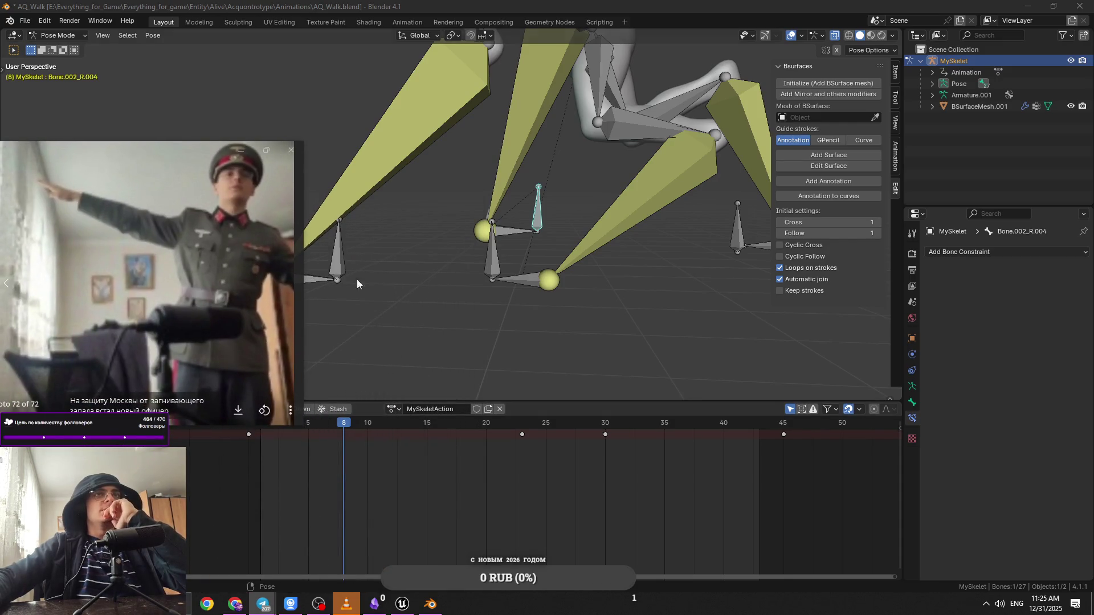
pyautogui.press('Escape')
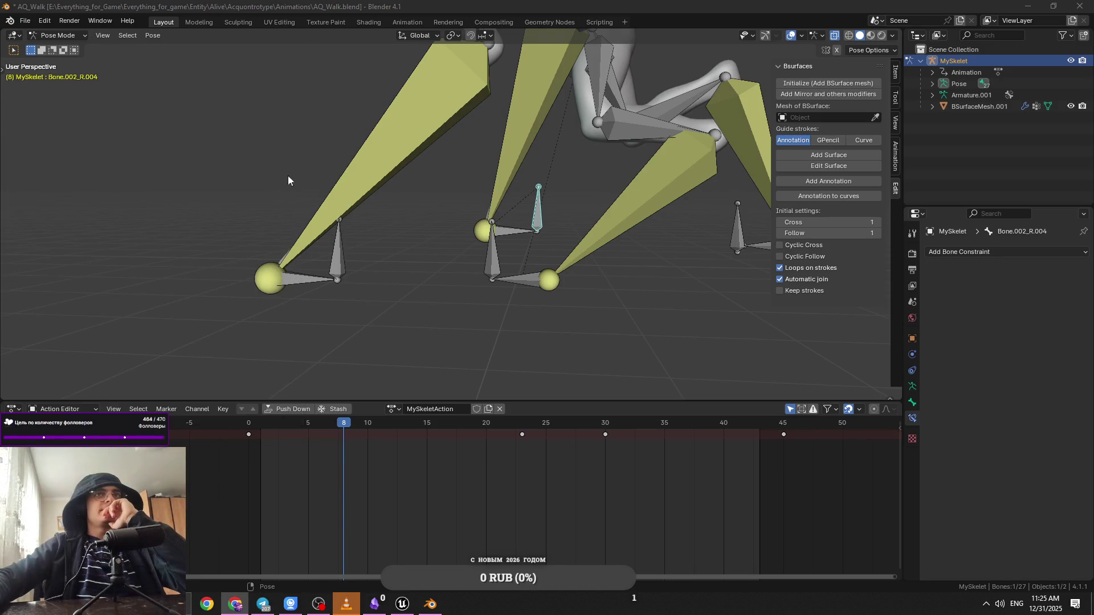
# Step: Change the interpolation of the keys from frame 30 to 45 and play the walk
pyautogui.moveTo(331, 425)
pyautogui.mouseDown()
pyautogui.moveTo(254, 422)
pyautogui.moveTo(620, 452)
pyautogui.moveTo(524, 444)
pyautogui.mouseUp()
pyautogui.moveTo(641, 469); pyautogui.dragTo(526, 432)
pyautogui.click(603, 425)
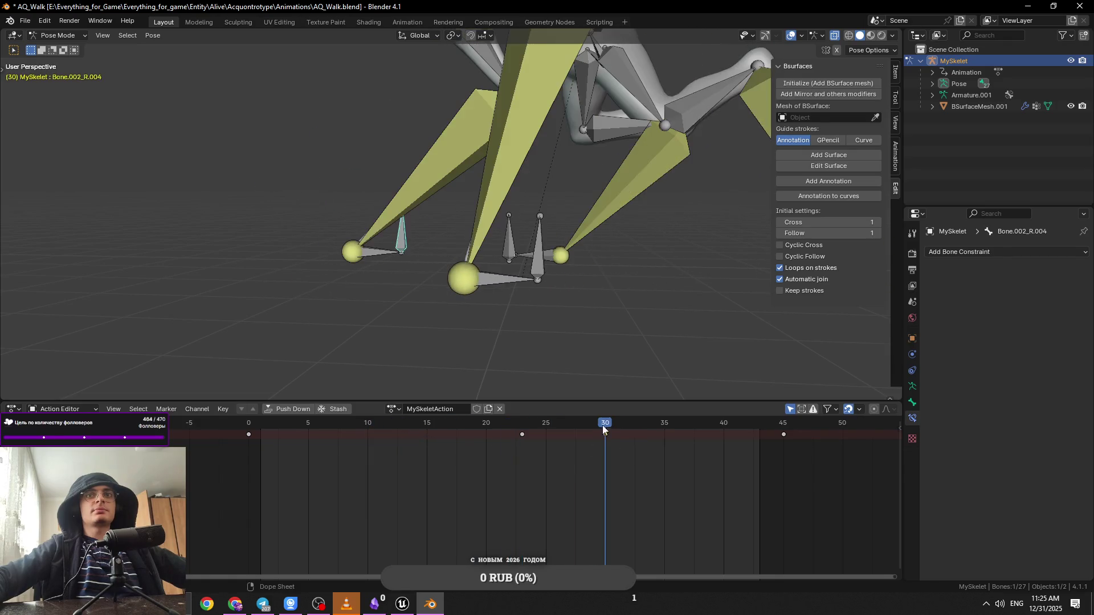
pyautogui.rightClick(784, 438)
pyautogui.moveTo(779, 432)
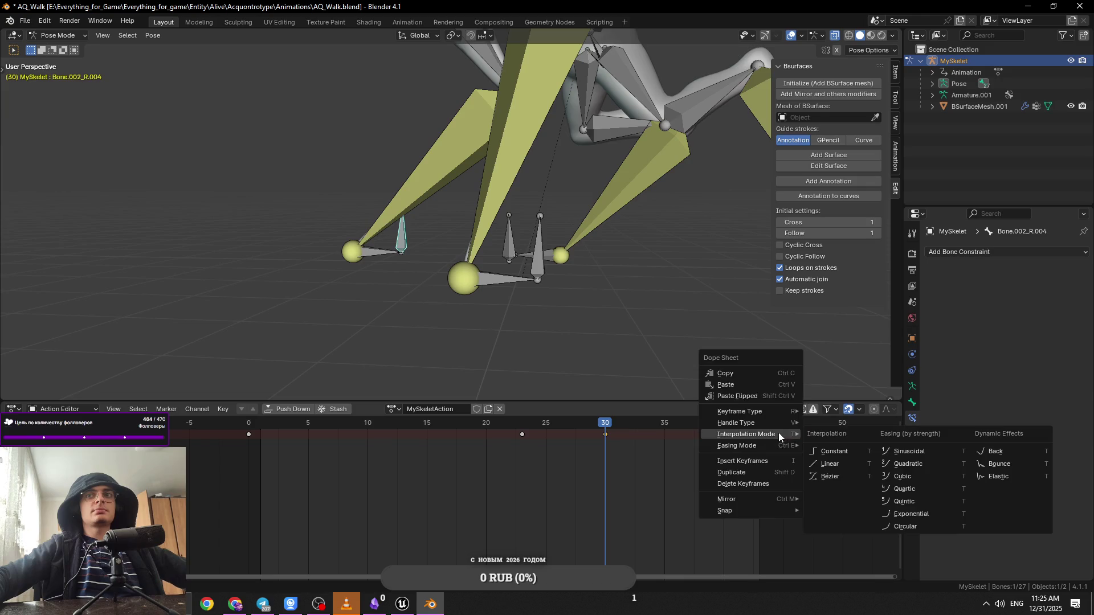
pyautogui.click(832, 453)
pyautogui.press('space')
pyautogui.press('space')
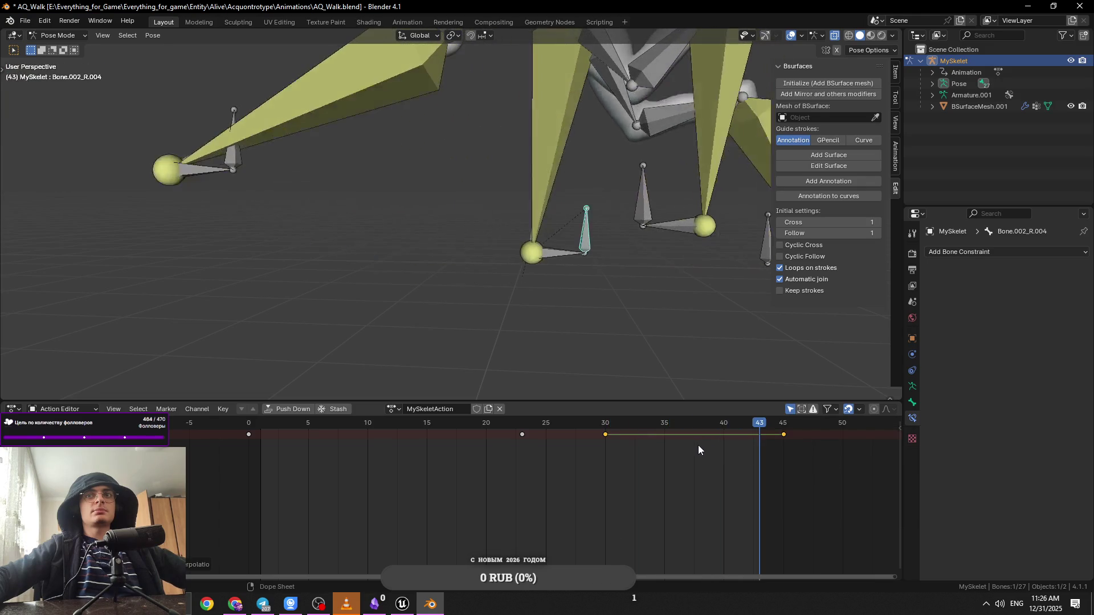
pyautogui.scroll(-4, 591, 290)
pyautogui.moveTo(548, 423)
pyautogui.mouseDown()
pyautogui.moveTo(249, 430)
pyautogui.moveTo(577, 468)
pyautogui.mouseUp()
# Step: Give the row of keyframes Constant interpolation and scrub from frame 45 back to 23
pyautogui.moveTo(845, 475)
pyautogui.mouseDown()
pyautogui.moveTo(567, 431)
pyautogui.moveTo(653, 424)
pyautogui.moveTo(782, 438)
pyautogui.mouseUp()
pyautogui.rightClick(583, 433)
pyautogui.moveTo(583, 433)
pyautogui.click(641, 453)
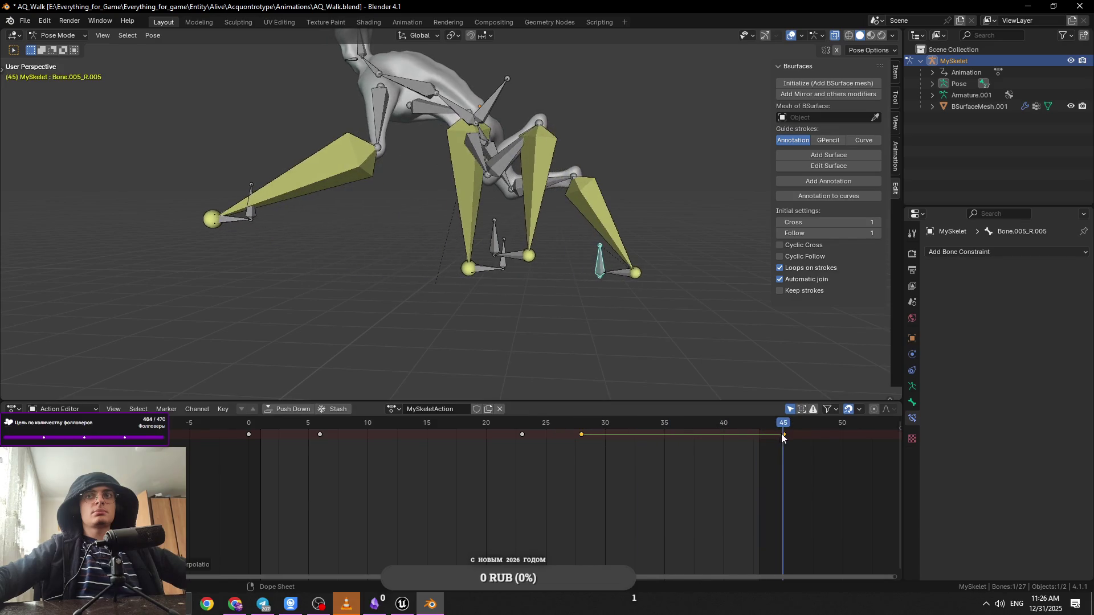
pyautogui.moveTo(538, 424)
pyautogui.mouseDown()
pyautogui.moveTo(525, 426)
pyautogui.moveTo(668, 426)
pyautogui.moveTo(276, 429)
pyautogui.moveTo(368, 429)
pyautogui.moveTo(320, 435)
pyautogui.mouseUp()
# Step: Set the leg bone's keys from frame 6 onward to Linear interpolation
pyautogui.moveTo(561, 474); pyautogui.dragTo(320, 433)
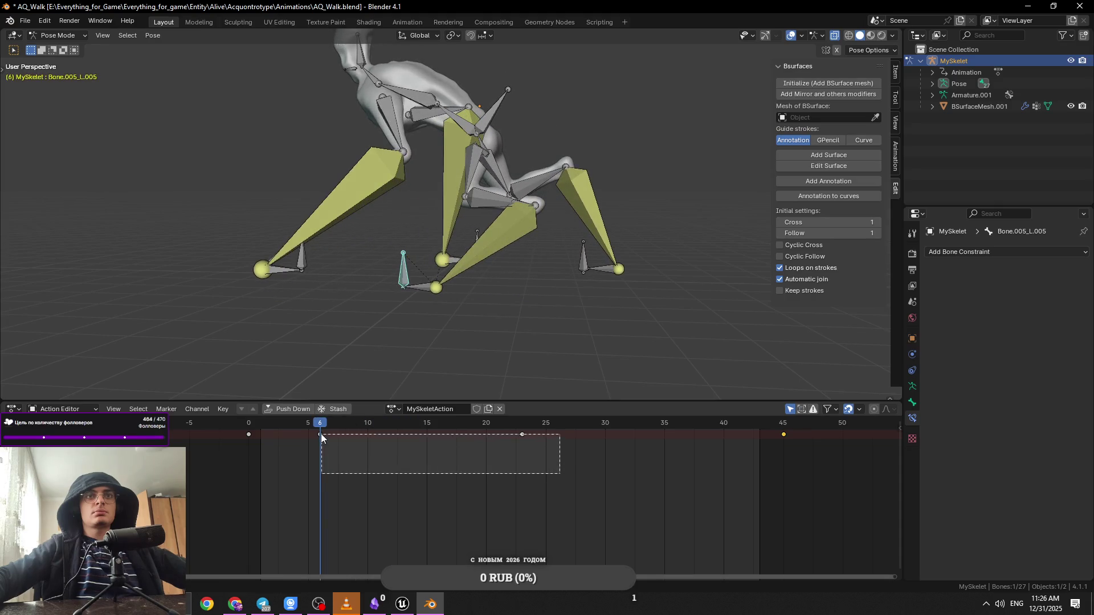
pyautogui.rightClick(320, 434)
pyautogui.moveTo(321, 433)
pyautogui.click(368, 463)
pyautogui.moveTo(545, 477); pyautogui.dragTo(333, 424)
pyautogui.rightClick(319, 436)
pyautogui.moveTo(314, 435)
pyautogui.click(376, 465)
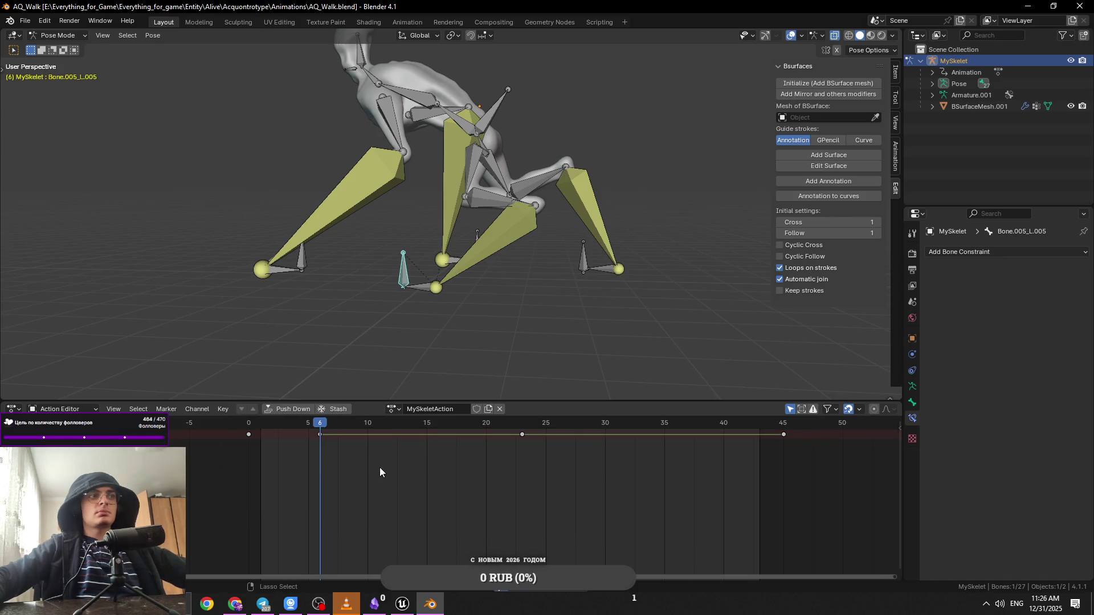
# Step: Replay the walk, select the frame 23 key and save AQ_Walk.blend
pyautogui.press('space')
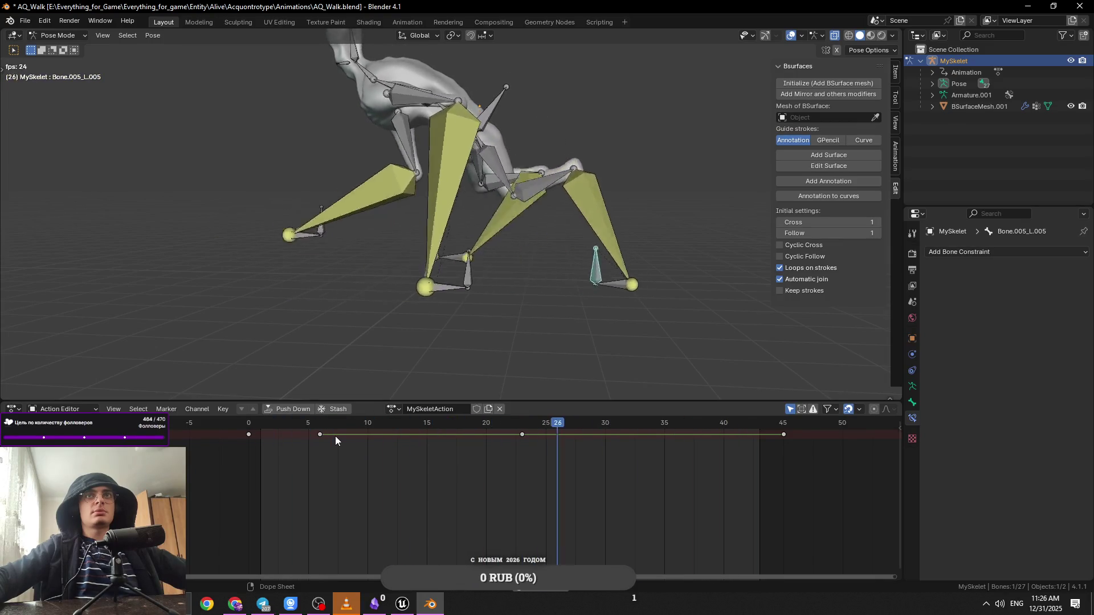
pyautogui.press('space')
pyautogui.press('space')
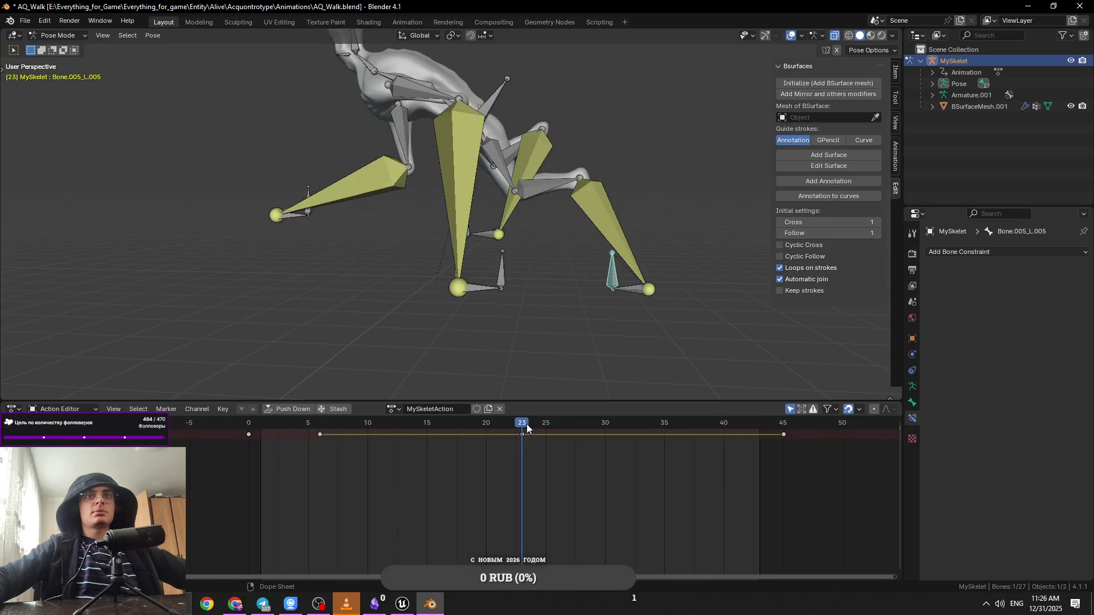
pyautogui.press('space')
pyautogui.click(522, 435)
pyautogui.hotkey('ctrl', 's')
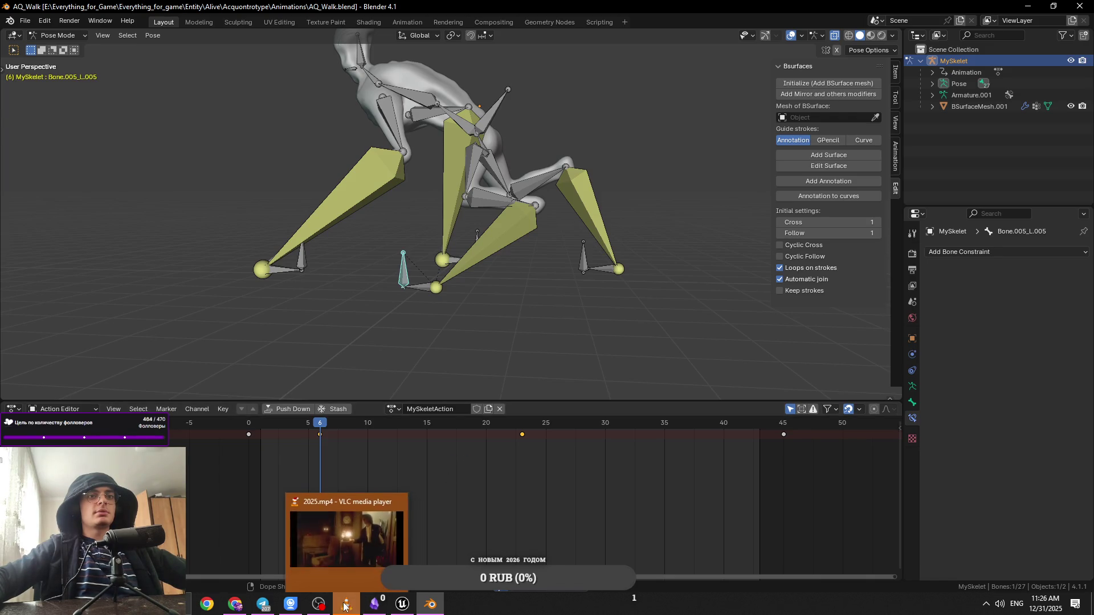
pyautogui.click(257, 610)
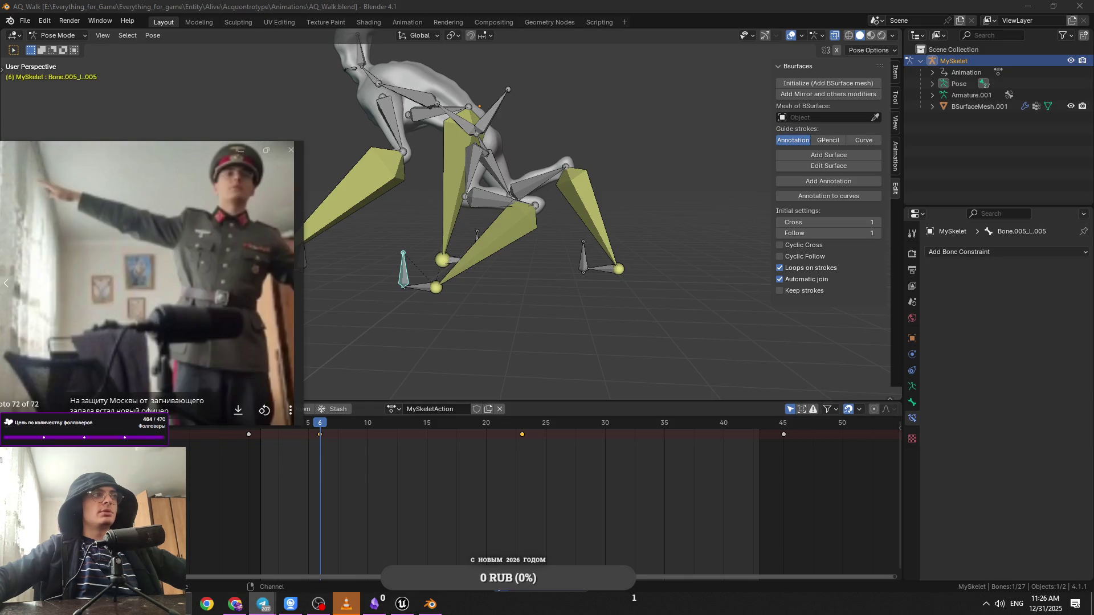
pyautogui.moveTo(213, 151); pyautogui.dragTo(503, 117)
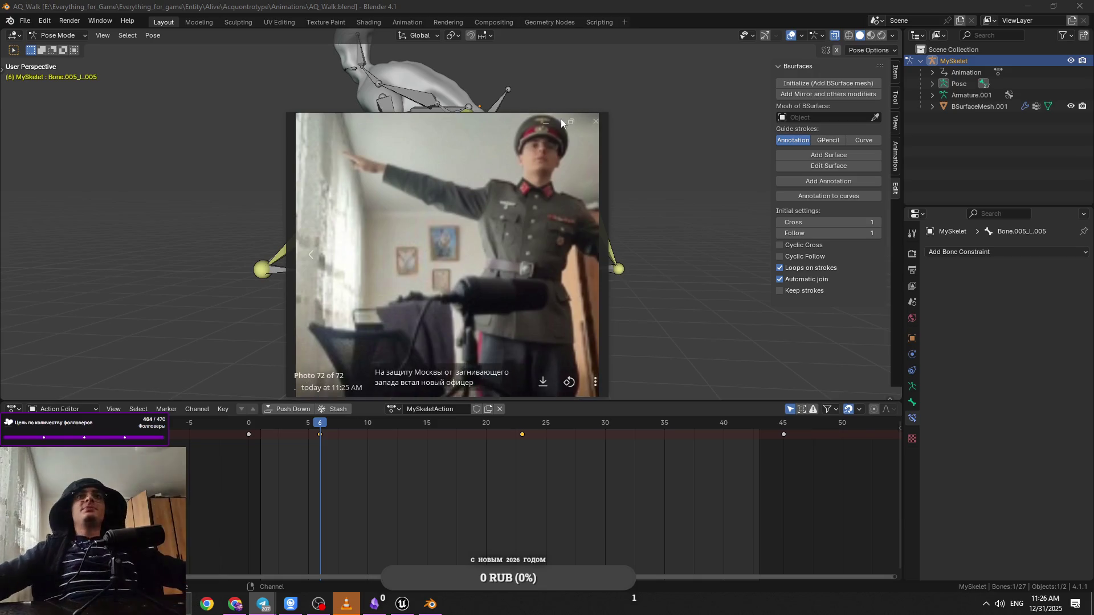
pyautogui.click(595, 122)
pyautogui.click(263, 432)
pyautogui.press('space')
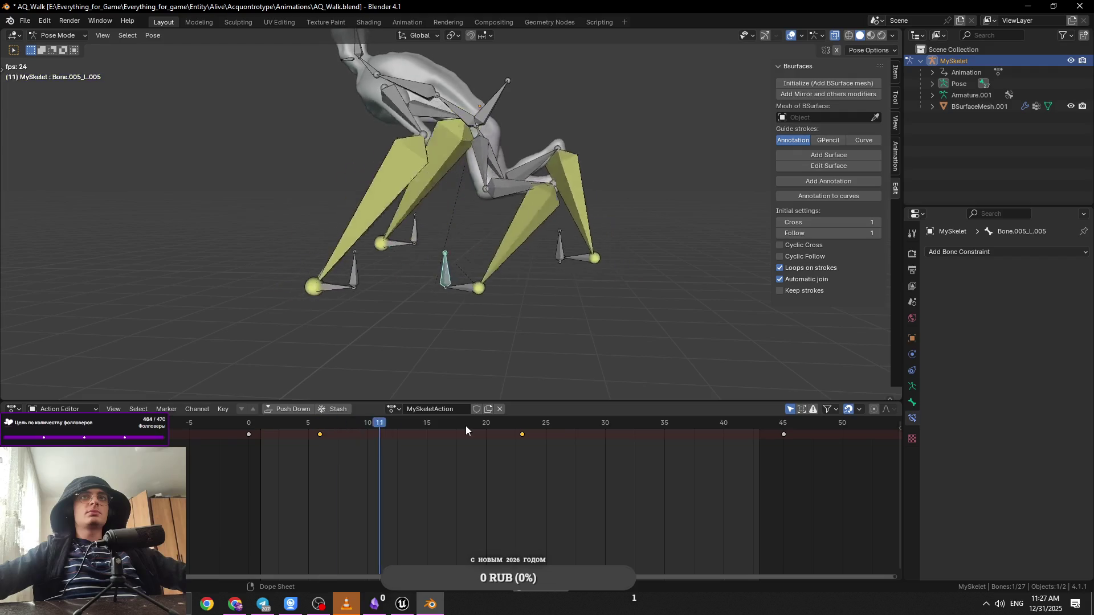
# Step: Set the keys between frames 6 and 23 to Linear interpolation
pyautogui.moveTo(466, 426)
pyautogui.mouseDown()
pyautogui.moveTo(319, 428)
pyautogui.moveTo(522, 431)
pyautogui.moveTo(343, 430)
pyautogui.moveTo(321, 450)
pyautogui.mouseUp()
pyautogui.press('i')
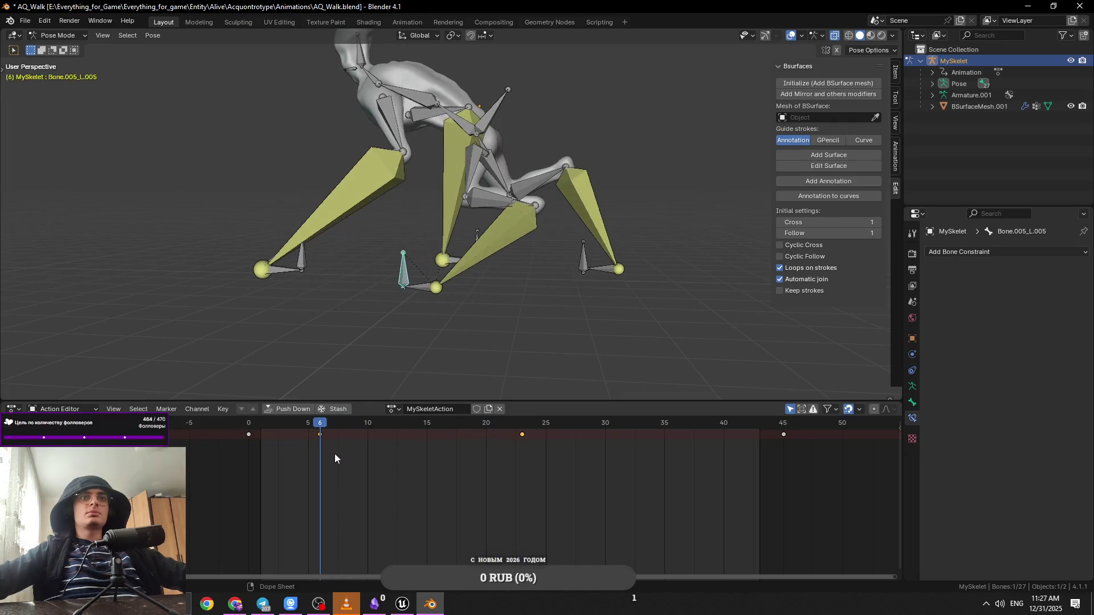
pyautogui.moveTo(548, 475); pyautogui.dragTo(313, 436)
pyautogui.rightClick(313, 436)
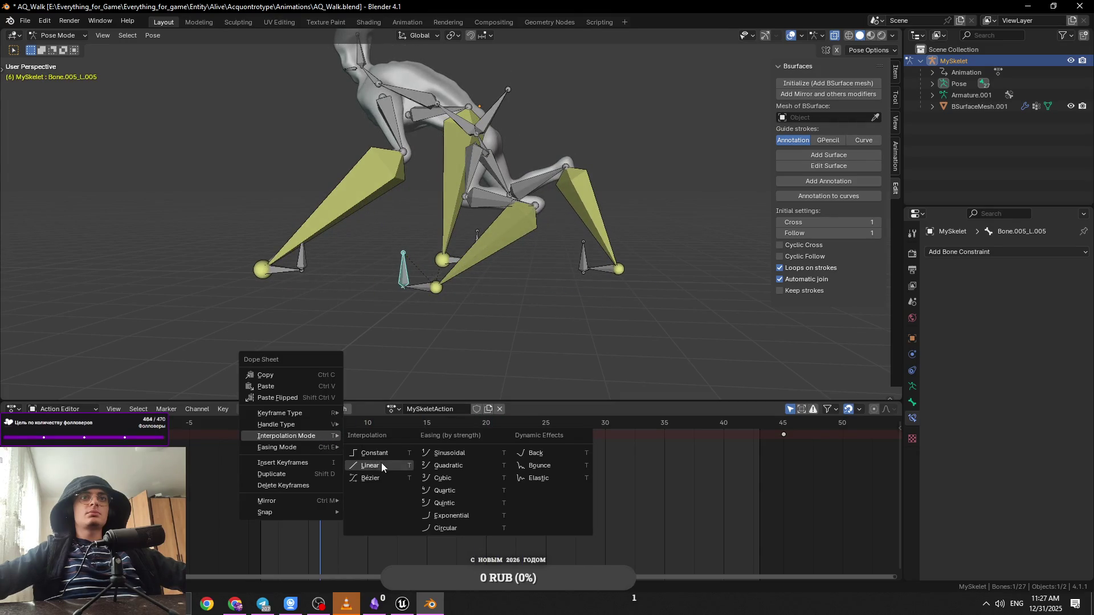
pyautogui.moveTo(330, 438)
pyautogui.click(382, 463)
pyautogui.hotkey('ctrl', 'z')
pyautogui.rightClick(320, 438)
pyautogui.click(374, 462)
# Step: Return the leg bone's other keys to Bézier interpolation and replay the walk
pyautogui.moveTo(325, 426)
pyautogui.mouseDown()
pyautogui.moveTo(233, 426)
pyautogui.moveTo(365, 427)
pyautogui.moveTo(340, 429)
pyautogui.mouseUp()
pyautogui.press('space')
pyautogui.click(247, 431)
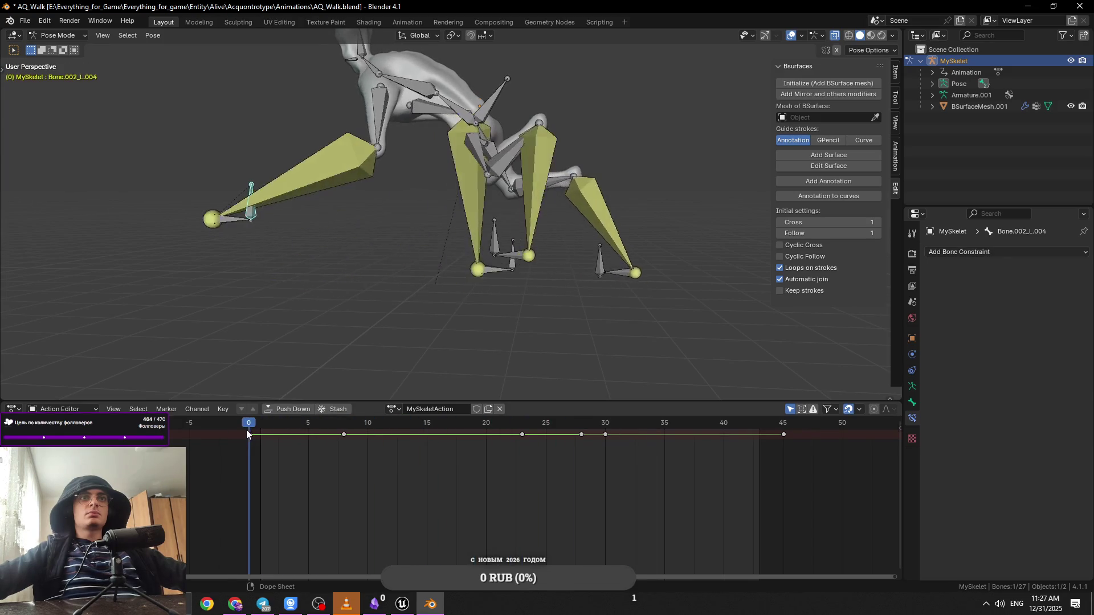
pyautogui.rightClick(248, 435)
pyautogui.moveTo(248, 435)
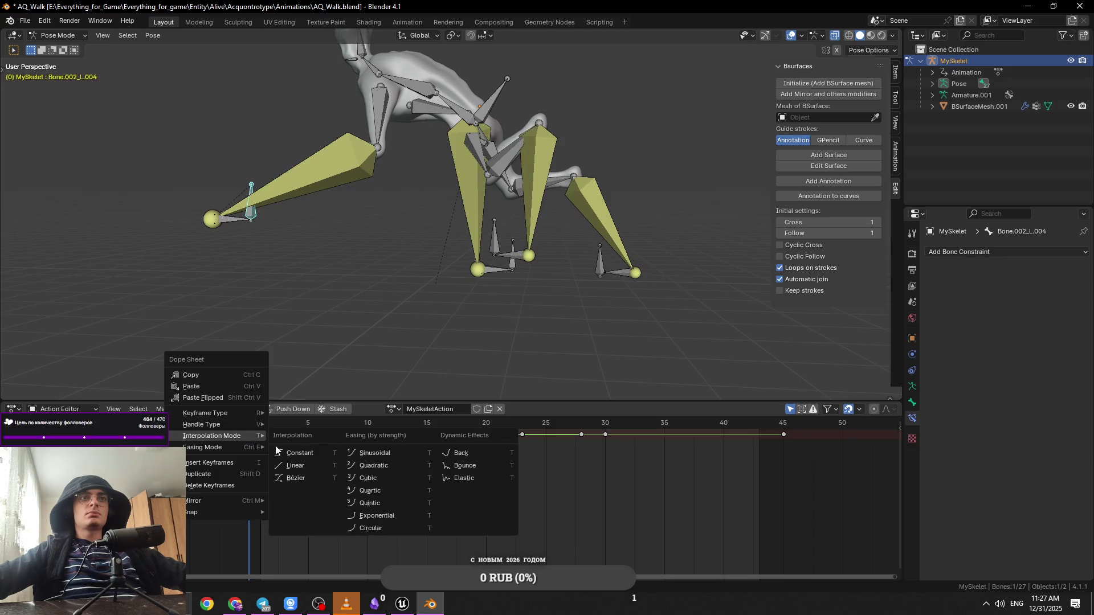
pyautogui.click(307, 477)
pyautogui.press('space')
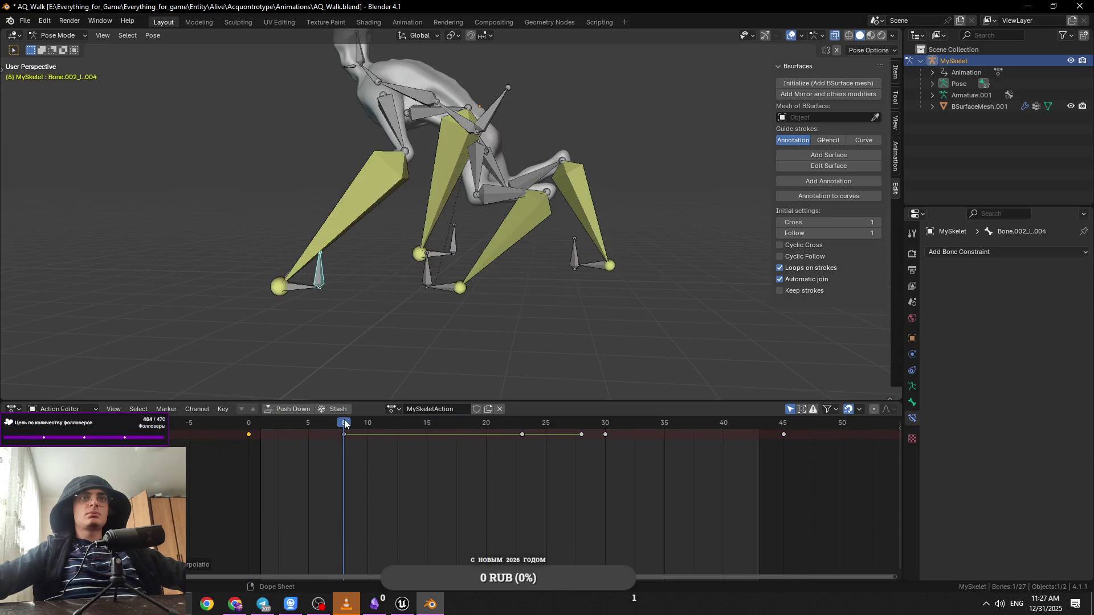
# Step: Delete the key at frame 30, replay the cycle, and split the 3D view in two
pyautogui.moveTo(409, 429); pyautogui.dragTo(598, 432)
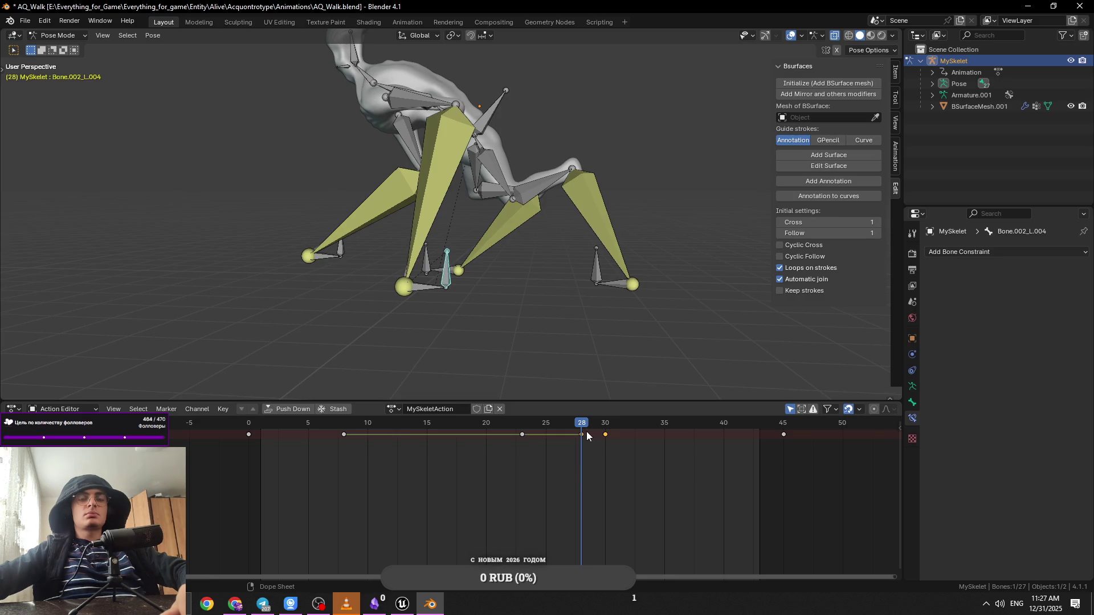
pyautogui.press('Delete')
pyautogui.click(528, 424)
pyautogui.moveTo(527, 425); pyautogui.dragTo(659, 432)
pyautogui.press('space')
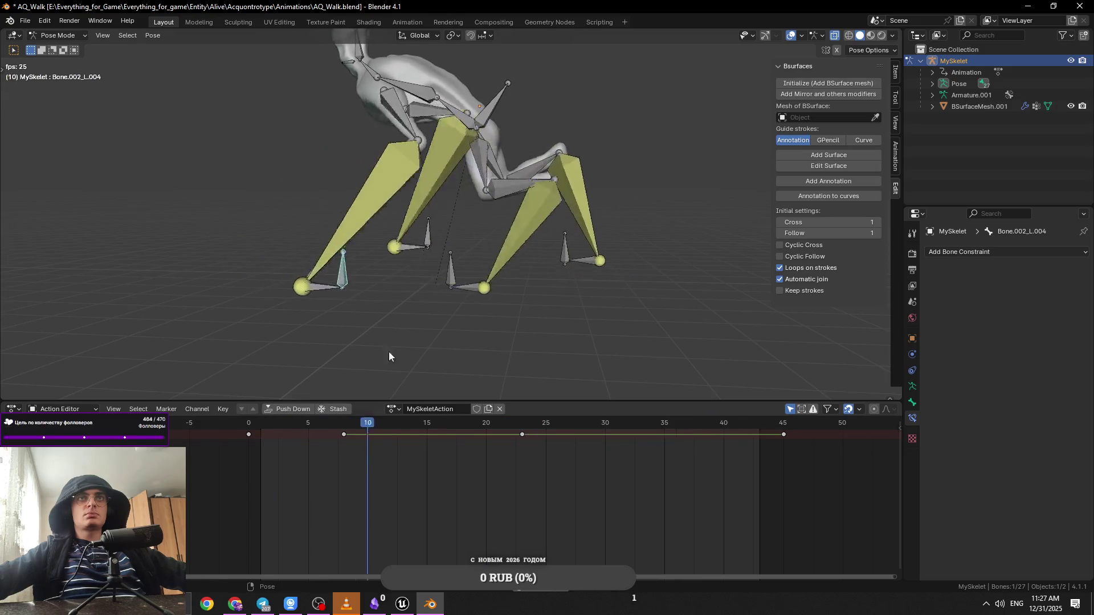
pyautogui.click(5, 73)
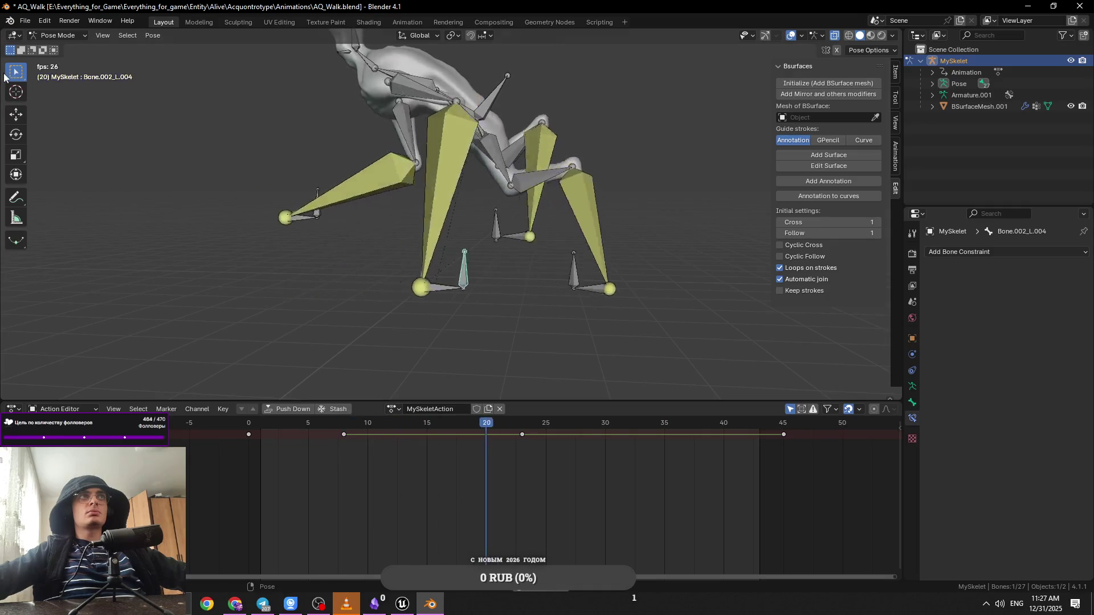
pyautogui.moveTo(3, 30); pyautogui.dragTo(242, 41)
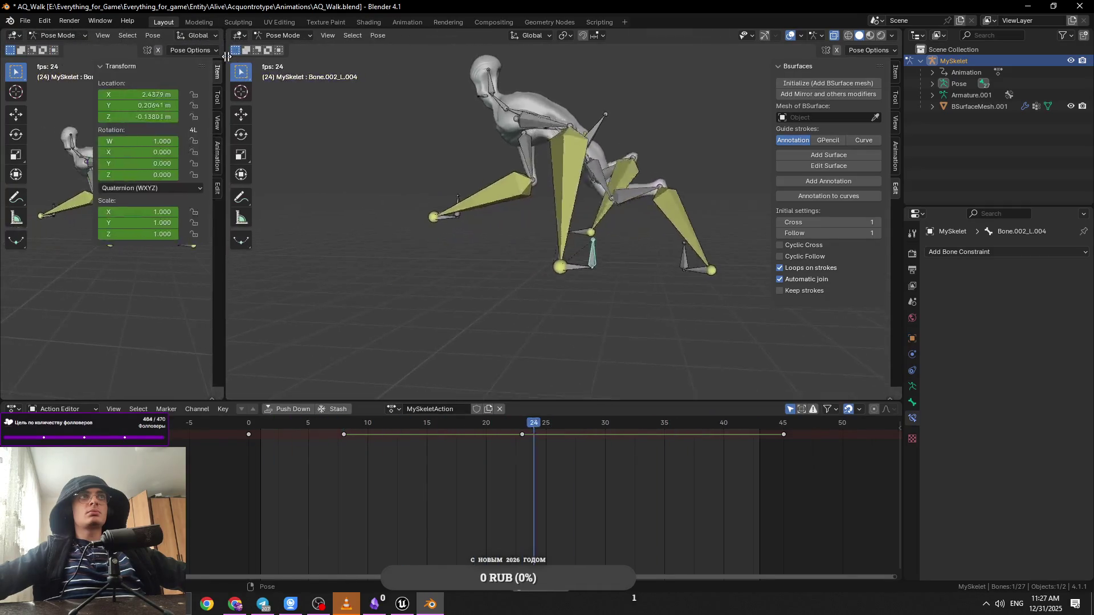
# Step: Widen the left view and strip its overlays, Transform panel and sidebar, facing the creature's mesh
pyautogui.click(67, 36)
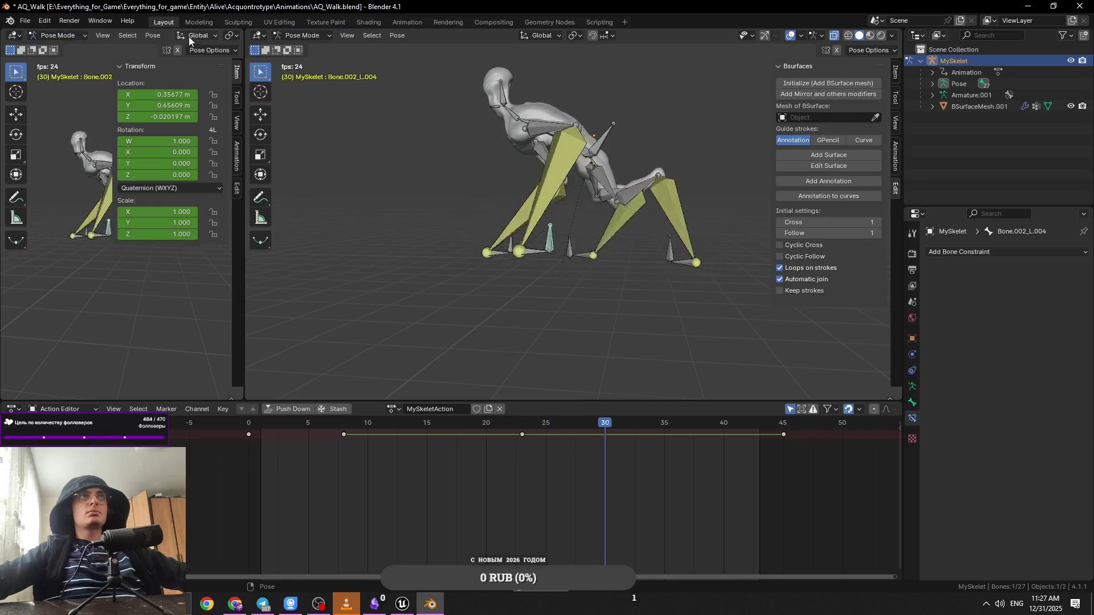
pyautogui.scroll(-5, 189, 36)
pyautogui.click(132, 36)
pyautogui.click(118, 67)
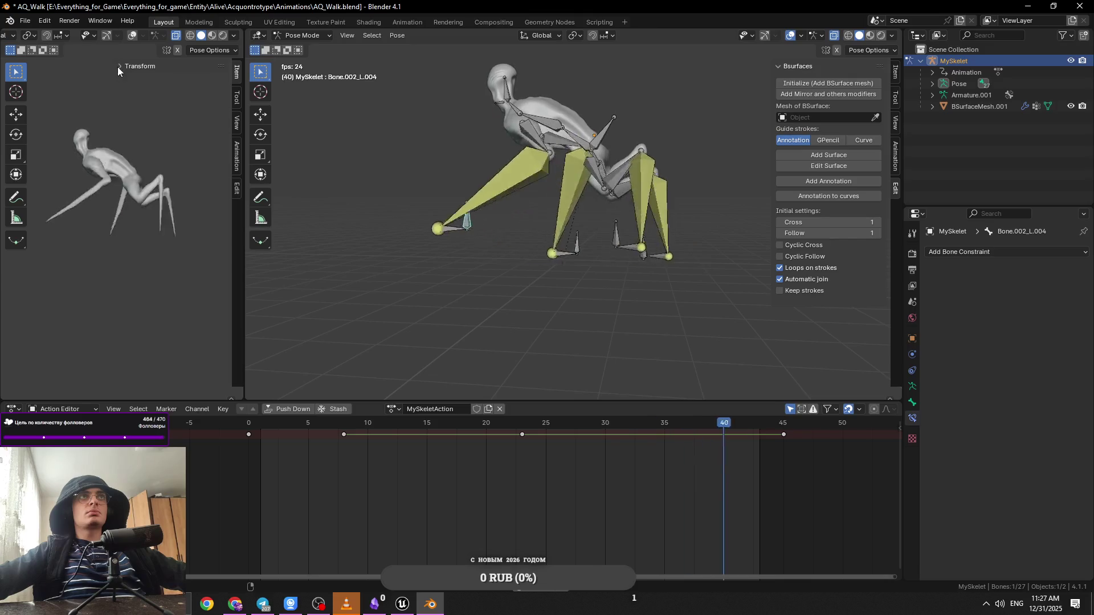
pyautogui.scroll(4, 143, 188)
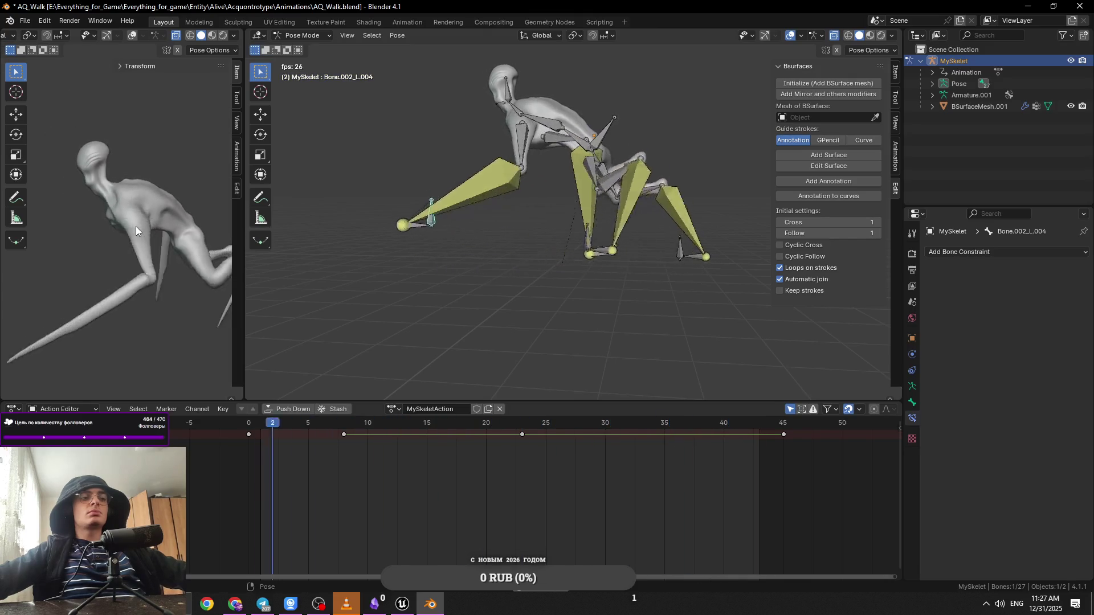
pyautogui.press('n')
pyautogui.moveTo(134, 224)
pyautogui.mouseDown()
pyautogui.moveTo(151, 221)
pyautogui.moveTo(133, 153)
pyautogui.moveTo(155, 217)
pyautogui.moveTo(155, 197)
pyautogui.mouseUp()
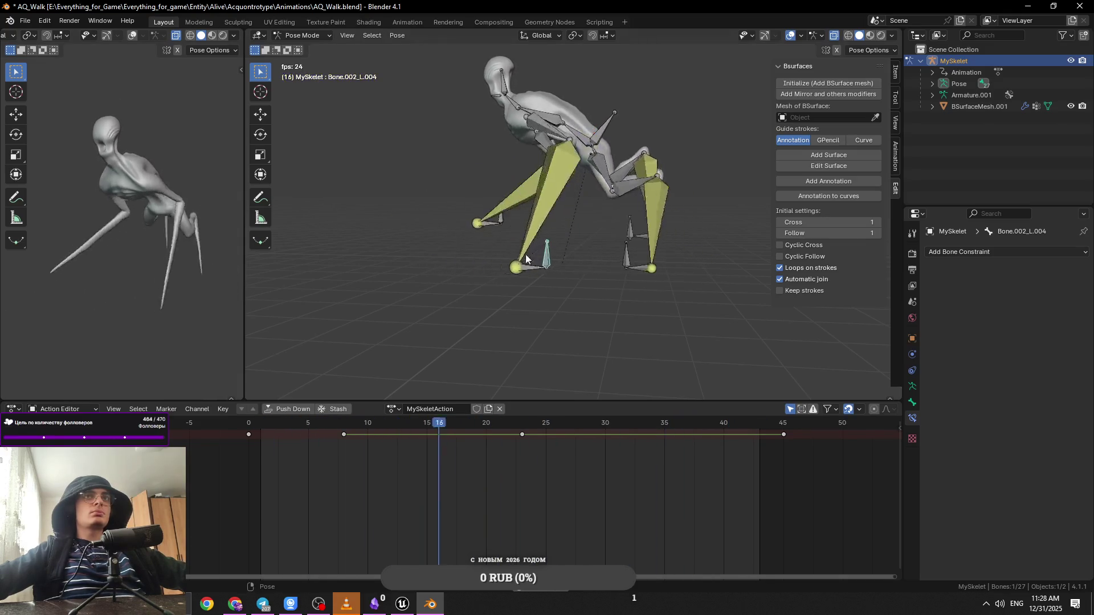
# Step: Stop playback, clear the bone selection and scrub the walk to frame 41
pyautogui.press('space')
pyautogui.hotkey('alt', 'a')
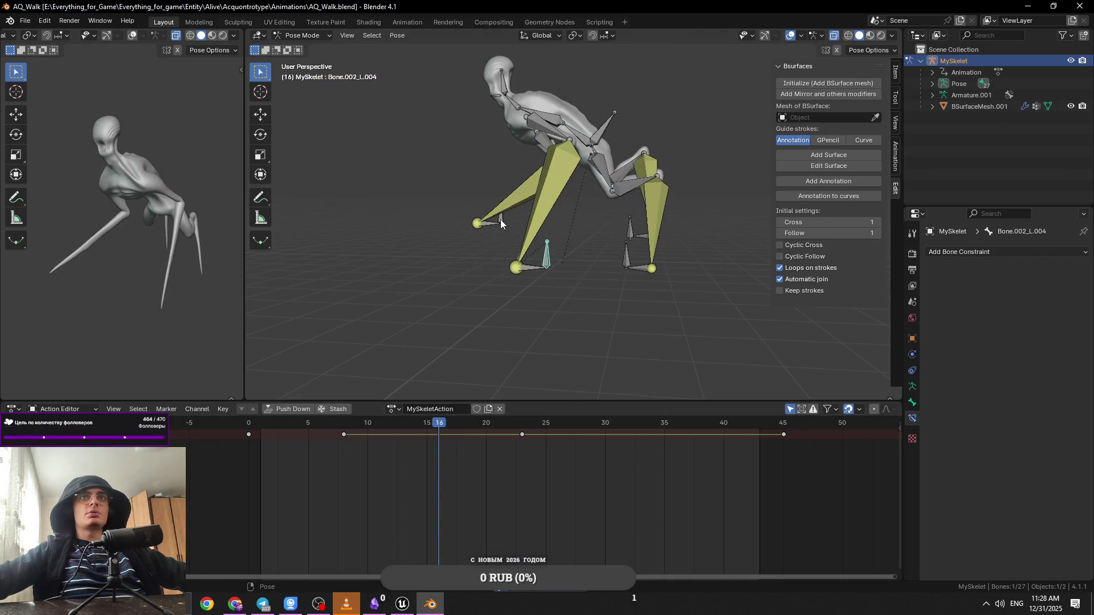
pyautogui.moveTo(521, 435)
pyautogui.mouseDown()
pyautogui.moveTo(586, 429)
pyautogui.moveTo(741, 447)
pyautogui.moveTo(525, 433)
pyautogui.mouseUp()
# Step: Set the frame 23 key to Linear and replay the walk, checking frames 28–38 and 7
pyautogui.rightClick(524, 433)
pyautogui.moveTo(529, 433)
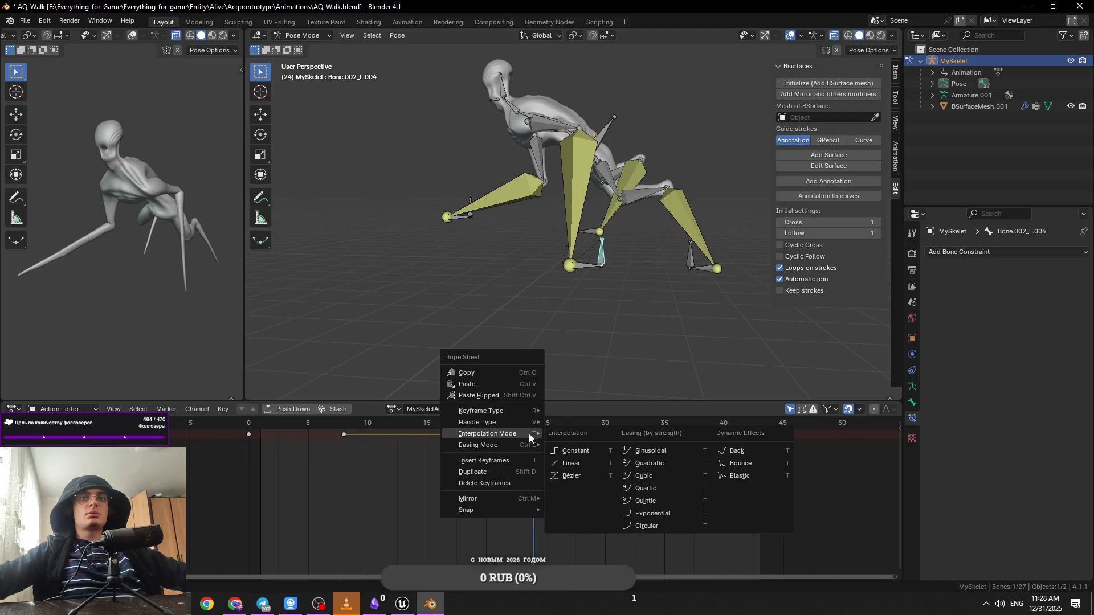
pyautogui.click(571, 464)
pyautogui.press('space')
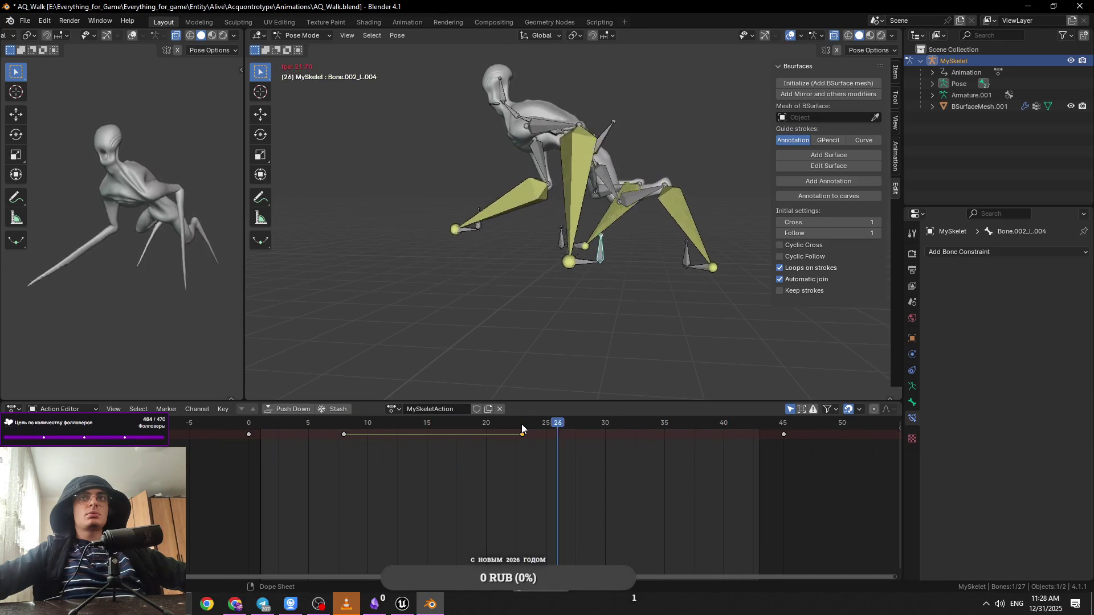
pyautogui.press('space')
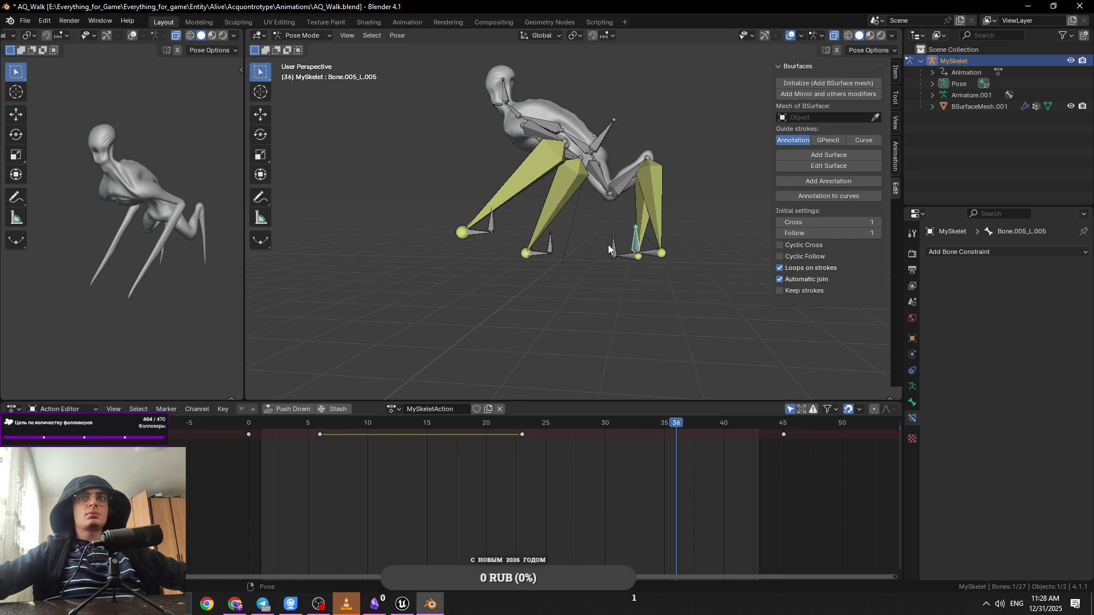
pyautogui.moveTo(584, 425)
pyautogui.mouseDown()
pyautogui.moveTo(747, 439)
pyautogui.moveTo(524, 435)
pyautogui.moveTo(784, 447)
pyautogui.mouseUp()
pyautogui.moveTo(268, 429); pyautogui.dragTo(329, 429)
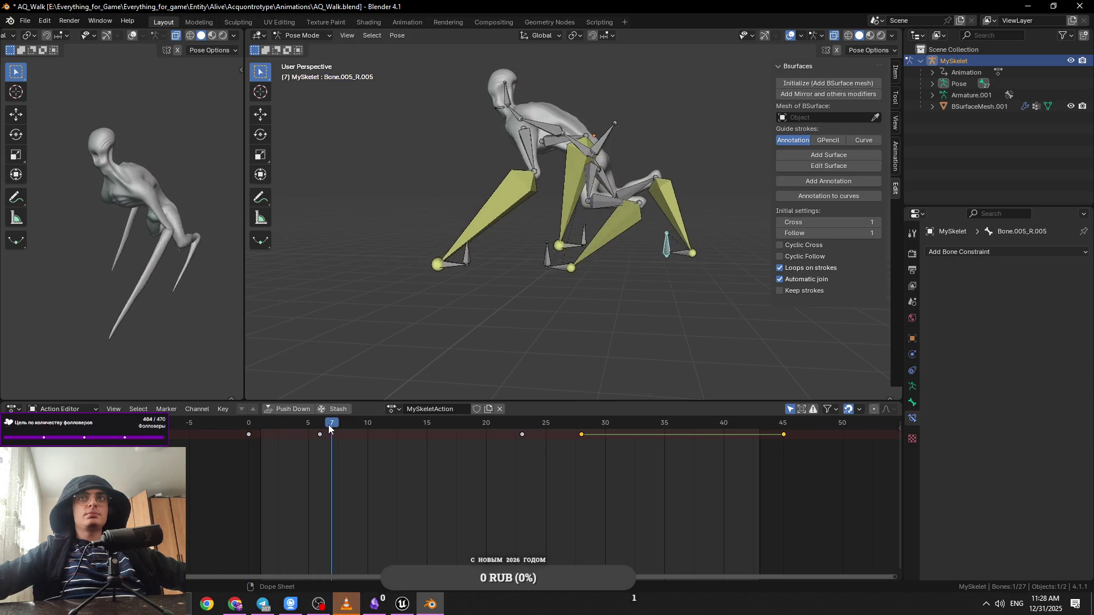
pyautogui.press('space')
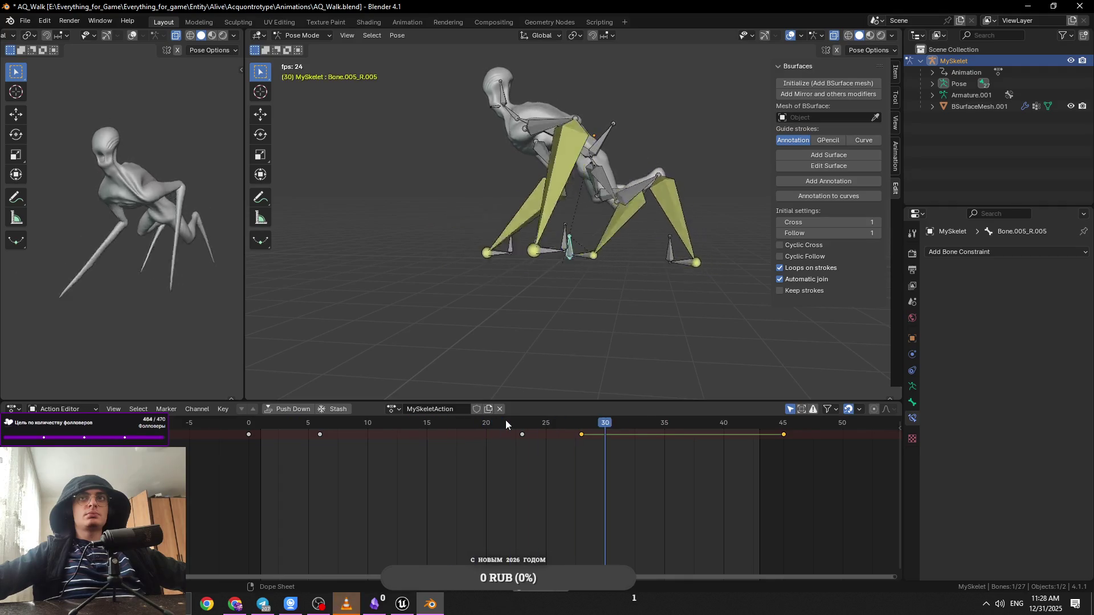
pyautogui.click(568, 437)
pyautogui.press('space')
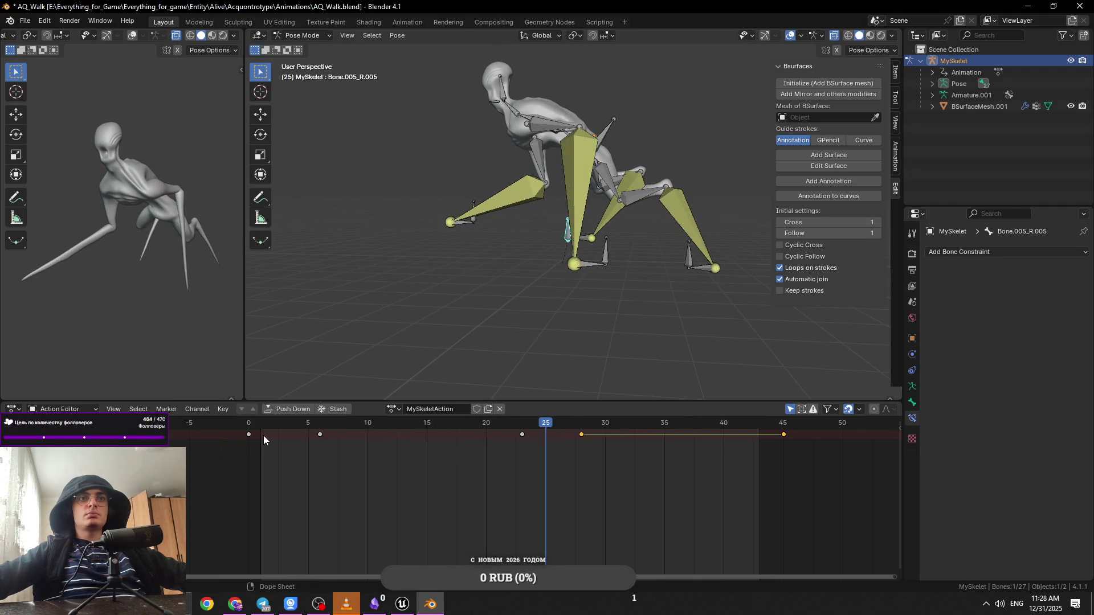
# Step: Change the selected keys' interpolation and preview the walk through frames 40–43
pyautogui.rightClick(251, 436)
pyautogui.moveTo(251, 436)
pyautogui.click(300, 466)
pyautogui.press('space')
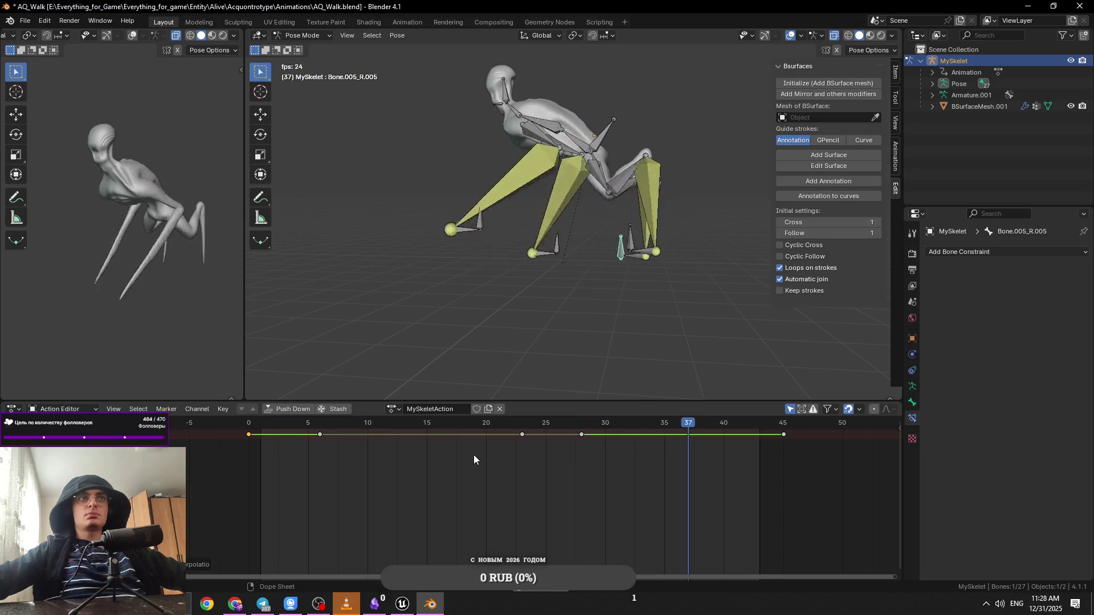
pyautogui.press('space')
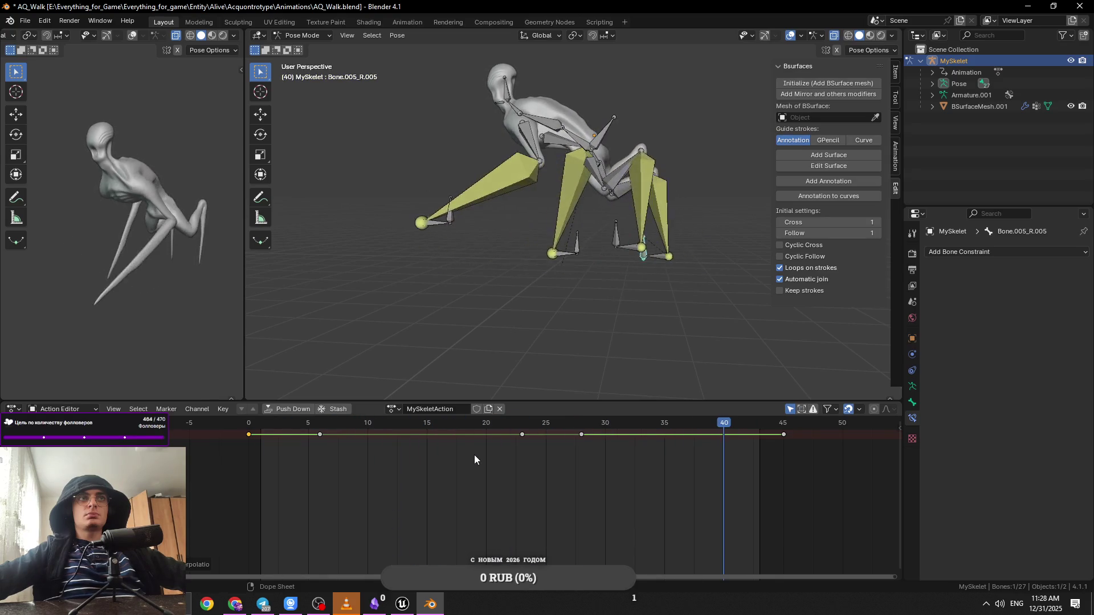
pyautogui.click(748, 425)
pyautogui.moveTo(752, 427); pyautogui.dragTo(759, 427)
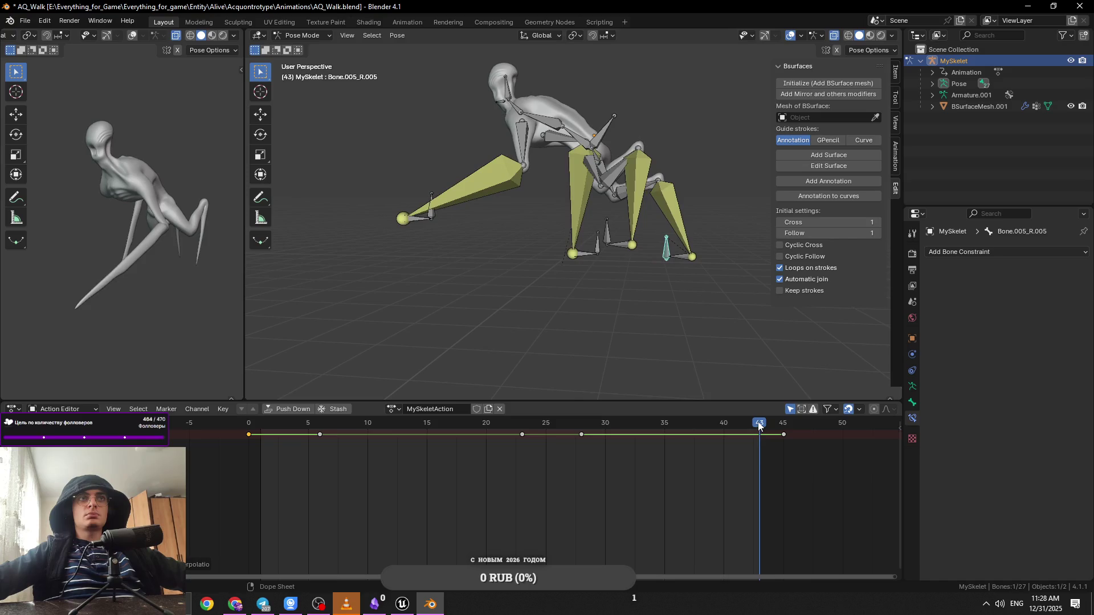
pyautogui.click(251, 426)
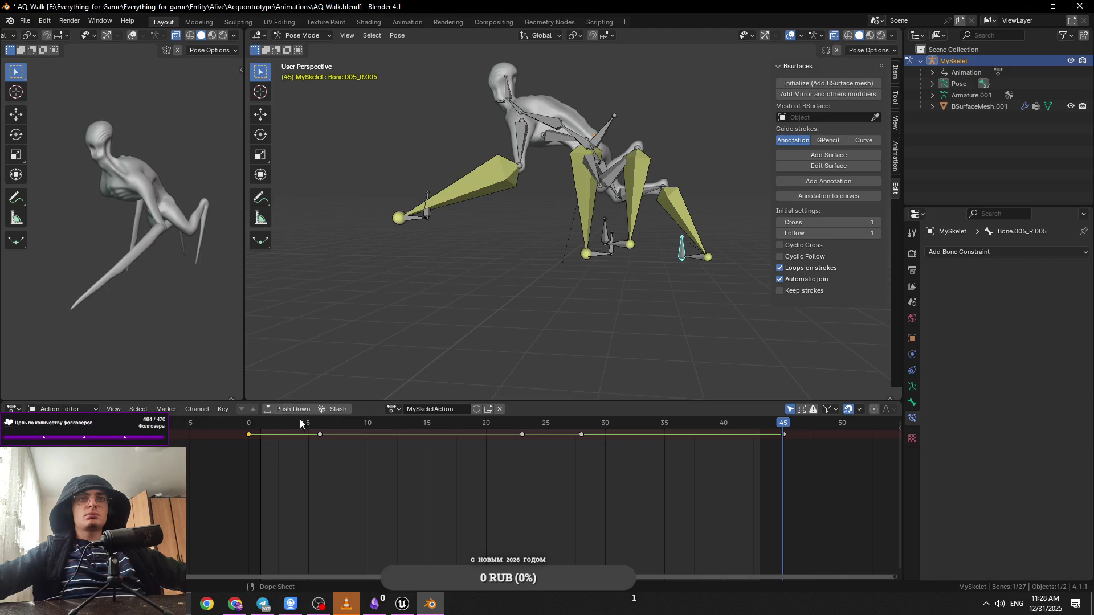
# Step: Play the walk from frame 0, save AQ_Walk.blend, and deselect all bones at frame 0
pyautogui.press('space')
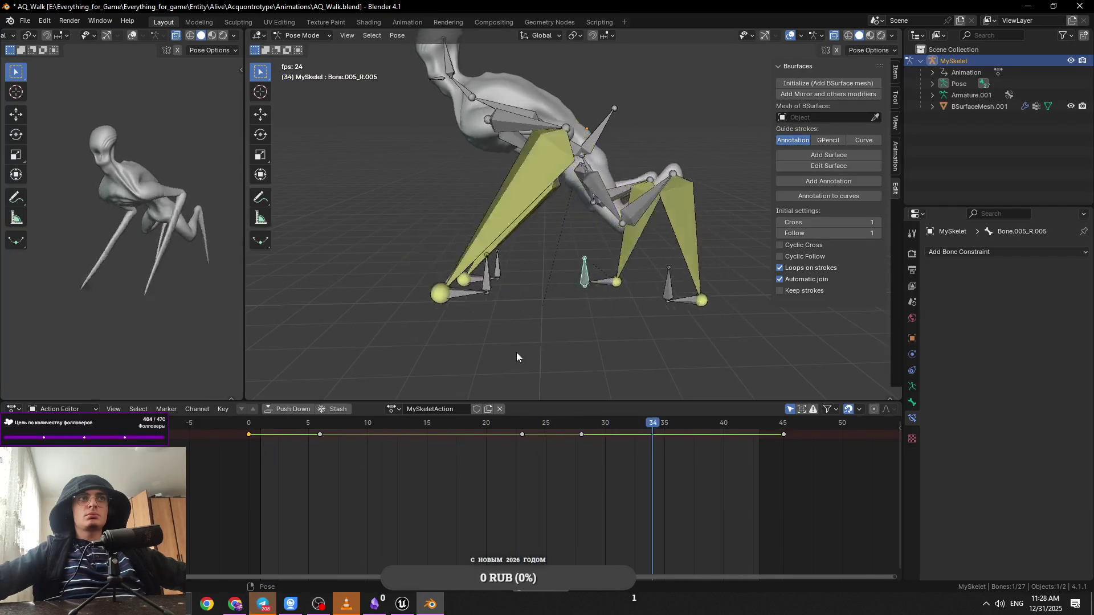
pyautogui.press('space')
pyautogui.hotkey('ctrl', 's')
pyautogui.press('space')
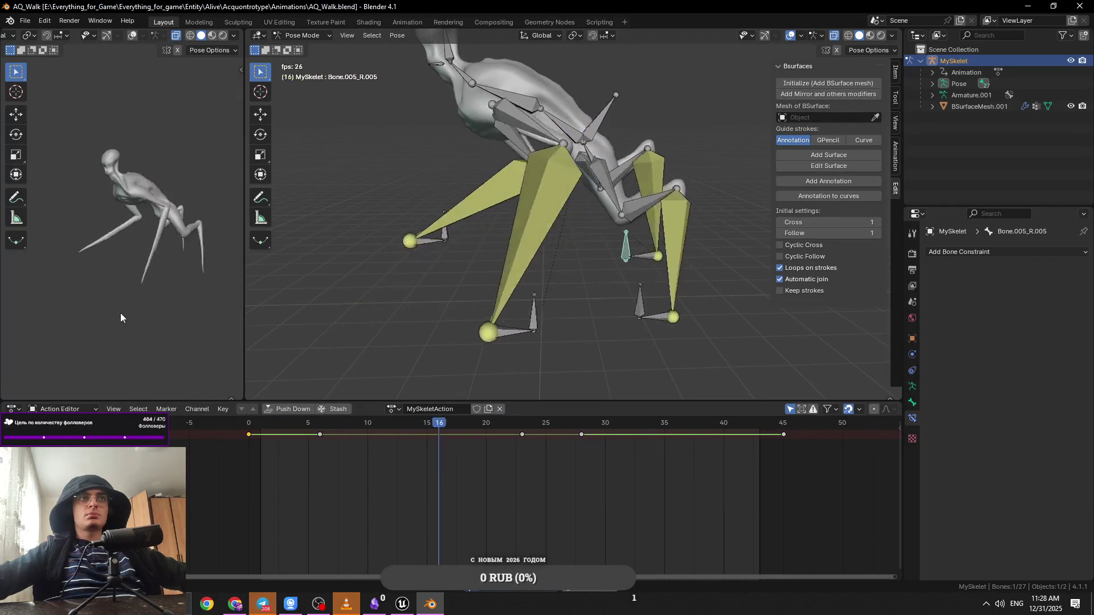
pyautogui.press('space')
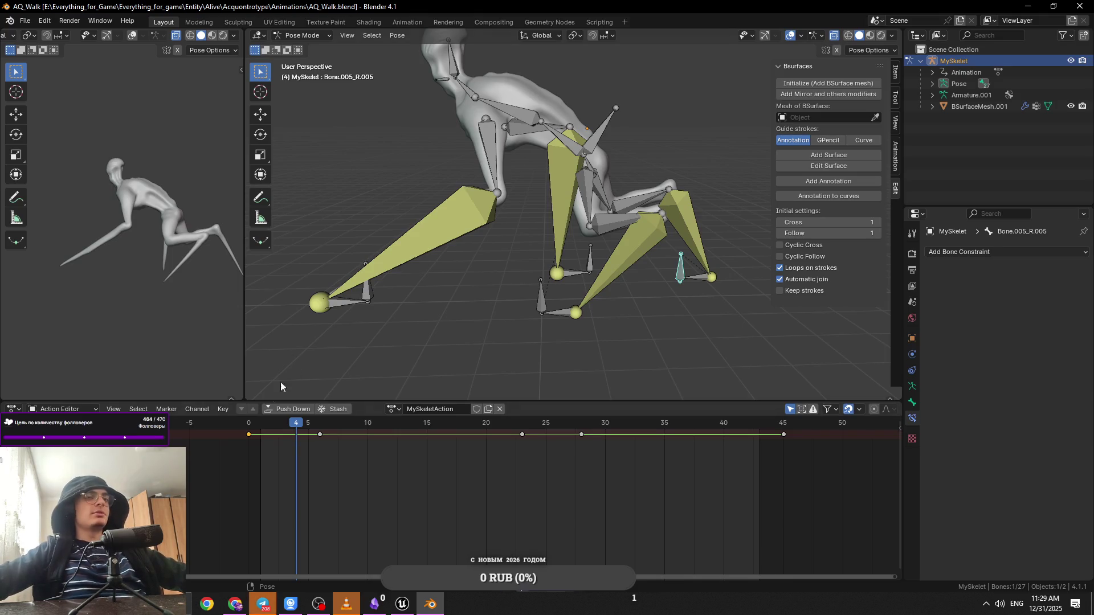
pyautogui.click(248, 423)
pyautogui.click(445, 307)
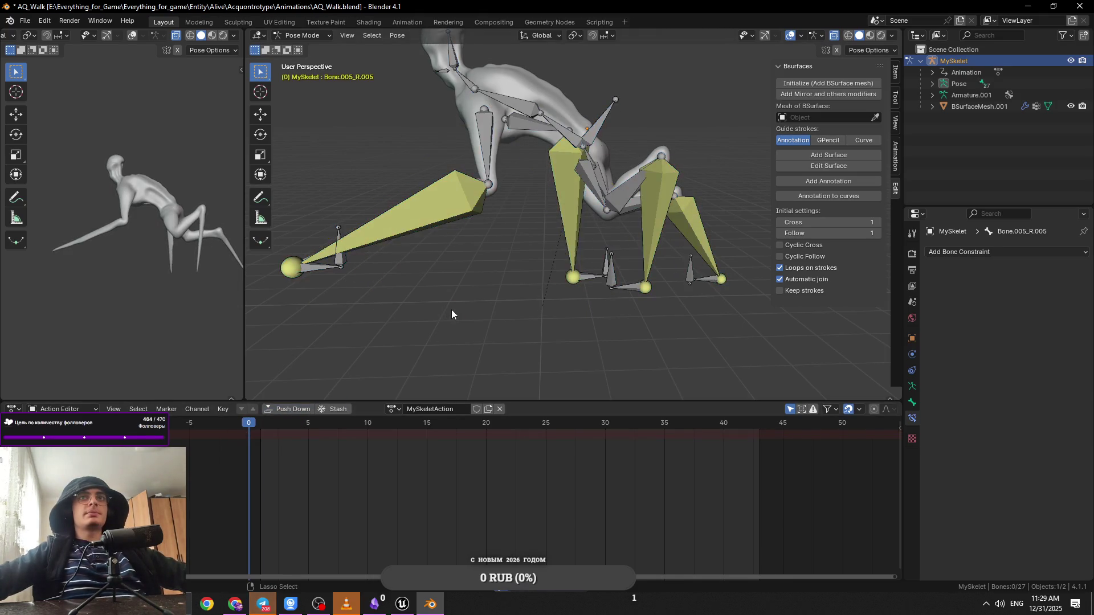
pyautogui.press('space')
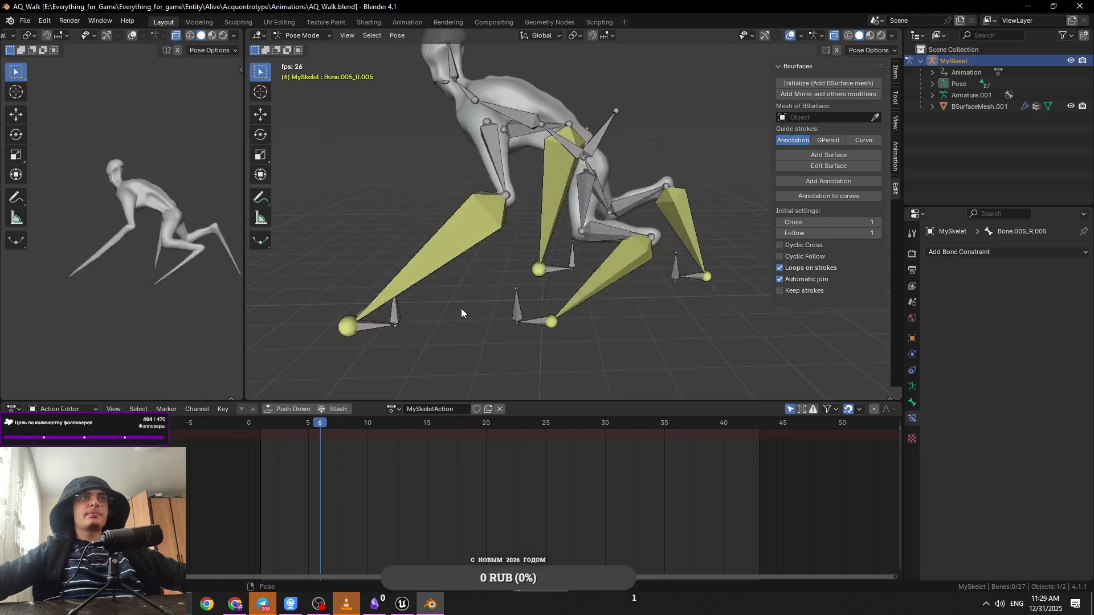
pyautogui.moveTo(528, 423); pyautogui.dragTo(779, 430)
pyautogui.moveTo(345, 423); pyautogui.dragTo(523, 419)
pyautogui.moveTo(586, 254); pyautogui.dragTo(568, 248)
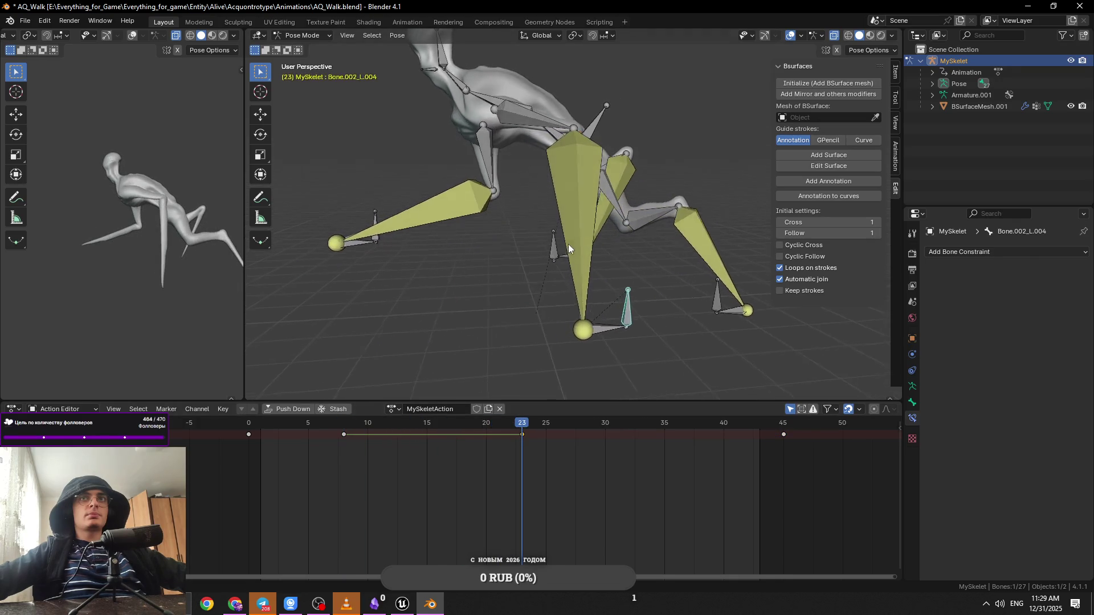
pyautogui.moveTo(521, 432); pyautogui.dragTo(323, 429)
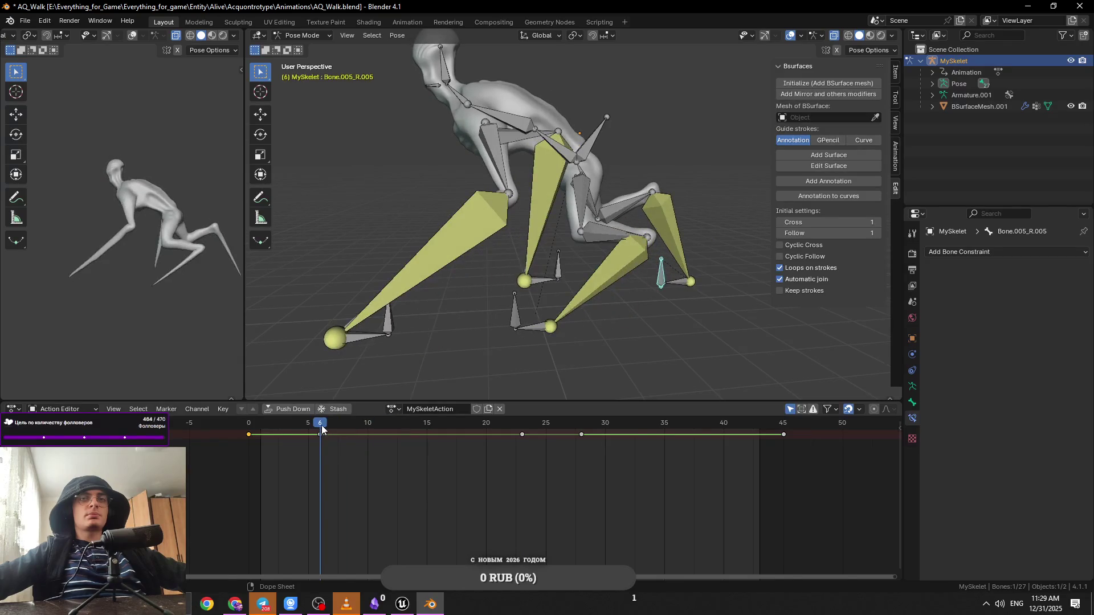
pyautogui.press('space')
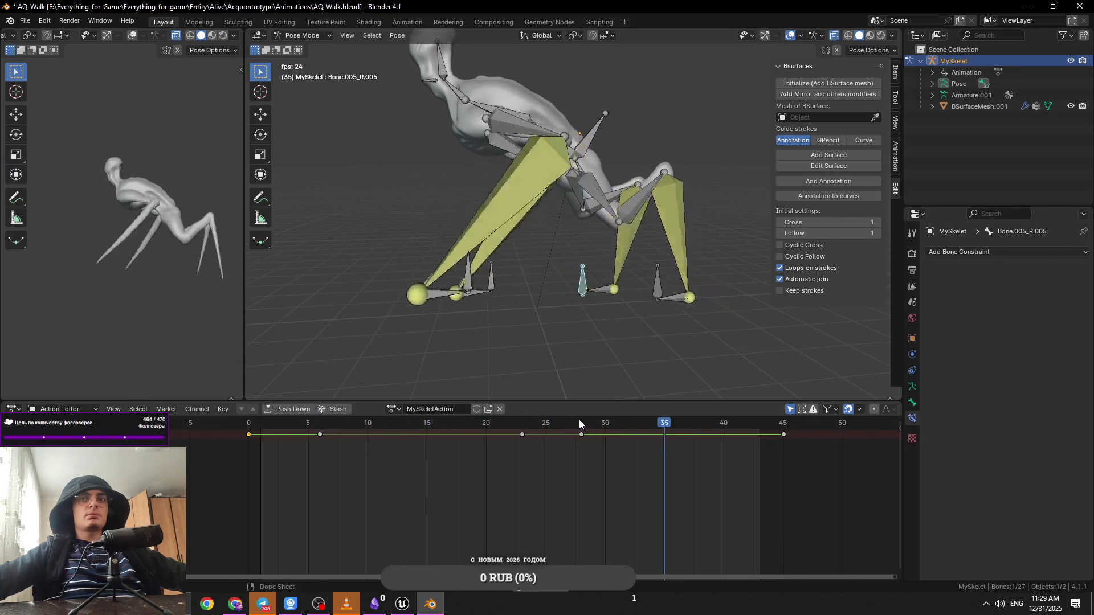
pyautogui.click(579, 423)
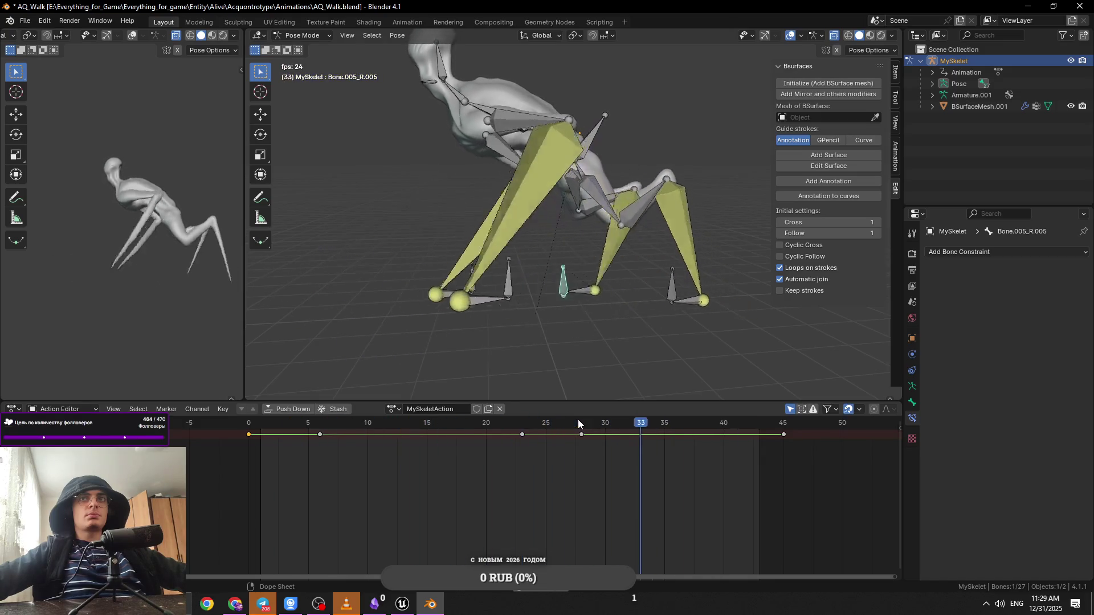
pyautogui.press('space')
pyautogui.moveTo(785, 481); pyautogui.dragTo(248, 434)
pyautogui.rightClick(249, 434)
pyautogui.moveTo(248, 433)
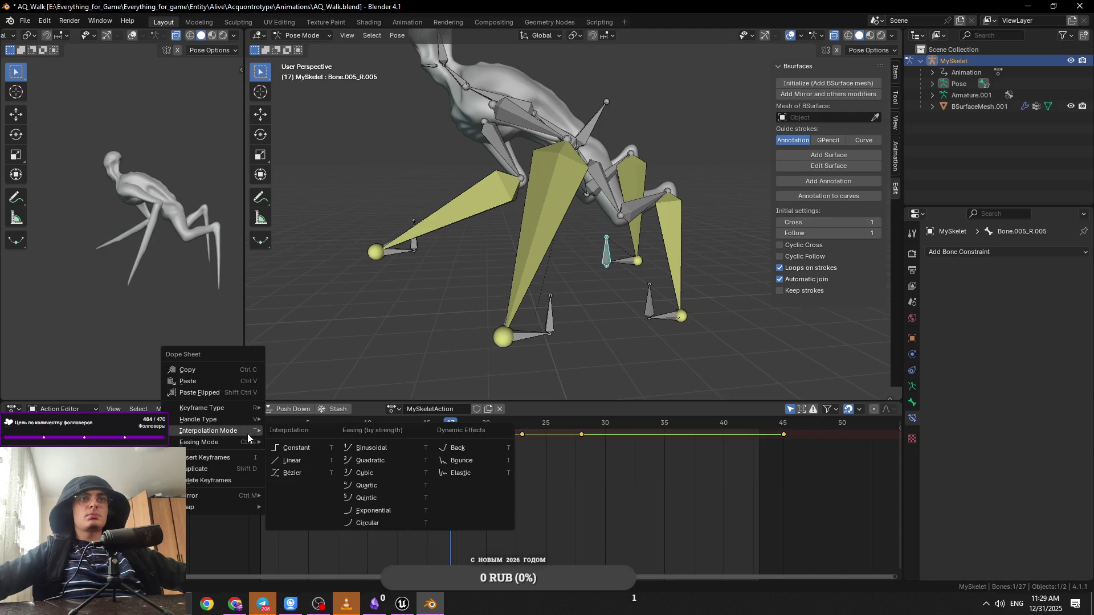
# Step: Set Bone.005_R.005's keyframes to Bézier and check the easing around frames 31–40
pyautogui.click(294, 475)
pyautogui.press('space')
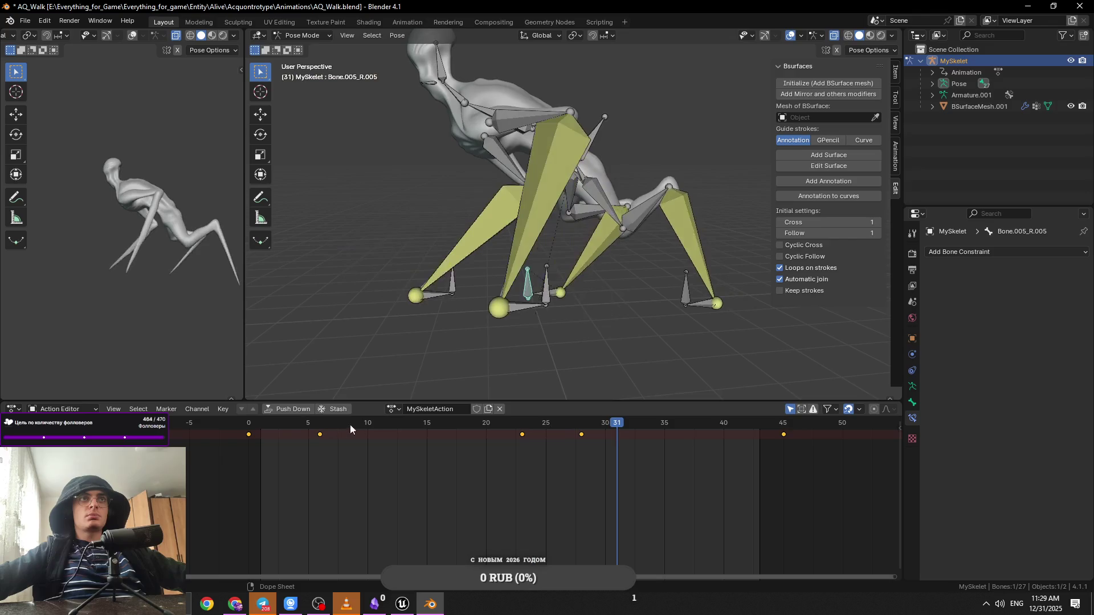
pyautogui.moveTo(580, 424); pyautogui.dragTo(709, 429)
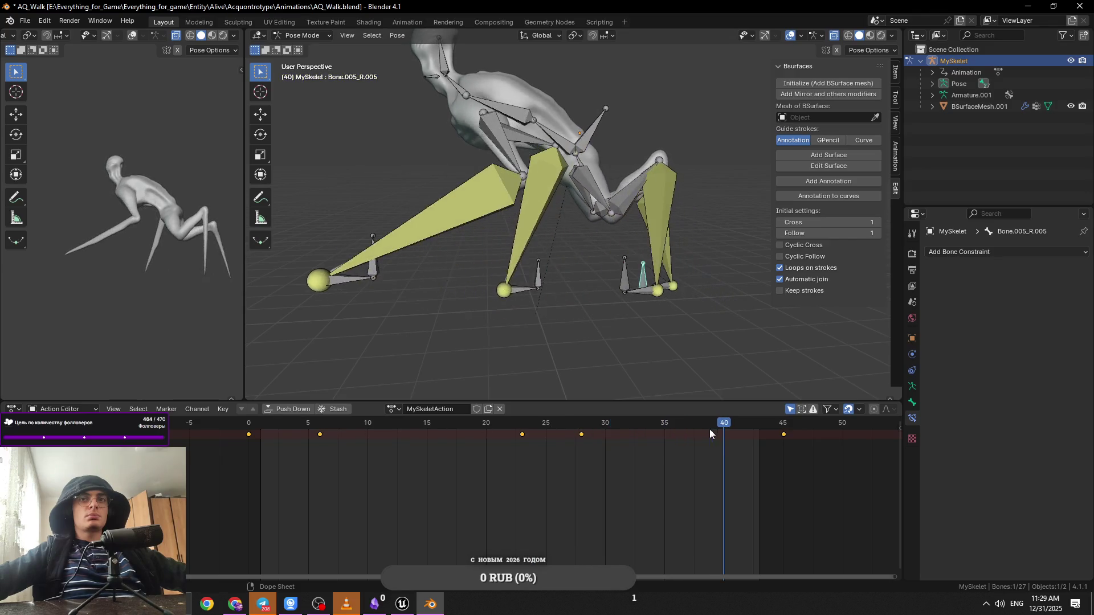
# Step: Make the stretch from frame 28 to 45 hold steady, then replay the whole cycle
pyautogui.rightClick(588, 439)
pyautogui.moveTo(597, 439)
pyautogui.click(644, 455)
pyautogui.moveTo(586, 425); pyautogui.dragTo(782, 441)
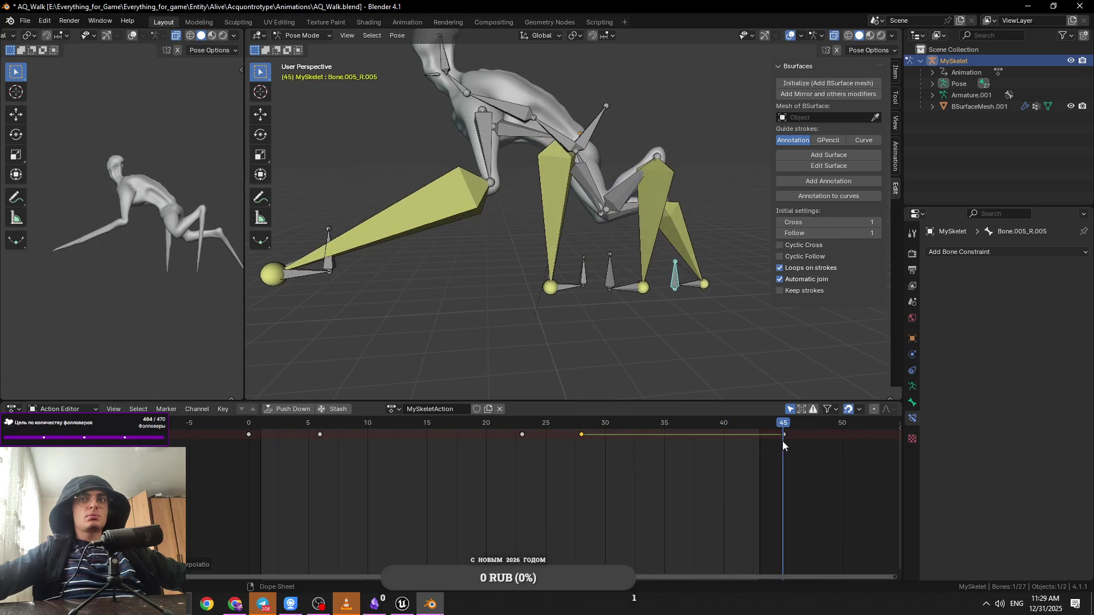
pyautogui.moveTo(252, 425)
pyautogui.mouseDown()
pyautogui.moveTo(305, 428)
pyautogui.moveTo(251, 428)
pyautogui.mouseUp()
pyautogui.press('space')
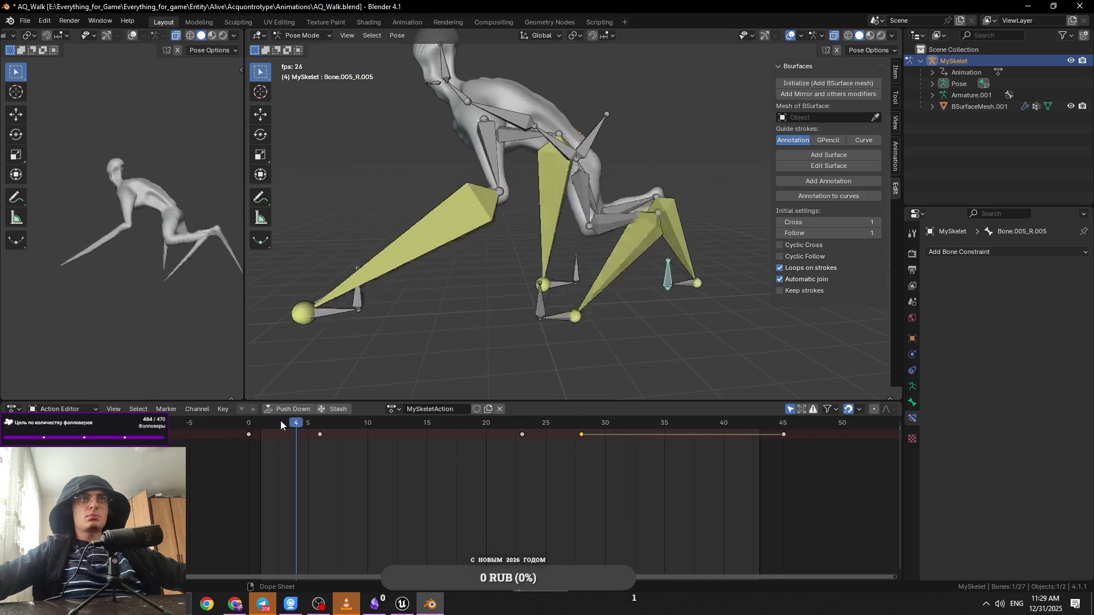
pyautogui.press('Escape')
# Step: Set Bone.005_R.005's keyframes from frame 0 to 45 to Linear and play the walk
pyautogui.rightClick(251, 435)
pyautogui.moveTo(257, 439)
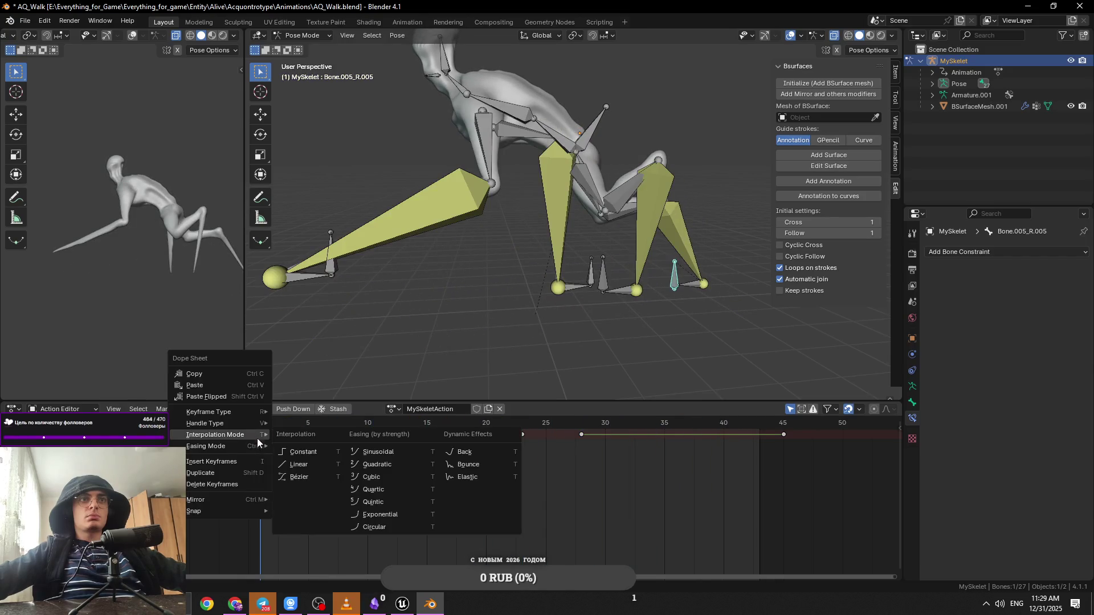
pyautogui.click(313, 463)
pyautogui.press('space')
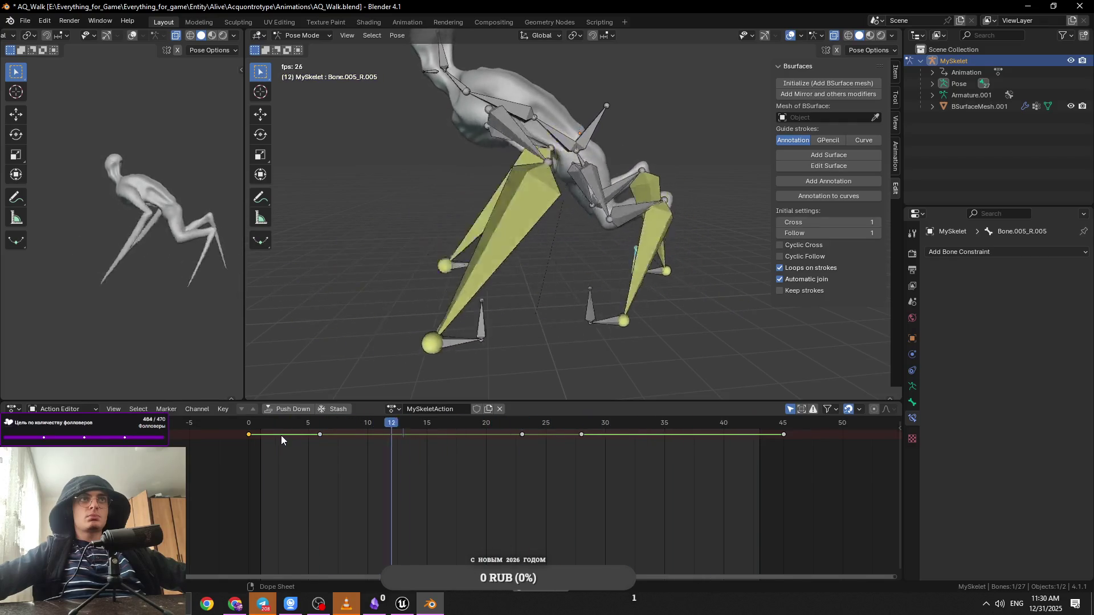
pyautogui.press('space')
# Step: Inspect leg bone Bone.002_R.004 at frames 33–38 and 9, then deselect all bones
pyautogui.click(485, 276)
pyautogui.click(477, 290)
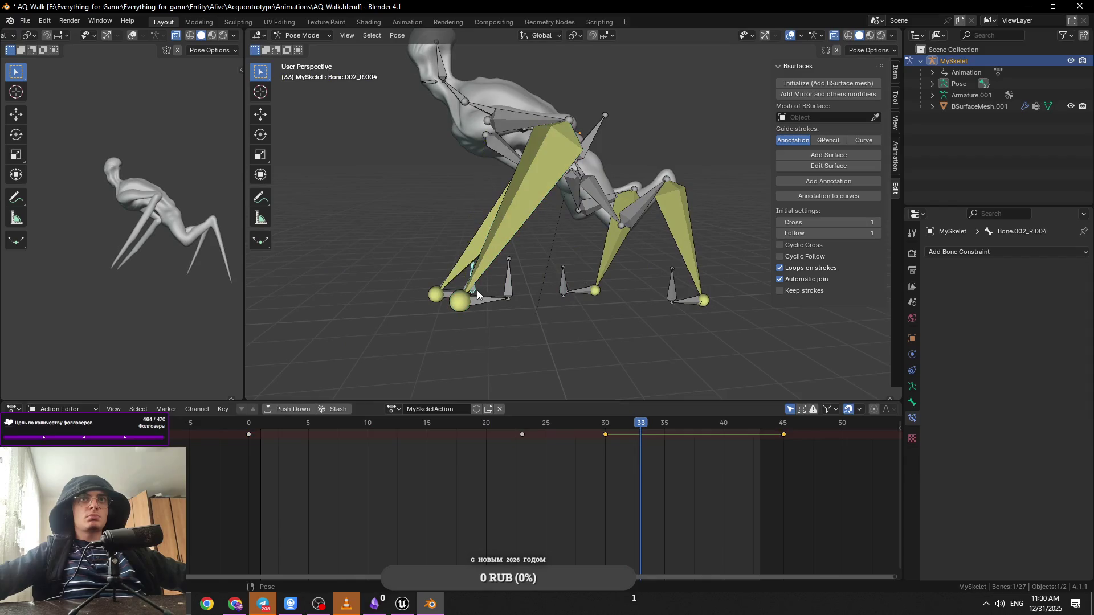
pyautogui.moveTo(604, 425)
pyautogui.mouseDown()
pyautogui.moveTo(767, 442)
pyautogui.moveTo(601, 420)
pyautogui.moveTo(260, 425)
pyautogui.moveTo(676, 439)
pyautogui.mouseUp()
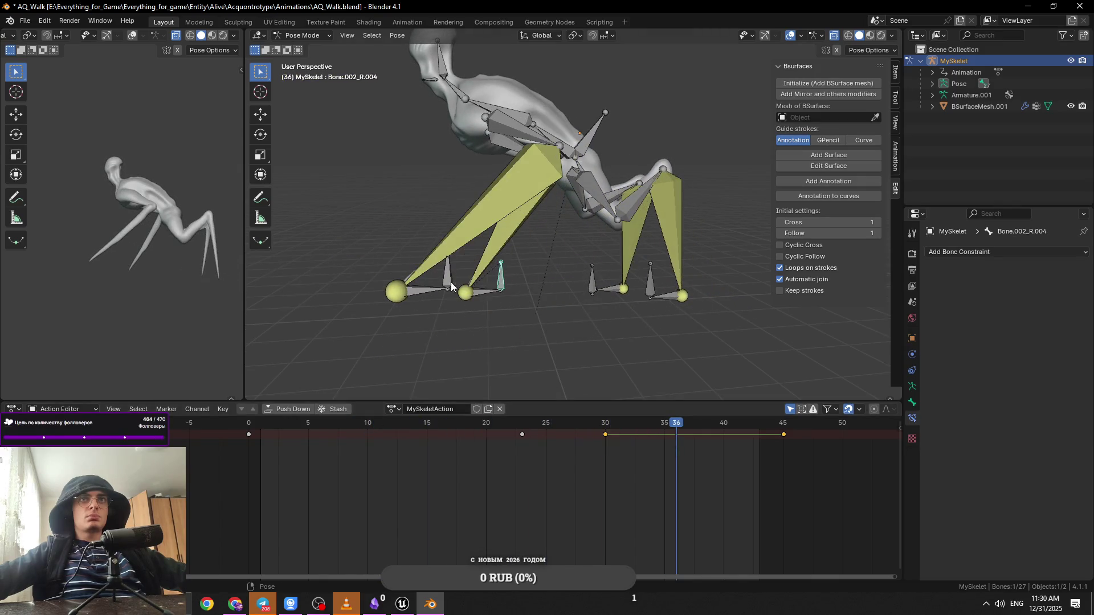
pyautogui.click(356, 424)
pyautogui.click(329, 293)
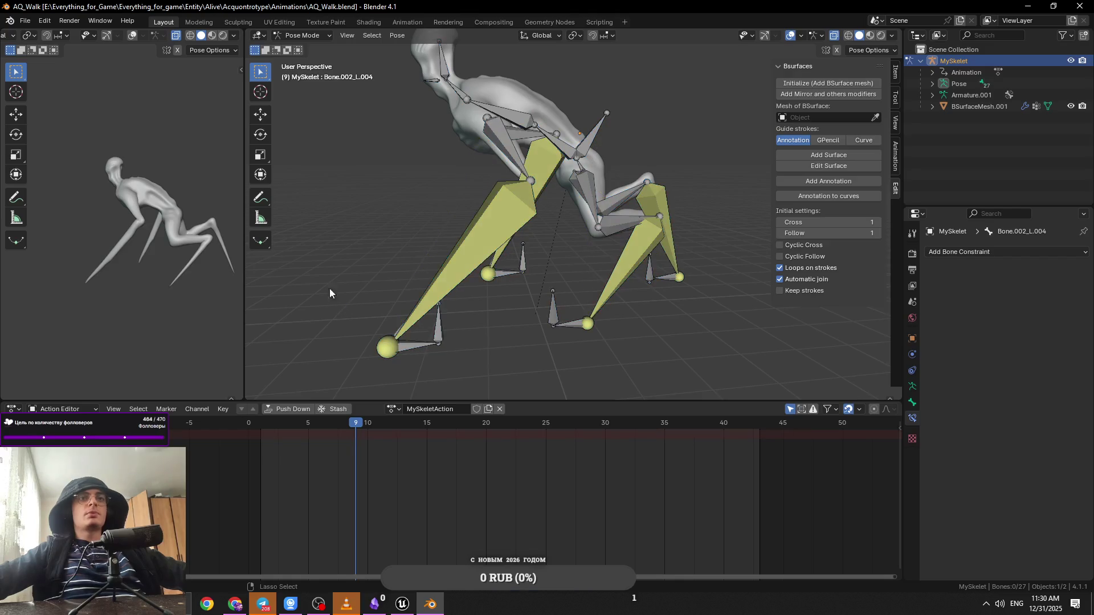
pyautogui.click(30, 21)
pyautogui.press('Escape')
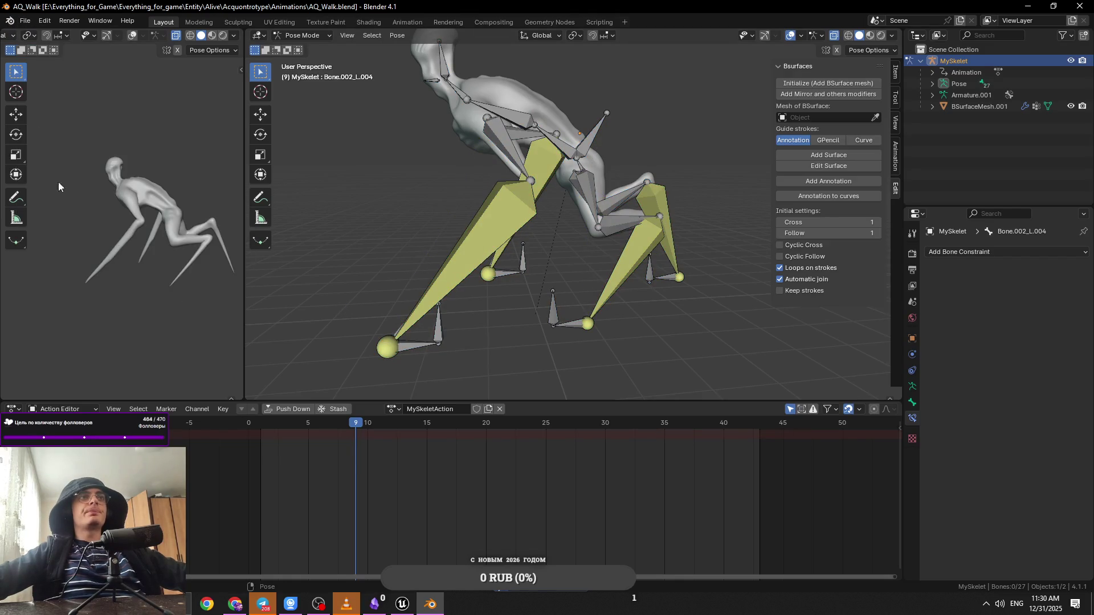
pyautogui.click(23, 20)
# Step: Export the walk as FBX, overwriting AQ_Walk.fbx in the Animations folder
pyautogui.moveTo(106, 197)
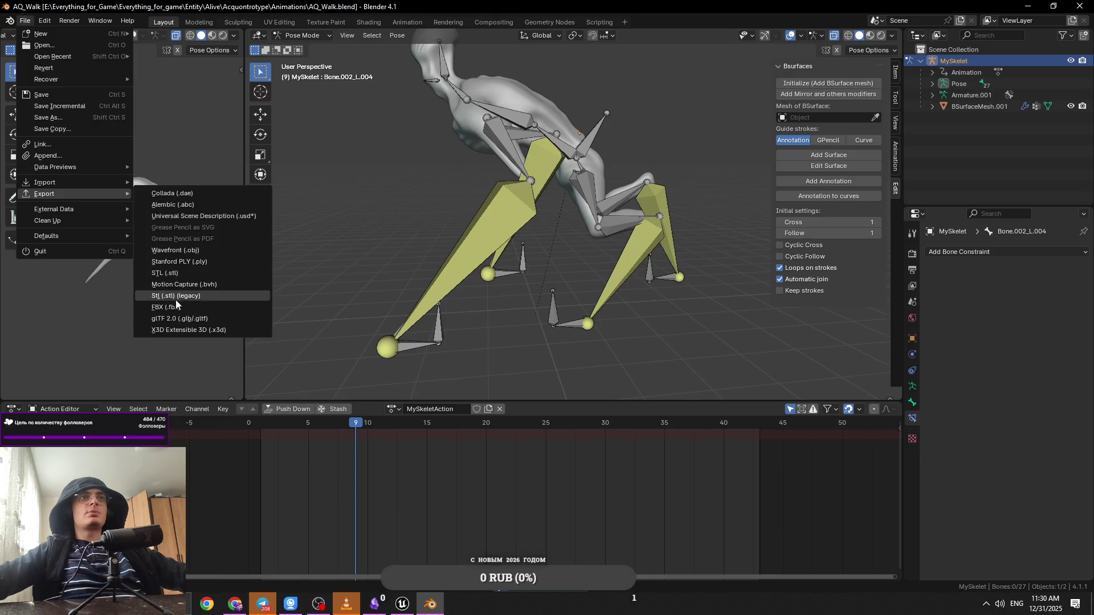
pyautogui.click(171, 308)
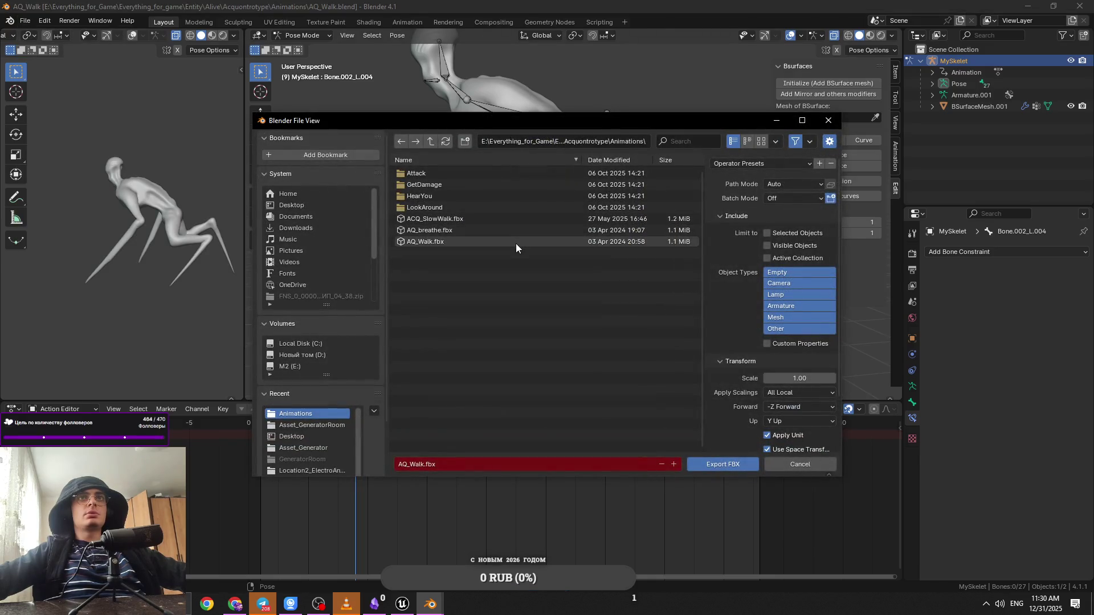
pyautogui.rightClick(490, 283)
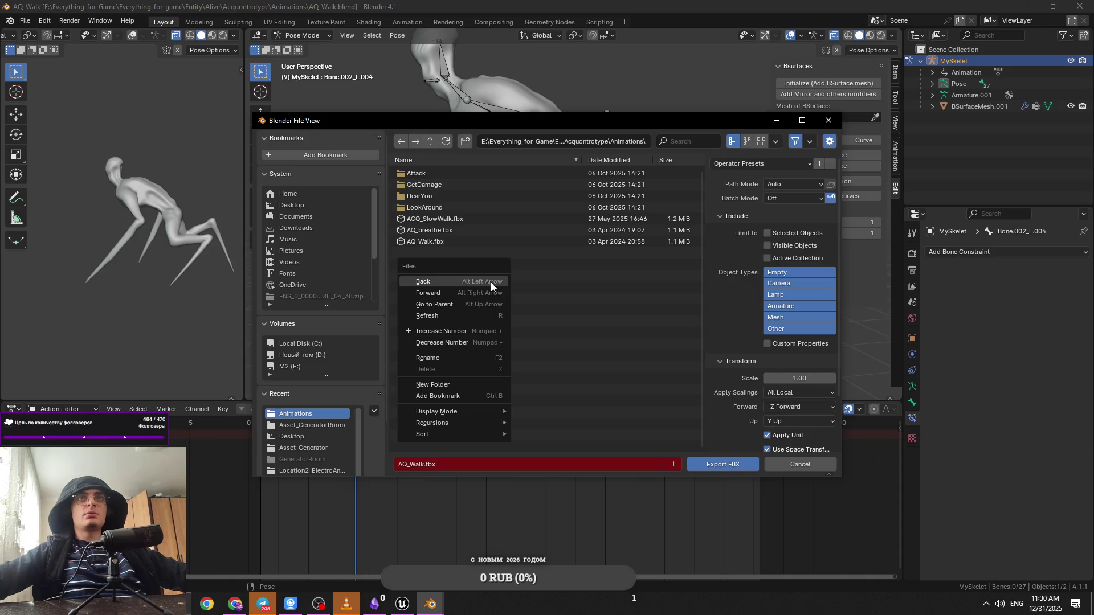
pyautogui.doubleClick(466, 245)
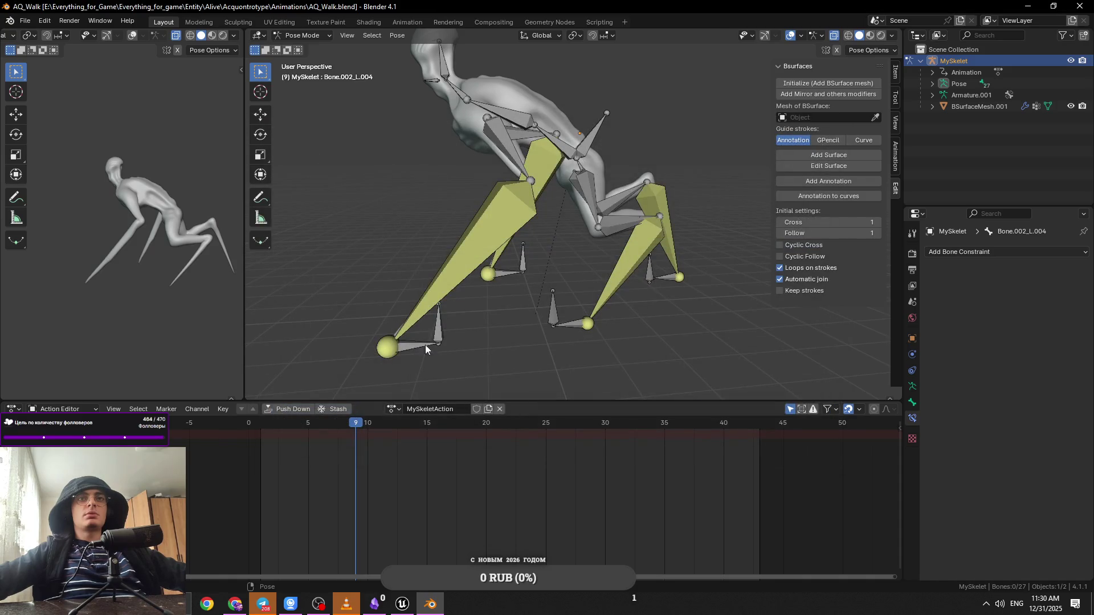